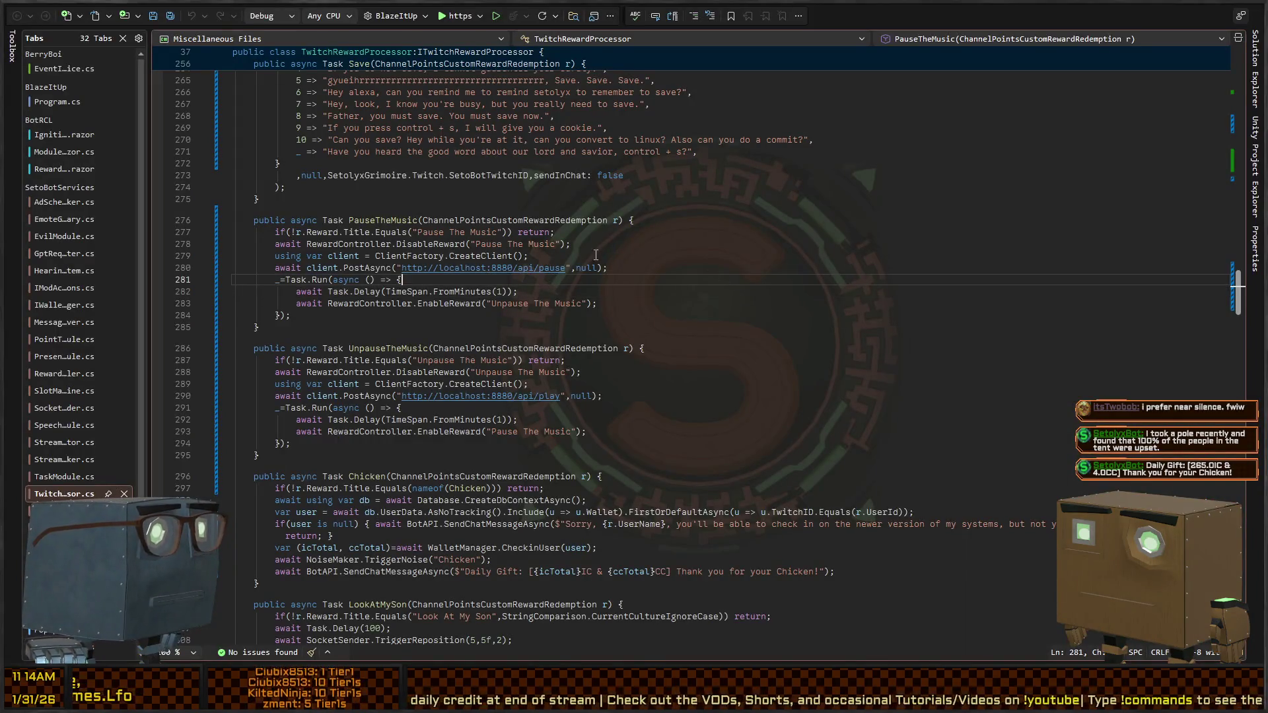
click(630, 251)
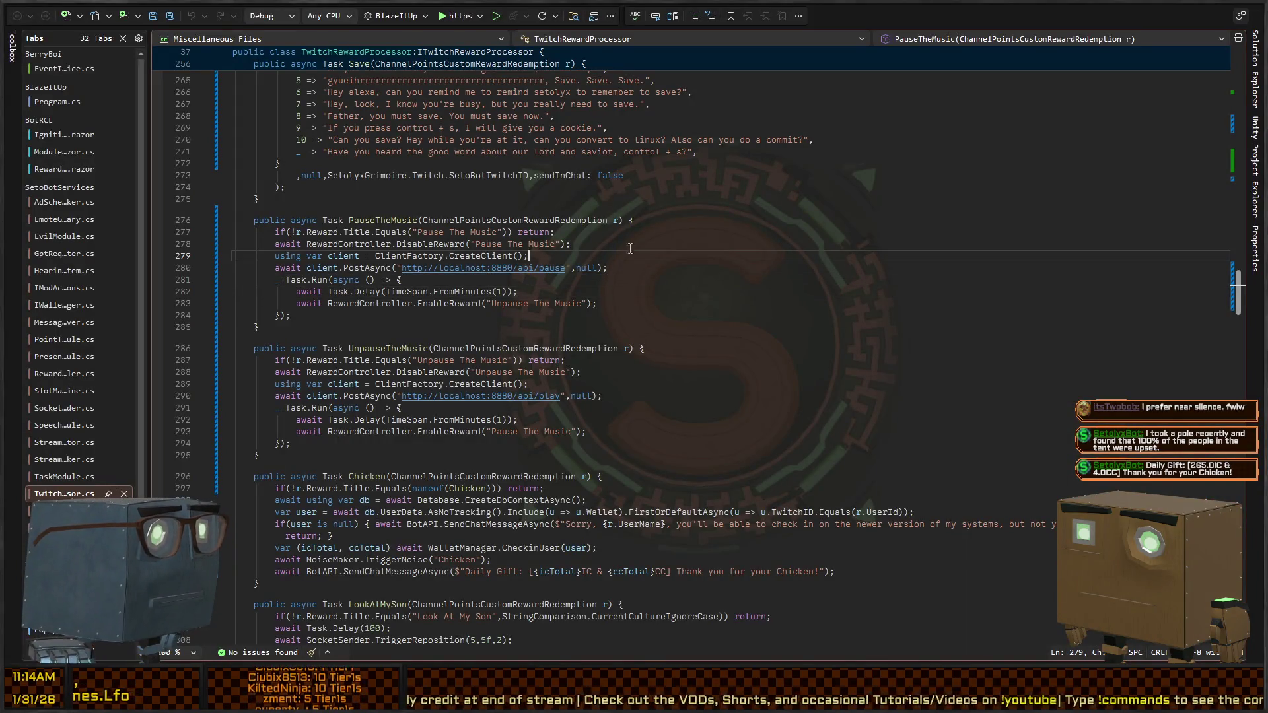
click(306, 233)
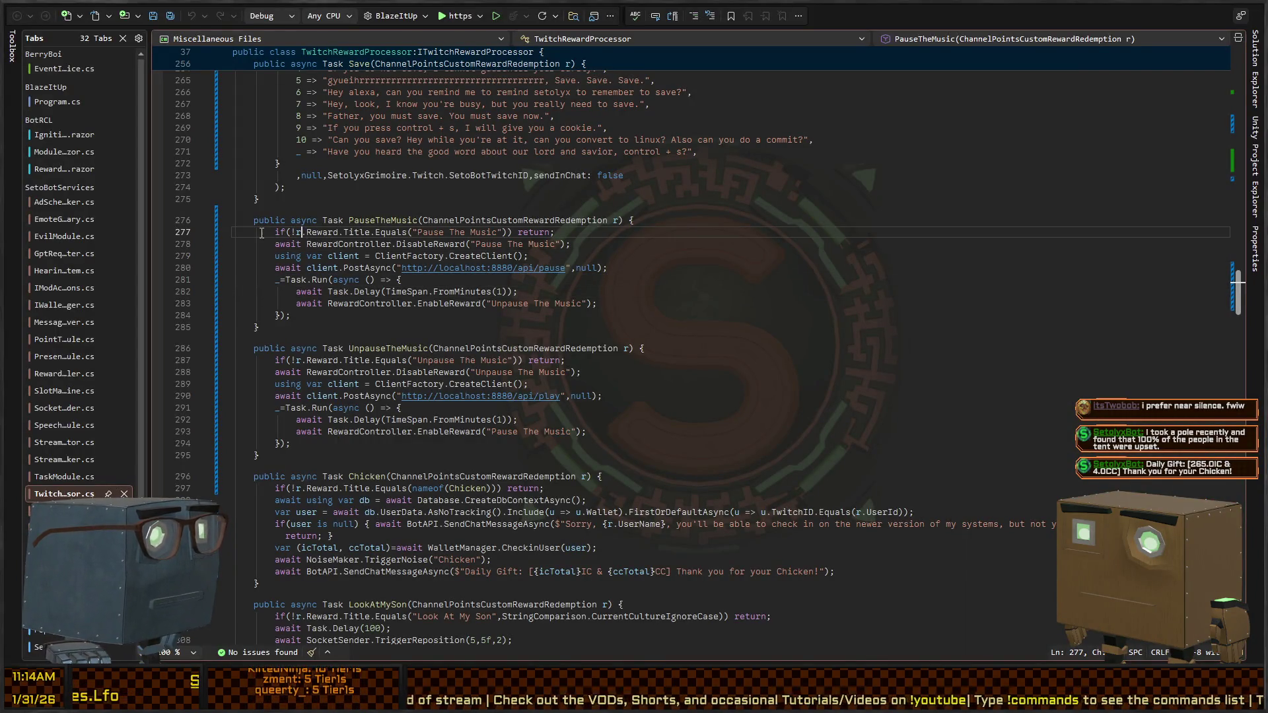
click(357, 244)
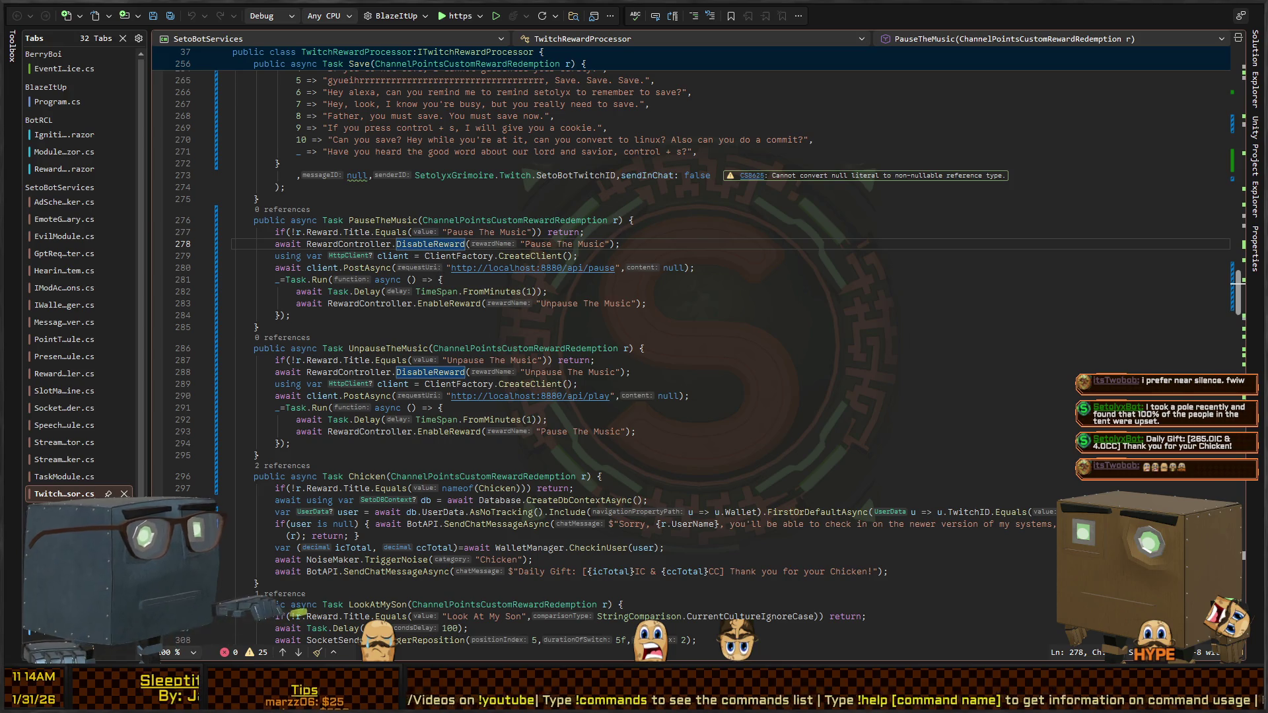
click(572, 268)
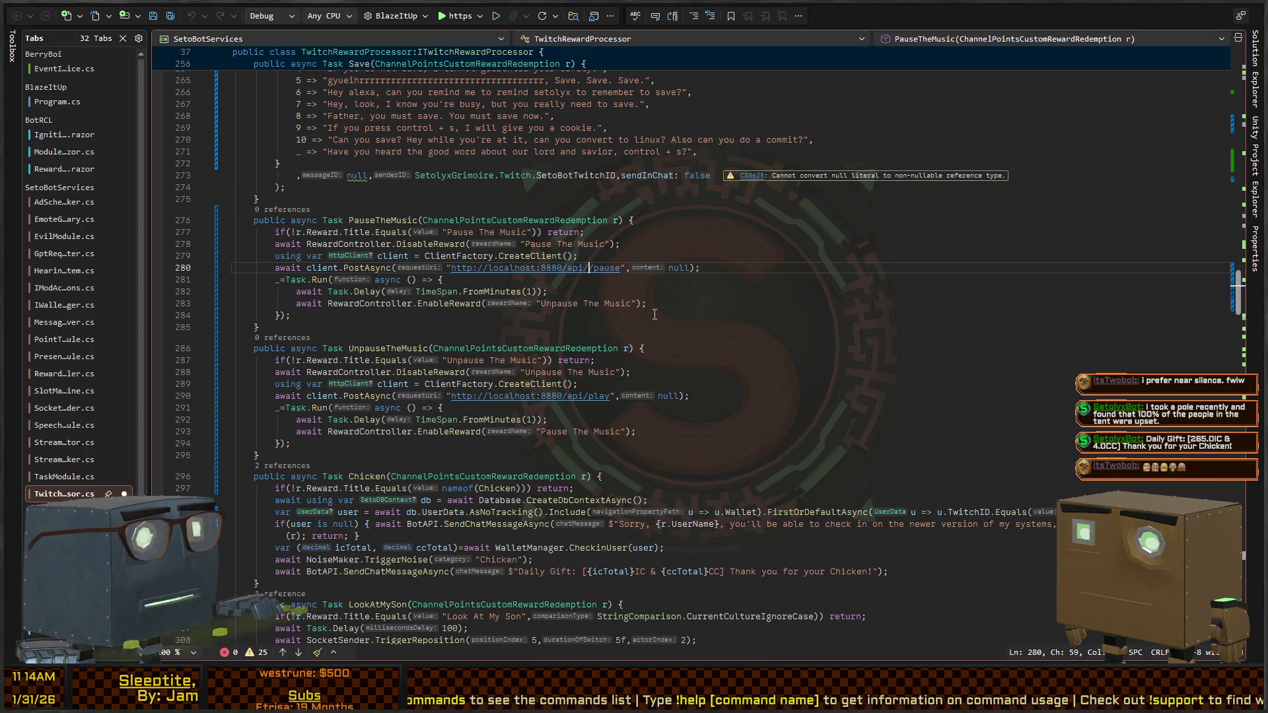
key(Down)
key(Down)
key(Down)
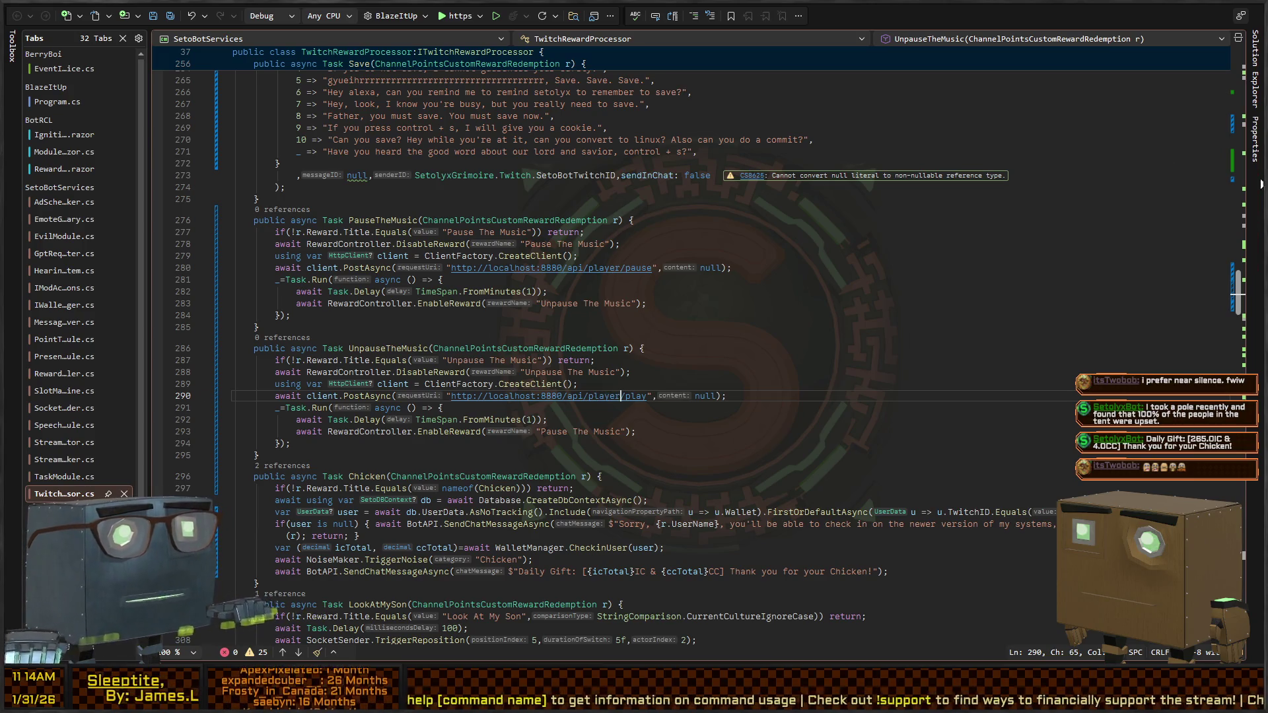
click(1032, 265)
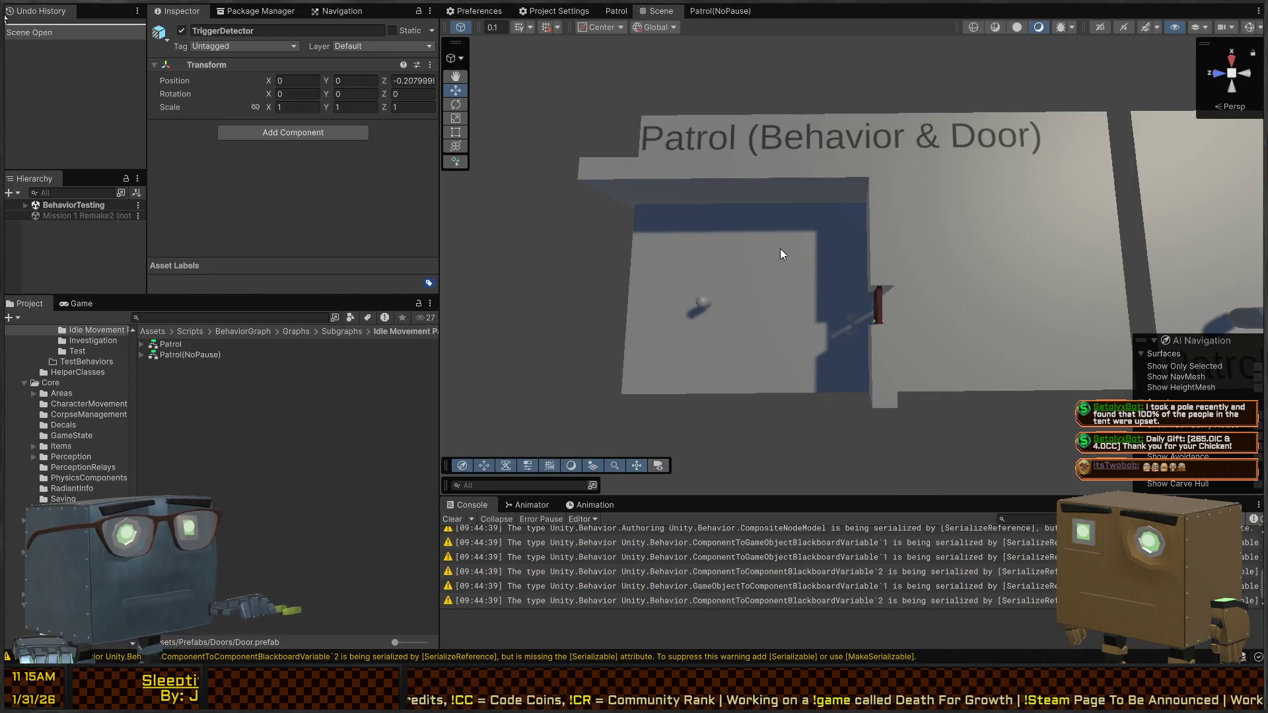
Step: Reframe the Scene camera on the test plane, enter Play mode, and select the Patroller capsule
mouse_move(784, 255)
mouse_down()
mouse_move(760, 274)
mouse_move(751, 230)
mouse_move(759, 246)
mouse_move(795, 190)
mouse_move(781, 206)
mouse_move(791, 237)
mouse_move(1024, 145)
mouse_move(1147, 80)
mouse_move(1152, 57)
mouse_move(1127, 79)
mouse_move(966, 117)
mouse_move(818, 127)
mouse_move(801, 170)
mouse_move(782, 167)
mouse_move(791, 191)
mouse_up()
key(ctrl+p)
click(966, 240)
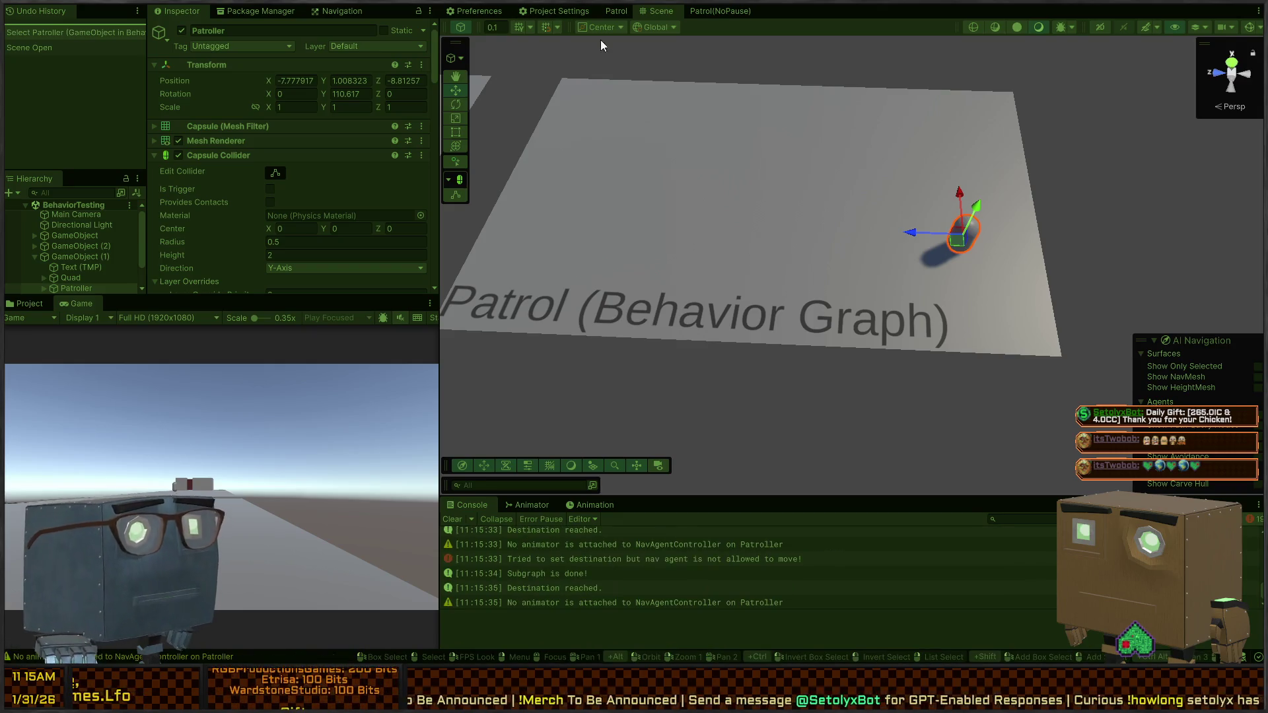
Step: Open the Patrol behavior graph, collapse its Blackboard, and debug it on the Patroller
click(714, 10)
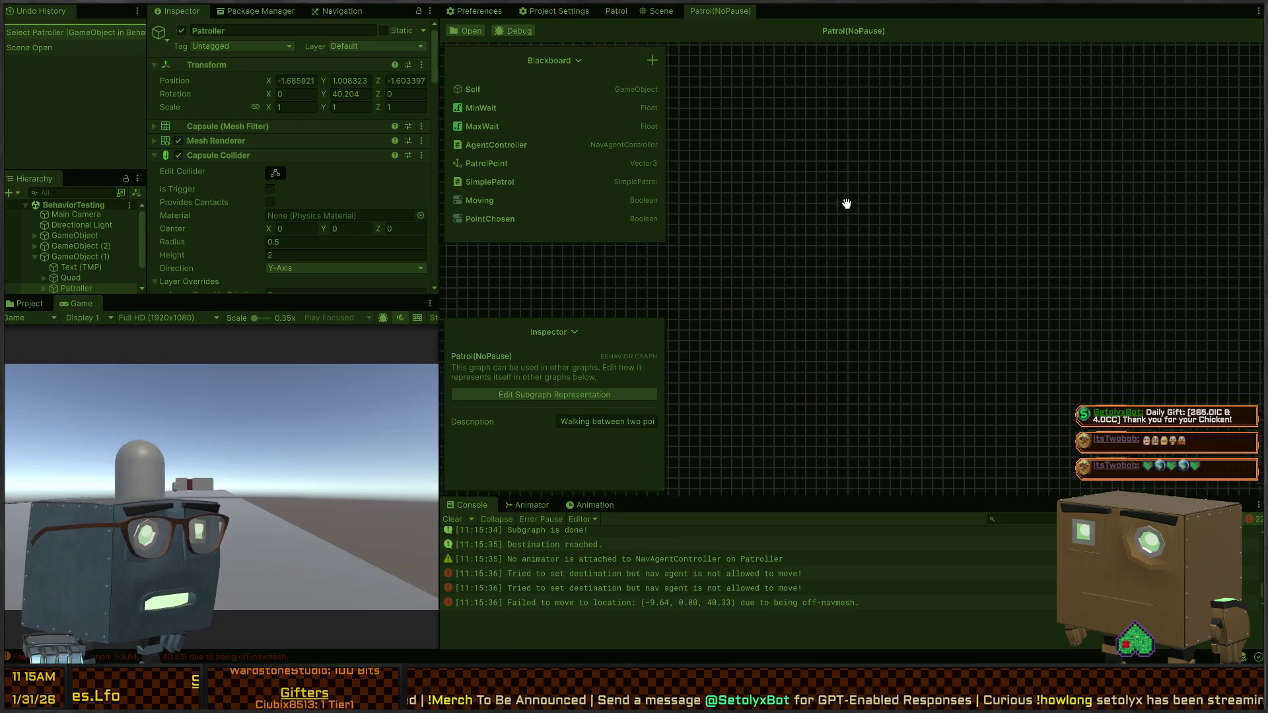
click(603, 10)
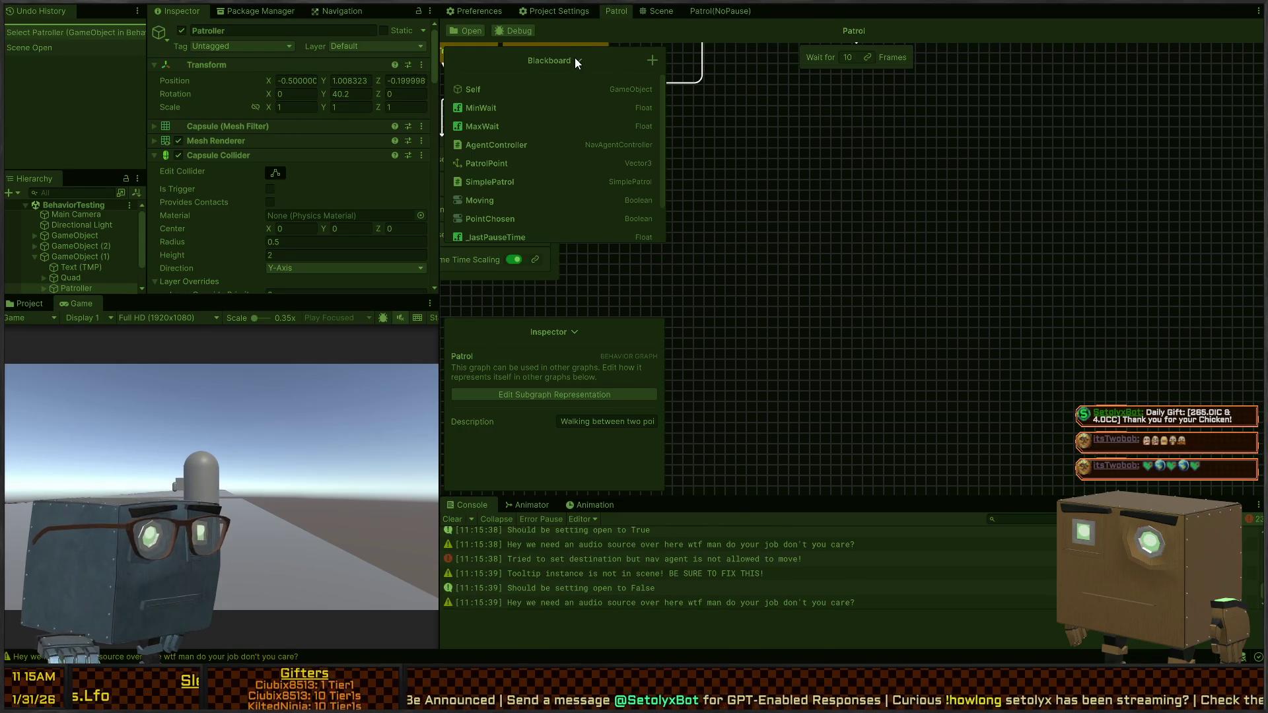
click(575, 59)
click(514, 30)
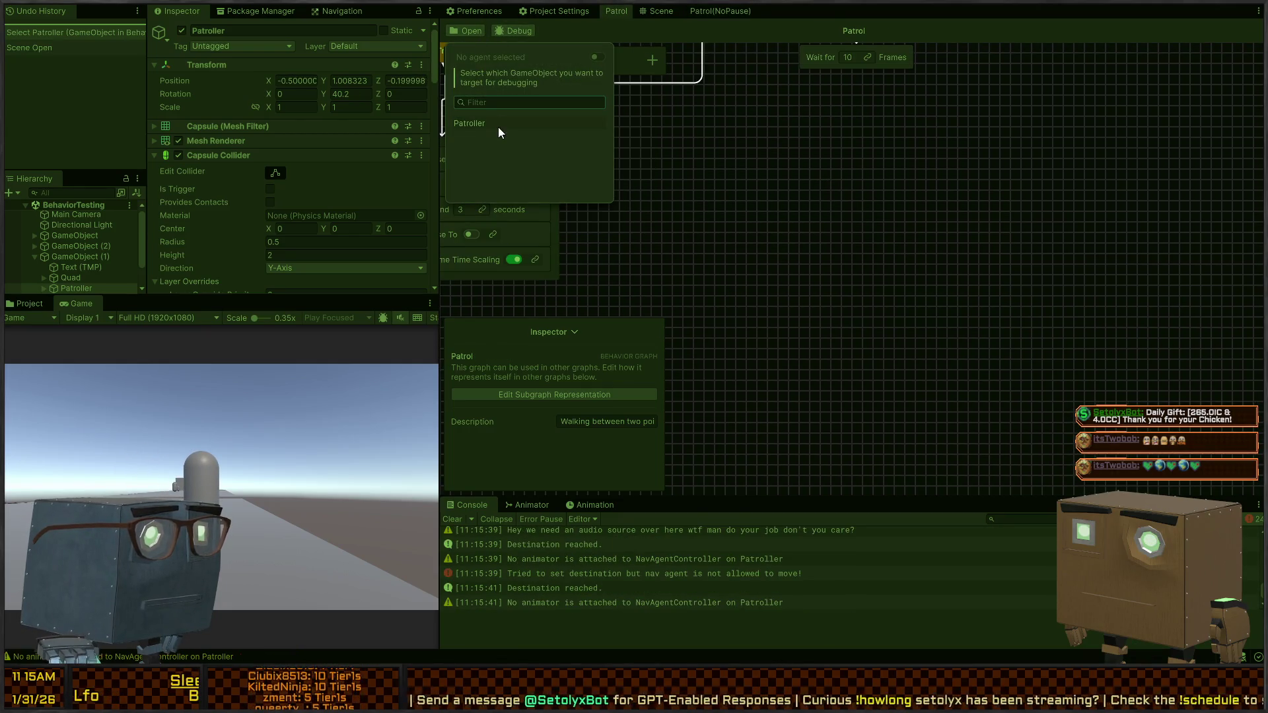
click(794, 144)
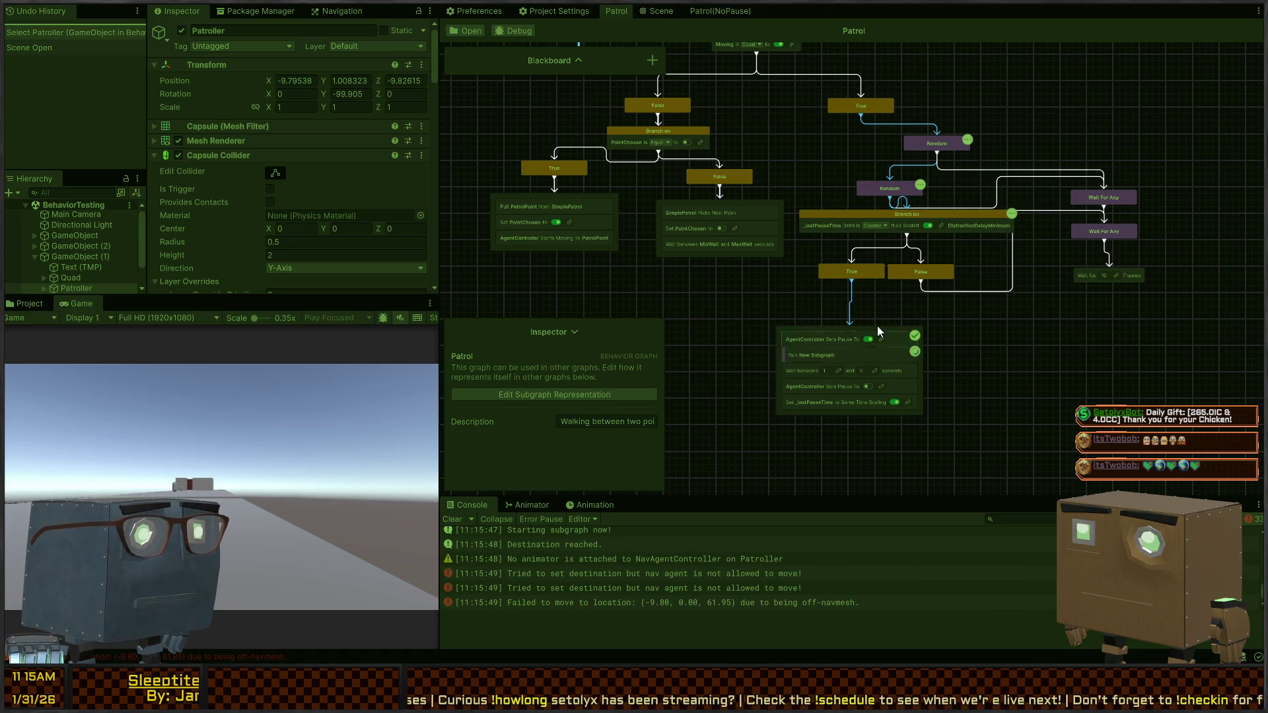
Step: Zoom the live Patrol graph and inspect a Console log message's details
scroll(867, 358, up, 2)
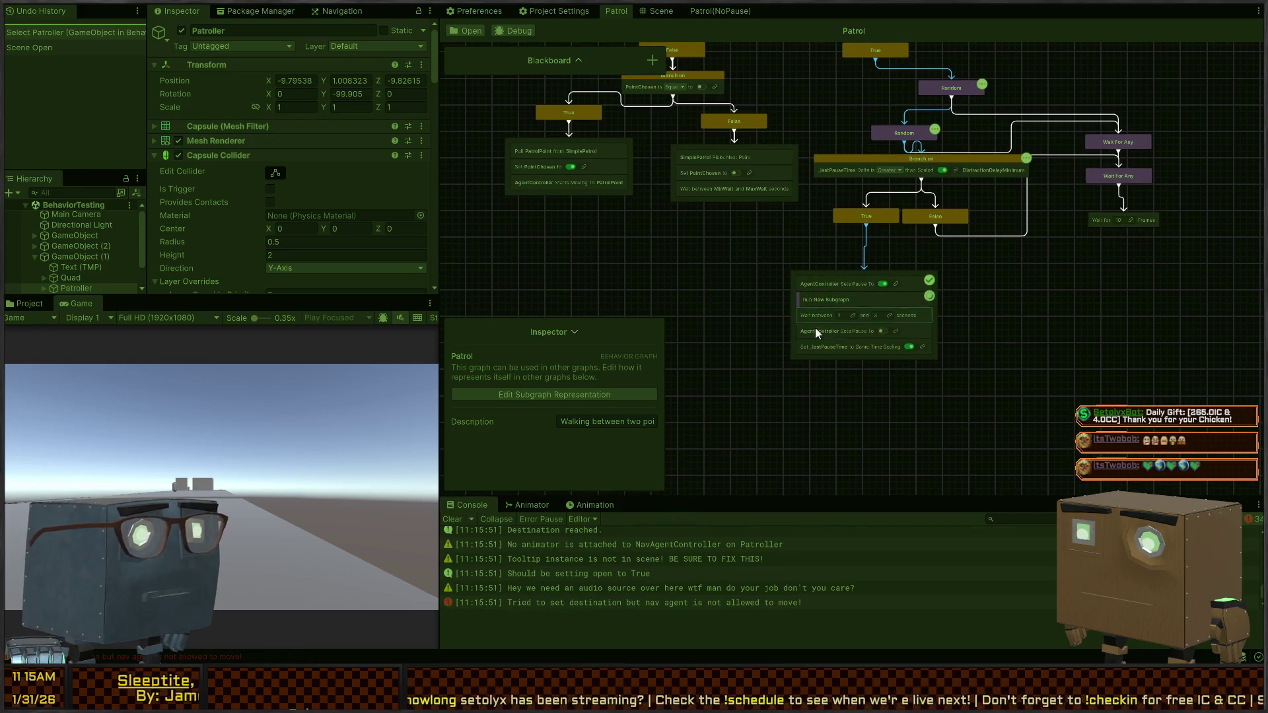
scroll(827, 326, up, 2)
click(553, 576)
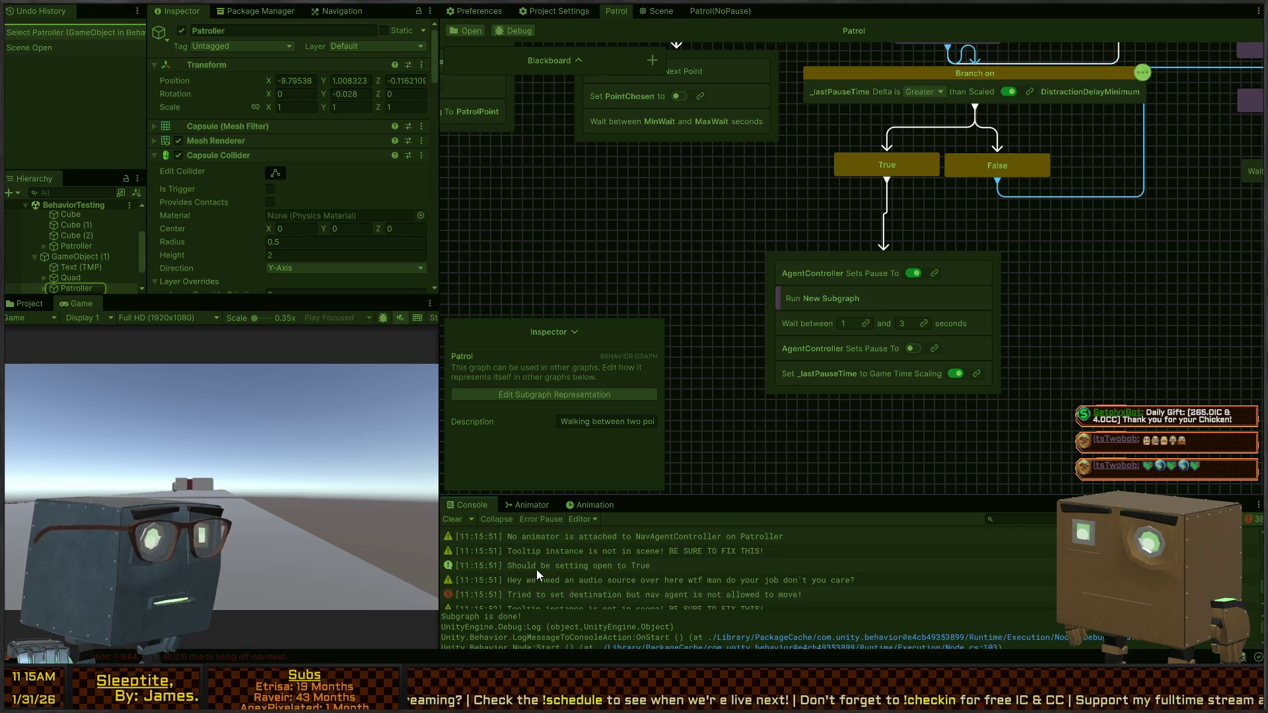
scroll(940, 330, down, 3)
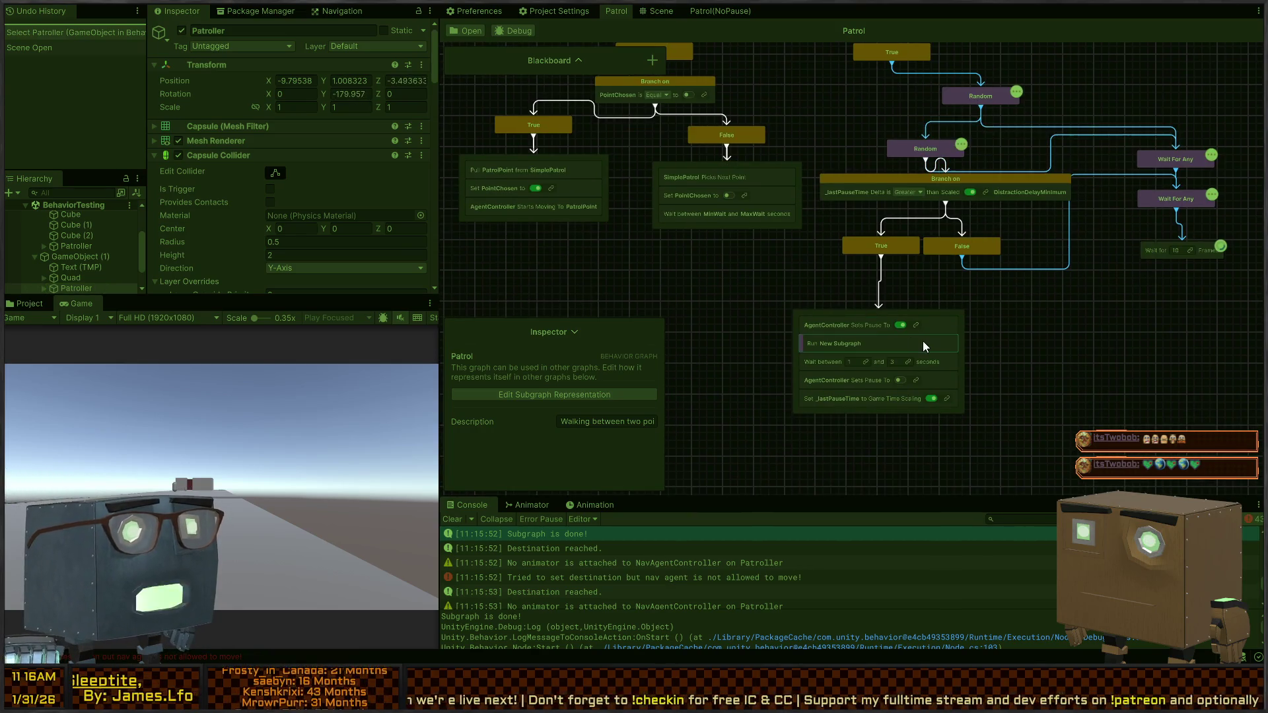
scroll(922, 341, up, 2)
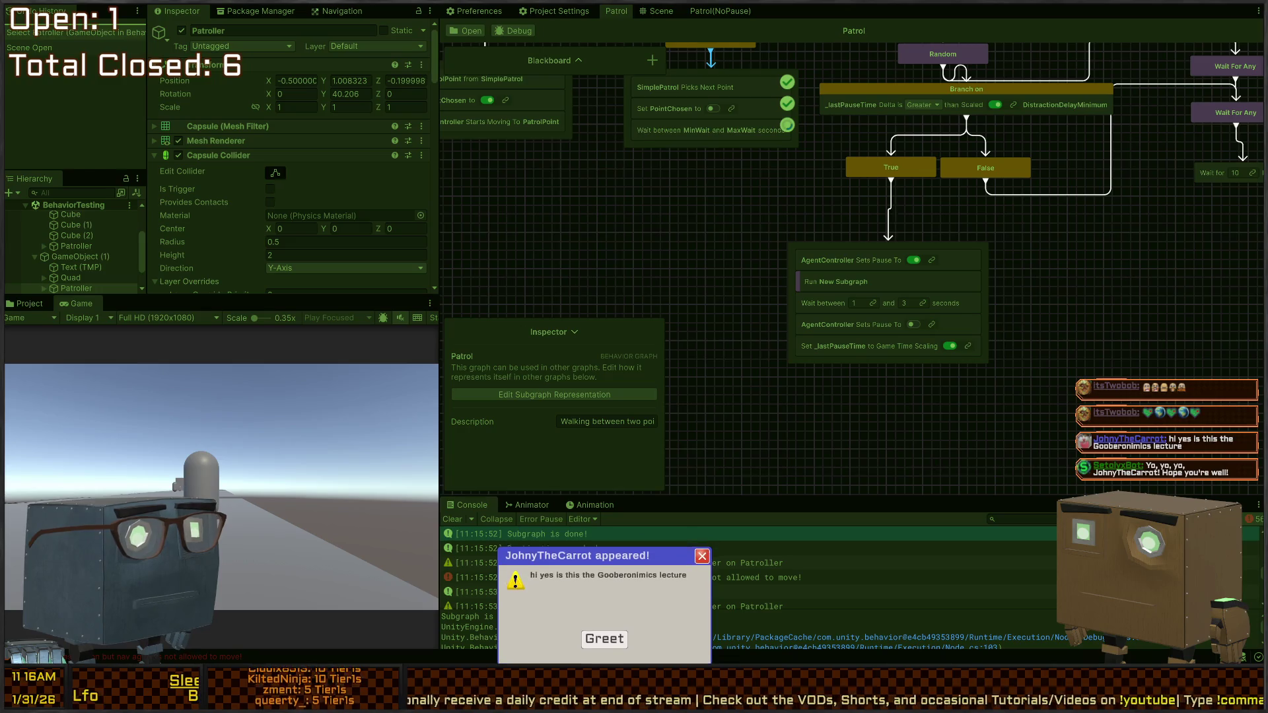
Step: Dismiss the greeting popup and pan across the Patrol graph's branches, centring the Branch on nodes
click(604, 639)
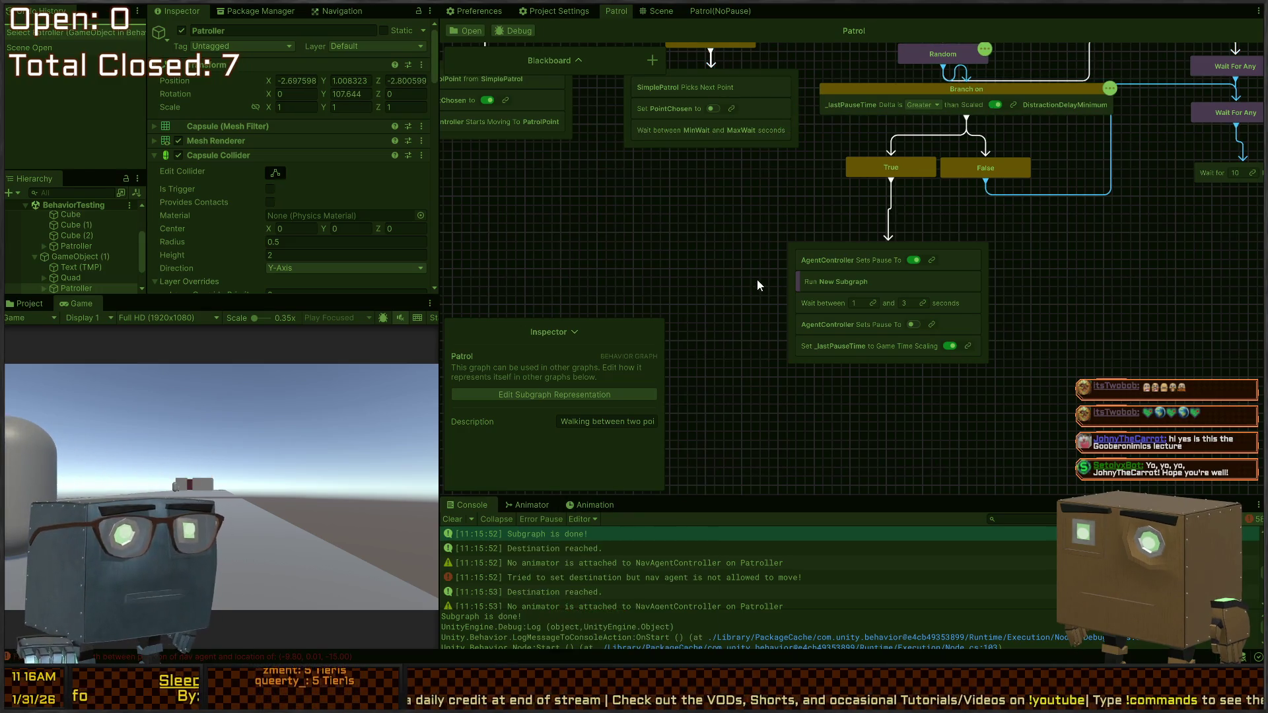
drag(759, 285, 828, 387)
drag(914, 267, 767, 315)
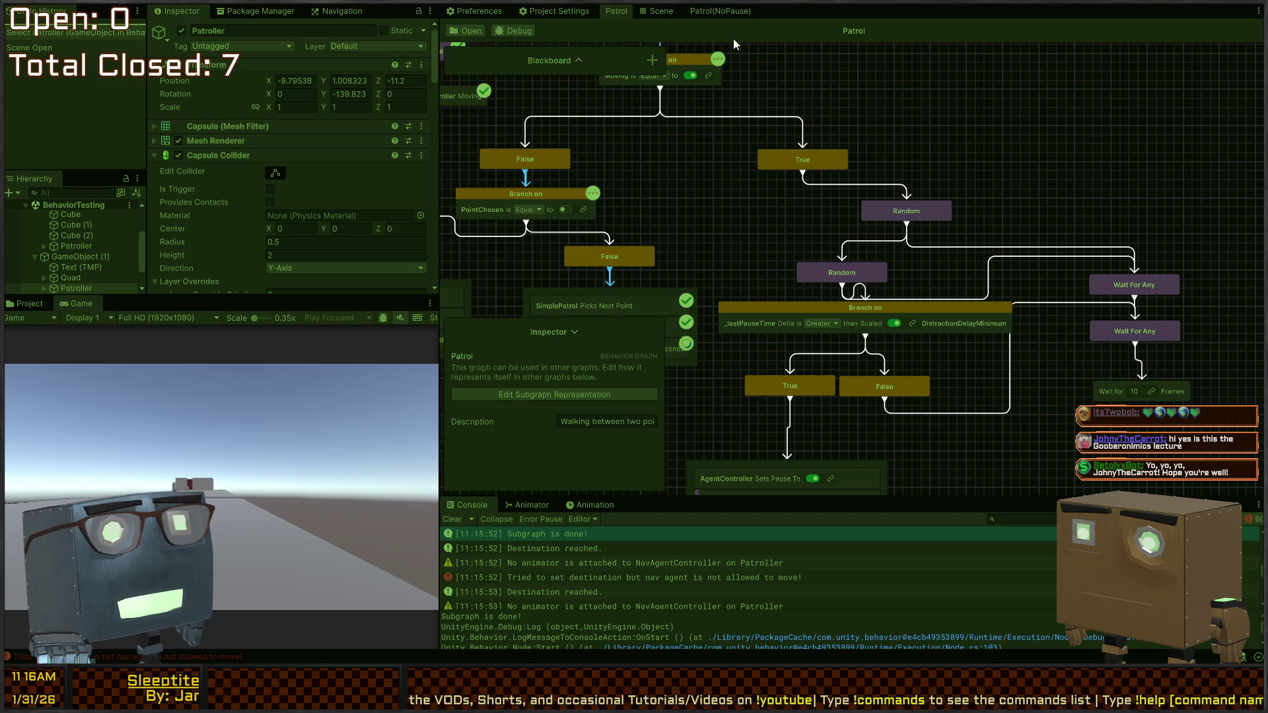
mouse_move(789, 160)
mouse_down()
mouse_move(687, 178)
mouse_move(799, 147)
mouse_up()
drag(787, 219, 827, 192)
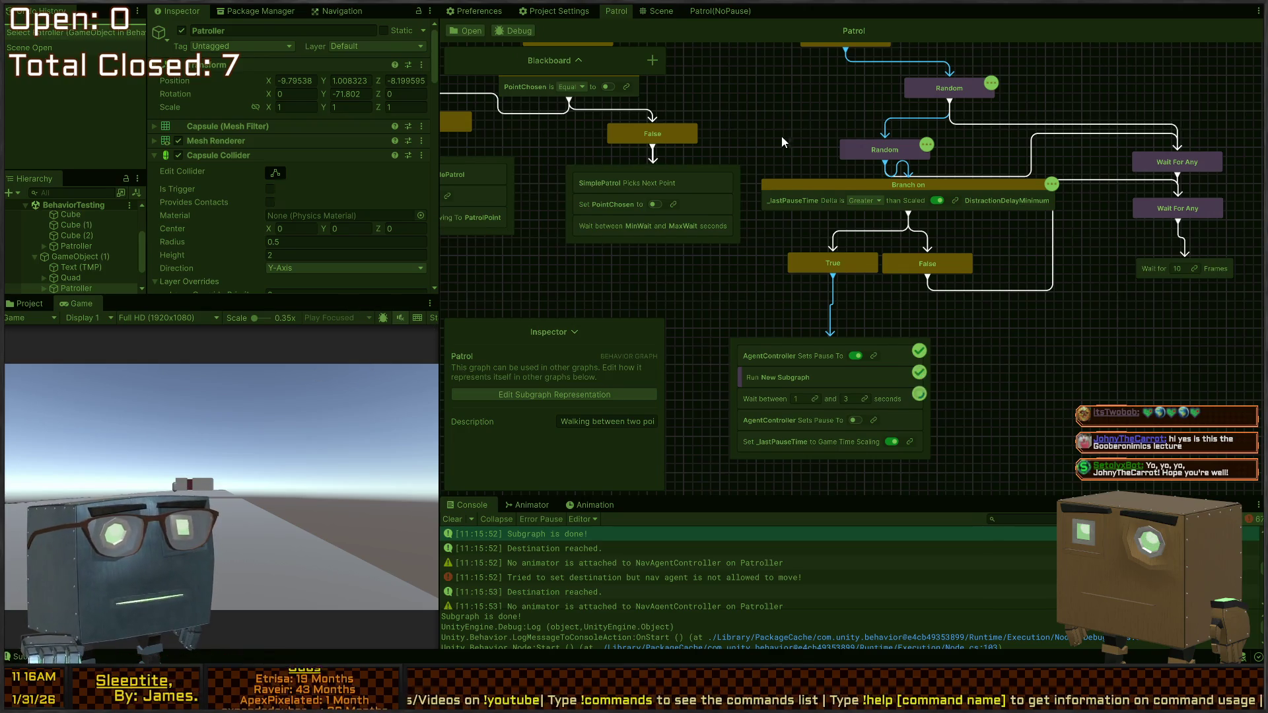
drag(783, 141, 826, 209)
mouse_move(913, 230)
mouse_down()
mouse_move(750, 204)
mouse_move(825, 191)
mouse_up()
scroll(750, 203, down, 1)
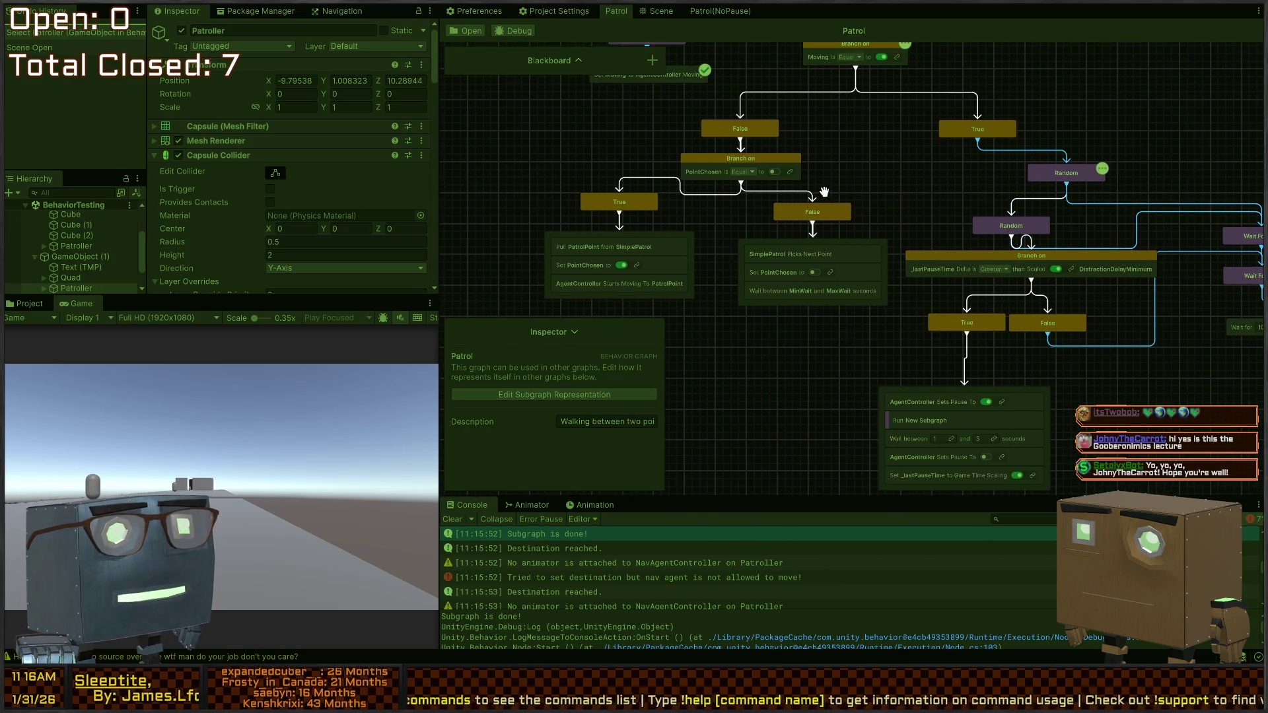
scroll(814, 181, up, 1)
scroll(861, 201, up, 1)
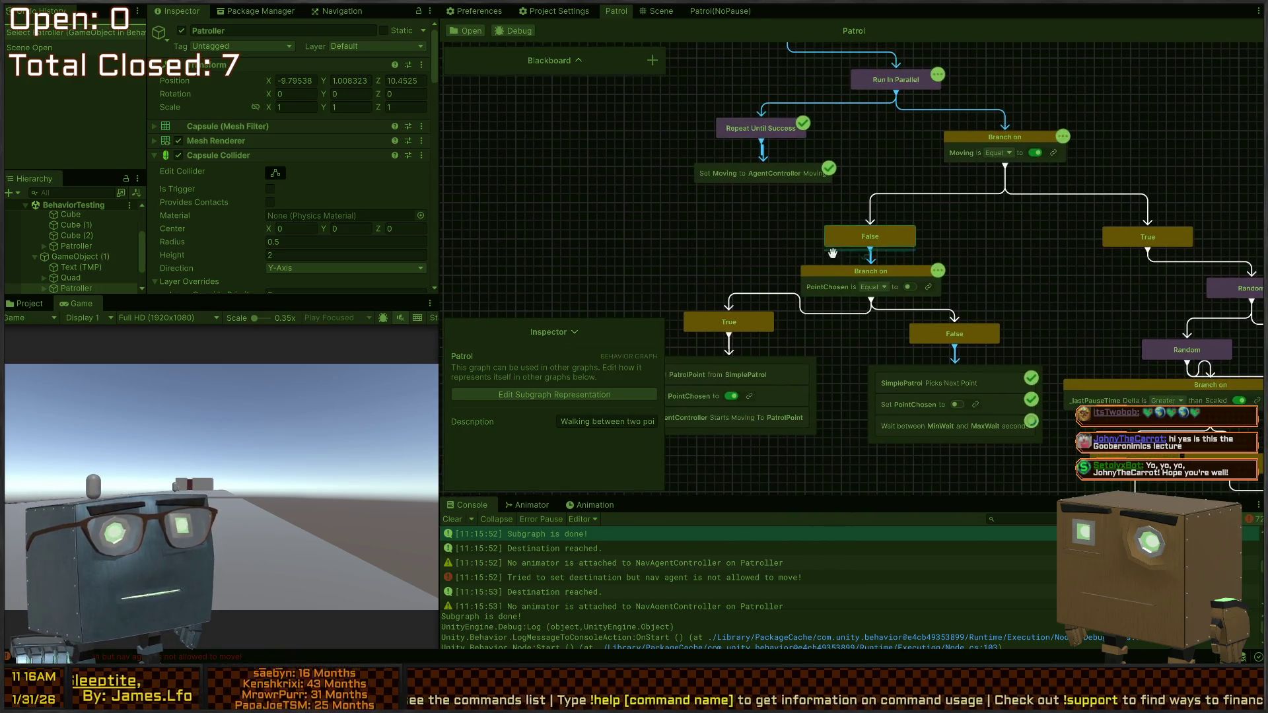
drag(832, 253, 746, 276)
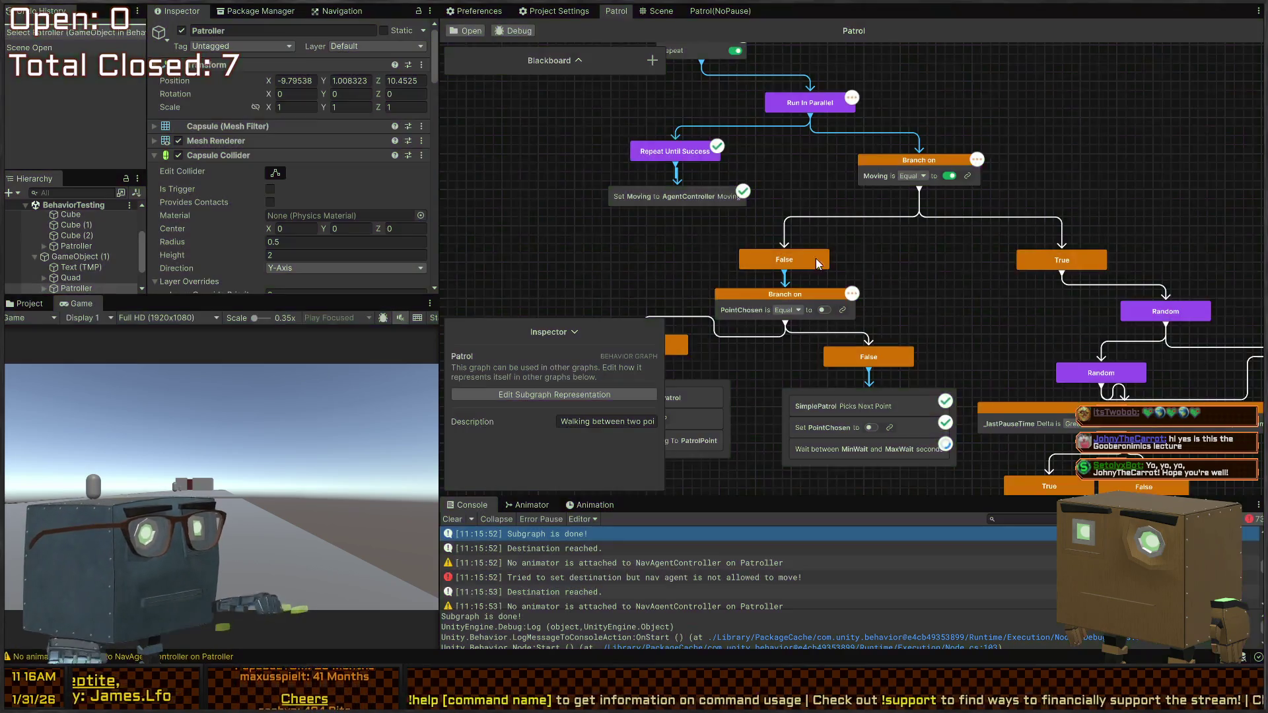
Step: Stop Play mode and return to the Scene view near the test plane
key(ctrl+p)
click(720, 11)
click(657, 10)
mouse_move(654, 38)
mouse_down()
mouse_move(680, 255)
mouse_move(640, 232)
mouse_move(680, 256)
mouse_move(685, 275)
mouse_move(491, 290)
mouse_move(687, 263)
mouse_move(653, 269)
mouse_up()
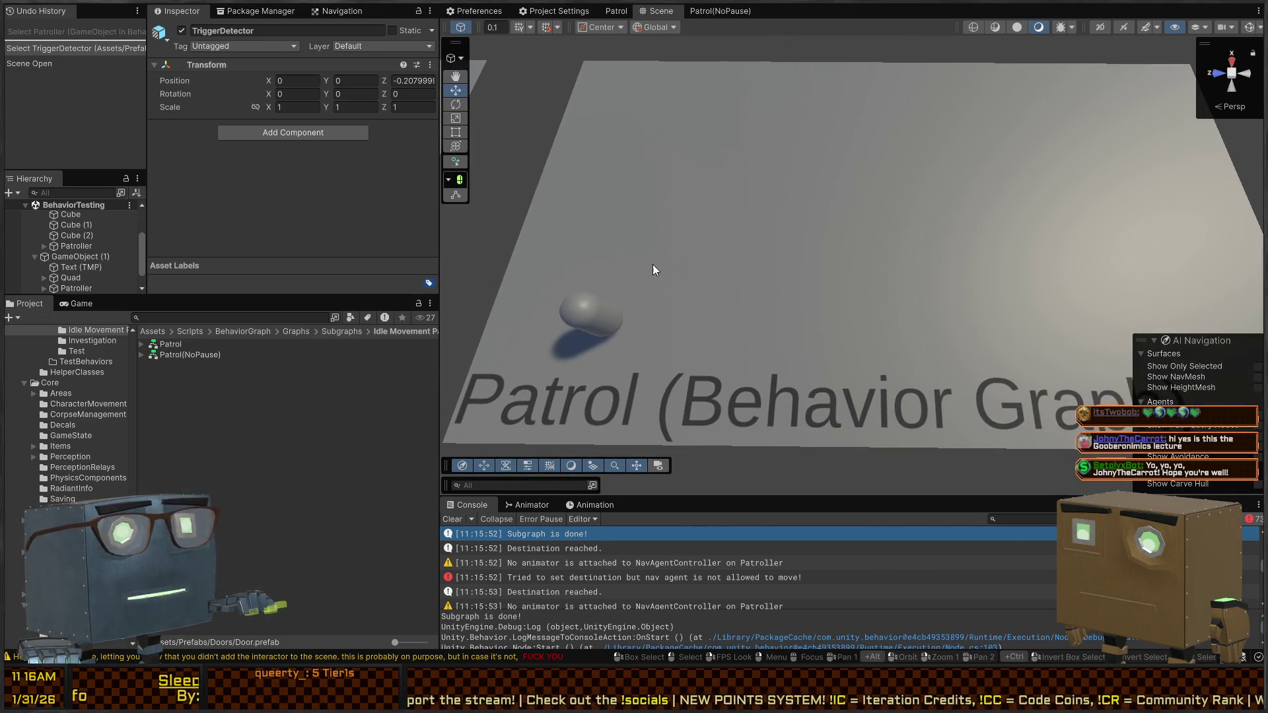
Step: Select the Patroller capsule and scroll its Inspector to Nav Agent Controller (Script)
mouse_move(754, 240)
mouse_down()
mouse_move(716, 236)
mouse_move(705, 210)
mouse_move(734, 227)
mouse_up()
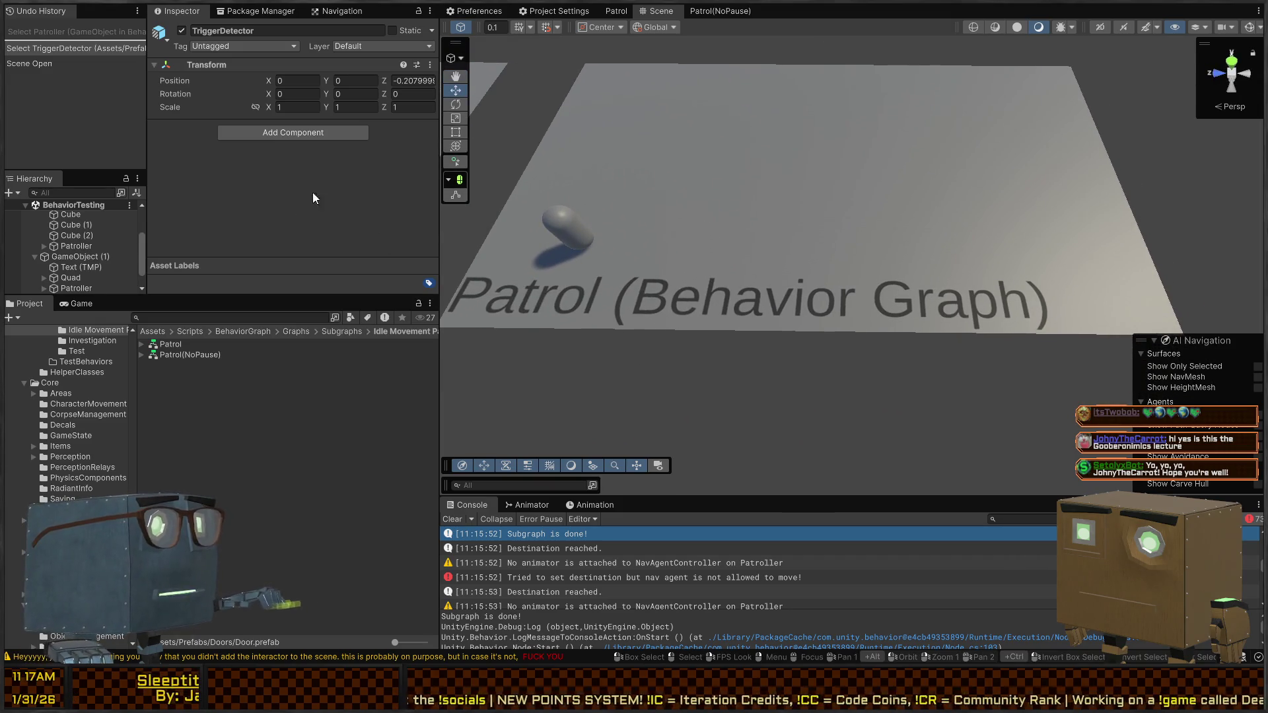
click(284, 466)
click(556, 224)
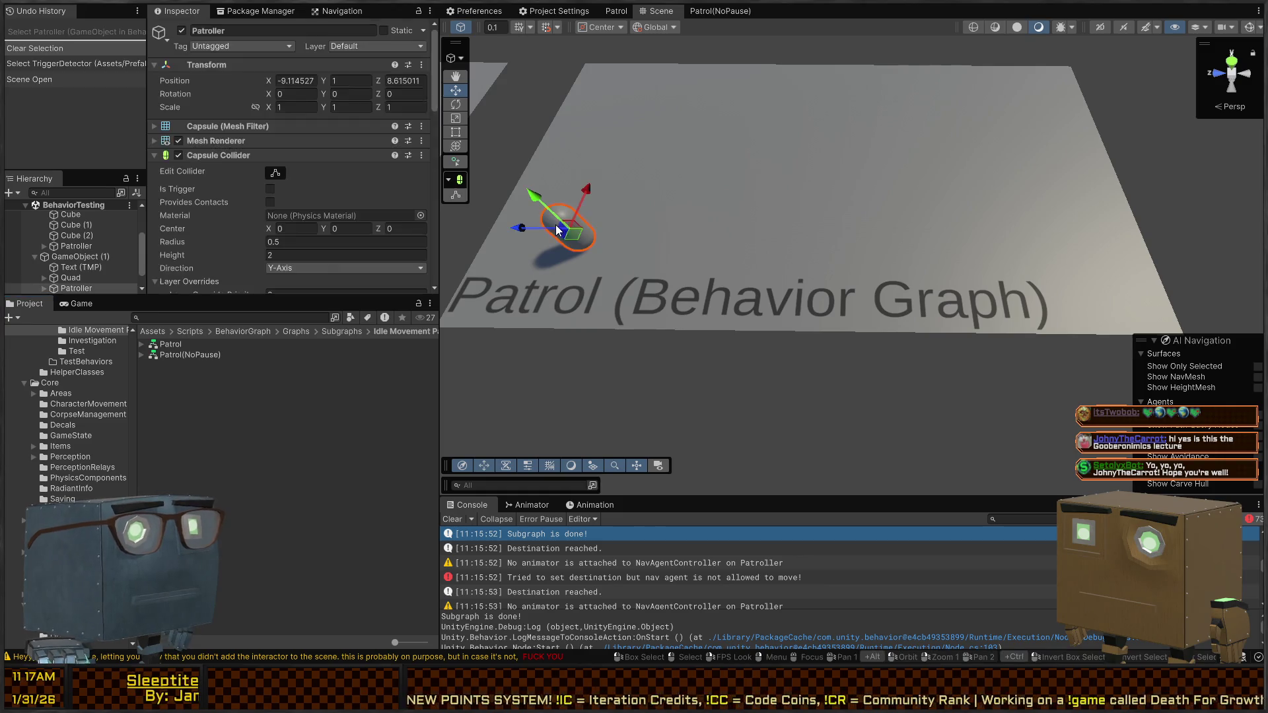
scroll(256, 168, down, 10)
scroll(235, 157, down, 5)
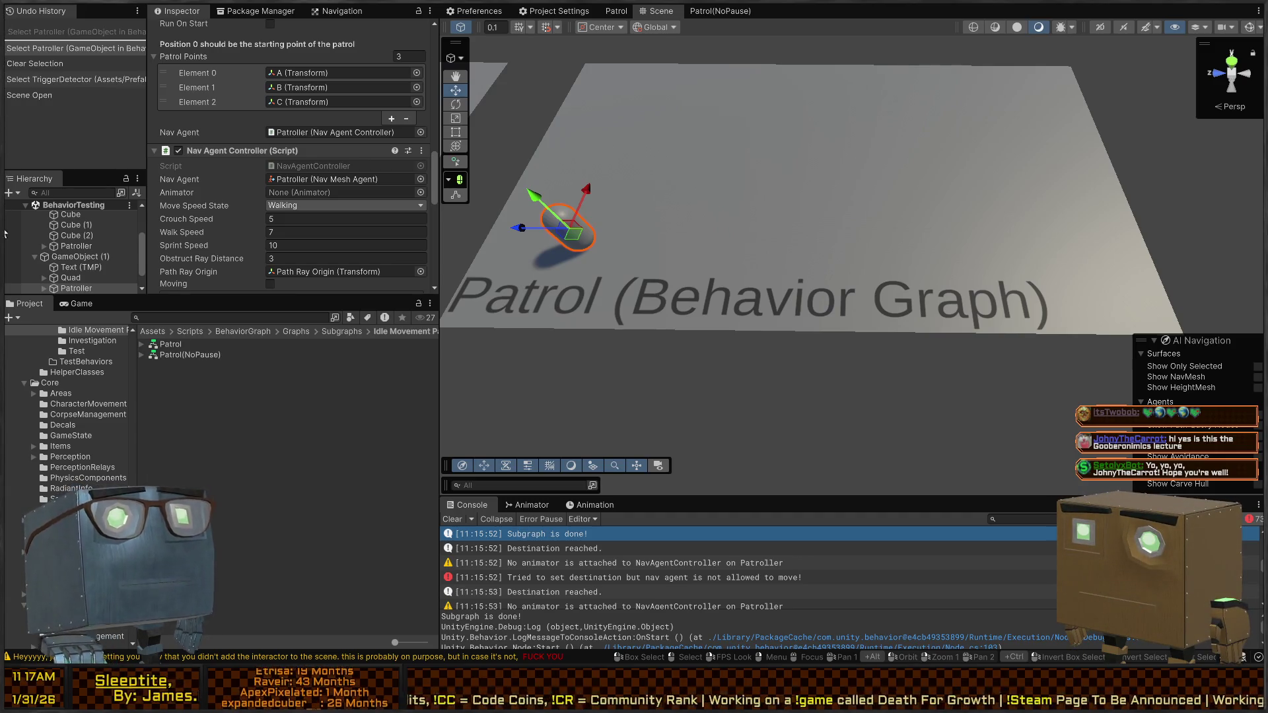
Step: View the Patrol (Behavior Graph) test plane from several angles, then clear the selection
drag(825, 165, 860, 153)
key(s)
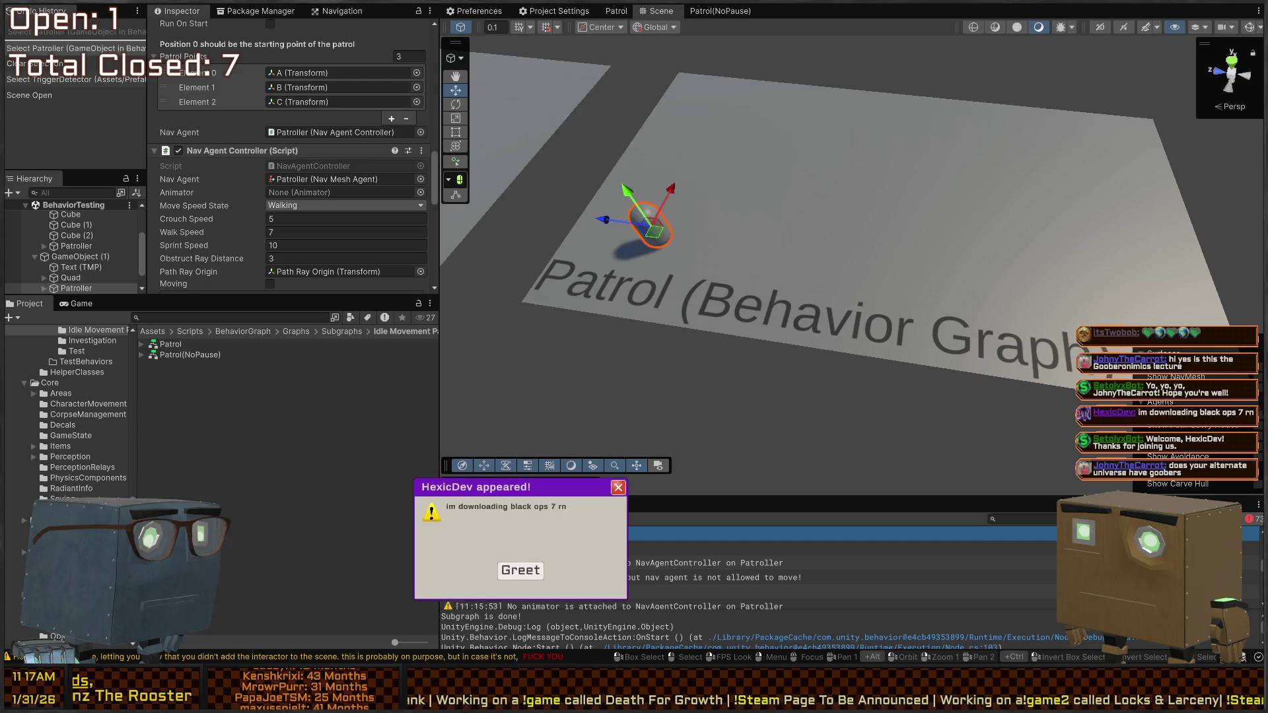
mouse_move(759, 120)
mouse_down()
mouse_move(743, 125)
mouse_move(782, 140)
mouse_move(796, 187)
mouse_up()
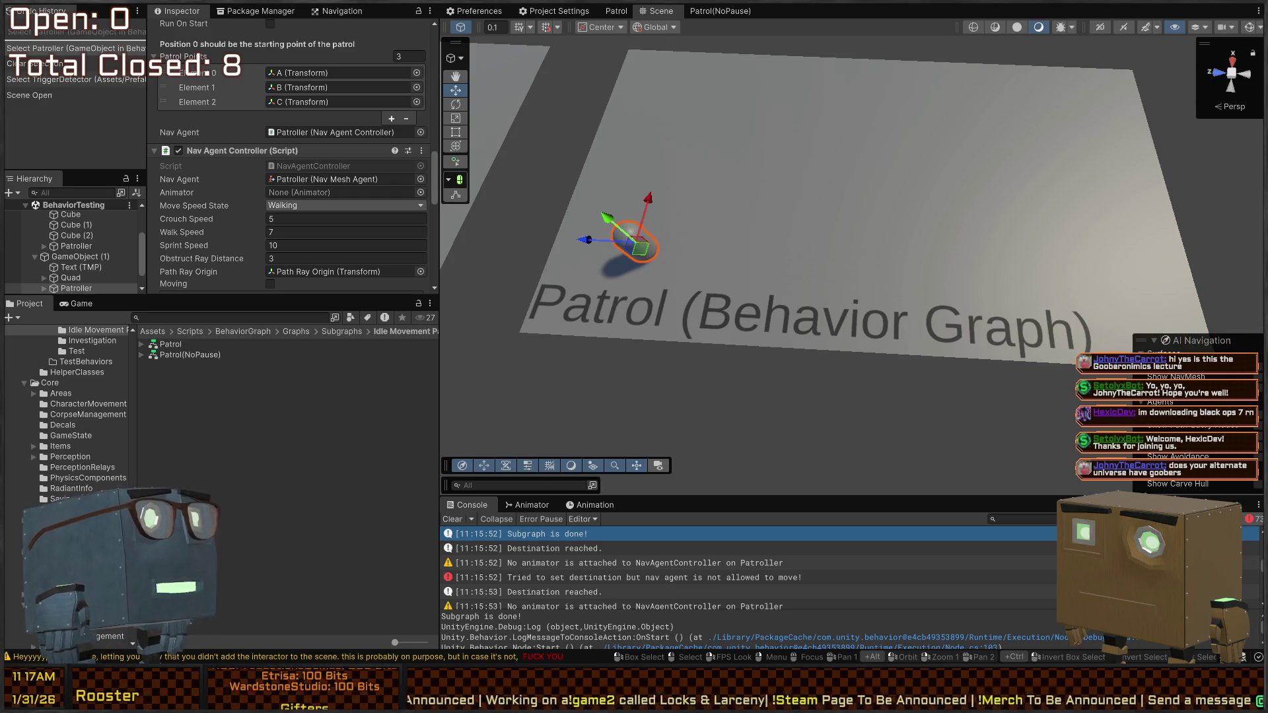
mouse_move(608, 41)
mouse_down()
mouse_move(603, 122)
mouse_move(971, 187)
mouse_move(839, 210)
mouse_move(852, 207)
mouse_move(659, 186)
mouse_move(812, 189)
mouse_move(515, 123)
mouse_up()
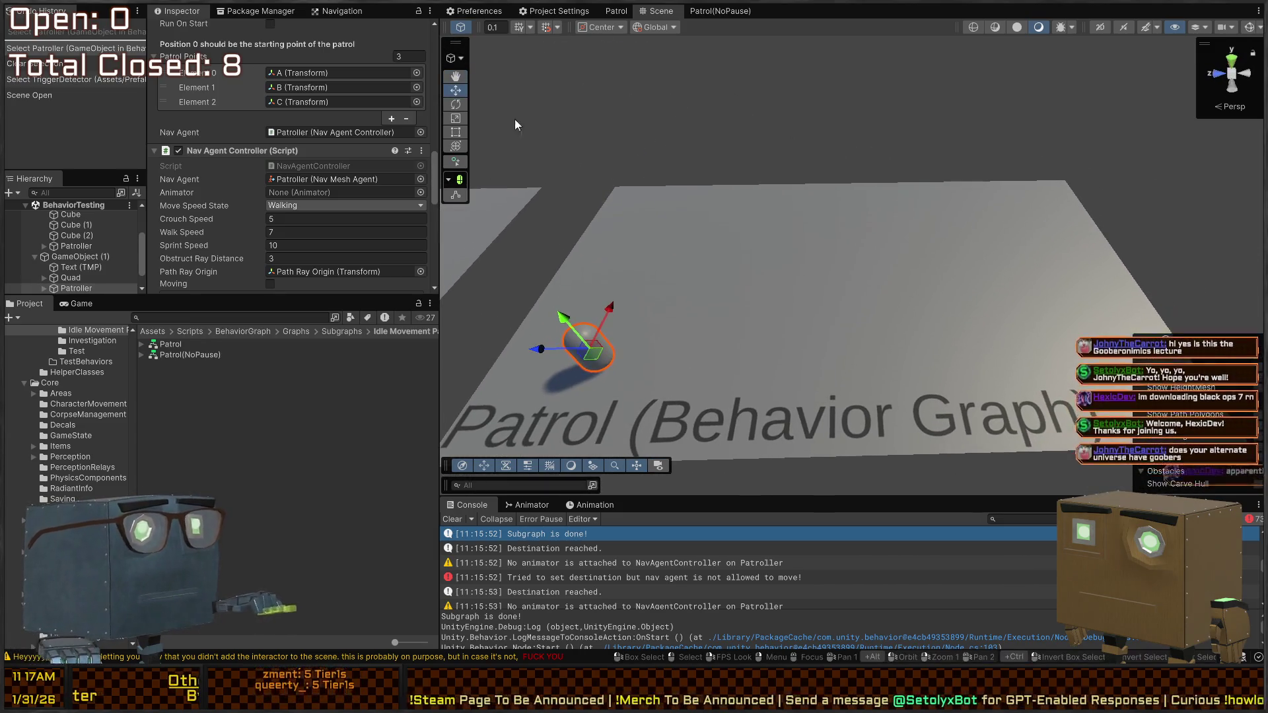
click(317, 444)
mouse_move(790, 286)
mouse_down()
mouse_move(784, 303)
mouse_move(838, 235)
mouse_up()
click(554, 267)
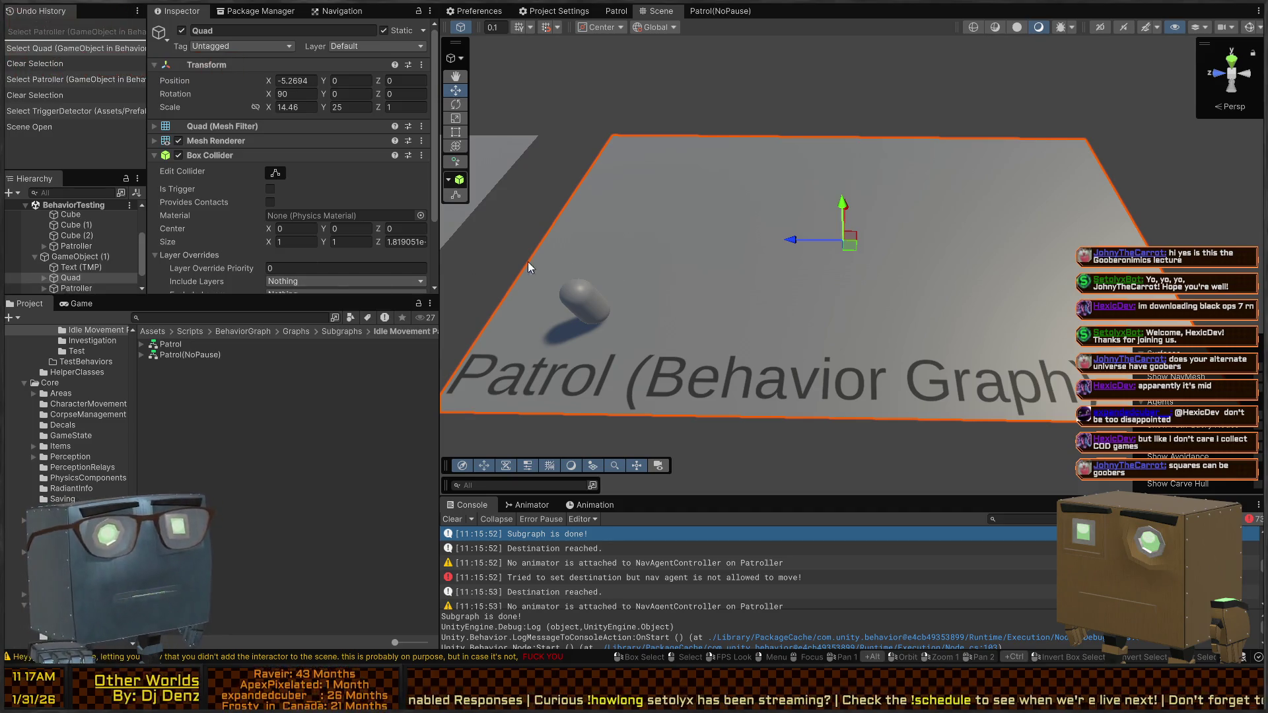
mouse_move(529, 263)
mouse_down()
mouse_move(806, 189)
mouse_move(660, 212)
mouse_move(642, 242)
mouse_move(676, 263)
mouse_up()
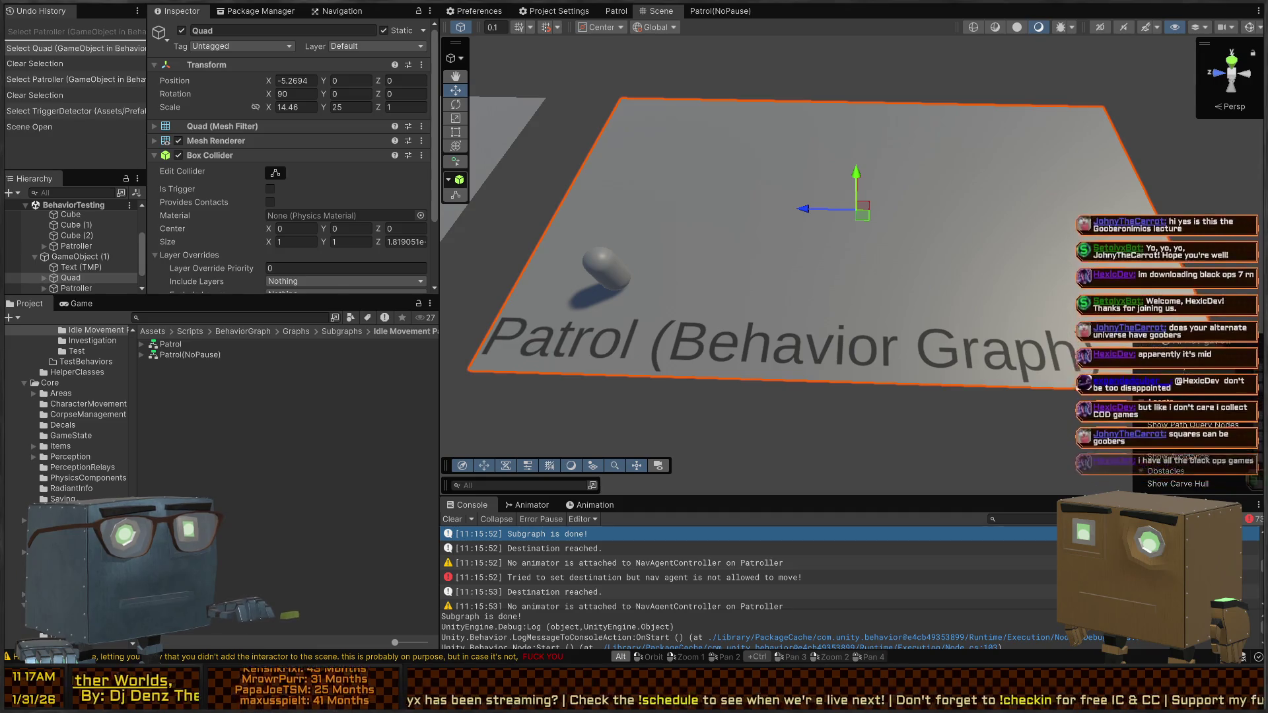
mouse_move(844, 275)
mouse_down()
mouse_move(590, 197)
mouse_move(716, 192)
mouse_move(790, 263)
mouse_move(832, 255)
mouse_move(585, 232)
mouse_move(744, 204)
mouse_move(850, 204)
mouse_move(886, 260)
mouse_move(865, 258)
mouse_move(859, 317)
mouse_up()
key(f)
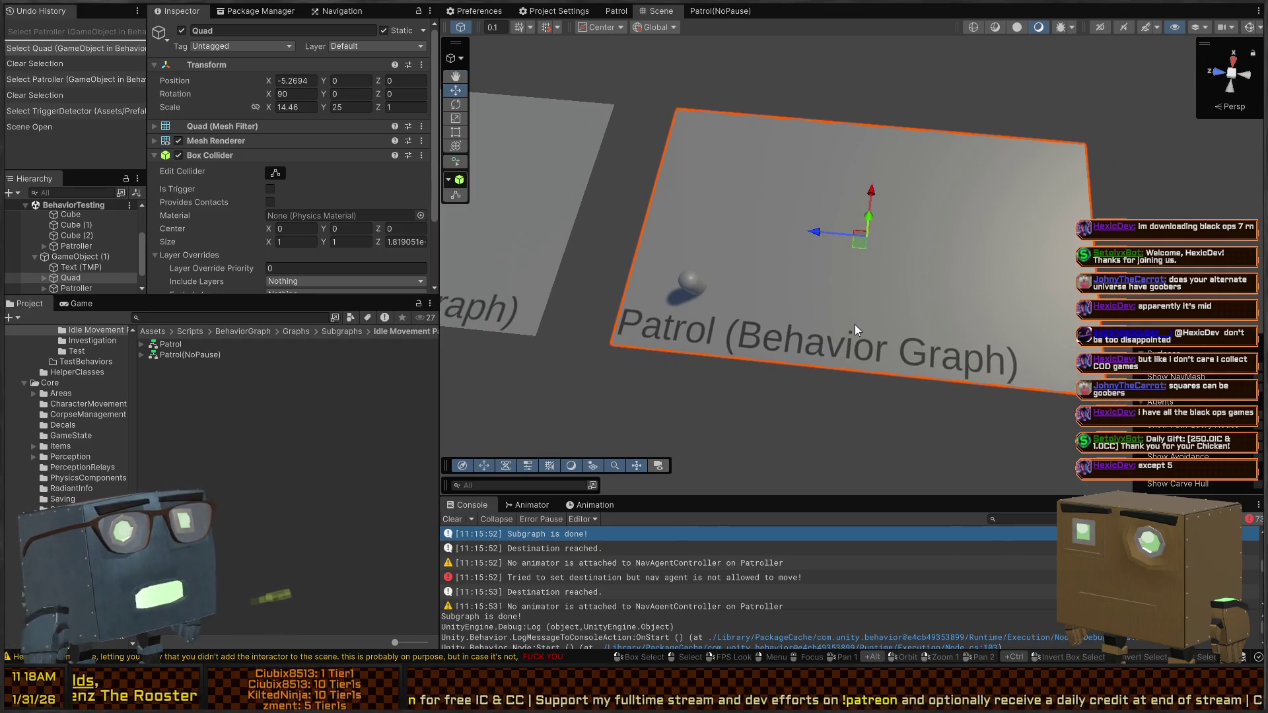
mouse_move(800, 179)
mouse_down()
mouse_move(775, 119)
mouse_move(651, 79)
mouse_move(745, 108)
mouse_move(875, 192)
mouse_move(818, 207)
mouse_up()
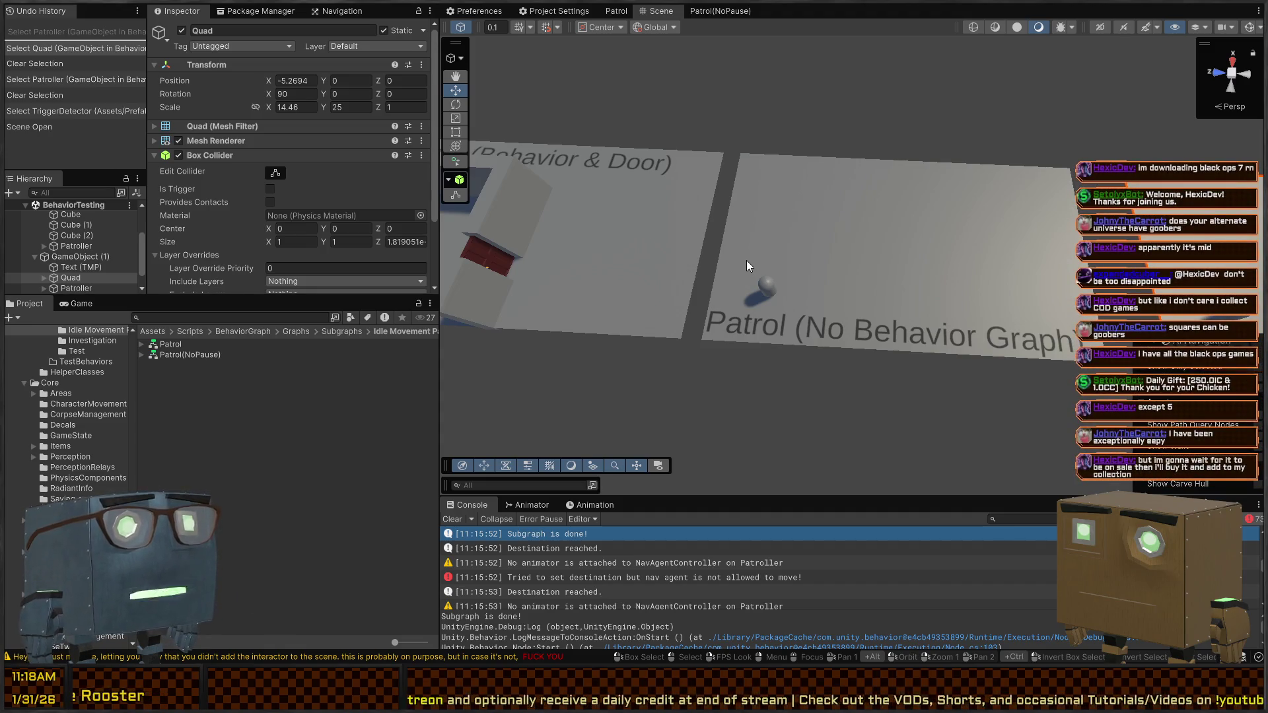
mouse_move(748, 266)
mouse_down()
mouse_move(854, 138)
mouse_move(906, 127)
mouse_move(904, 177)
mouse_up()
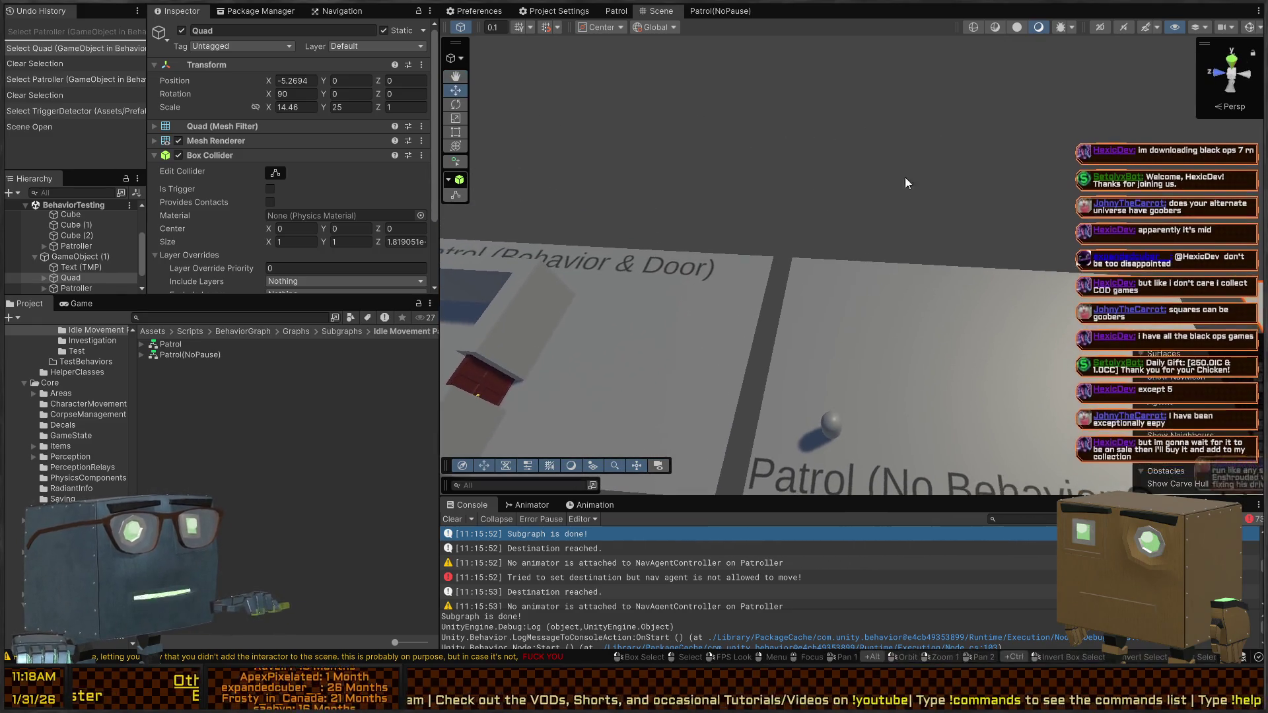
mouse_move(861, 282)
mouse_down()
mouse_move(809, 285)
mouse_move(891, 265)
mouse_move(981, 278)
mouse_move(961, 285)
mouse_up()
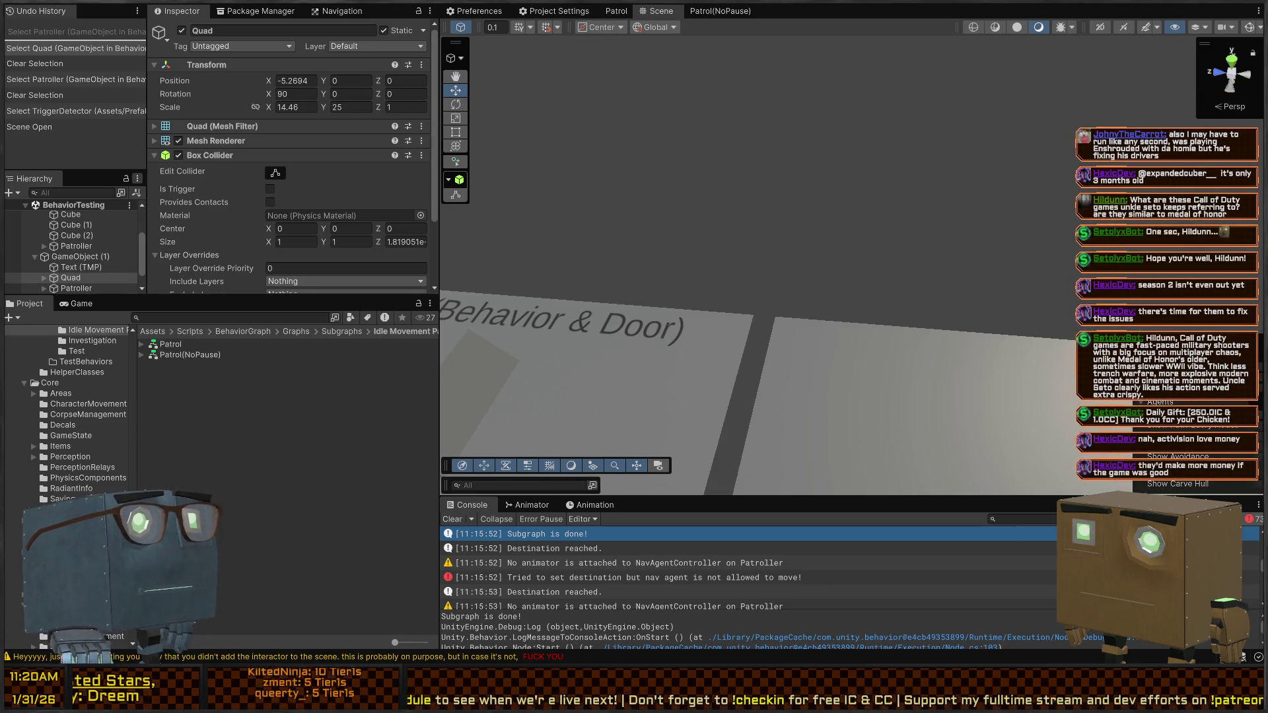
mouse_move(501, 162)
mouse_down()
mouse_move(876, 130)
mouse_move(806, 165)
mouse_up()
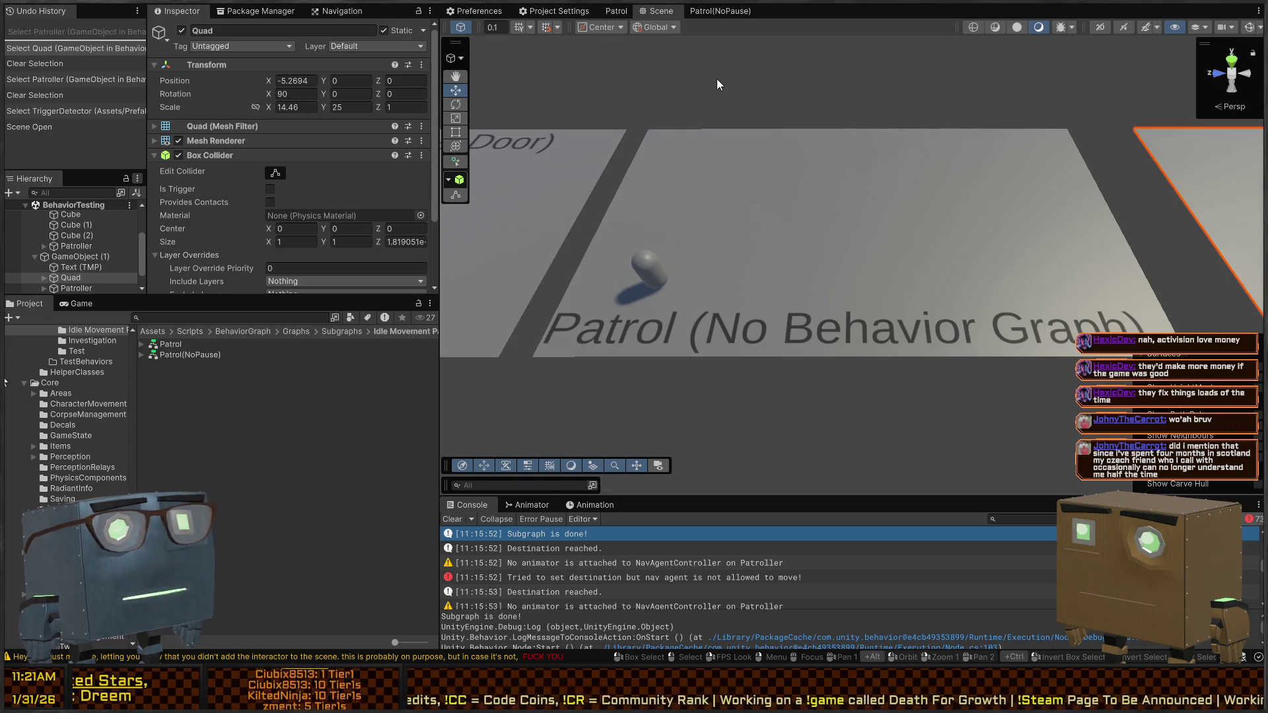
mouse_move(716, 78)
mouse_down()
mouse_move(947, 166)
mouse_move(870, 192)
mouse_move(804, 244)
mouse_up()
Step: Select the whole Patrol (Behavior Graph) test area and copy-paste it as a duplicate
scroll(914, 249, up, 10)
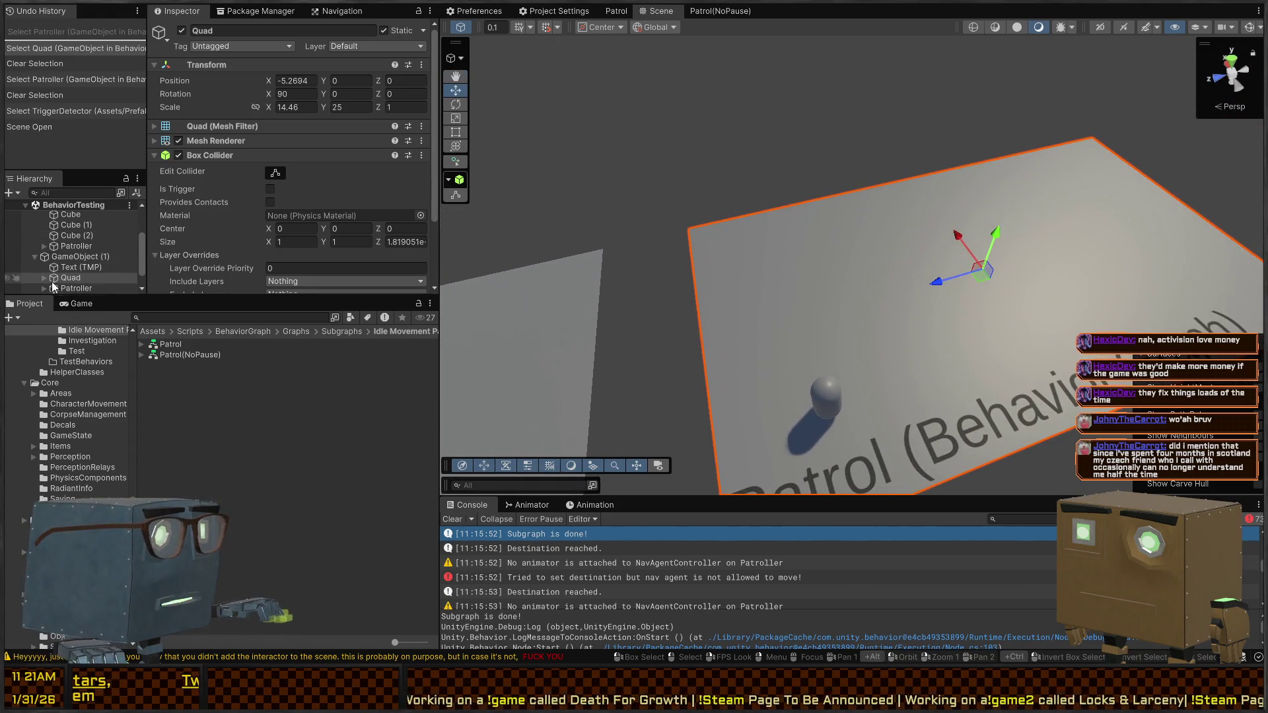
click(80, 256)
click(73, 268)
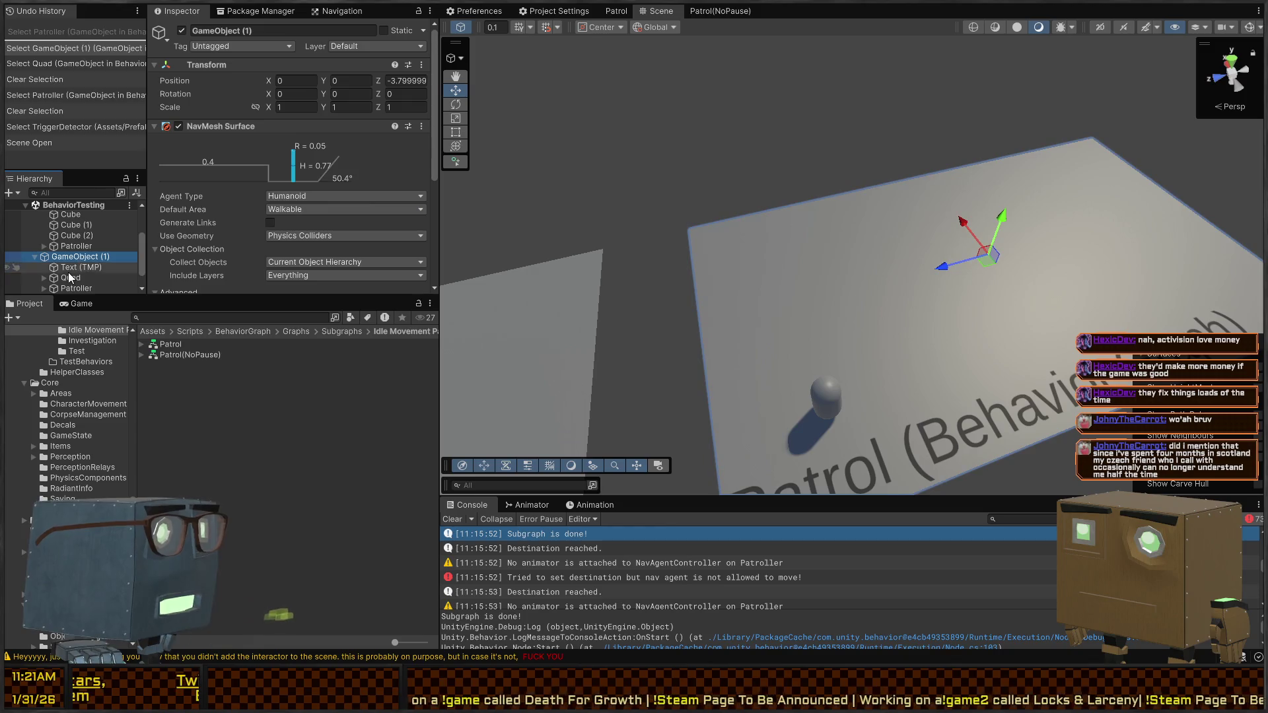
click(695, 251)
drag(695, 251, 972, 242)
click(717, 231)
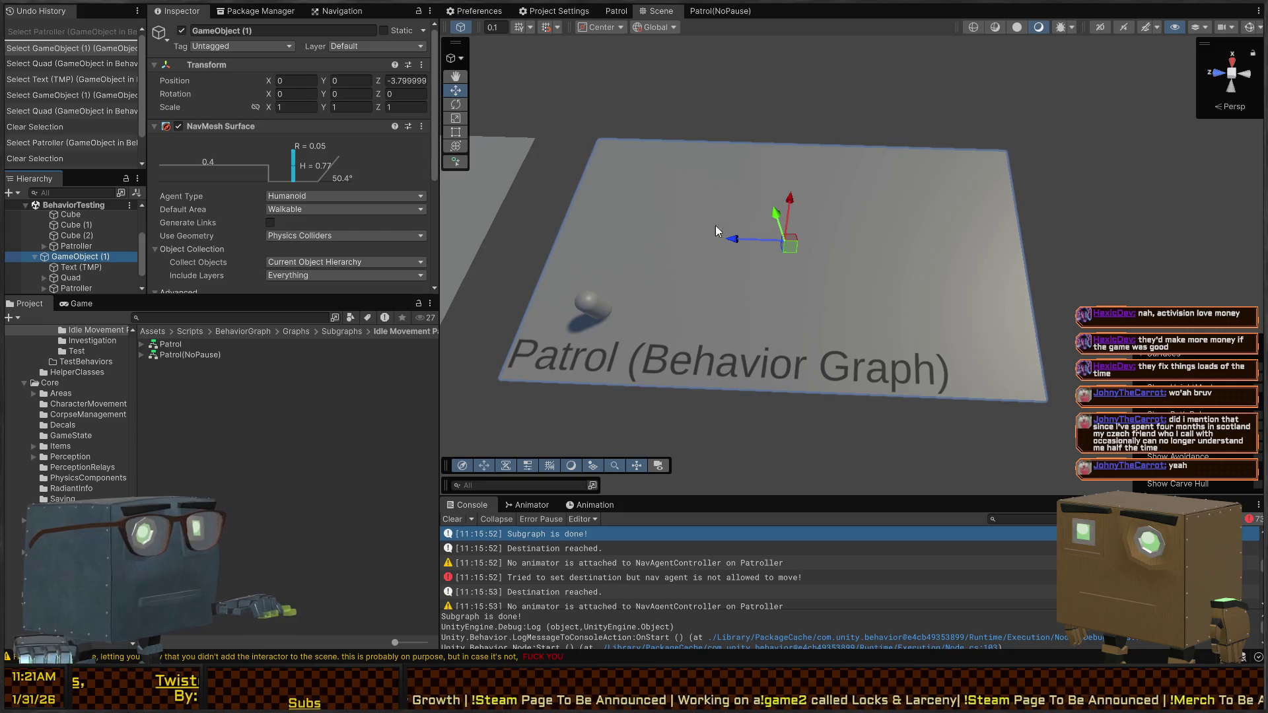
key(ctrl+c)
key(ctrl+v)
Step: Slide the duplicate GameObject (3) along Z and pick its floor Quad with the Rect tool
drag(734, 240, 1256, 257)
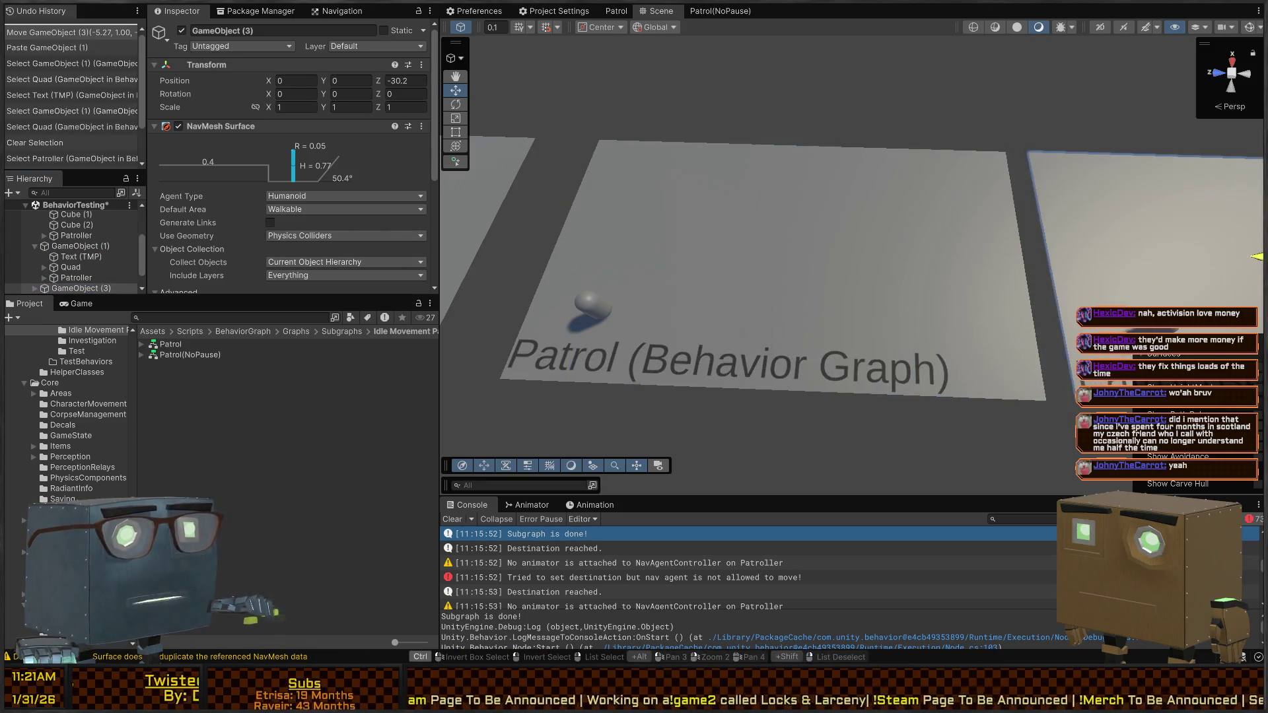
key(f)
mouse_move(792, 211)
mouse_down()
mouse_move(894, 163)
mouse_move(1050, 182)
mouse_move(1083, 151)
mouse_move(1132, 46)
mouse_move(750, 249)
mouse_move(722, 212)
mouse_move(703, 422)
mouse_up()
click(1060, 184)
click(1107, 169)
key(t)
click(1072, 164)
Step: Change the duplicate's label text to 'Human Behaviors (Which I know a lot about)' and resize its box
click(703, 423)
click(769, 417)
click(747, 416)
scroll(243, 248, down, 5)
click(251, 143)
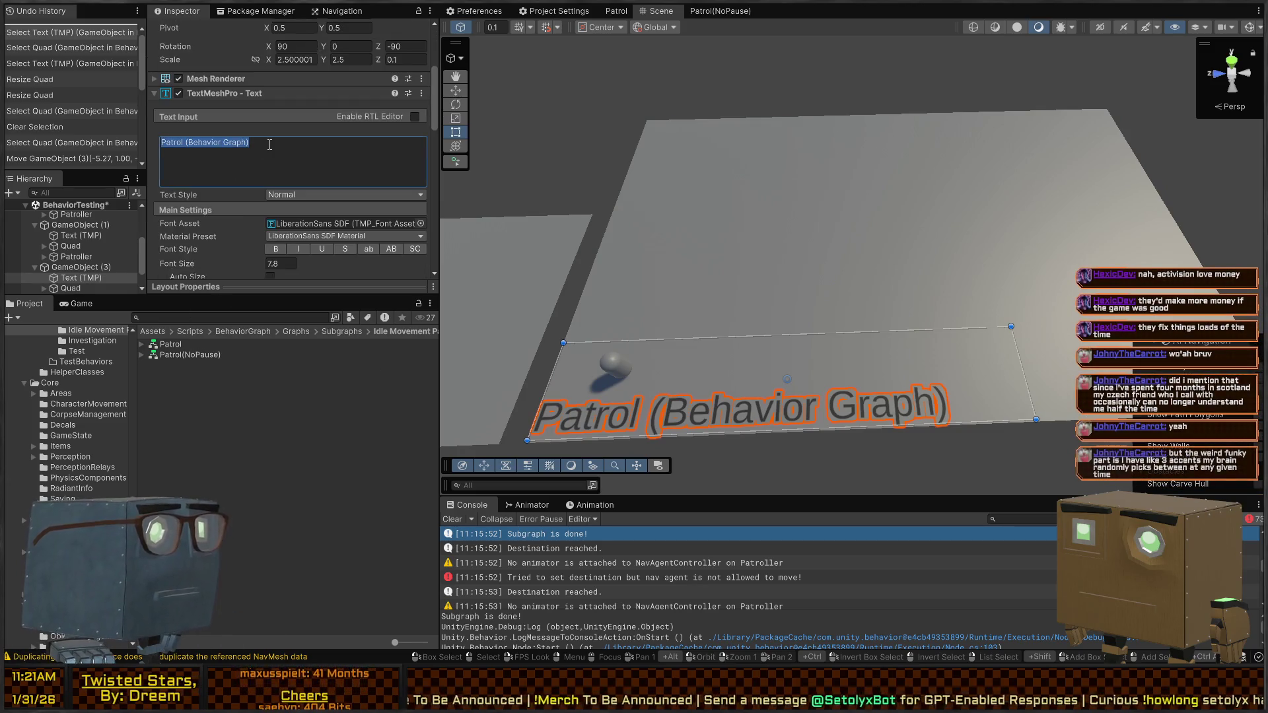
text(Human Beh)
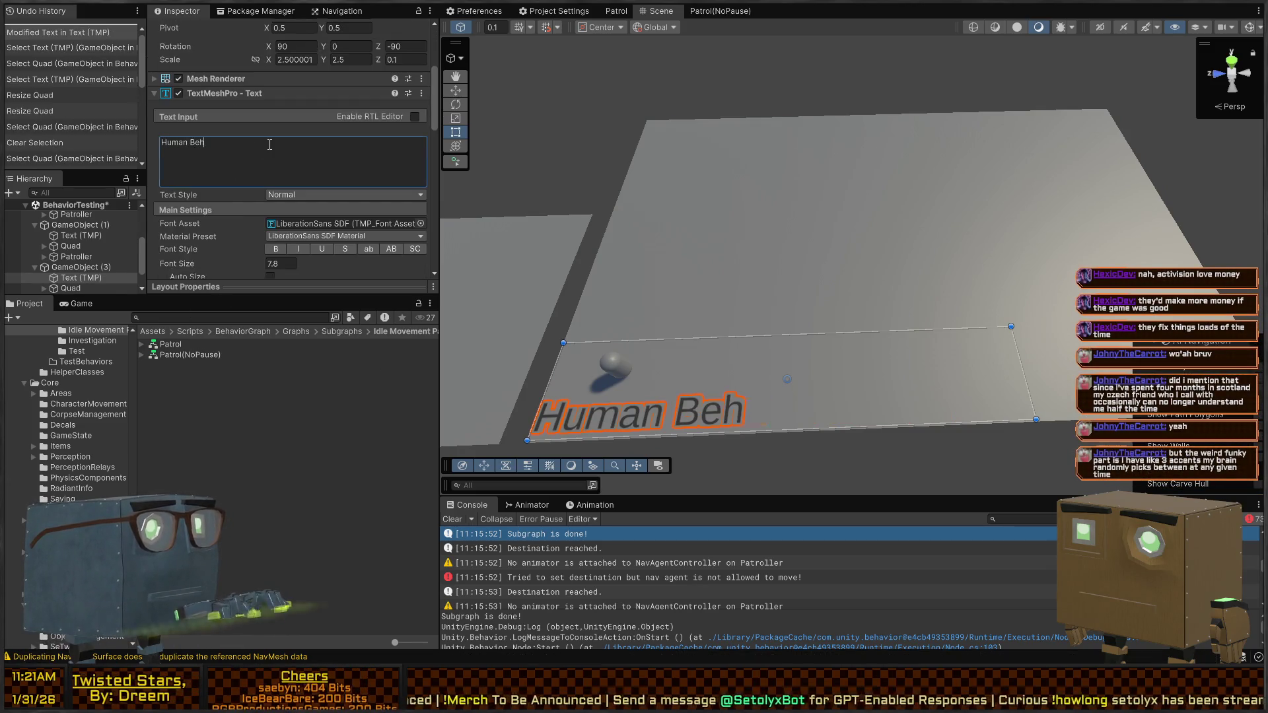
text(aviors (I)
text(Which I know)
text( a lot about))
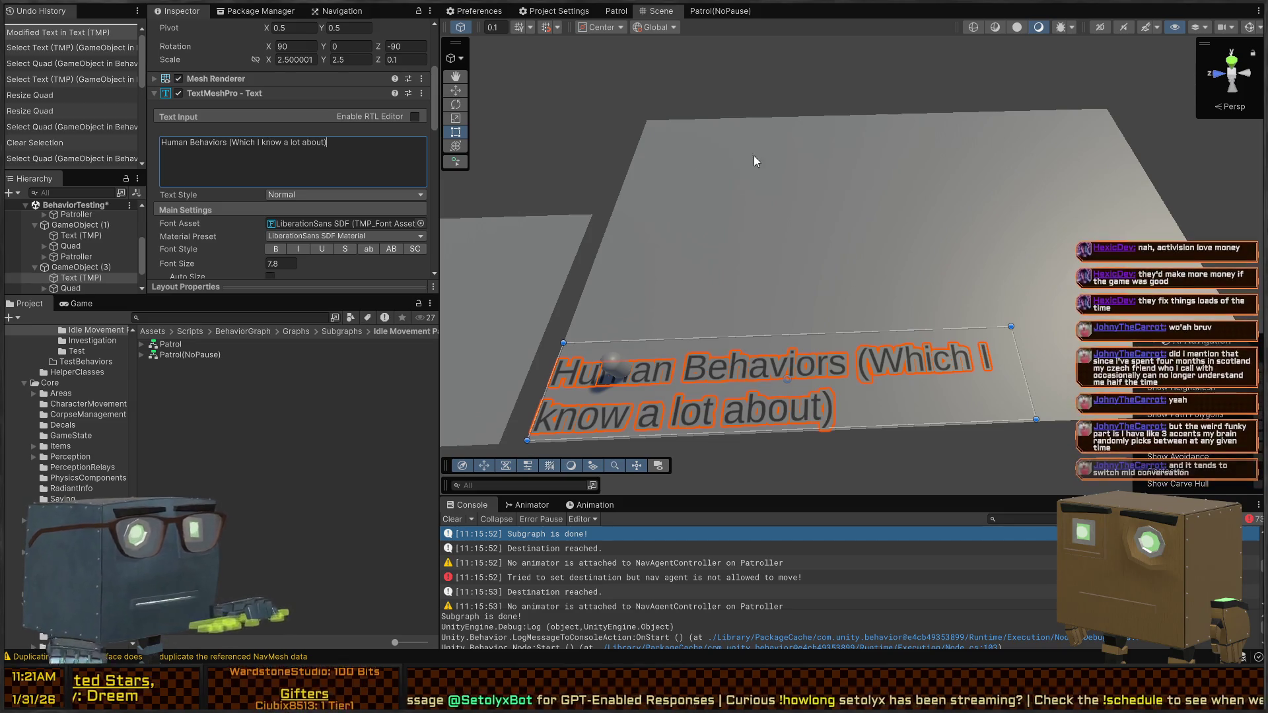
mouse_move(1023, 363)
mouse_down()
mouse_move(1123, 363)
mouse_move(17, 324)
mouse_move(915, 322)
mouse_move(853, 294)
mouse_up()
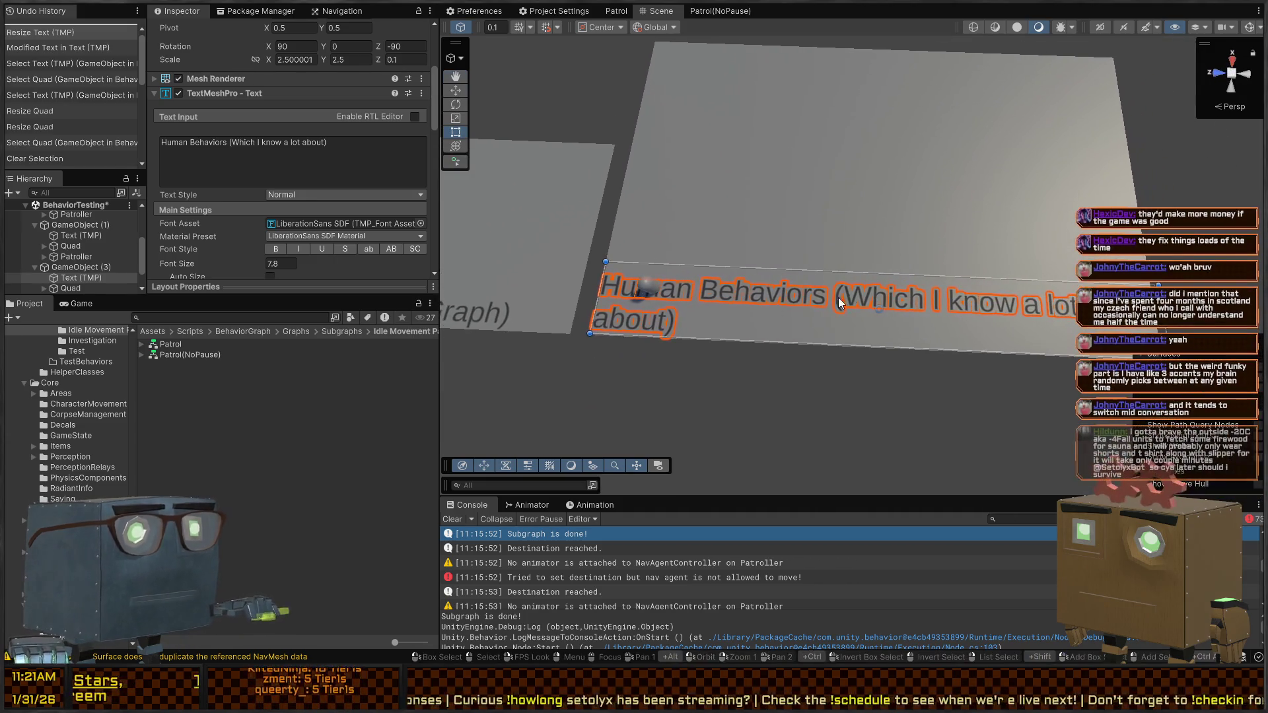
Step: Insert <size=20%> before the '(Which I know a lot about)' aside to shrink it
key(t)
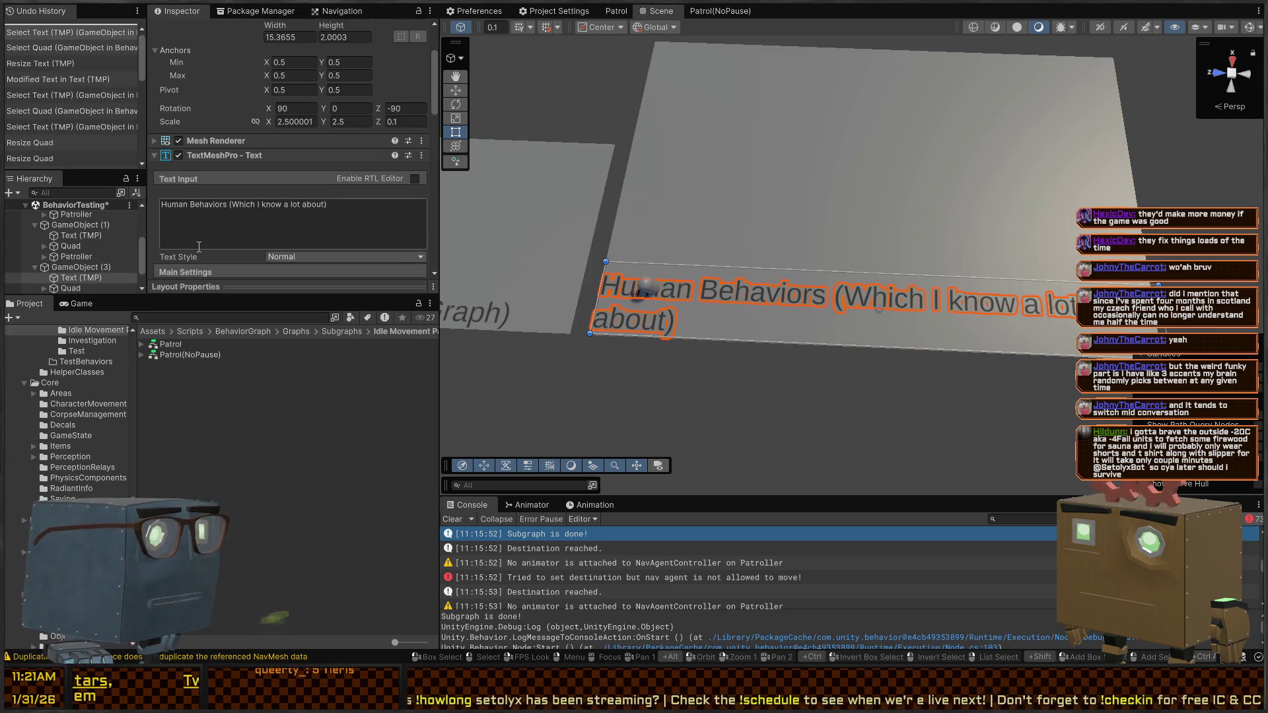
click(236, 203)
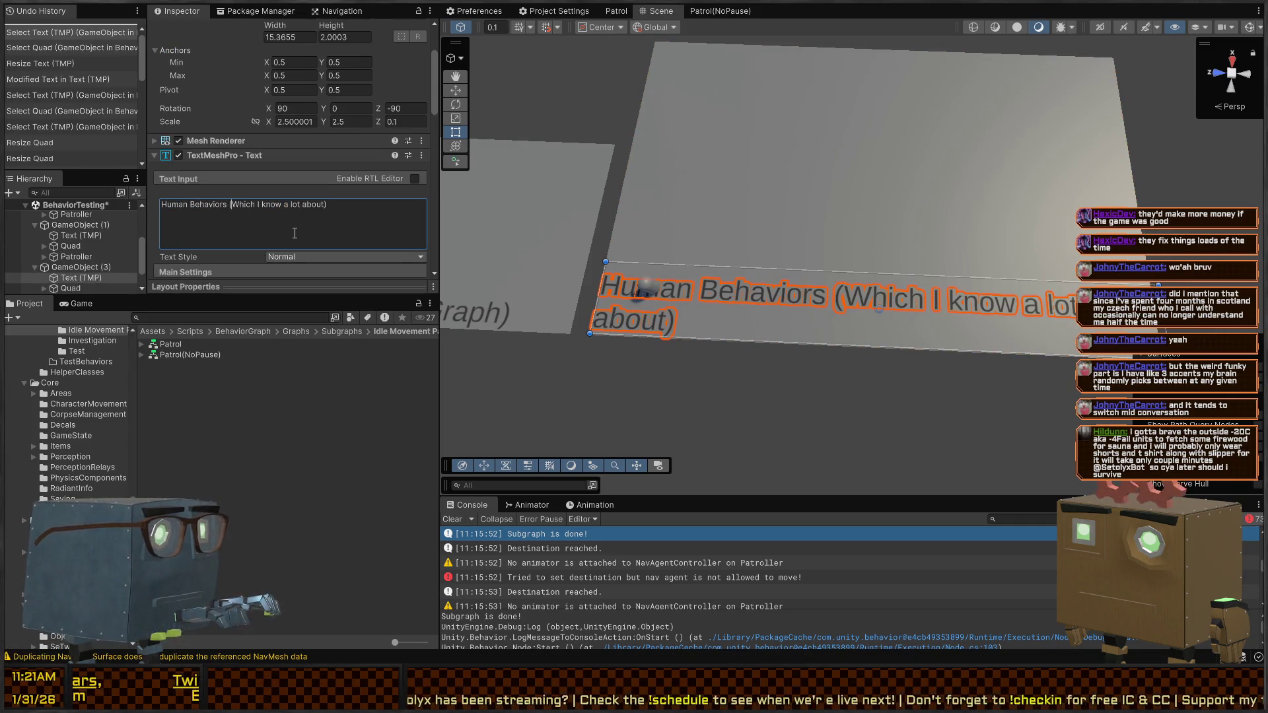
text(<size=)
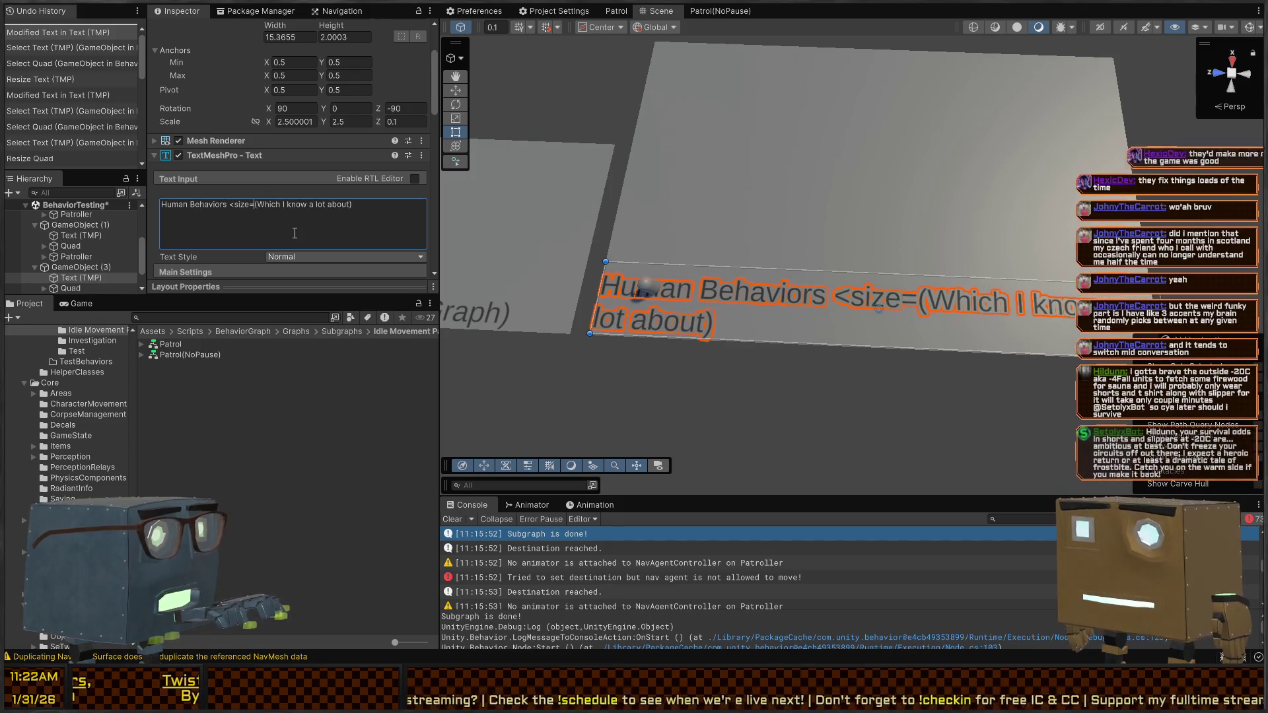
text(20%>)
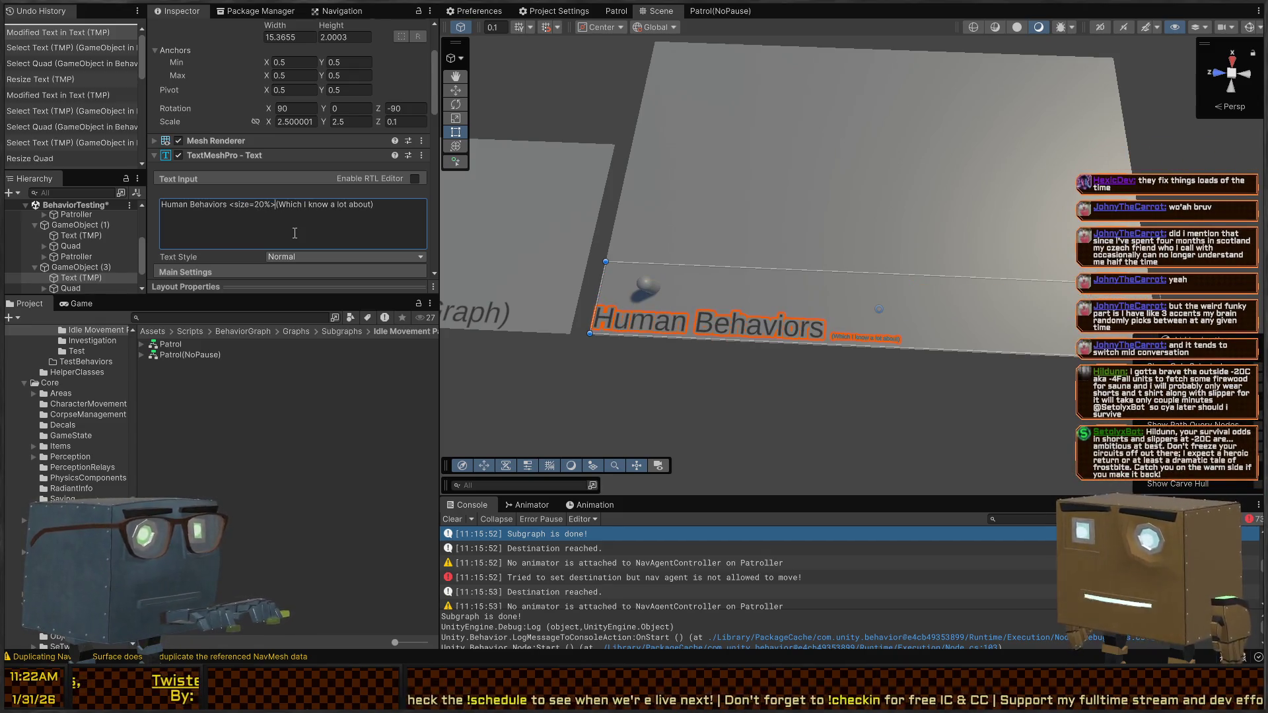
click(799, 422)
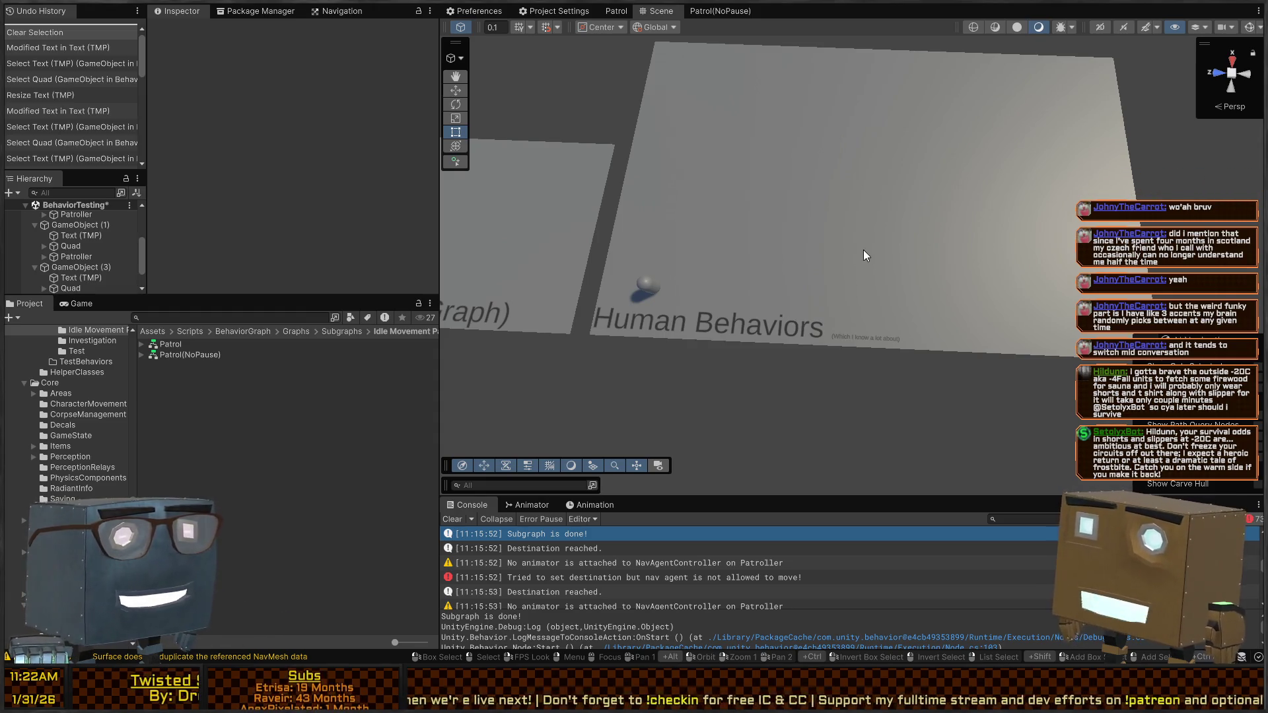
Step: Look over the Human Behaviors plane and capsule, then select the Idle Movement Patterns folder
mouse_move(853, 412)
mouse_down()
mouse_move(843, 243)
mouse_move(885, 170)
mouse_up()
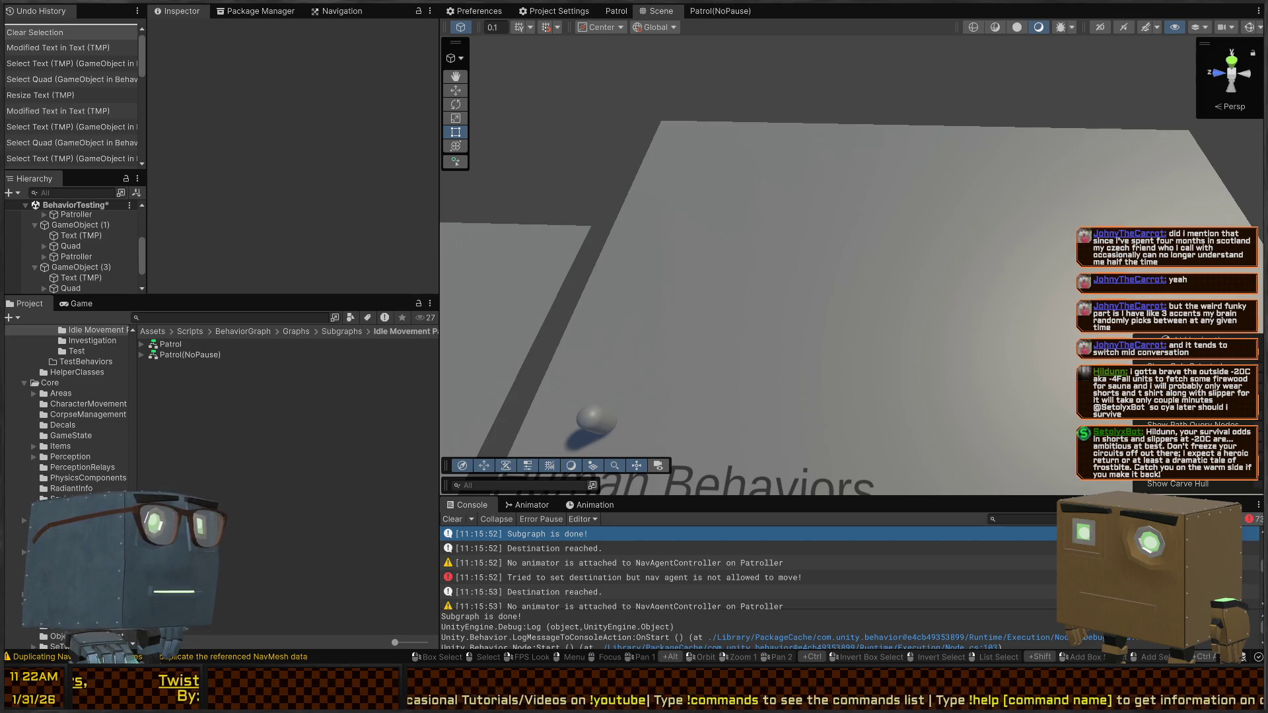
mouse_move(826, 224)
mouse_down()
mouse_move(971, 209)
mouse_move(703, 202)
mouse_move(934, 155)
mouse_move(948, 158)
mouse_move(632, 254)
mouse_up()
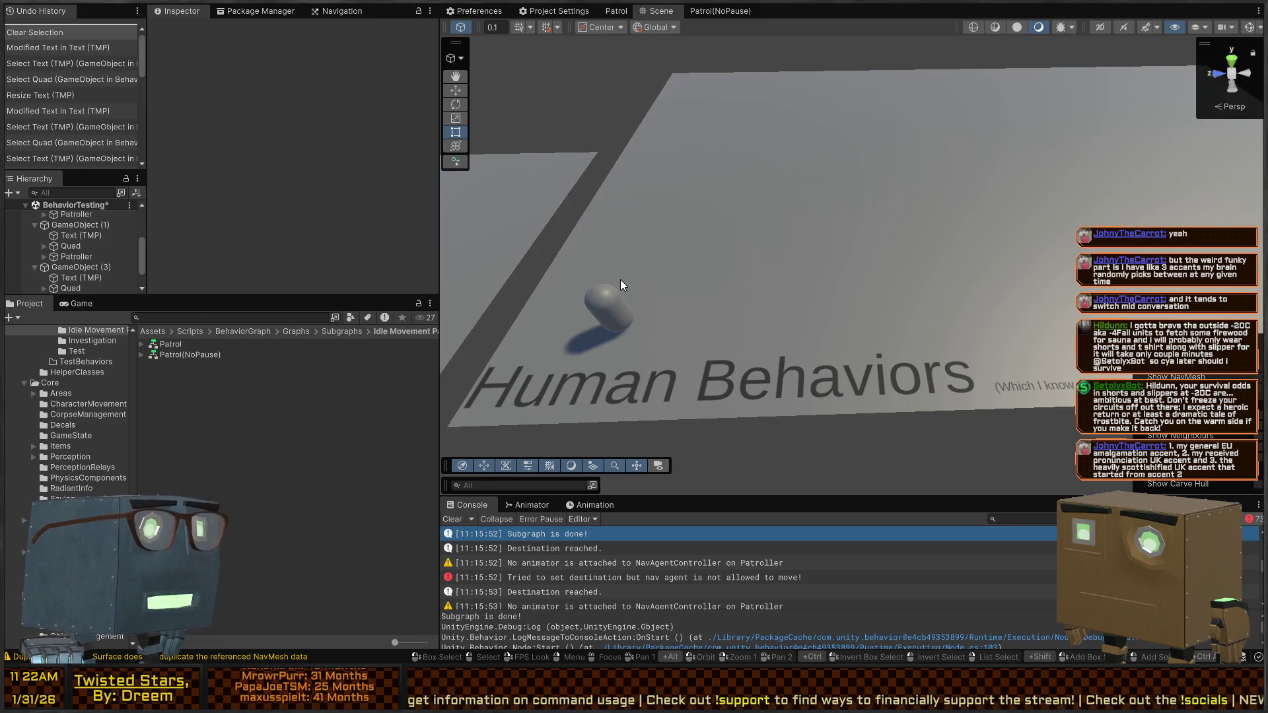
click(615, 316)
mouse_move(616, 316)
mouse_down()
mouse_move(827, 255)
mouse_move(824, 274)
mouse_move(852, 243)
mouse_move(829, 277)
mouse_move(839, 368)
mouse_move(854, 343)
mouse_move(781, 278)
mouse_move(699, 256)
mouse_move(821, 252)
mouse_move(863, 198)
mouse_move(965, 209)
mouse_move(786, 210)
mouse_move(813, 259)
mouse_up()
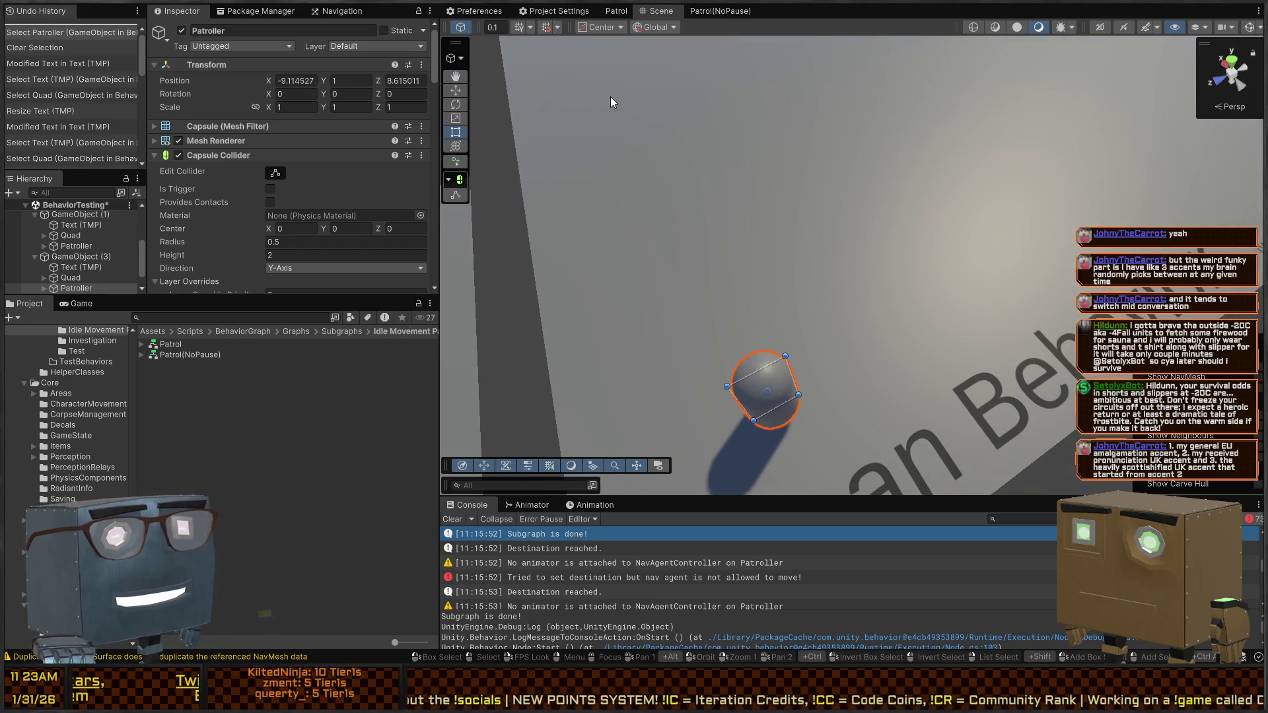
mouse_move(984, 202)
mouse_down()
mouse_move(957, 198)
mouse_move(944, 324)
mouse_move(780, 343)
mouse_move(807, 345)
mouse_move(727, 286)
mouse_up()
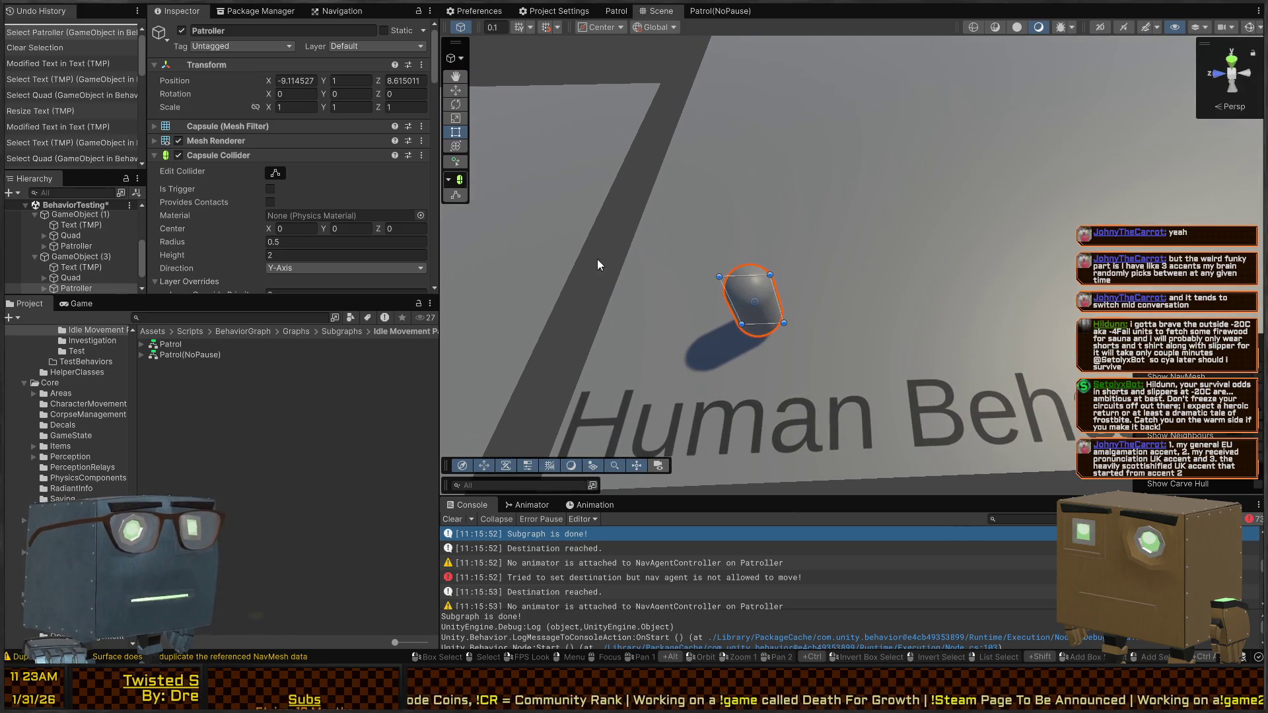
mouse_move(864, 255)
mouse_down()
mouse_move(860, 273)
mouse_move(826, 265)
mouse_up()
click(246, 378)
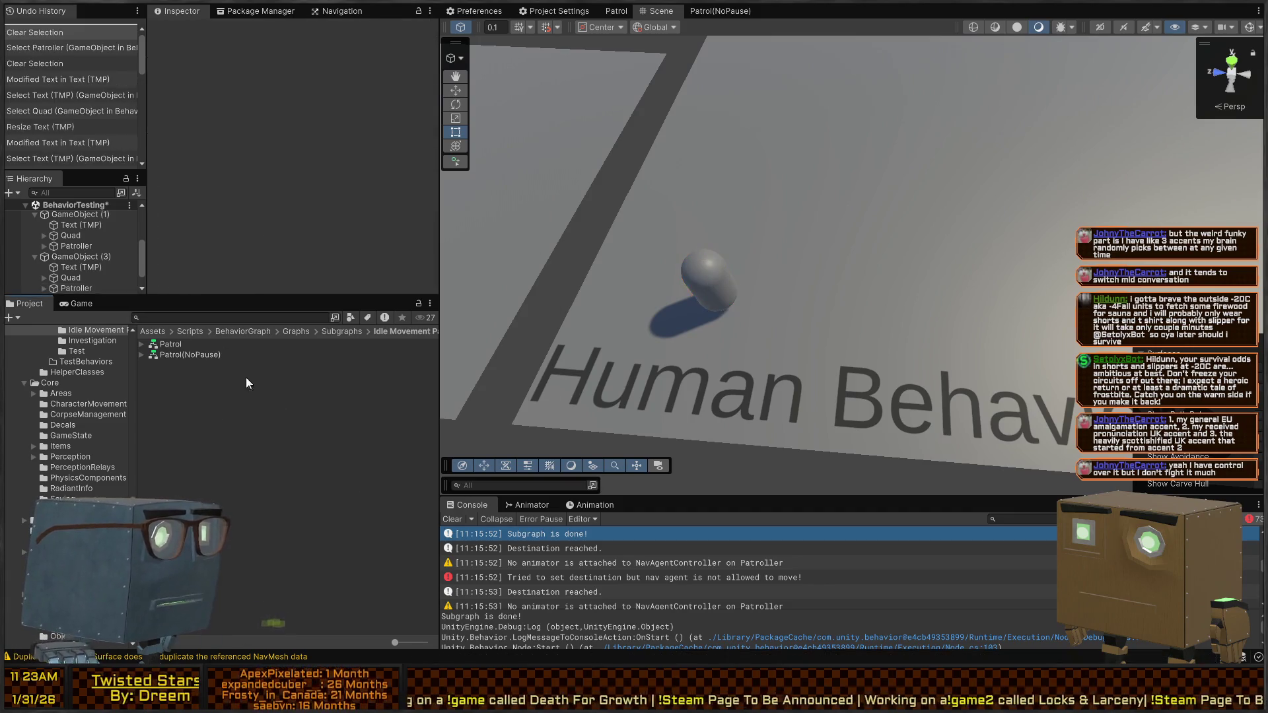
click(193, 381)
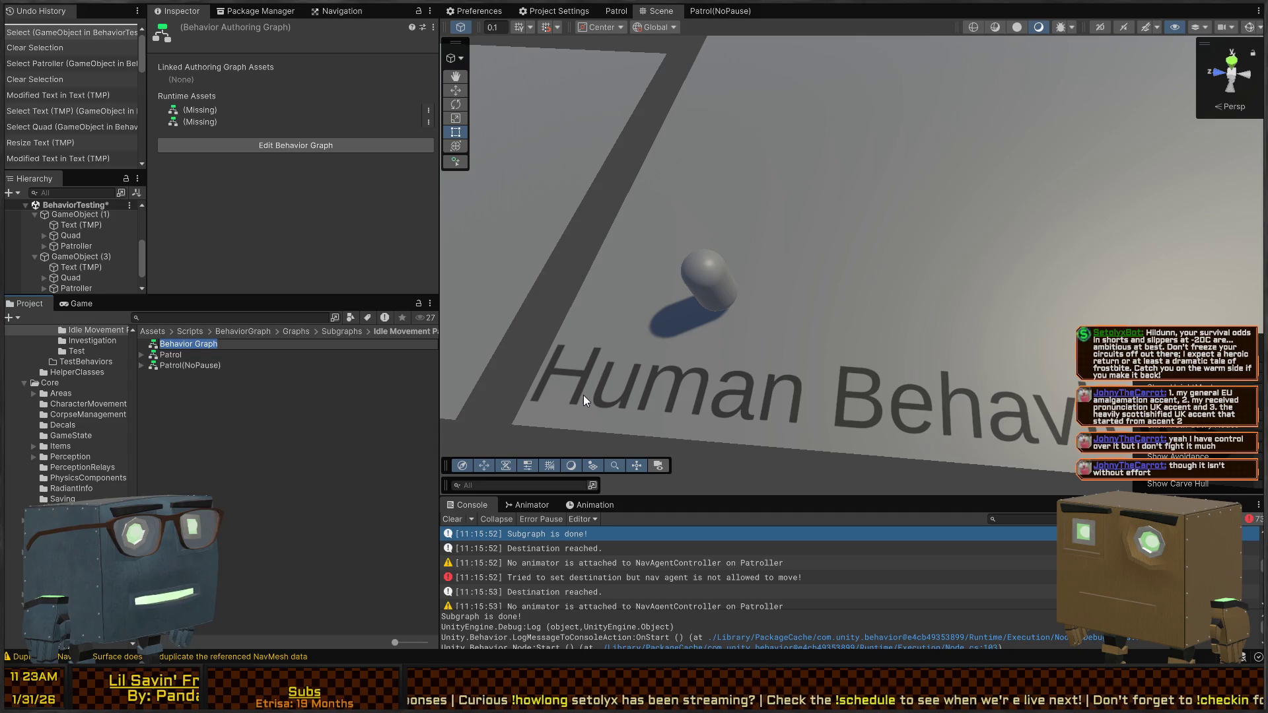
Step: Name the new behavior graph RetrieveFood
text(RetrieveFo)
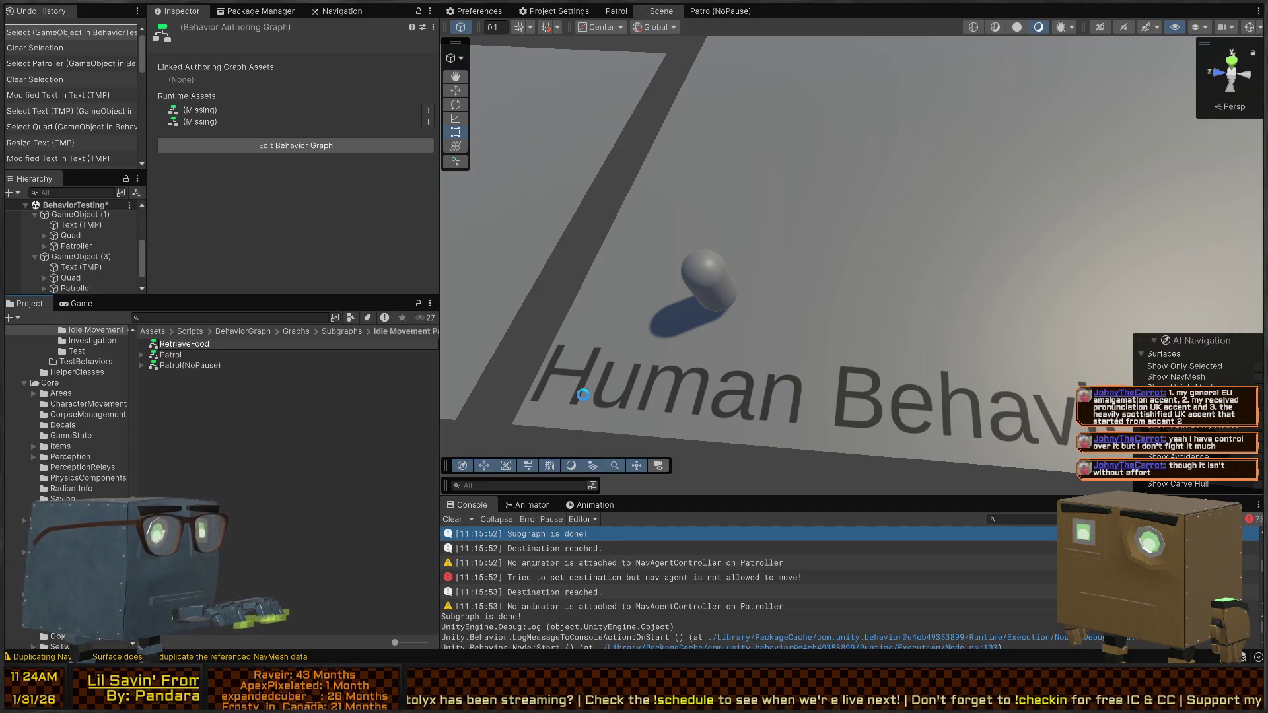
text(od)
key(Return)
mouse_move(726, 196)
mouse_down()
mouse_move(874, 242)
mouse_move(920, 198)
mouse_move(874, 206)
mouse_move(866, 255)
mouse_move(880, 244)
mouse_move(869, 250)
mouse_up()
drag(878, 265, 883, 295)
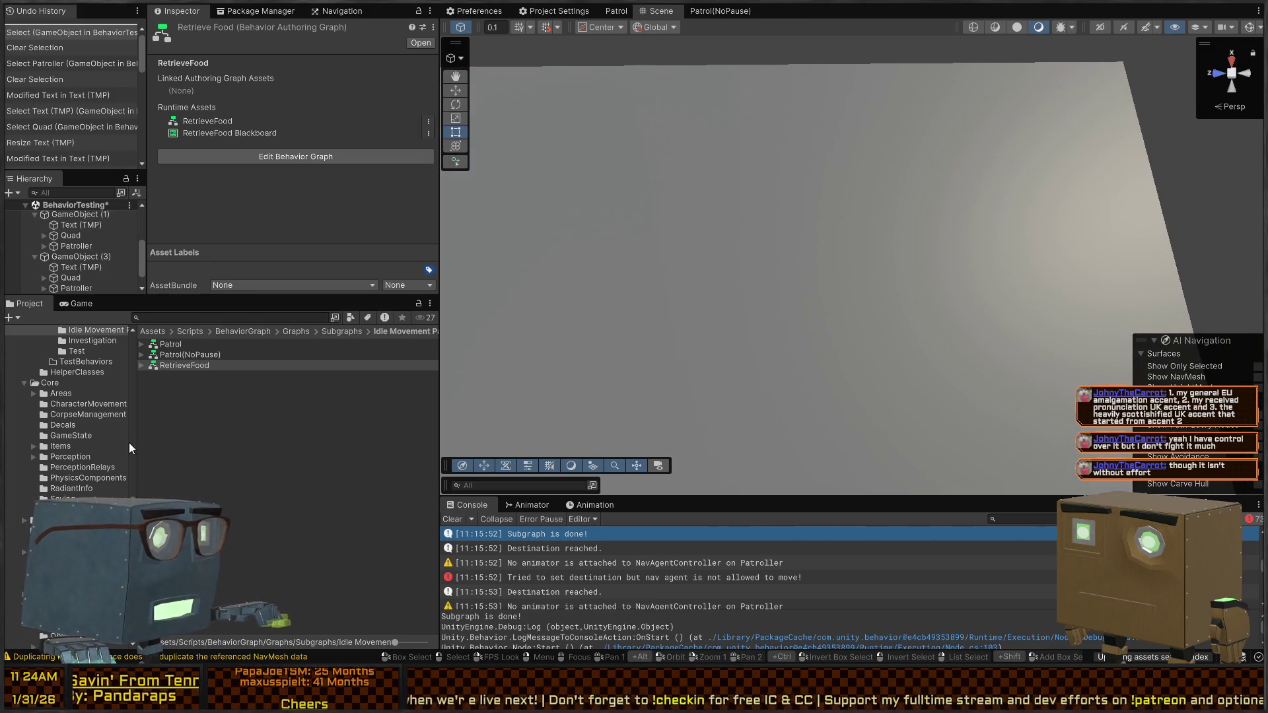
Step: Open the Prefabs > Furniture folder and drag the Fridge prefab into the scene
click(49, 383)
scroll(33, 473, up, 5)
scroll(42, 438, up, 5)
scroll(40, 477, up, 10)
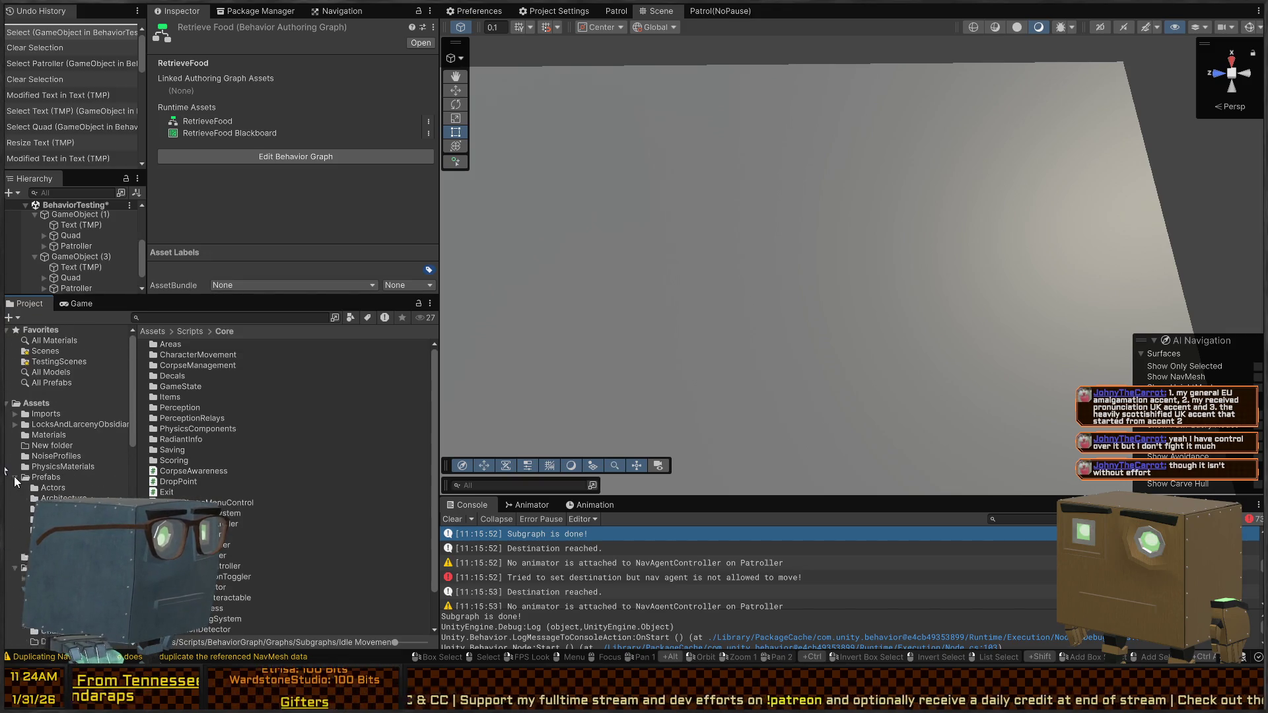
click(56, 497)
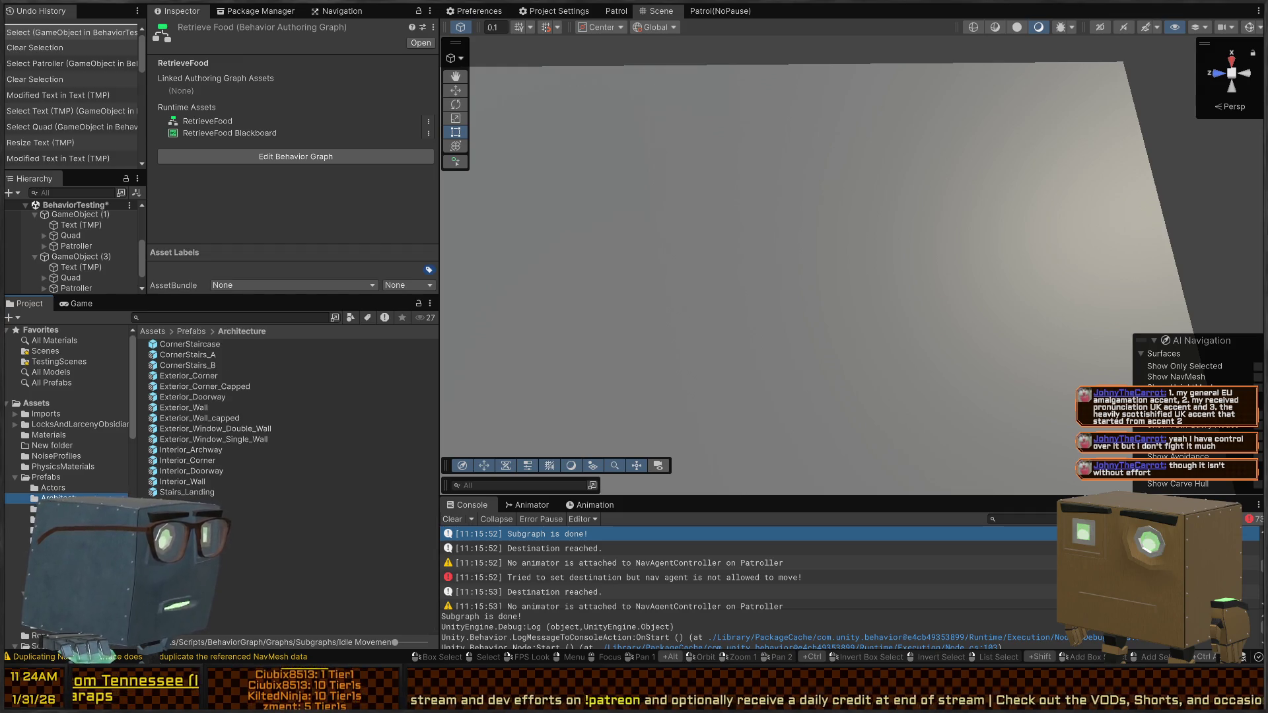
scroll(66, 449, down, 3)
click(57, 492)
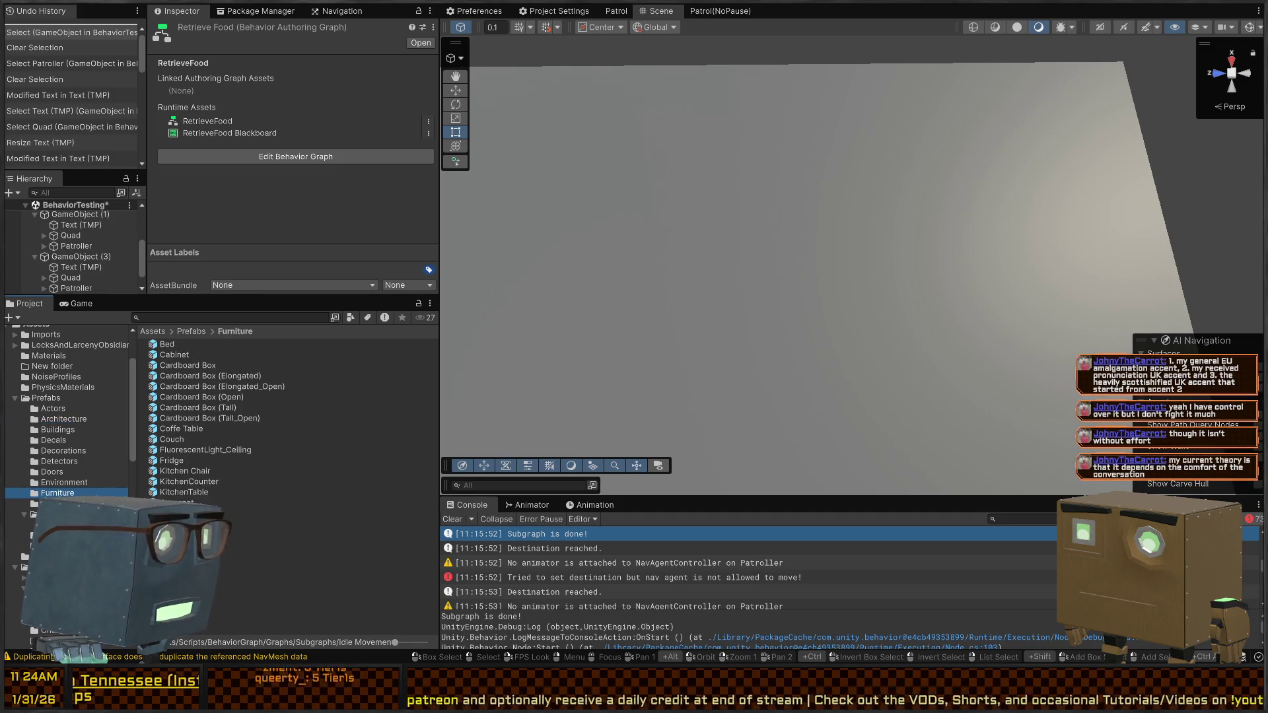
mouse_move(164, 462)
mouse_down()
mouse_move(1073, 82)
mouse_move(1081, 91)
mouse_up()
Step: Position the Fridge on the Human Behaviors floor and view it up close
drag(946, 95, 954, 89)
key(f)
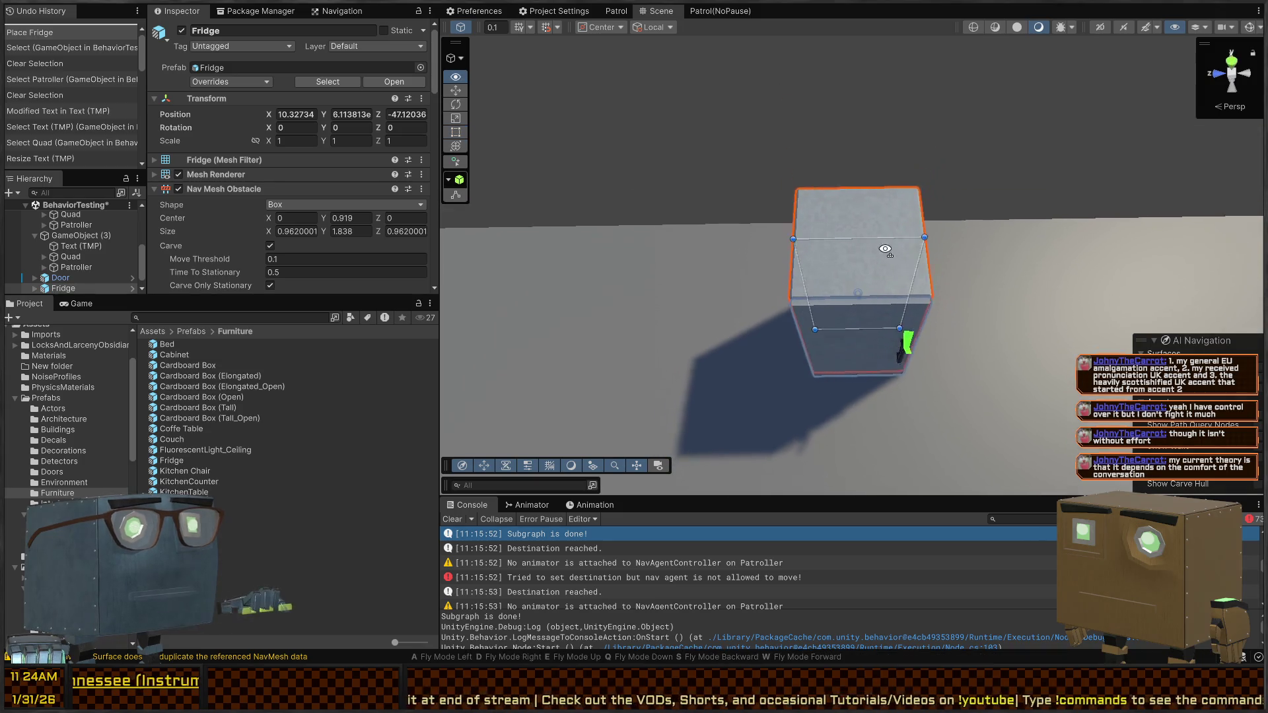
mouse_move(884, 225)
mouse_down()
mouse_move(706, 109)
mouse_move(693, 152)
mouse_up()
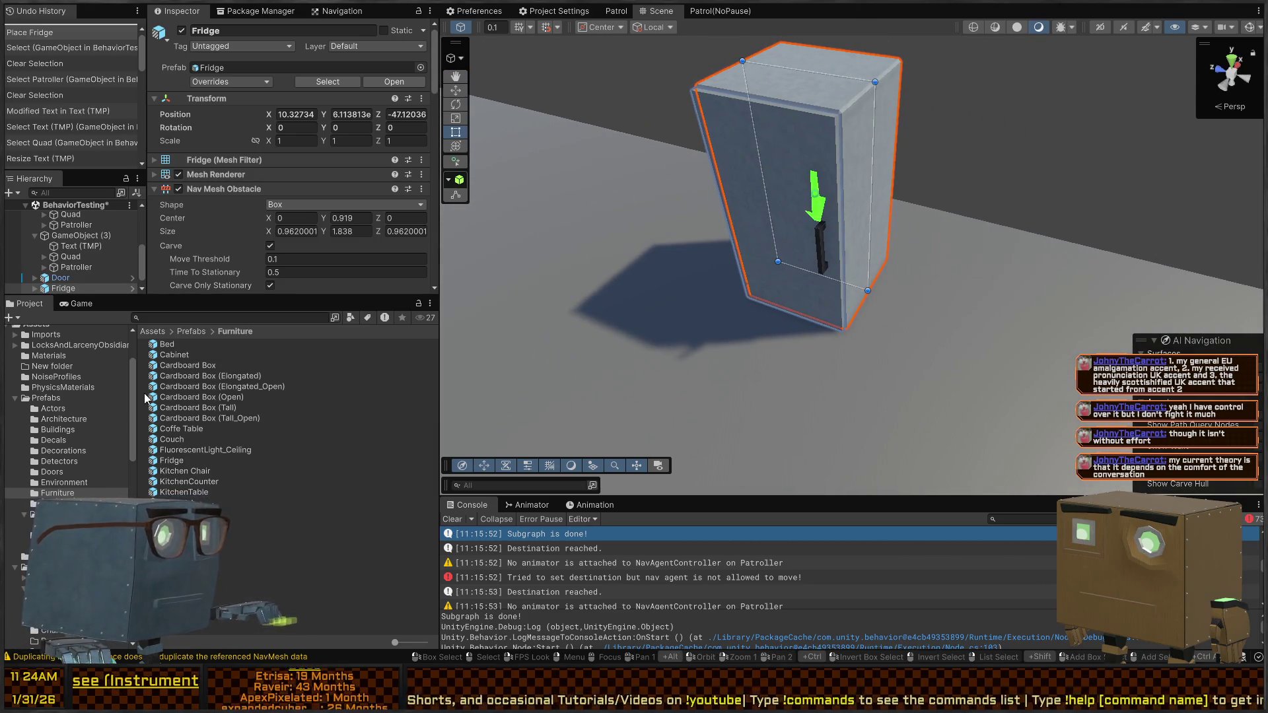
mouse_move(740, 284)
mouse_down()
mouse_move(811, 264)
mouse_move(782, 268)
mouse_up()
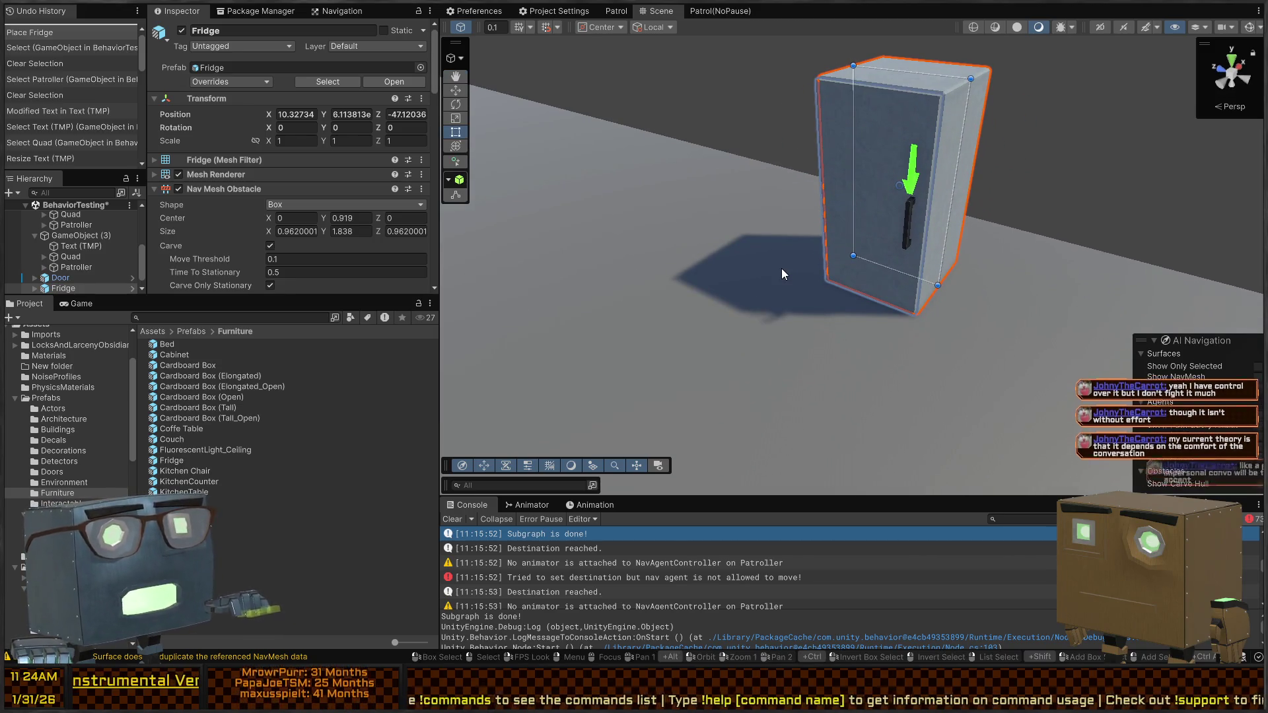
mouse_move(852, 188)
mouse_down()
mouse_move(760, 205)
mouse_move(810, 227)
mouse_up()
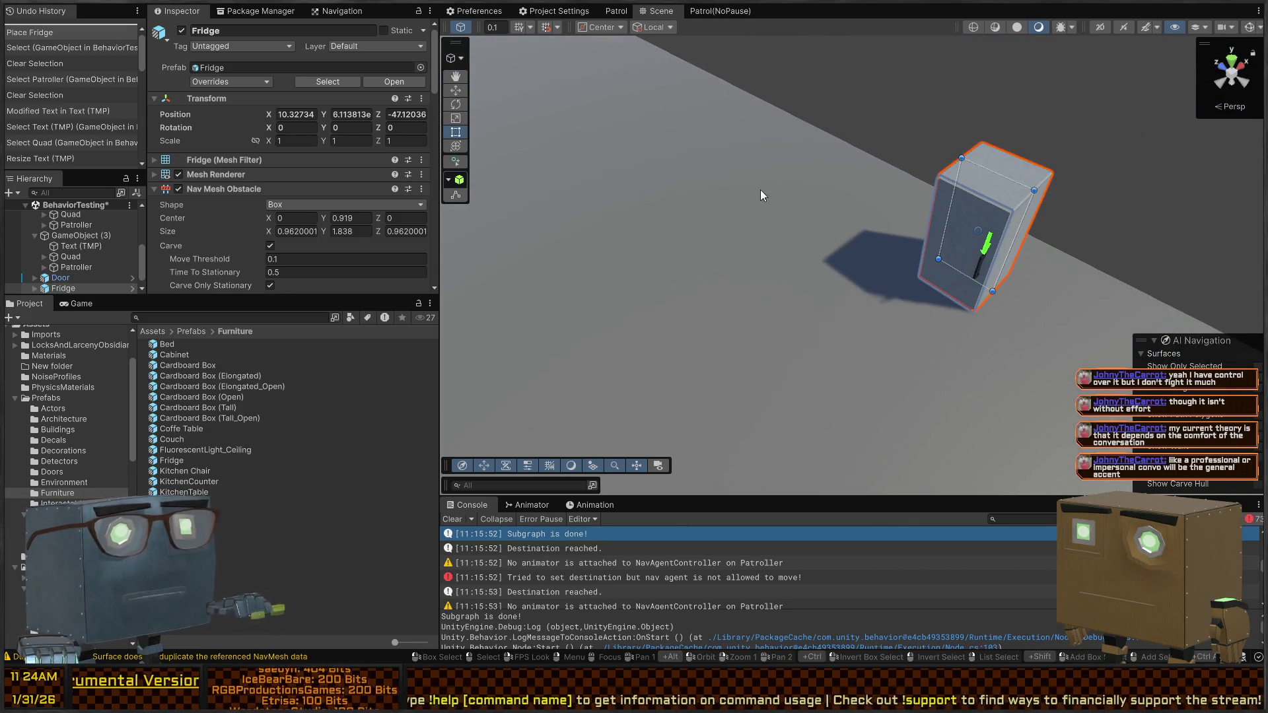
mouse_move(896, 222)
mouse_down()
mouse_move(863, 275)
mouse_move(824, 269)
mouse_move(878, 330)
mouse_up()
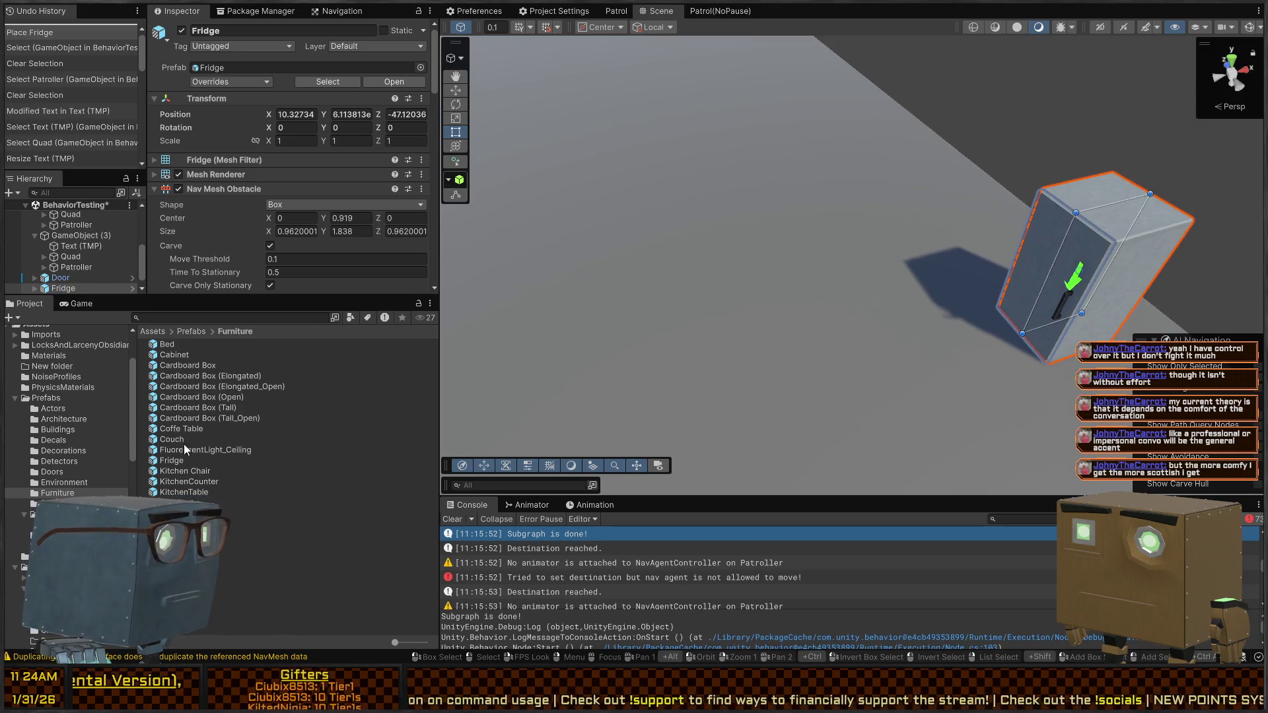
Step: Add a Coffe Table and a Couch, then move all three furniture pieces together along the floor
mouse_move(173, 430)
mouse_down()
mouse_move(753, 192)
mouse_move(765, 141)
mouse_move(751, 137)
mouse_up()
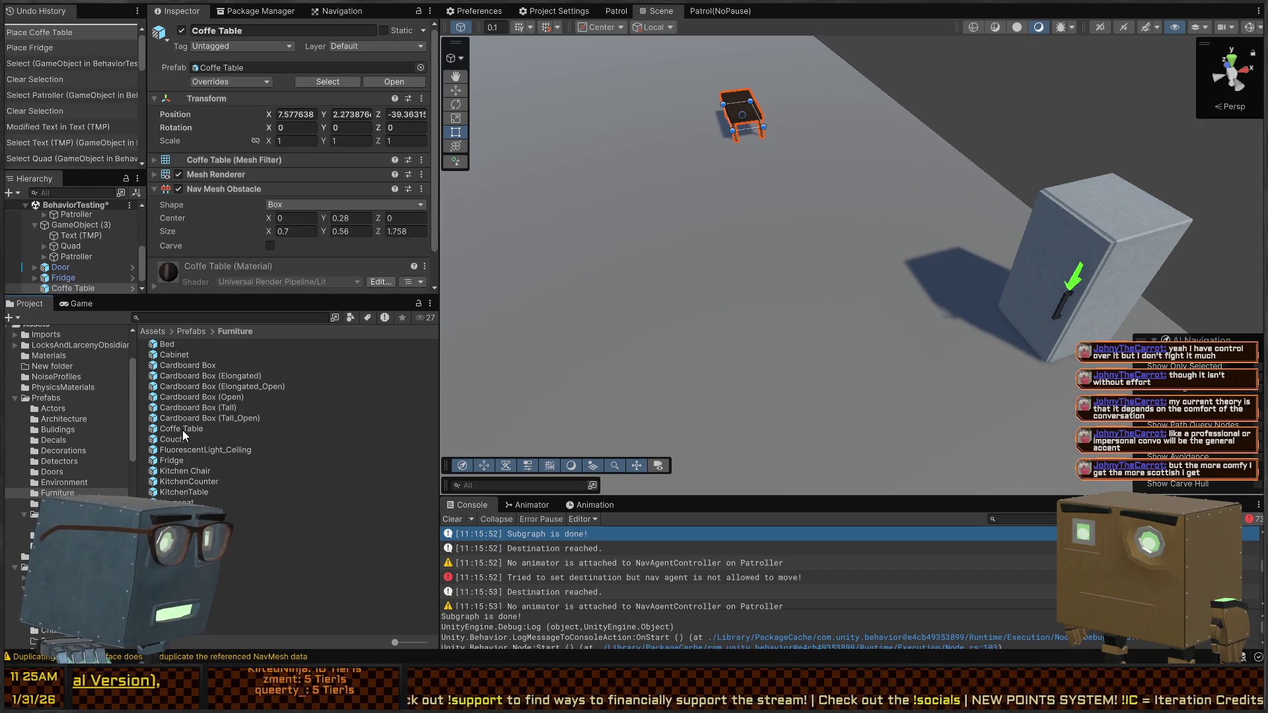
mouse_move(176, 440)
mouse_down()
mouse_move(733, 114)
mouse_move(806, 118)
mouse_up()
key(s)
key(s)
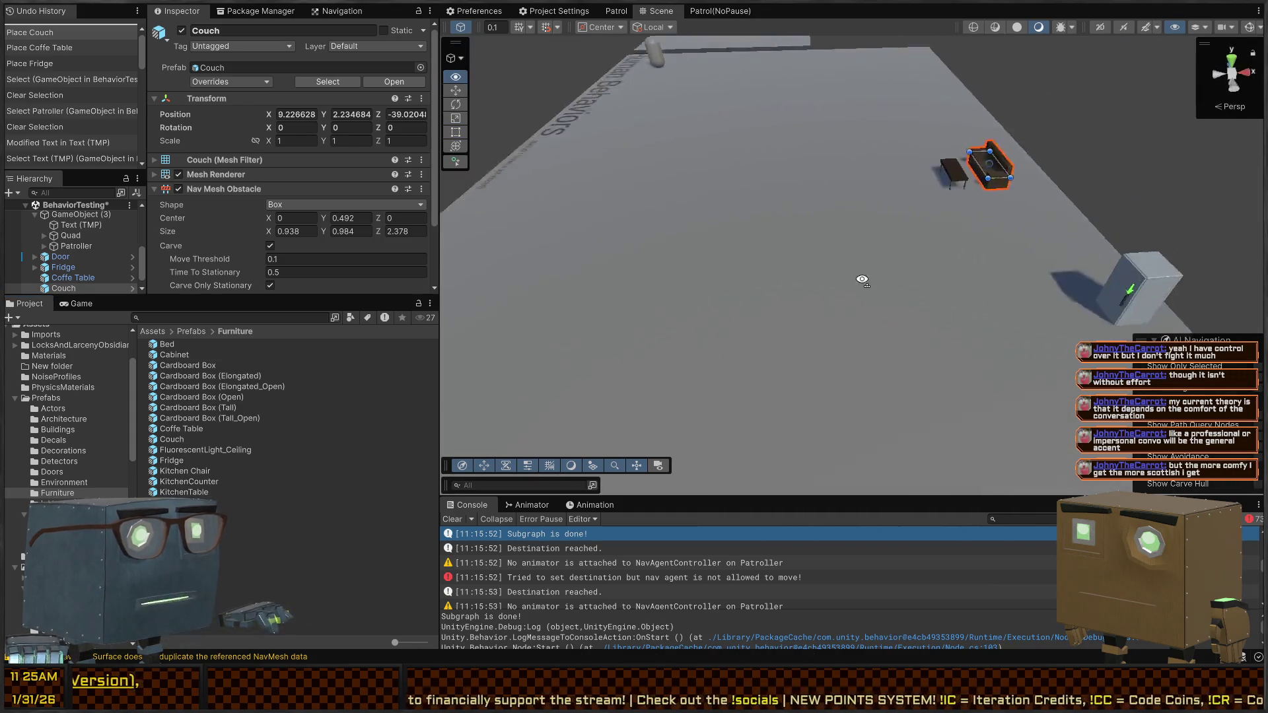
shift+click(851, 257)
shift+click(944, 226)
mouse_move(884, 249)
mouse_down()
mouse_move(753, 308)
mouse_move(581, 436)
mouse_up()
key(f)
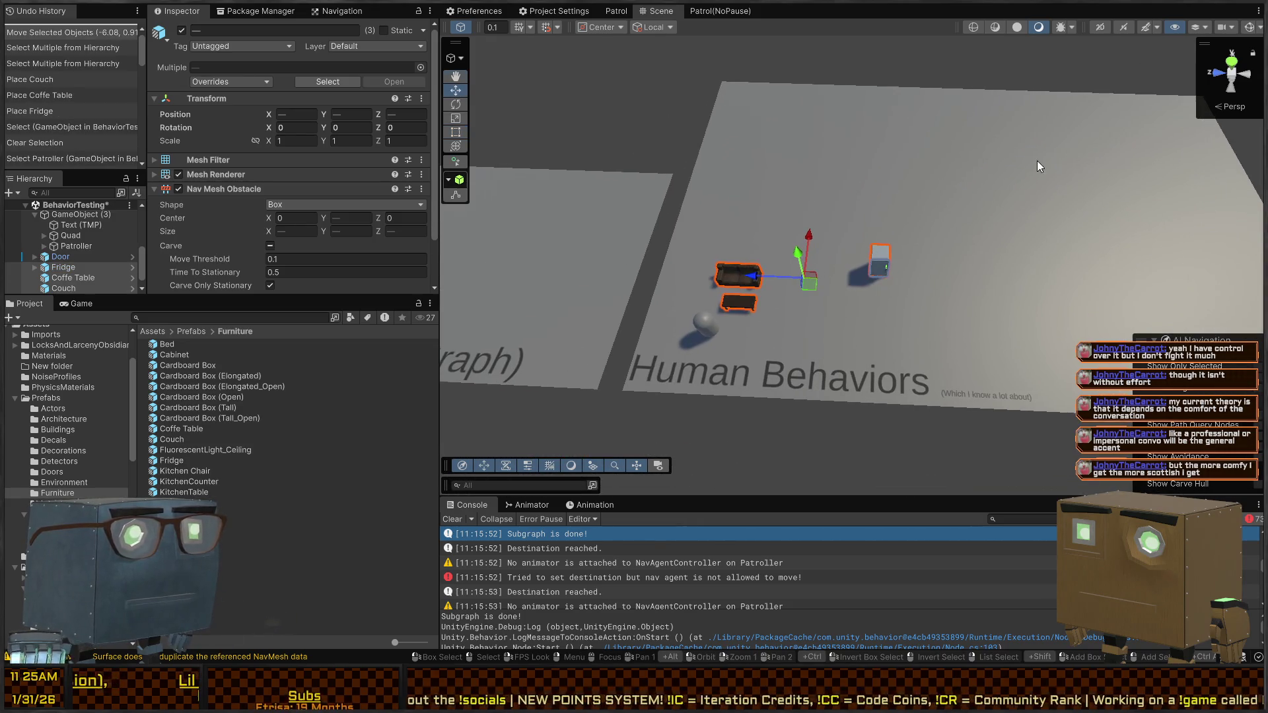
drag(821, 291, 811, 250)
Step: Shrink the floor Quad to about 14 × 19.5
click(838, 243)
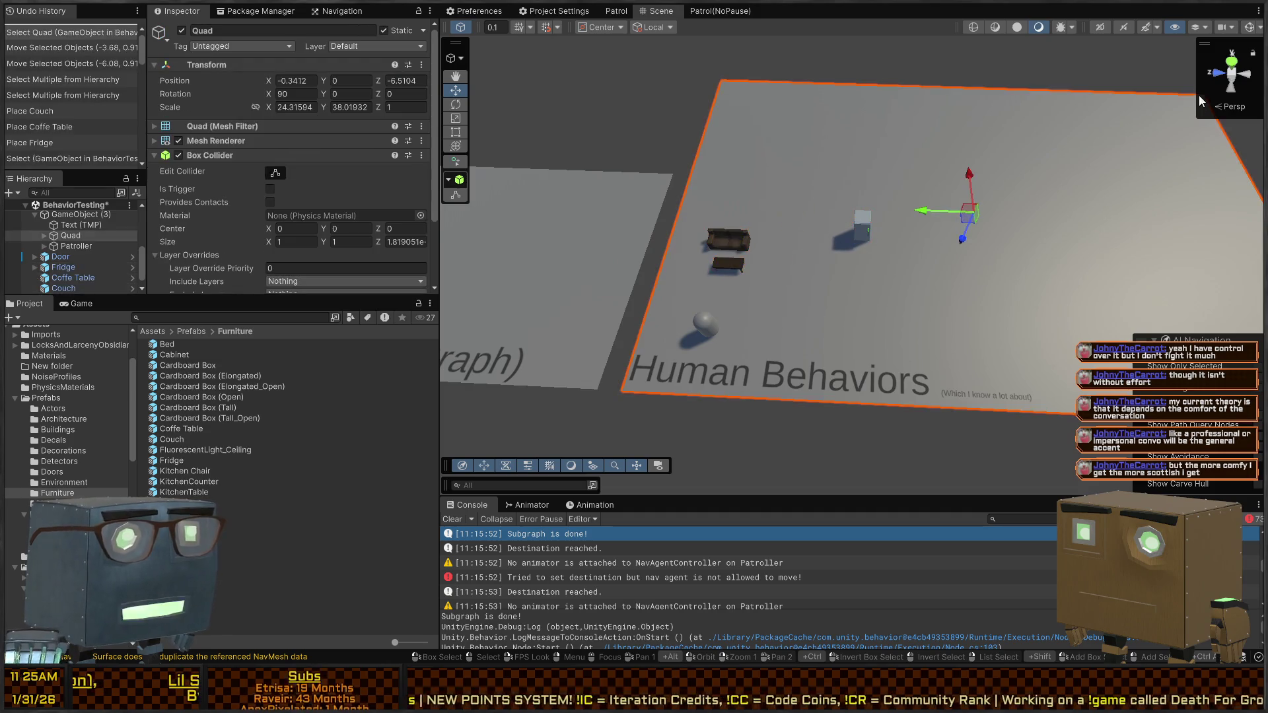
key(f)
mouse_move(1151, 96)
mouse_down()
mouse_move(1030, 188)
mouse_move(985, 195)
mouse_move(889, 288)
mouse_move(977, 219)
mouse_move(1071, 218)
mouse_up()
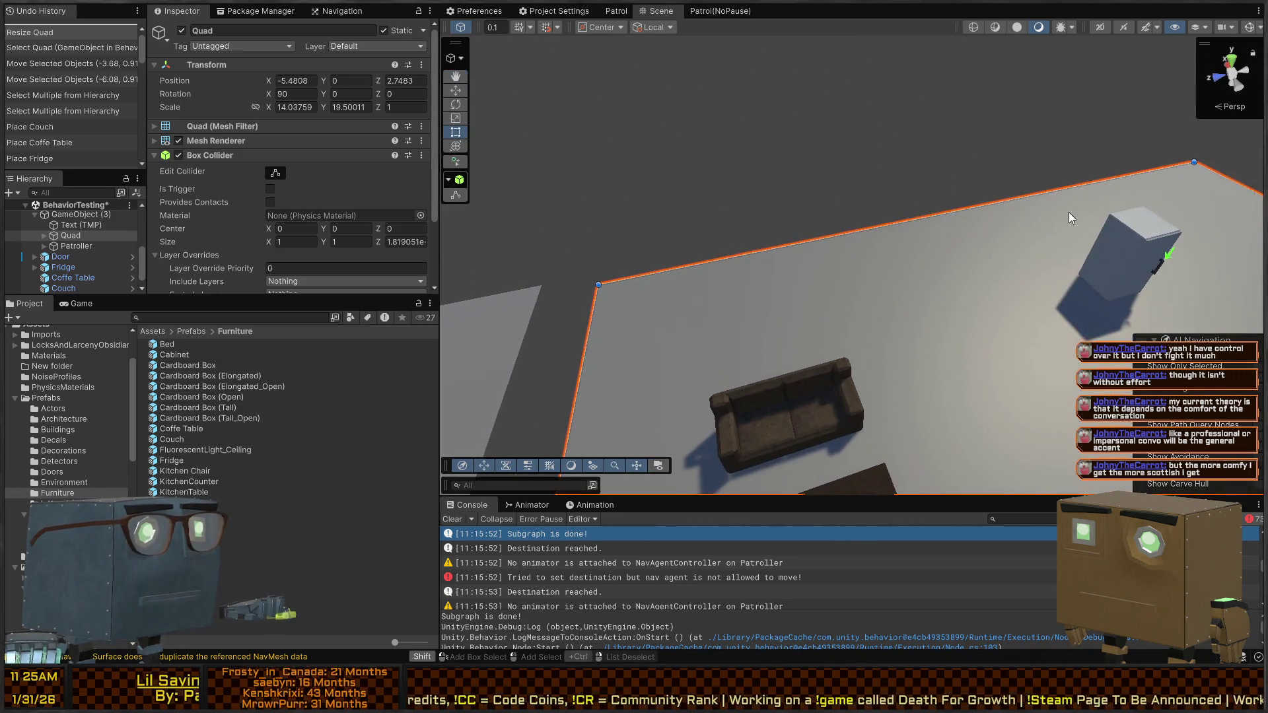
mouse_move(705, 196)
mouse_down()
mouse_move(812, 207)
mouse_move(747, 194)
mouse_move(782, 206)
mouse_move(637, 212)
mouse_move(634, 266)
mouse_move(815, 310)
mouse_up()
Step: Slide the Coffe Table in front of the couch
click(816, 317)
key(w)
mouse_move(859, 350)
mouse_down()
mouse_move(828, 332)
mouse_move(953, 291)
mouse_move(819, 277)
mouse_move(837, 264)
mouse_move(714, 278)
mouse_move(835, 275)
mouse_move(741, 289)
mouse_move(752, 268)
mouse_move(753, 295)
mouse_move(819, 280)
mouse_up()
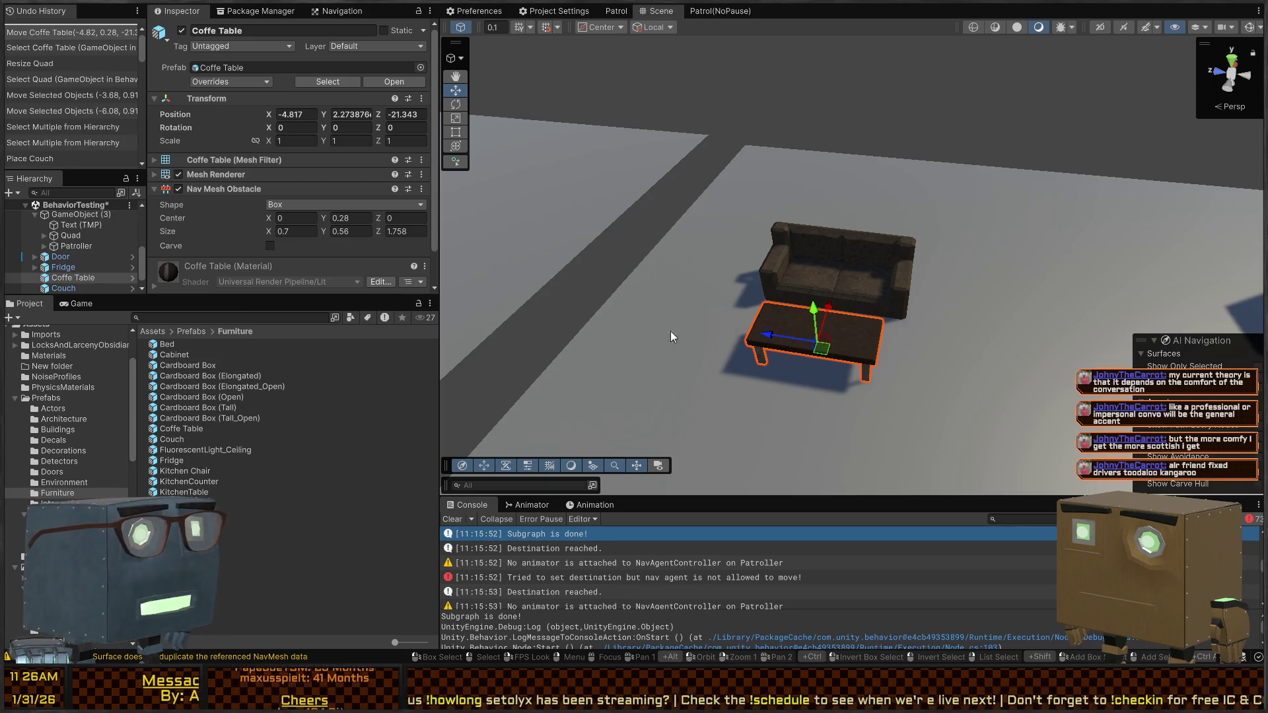
Step: Select the Patroller capsule and locate its Patrol behavior graph asset
scroll(671, 331, up, 10)
click(723, 355)
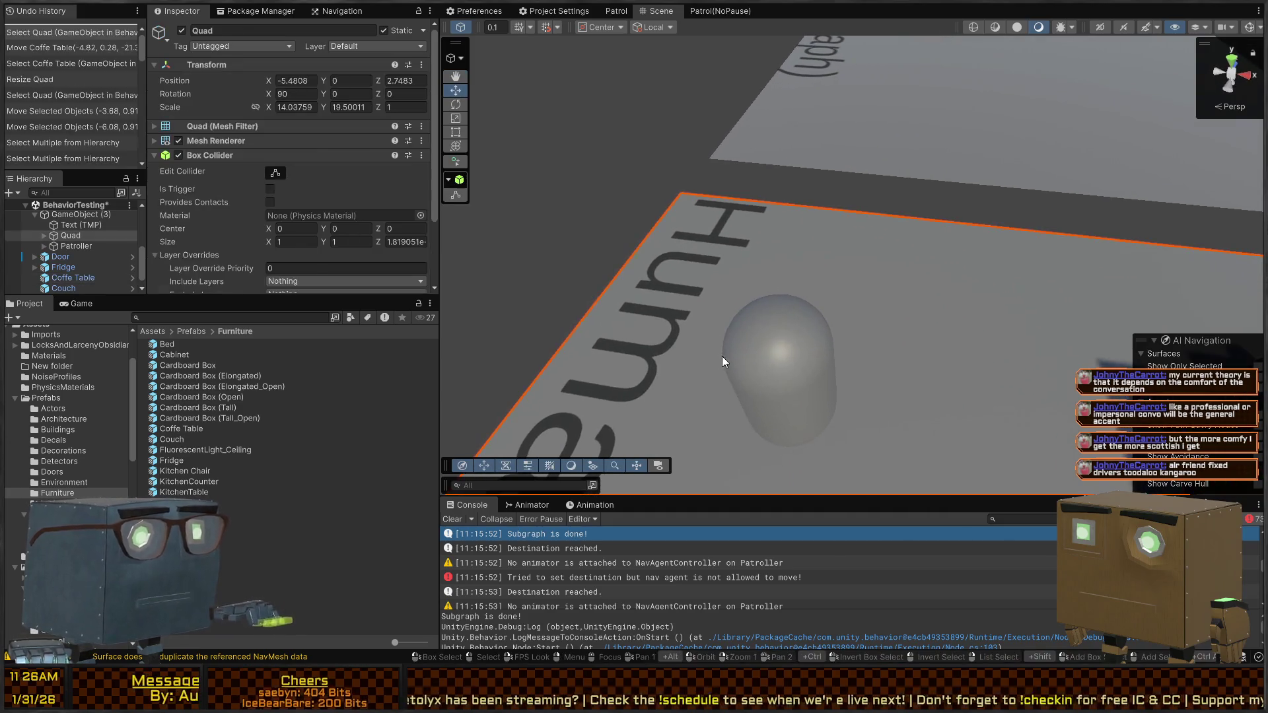
click(723, 355)
scroll(221, 177, down, 15)
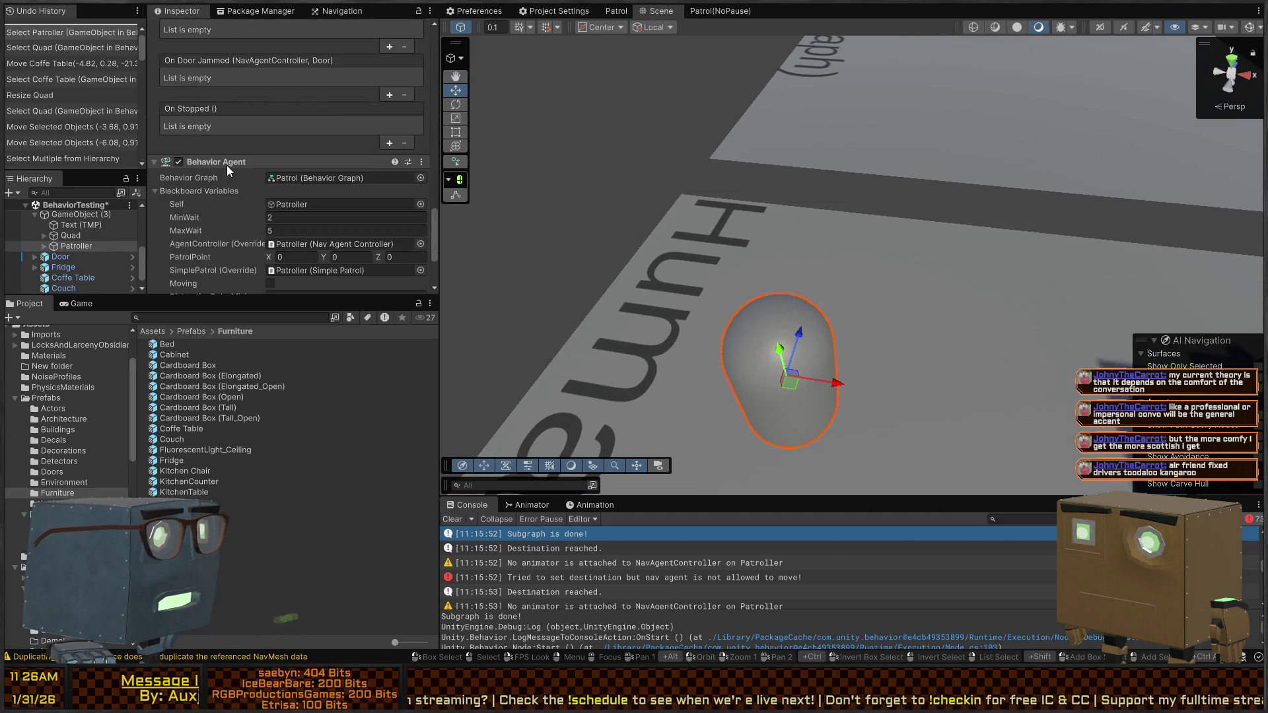
scroll(228, 165, down, 5)
click(339, 74)
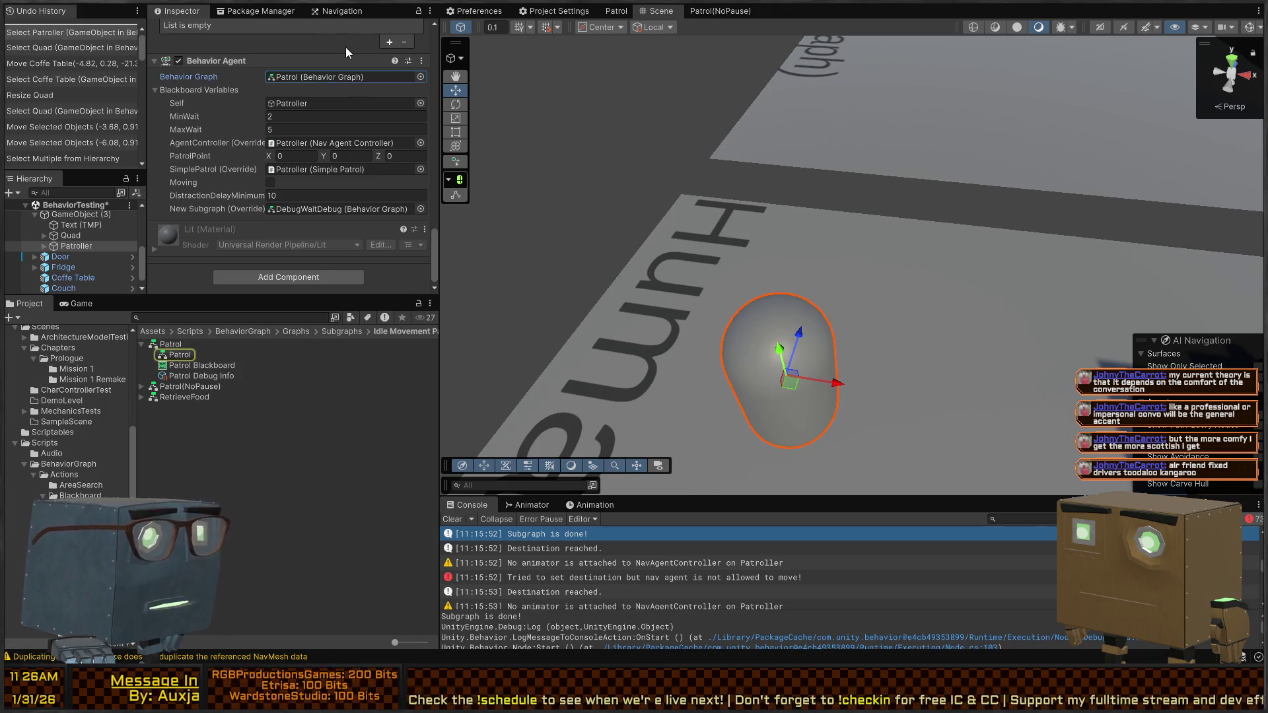
scroll(252, 126, up, 5)
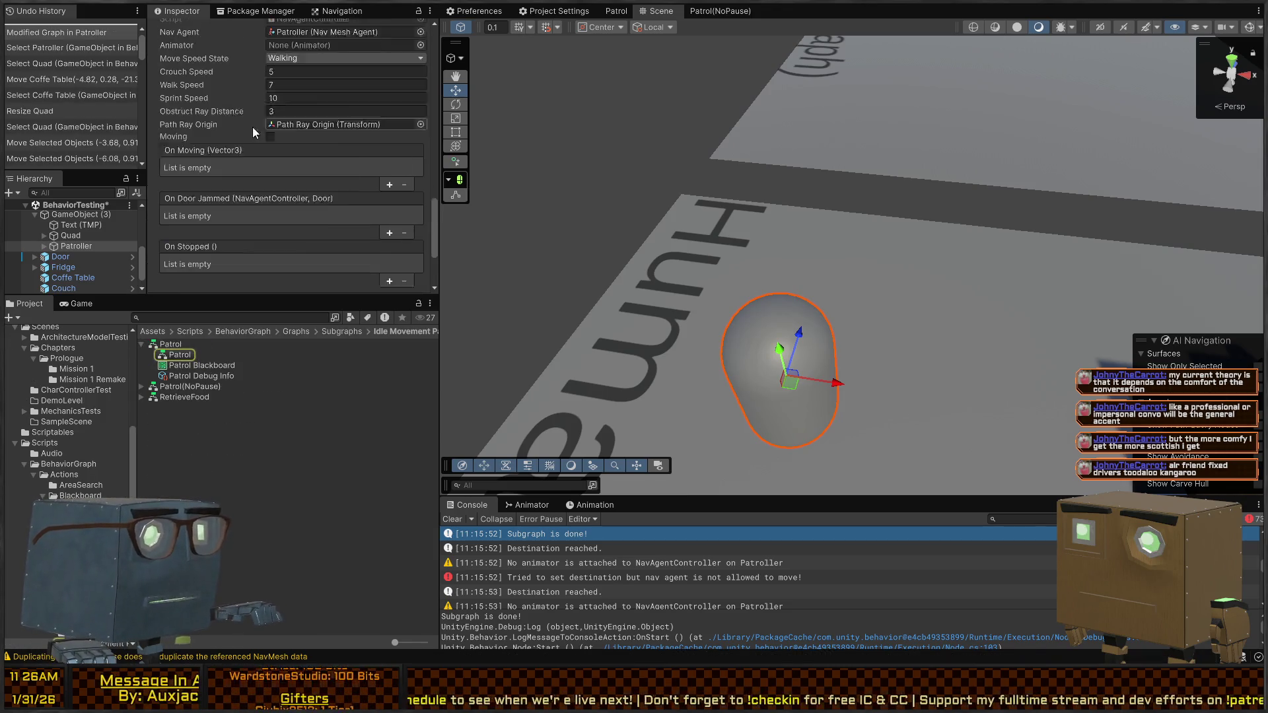
scroll(253, 127, up, 6)
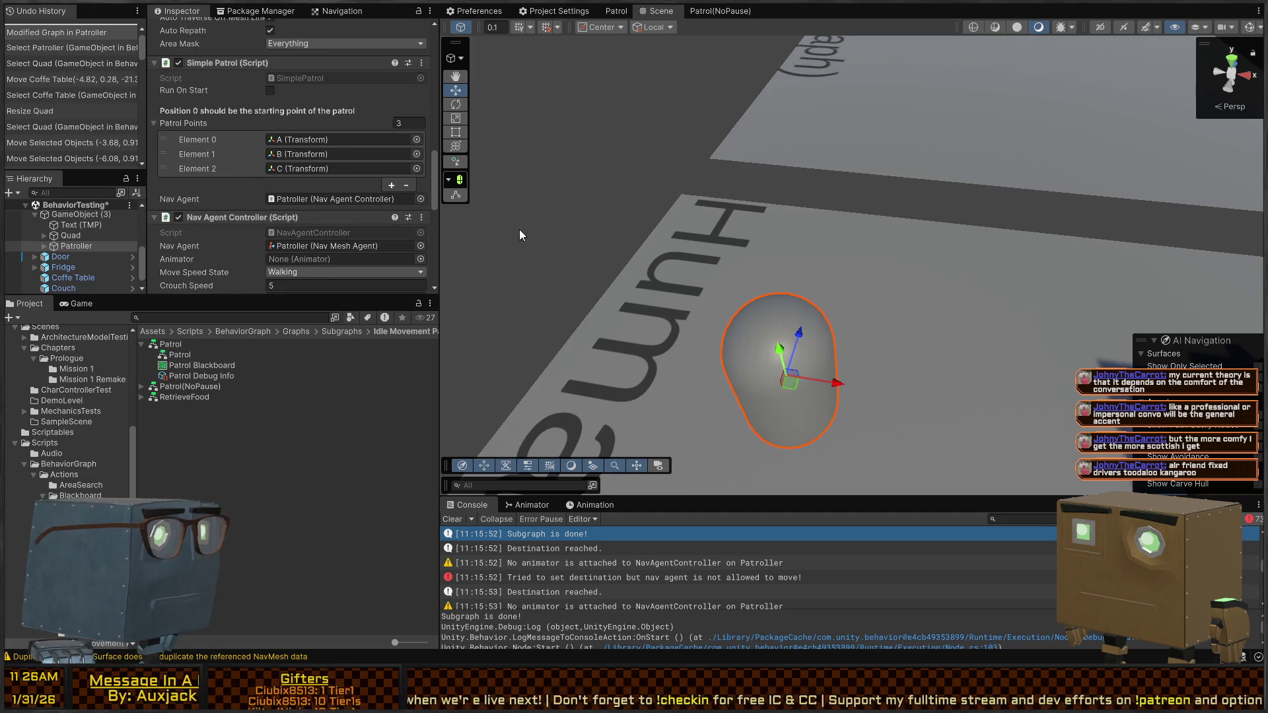
Step: Remove the Simple Patrol script from the Patroller and collapse the Nav Mesh Agent and Capsule Collider
right_click(222, 62)
click(310, 117)
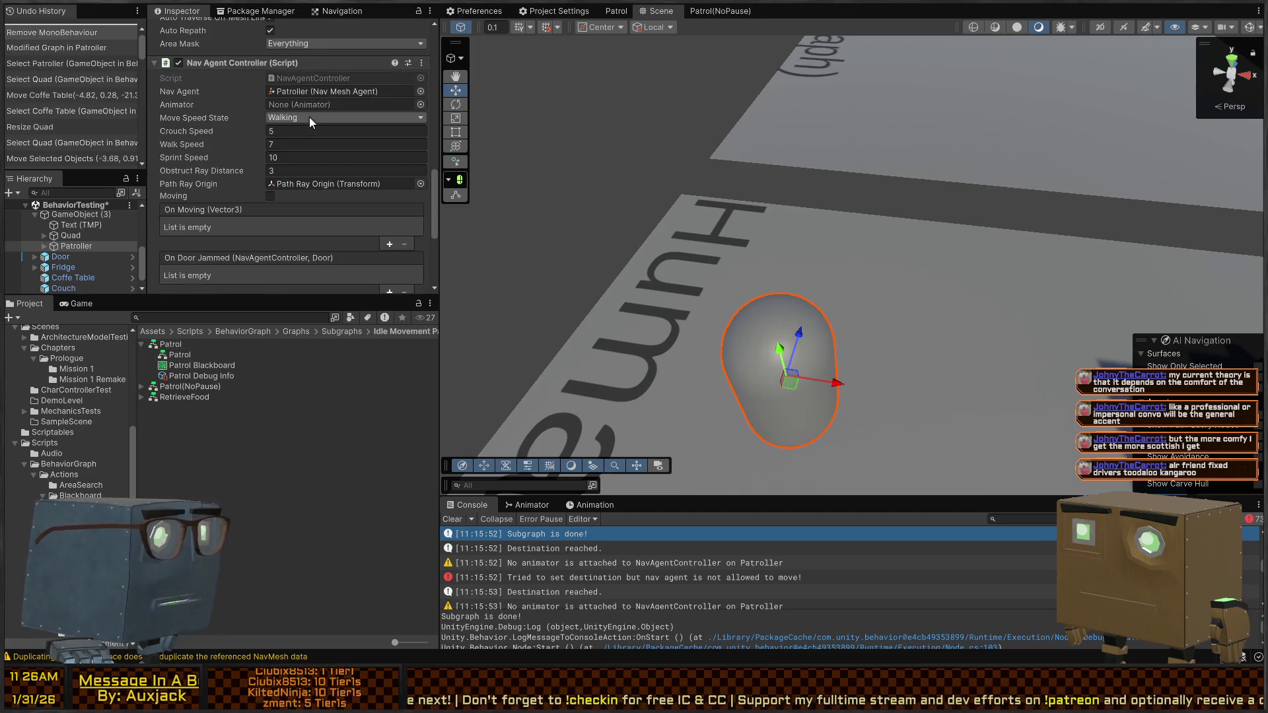
scroll(272, 136, up, 6)
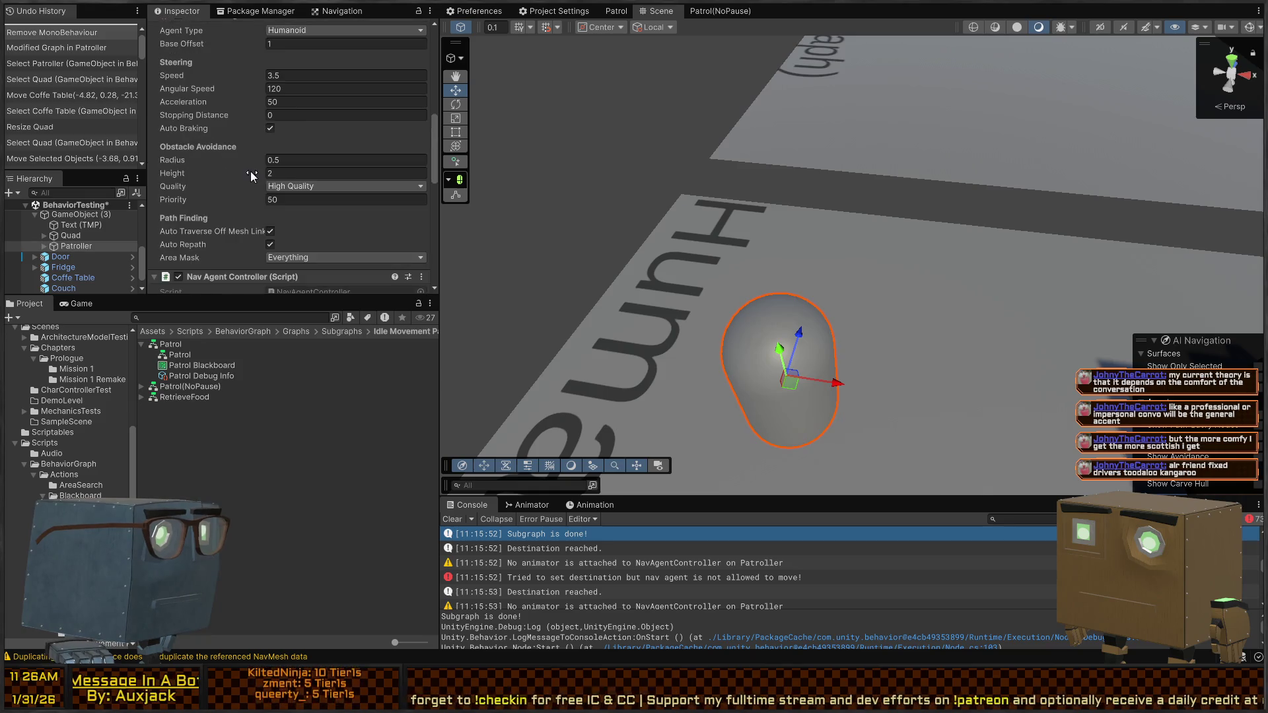
click(220, 191)
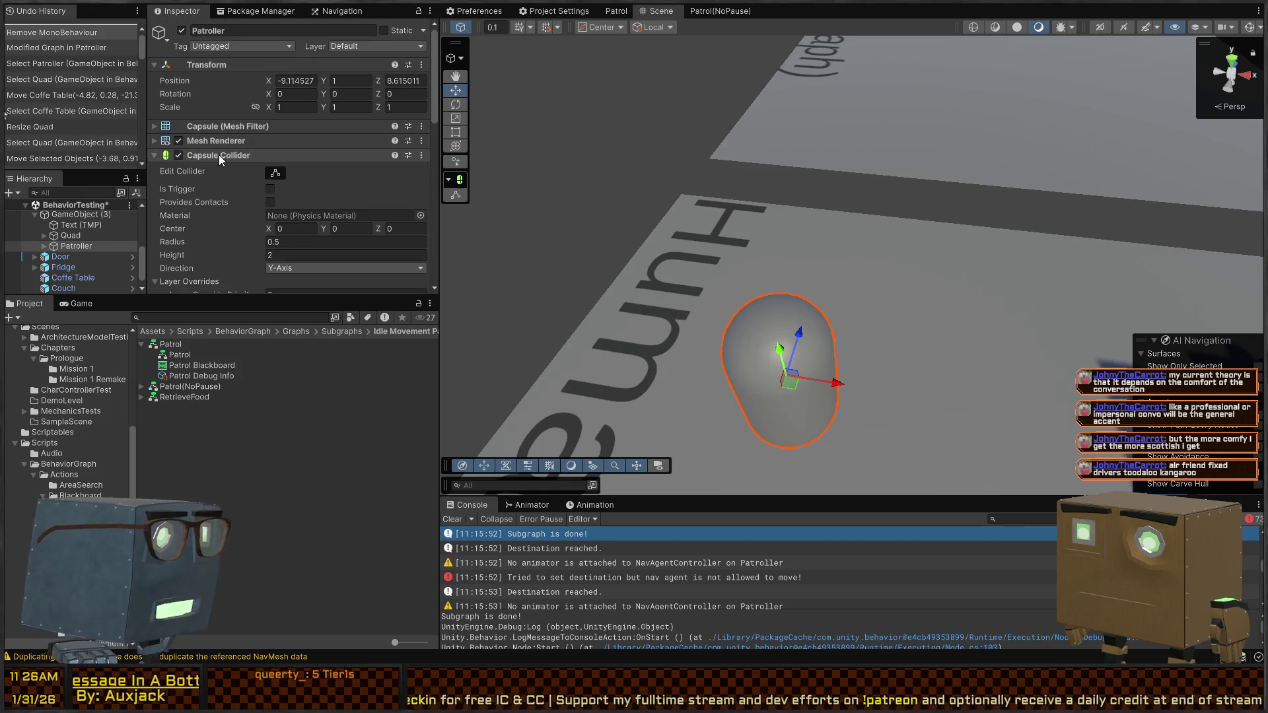
click(236, 154)
Step: Shrink the Patroller to about 0.44 scale and lower it onto the floor
mouse_move(874, 415)
alt+mouse_down()
mouse_move(792, 247)
mouse_move(793, 289)
alt+mouse_up()
key(r)
key(w)
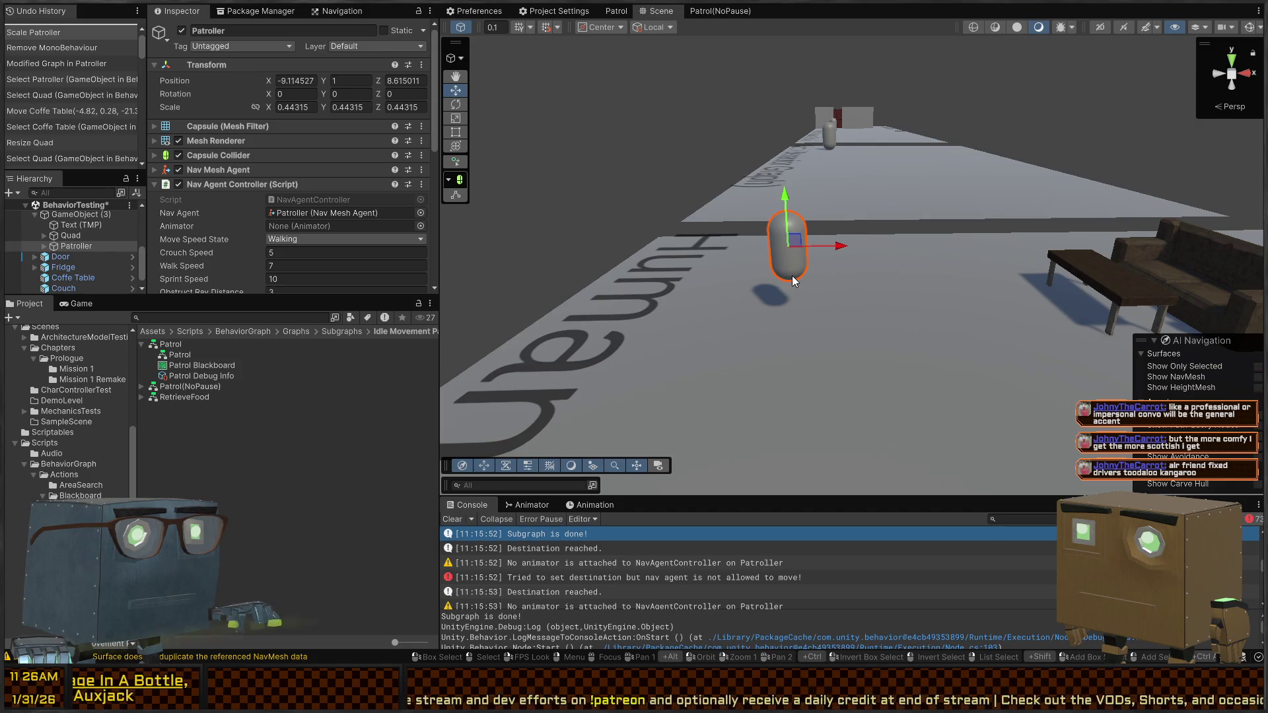
mouse_move(787, 265)
mouse_down()
mouse_move(803, 296)
mouse_move(787, 314)
mouse_move(1045, 359)
mouse_move(1049, 407)
mouse_move(807, 227)
mouse_move(824, 226)
mouse_move(831, 268)
mouse_up()
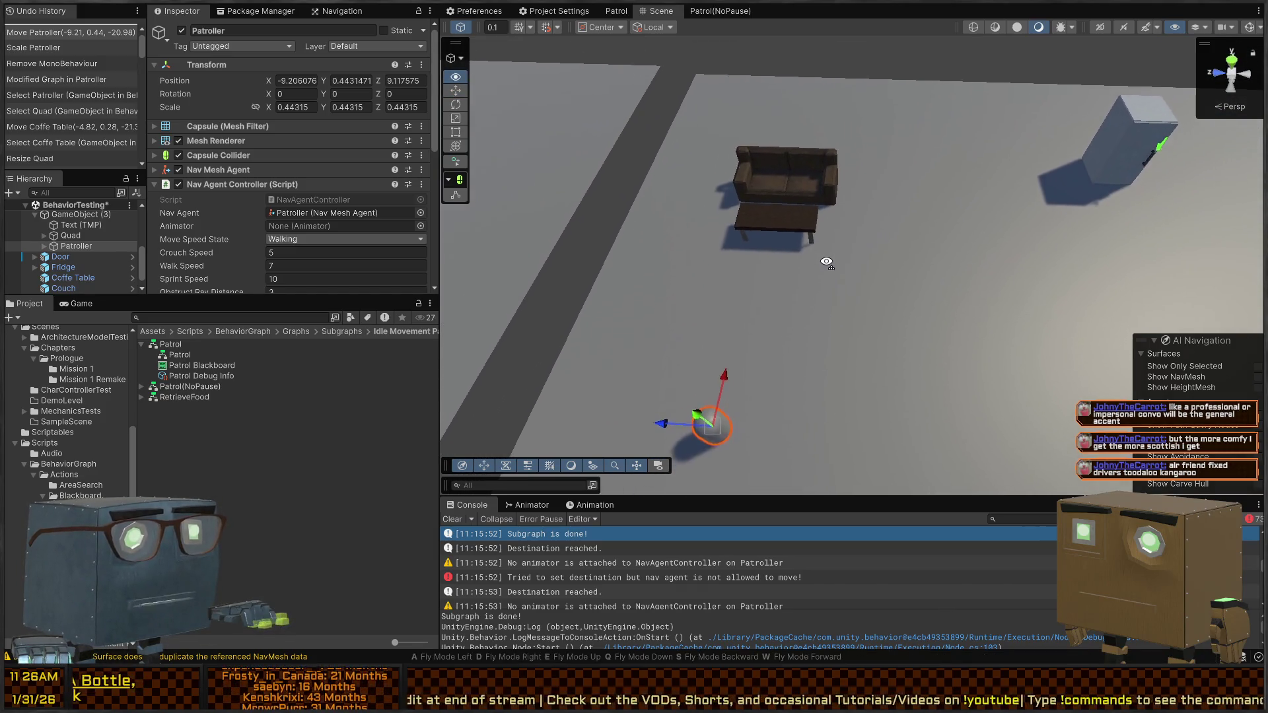
click(773, 219)
Step: Nudge the Coffe Table slightly and select the couch
drag(783, 225, 785, 245)
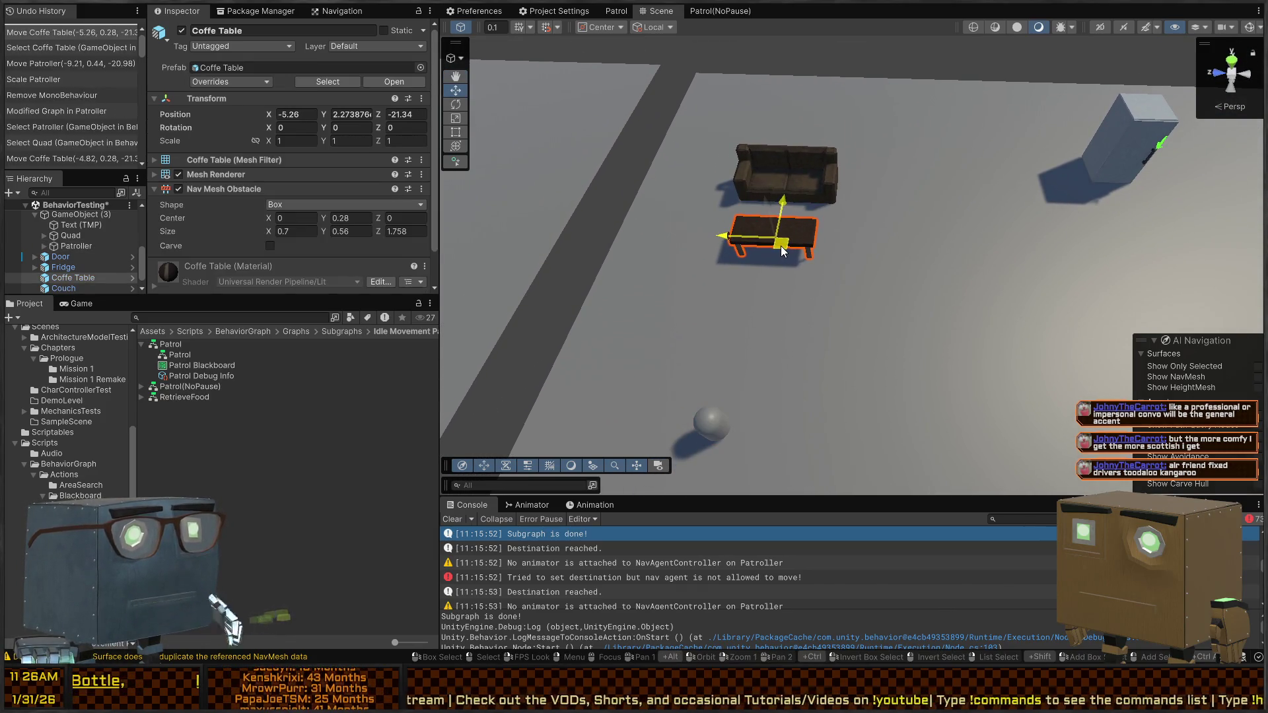
click(811, 168)
mouse_move(767, 340)
mouse_down()
mouse_move(905, 292)
mouse_move(1000, 354)
mouse_move(953, 294)
mouse_move(468, 341)
mouse_up()
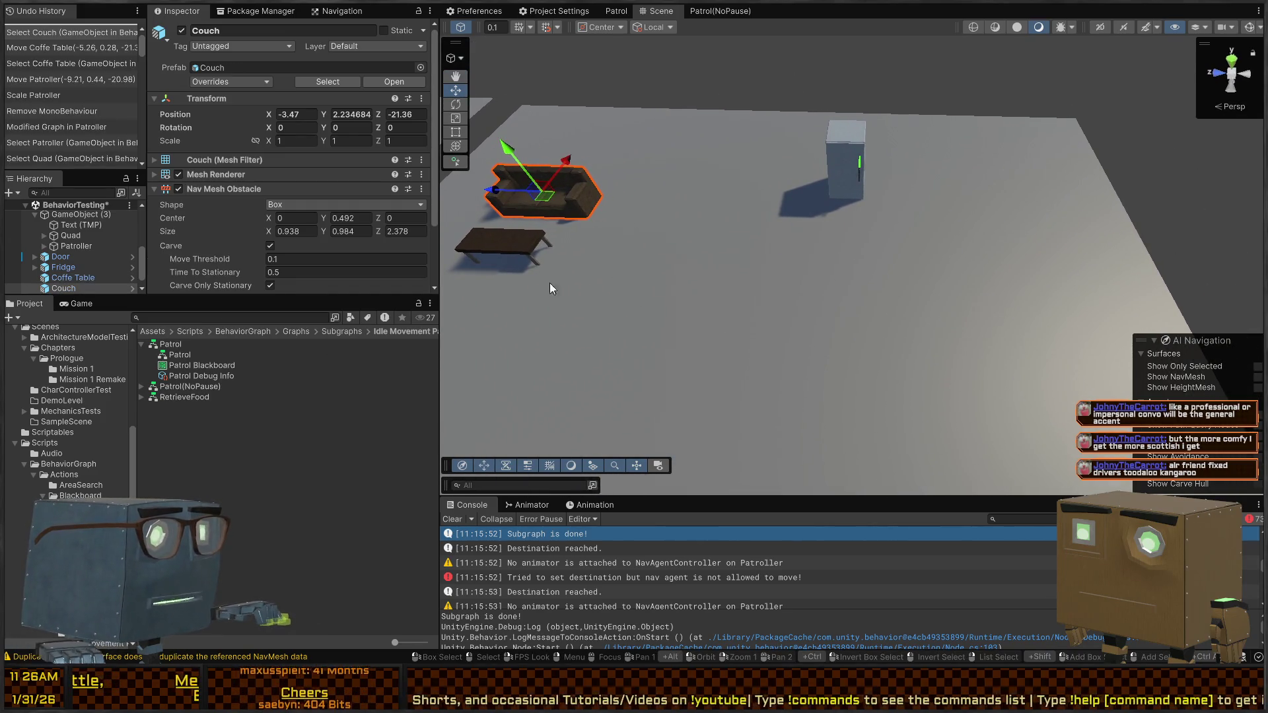
Step: Browse the Project folders and show the Assets > Prefabs contents, selecting Furniture
click(60, 401)
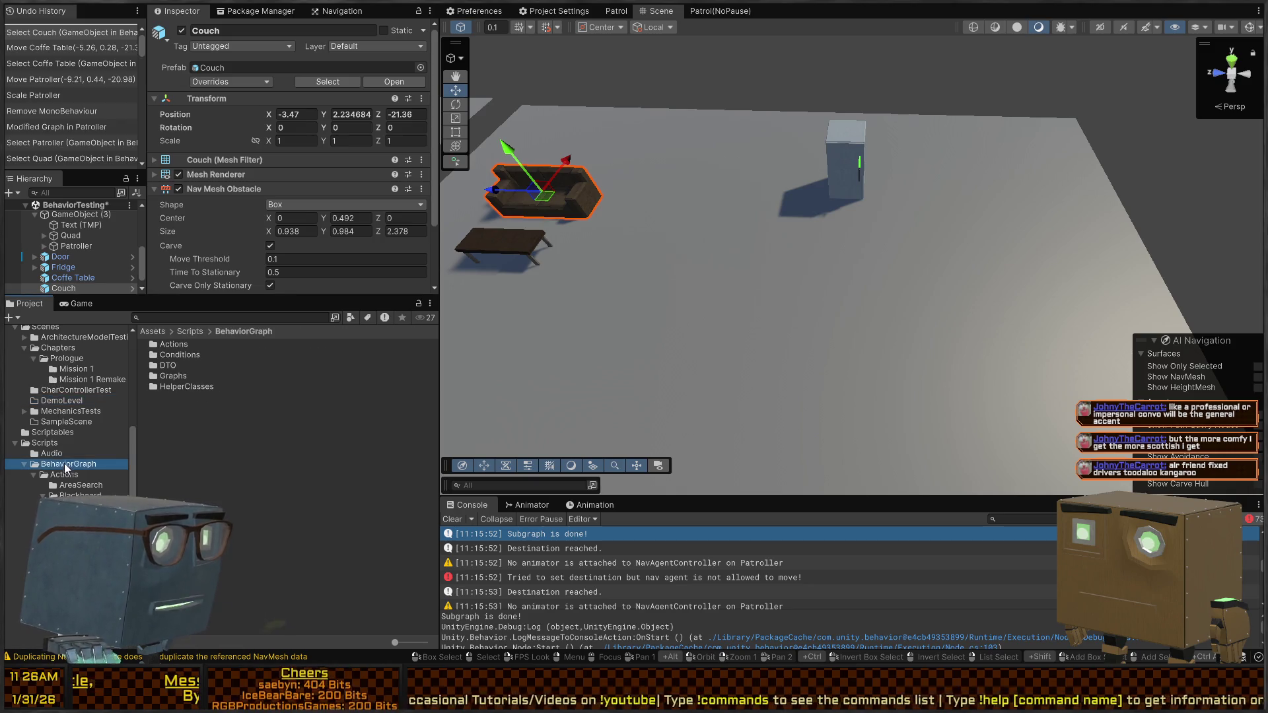
click(49, 454)
click(66, 476)
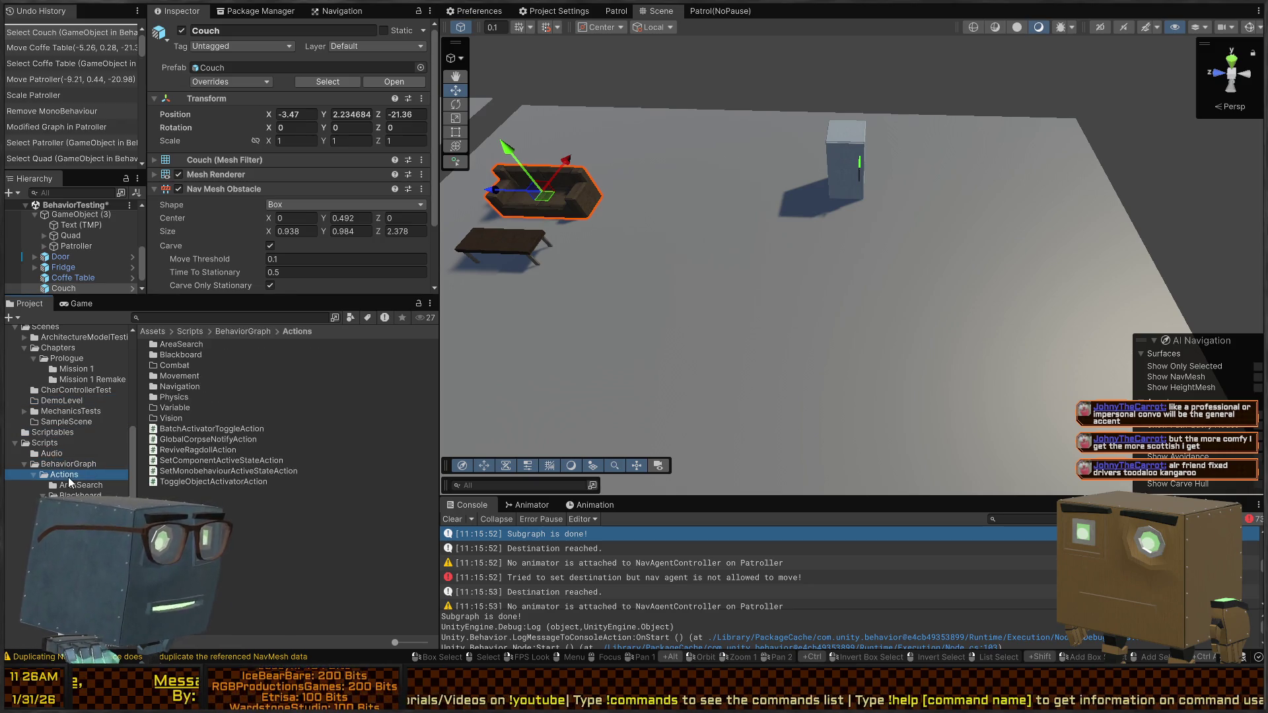
scroll(40, 449, up, 10)
click(57, 466)
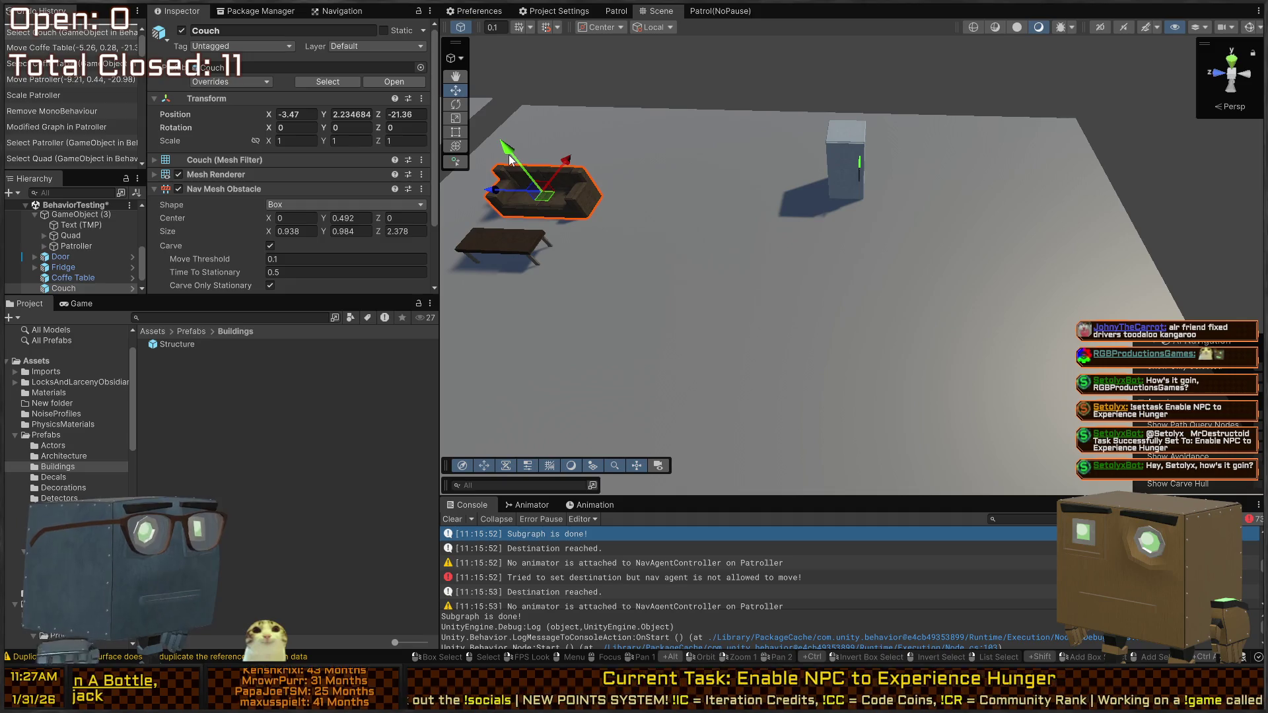
drag(661, 264, 449, 185)
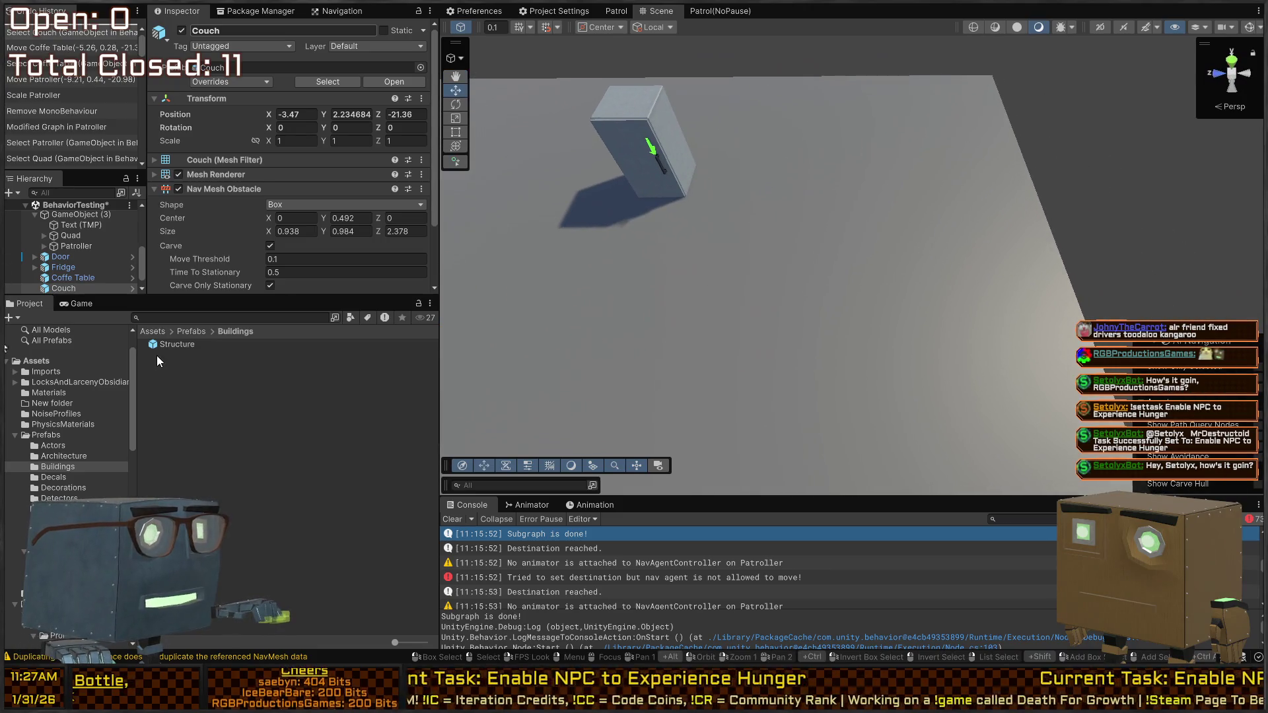
click(191, 331)
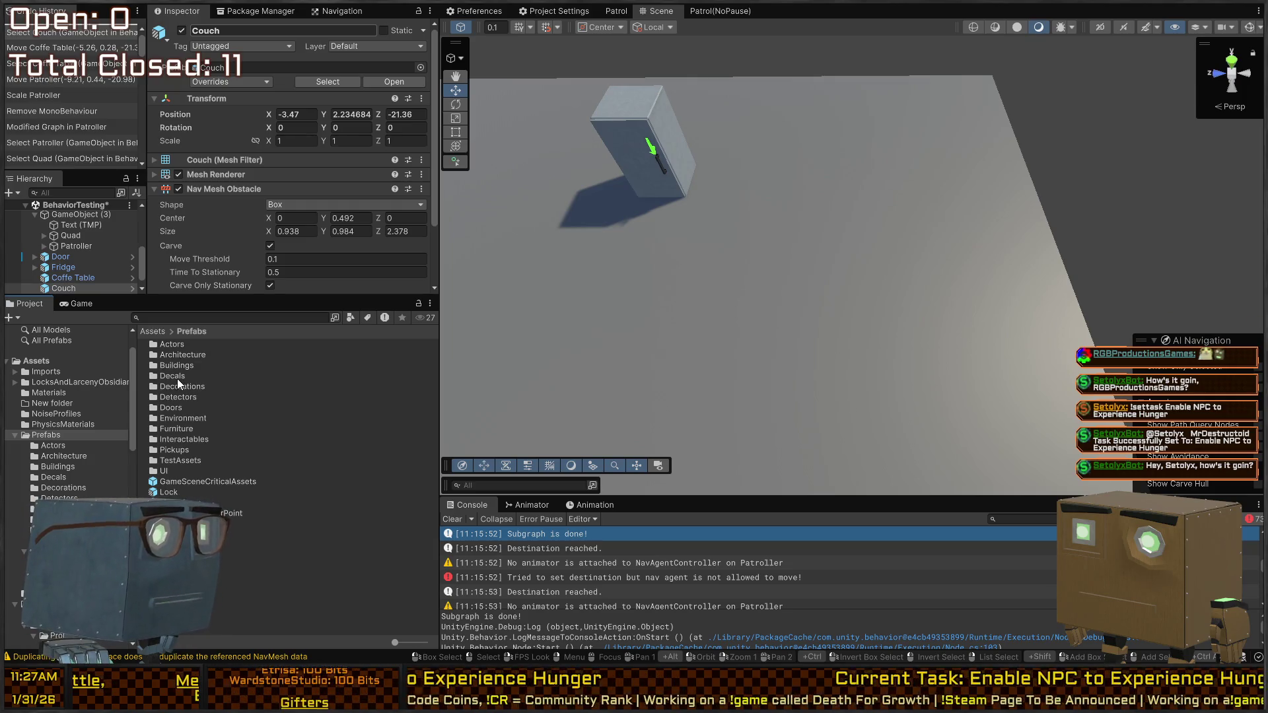
click(177, 429)
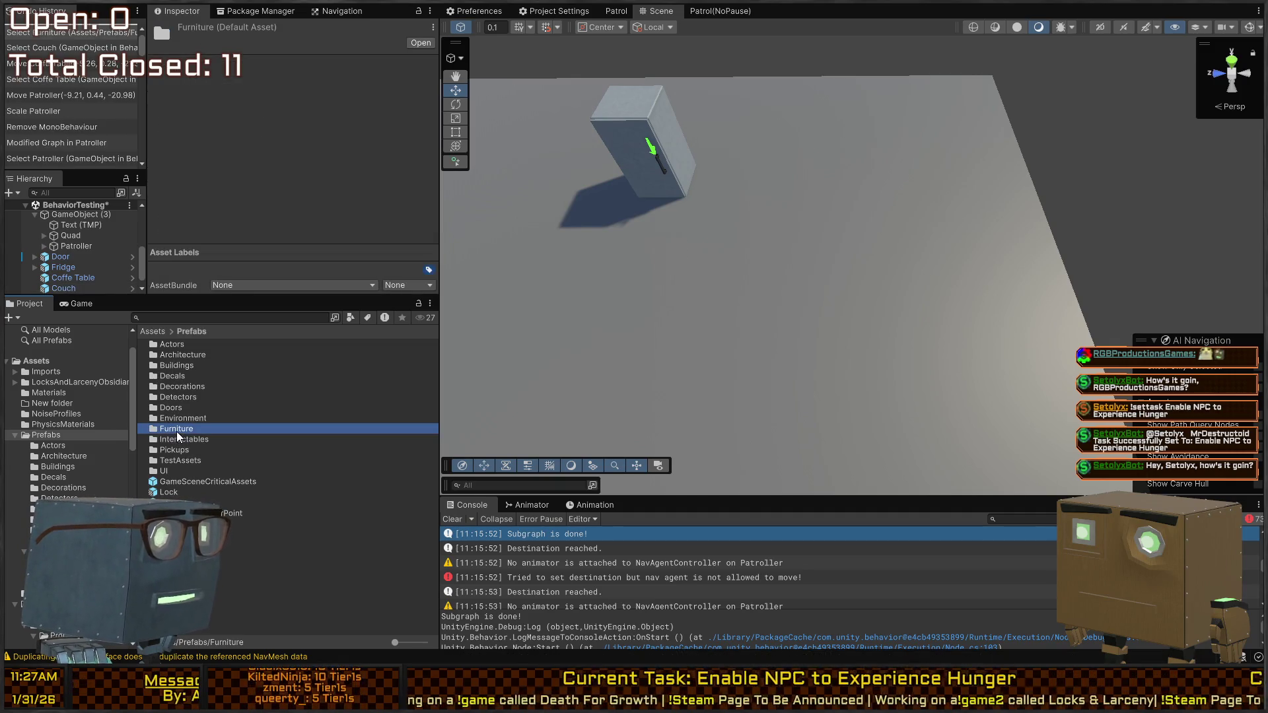
Step: Drag the KitchenTable prefab from the Furniture folder into the scene and look it over
double_click(177, 430)
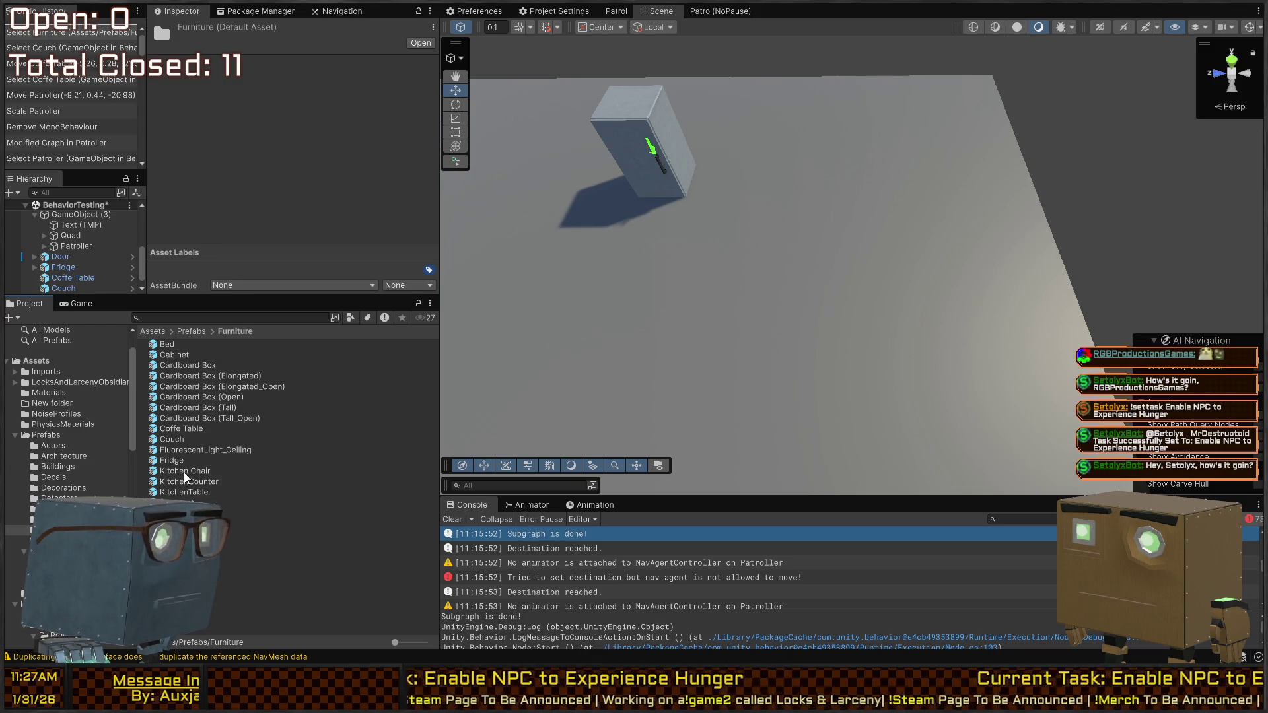
mouse_move(176, 489)
mouse_down()
mouse_move(844, 327)
mouse_move(933, 290)
mouse_up()
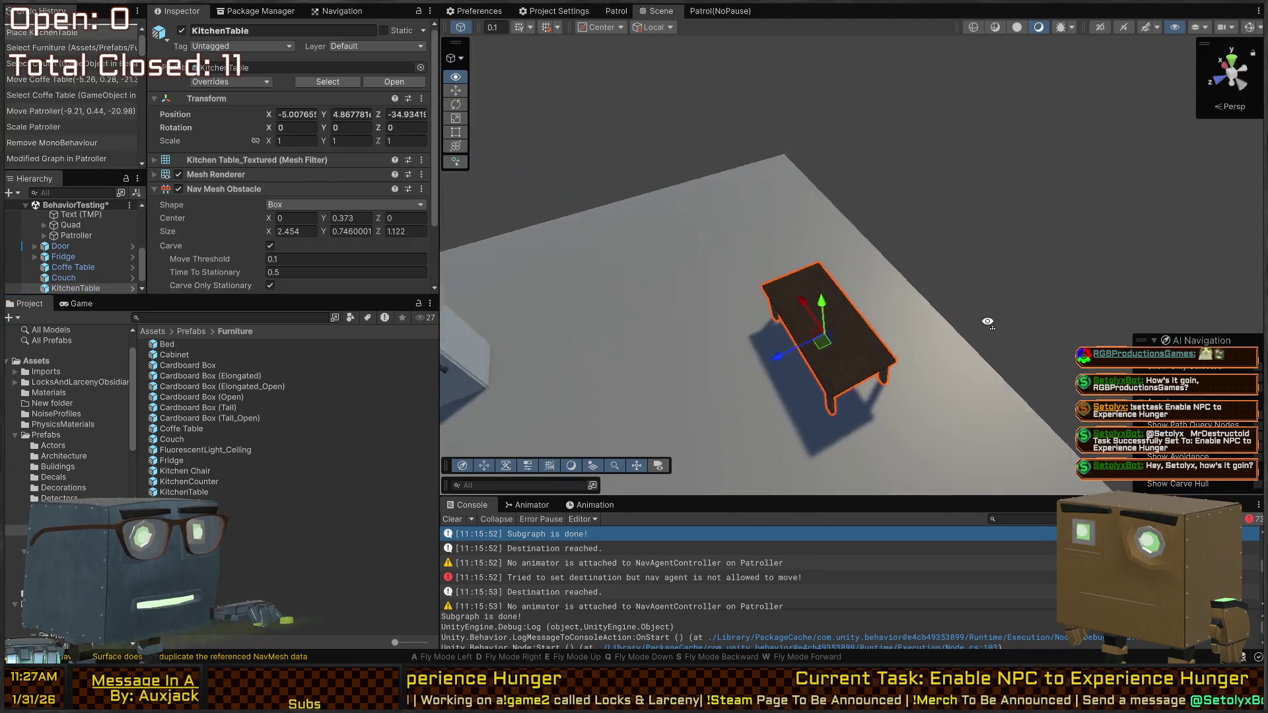
key(s)
key(w)
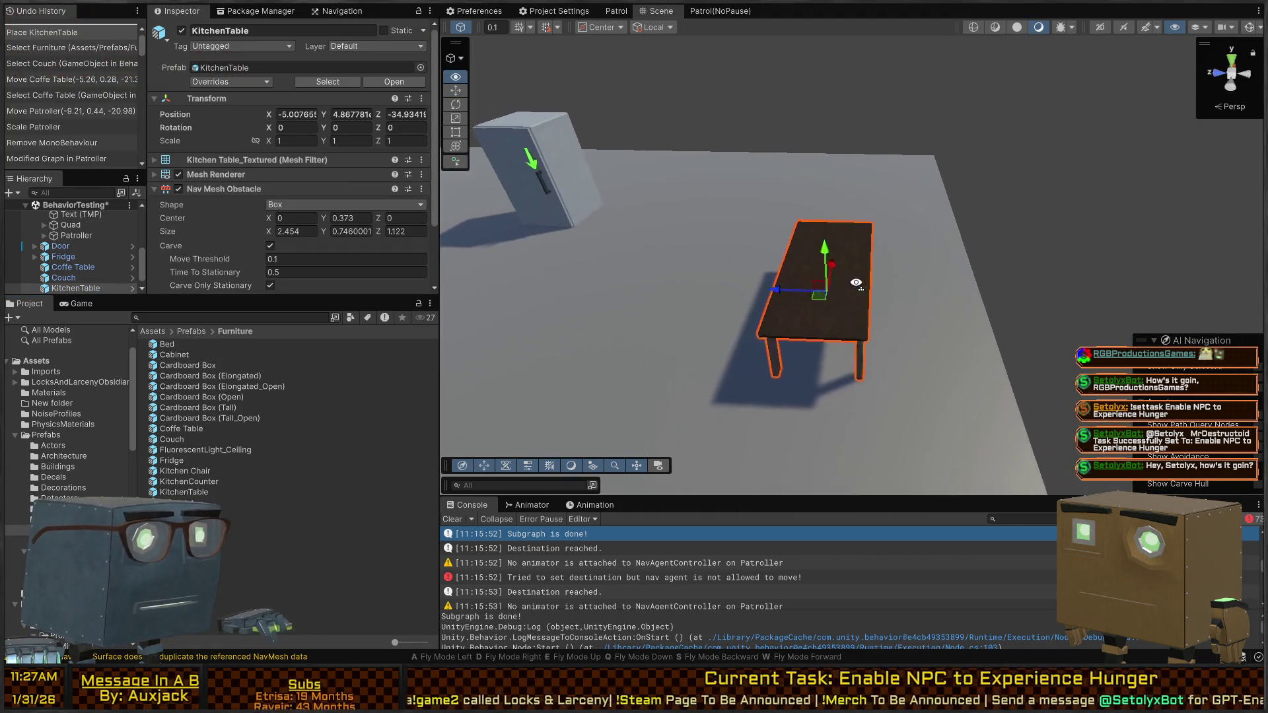
key(a)
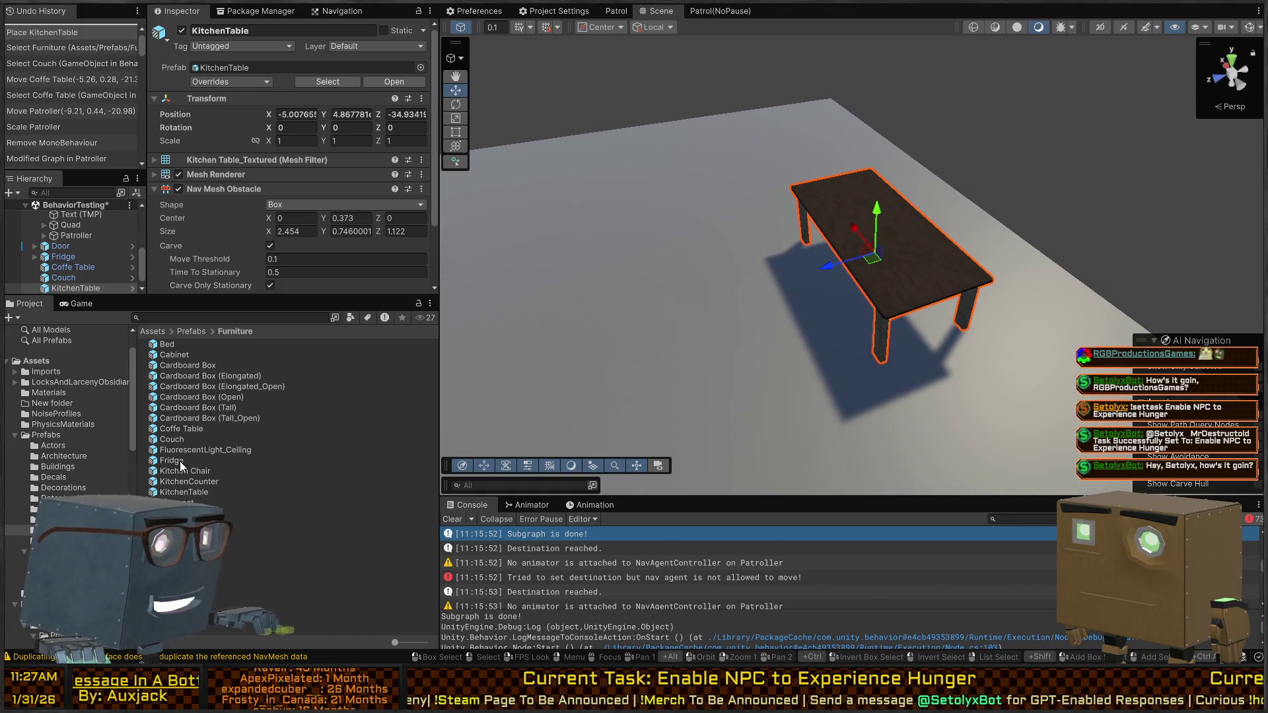
Step: Place a Kitchen Chair, rotate it to Y -60 and nudge it toward the table
drag(171, 471, 866, 256)
key(e)
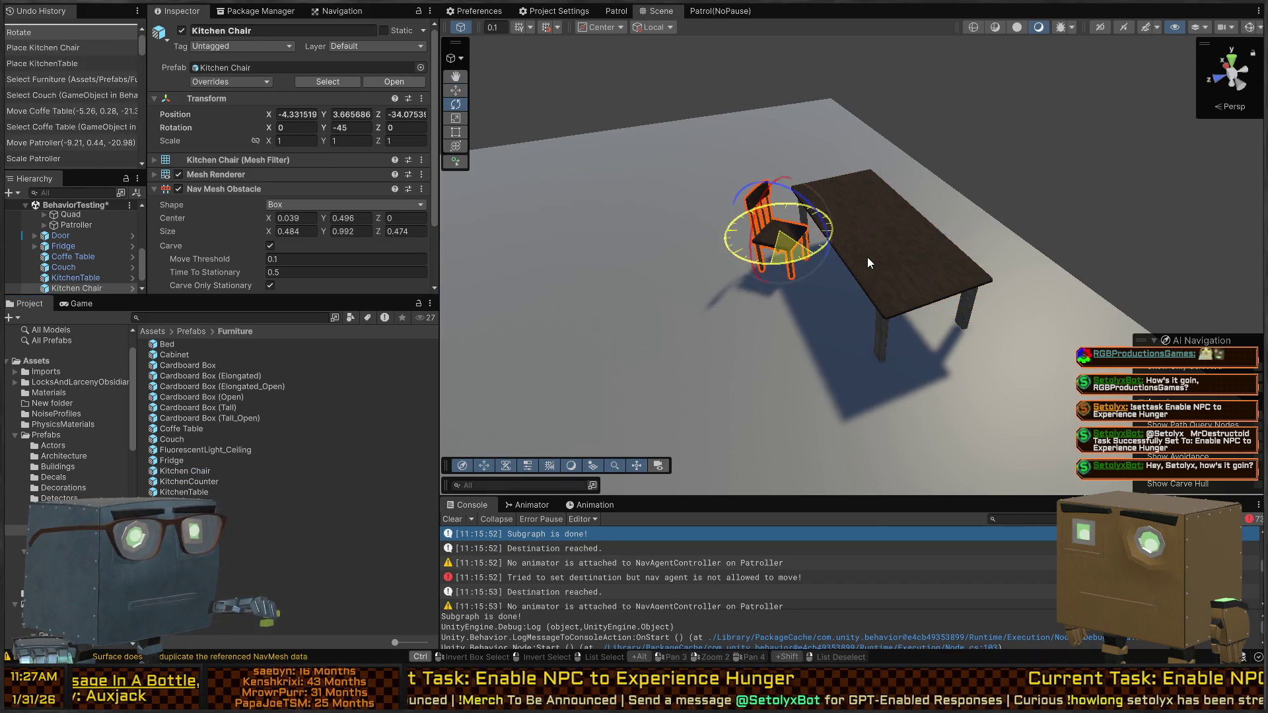
key(w)
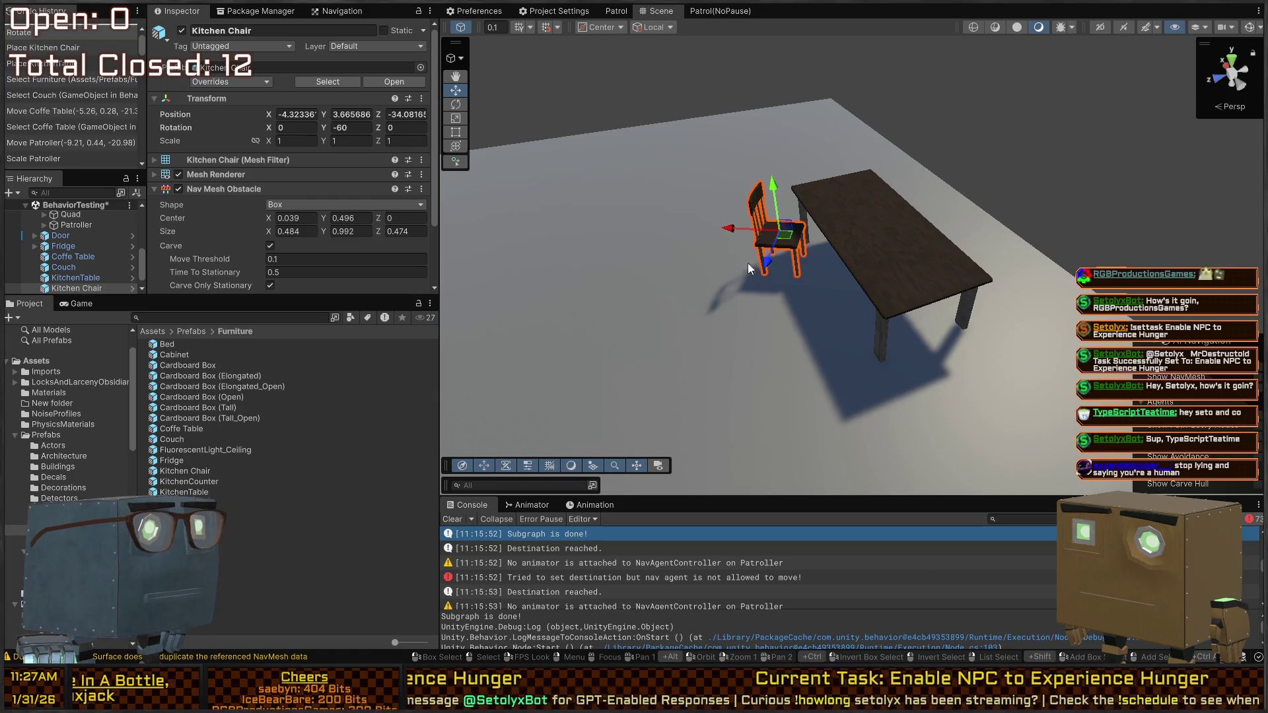
mouse_move(784, 282)
mouse_down()
mouse_move(753, 284)
mouse_move(776, 284)
mouse_up()
Step: Look around the room, frame the Kitchen Chair, and paste a copy of it
right_click(996, 230)
mouse_move(996, 230)
mouse_down()
mouse_move(697, 283)
mouse_move(742, 249)
mouse_move(885, 236)
mouse_move(750, 249)
mouse_up()
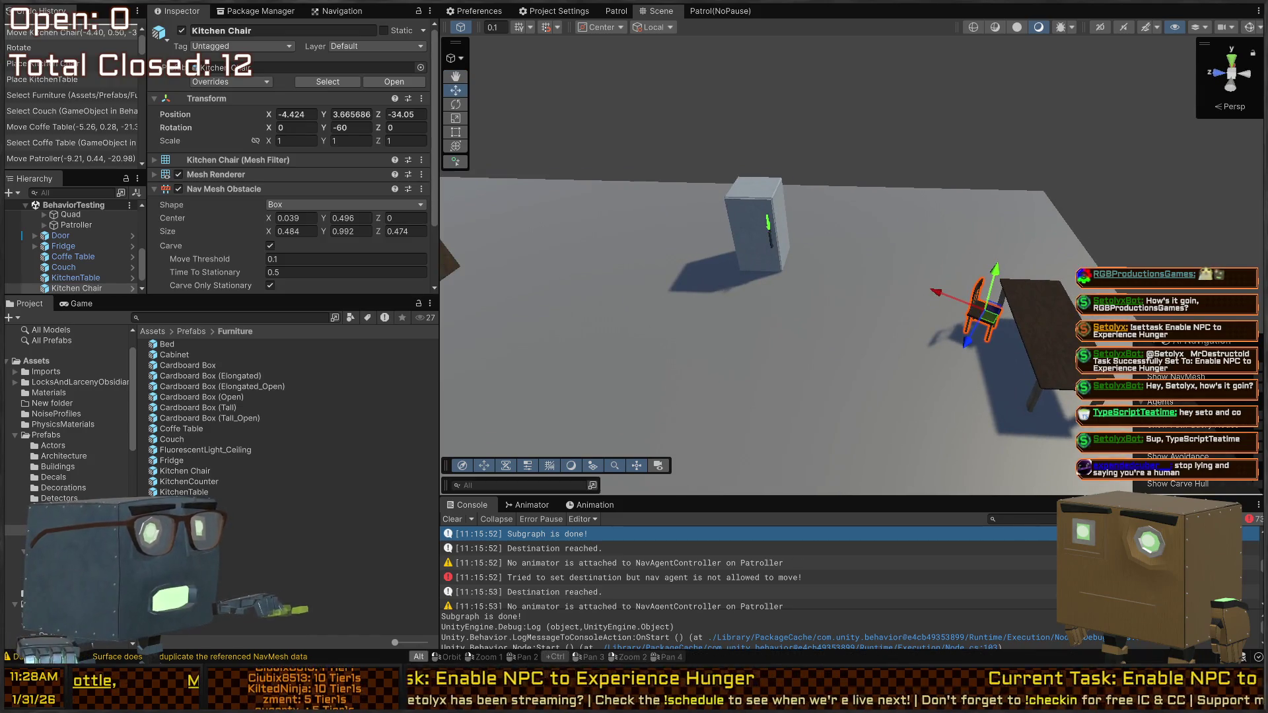
mouse_move(797, 242)
mouse_down()
mouse_move(767, 262)
mouse_move(800, 250)
mouse_up()
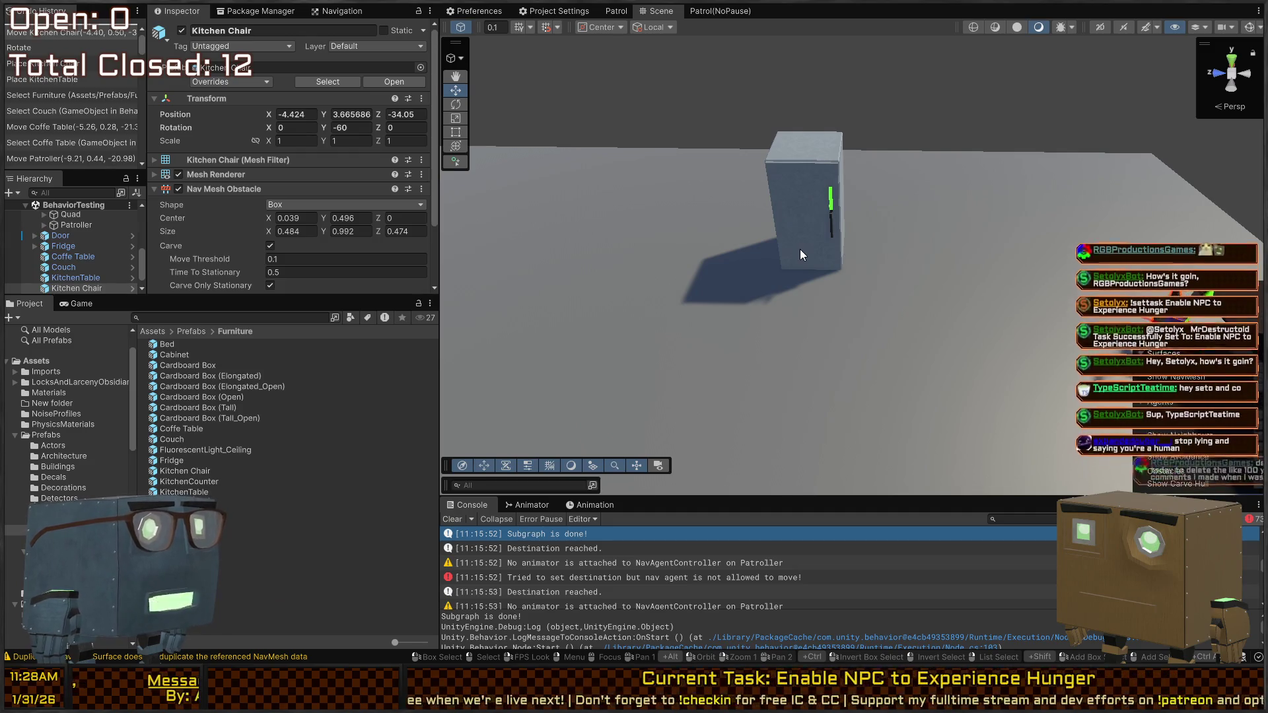
mouse_move(696, 292)
mouse_down()
mouse_move(876, 299)
mouse_move(750, 275)
mouse_move(632, 280)
mouse_move(863, 277)
mouse_up()
mouse_move(700, 299)
mouse_down()
mouse_move(778, 255)
mouse_move(738, 278)
mouse_up()
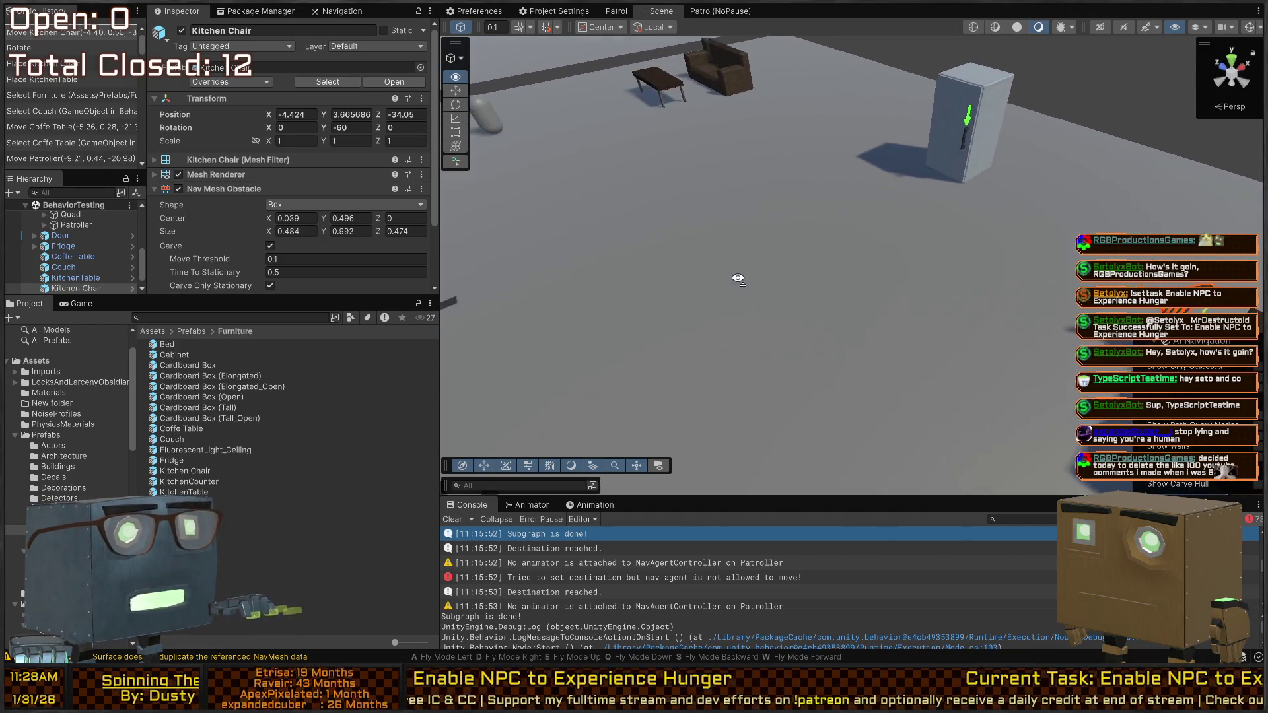
key(f)
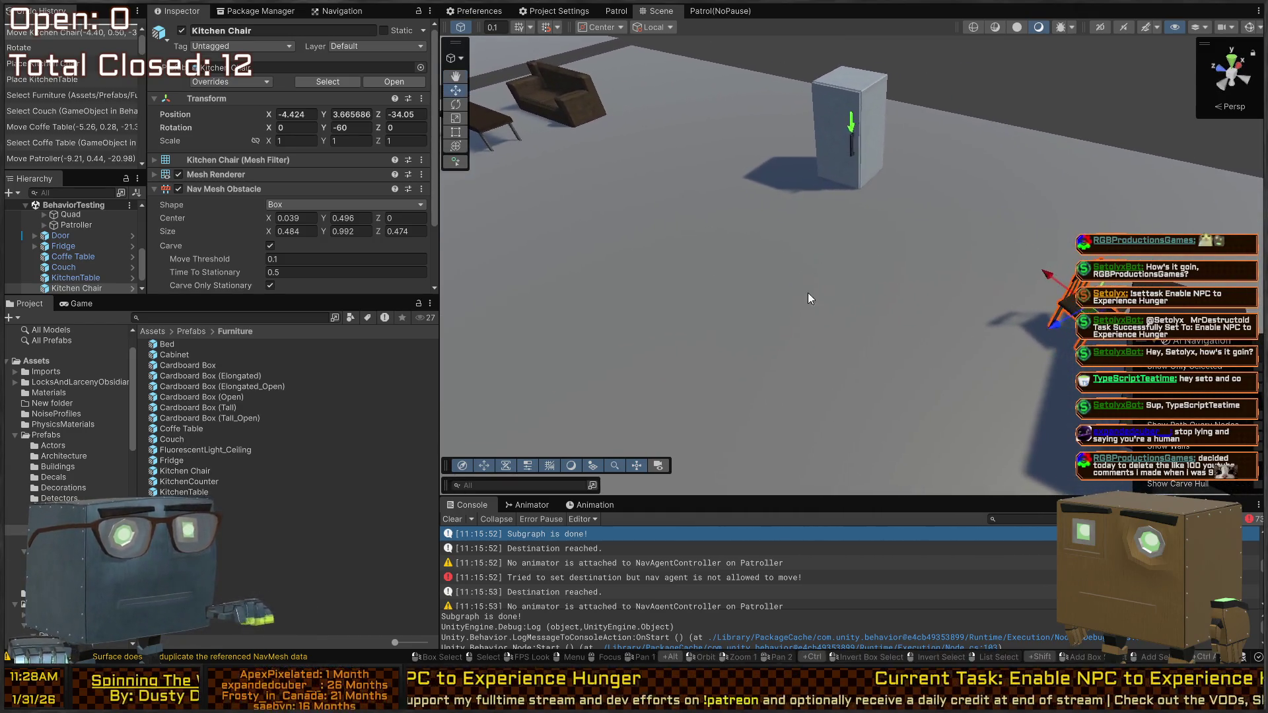
mouse_move(819, 307)
mouse_down()
mouse_move(844, 322)
mouse_move(803, 275)
mouse_move(853, 215)
mouse_move(845, 234)
mouse_move(783, 227)
mouse_move(794, 239)
mouse_up()
key(ctrl+v)
Step: Set the copied Kitchen Chair (1) rotation Y to 0
key(e)
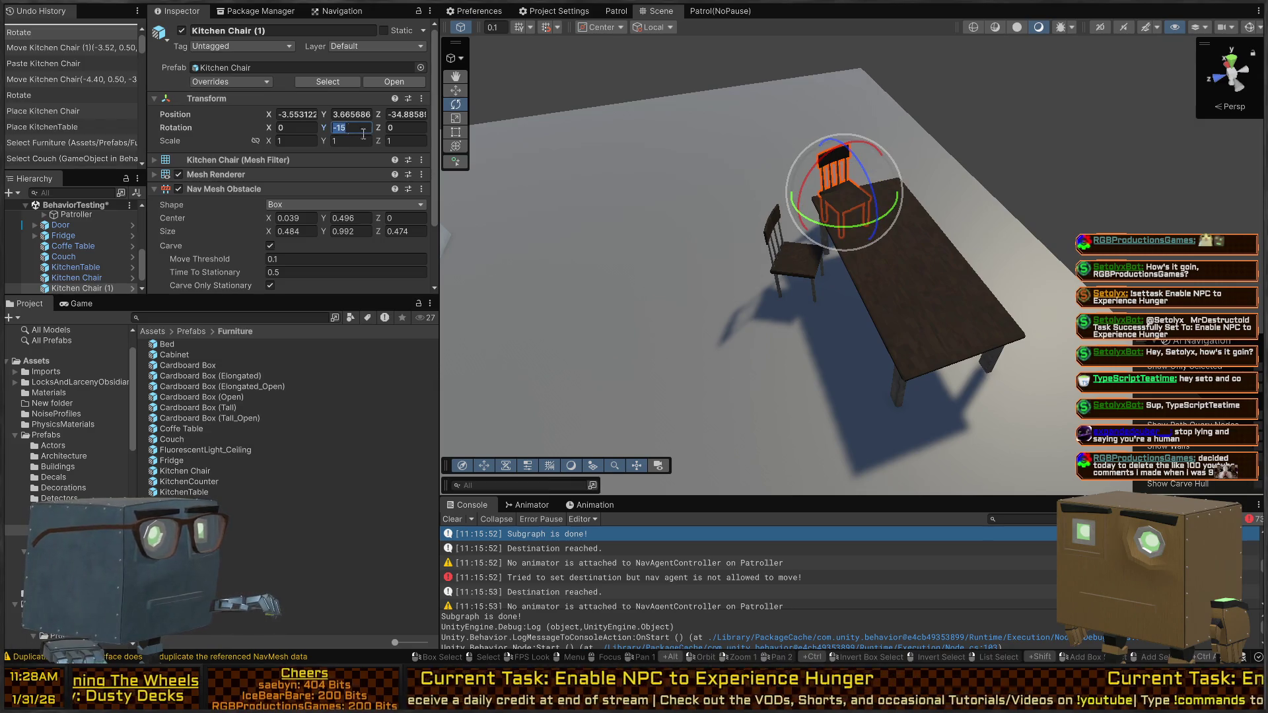
text(0)
key(Return)
mouse_move(798, 128)
mouse_down()
mouse_move(1104, 214)
mouse_move(680, 147)
mouse_move(571, 159)
mouse_move(547, 264)
mouse_move(794, 216)
mouse_move(741, 192)
mouse_move(852, 218)
mouse_move(872, 283)
mouse_up()
Step: Review the chairs, table, fridge and couch around the room, ending on the Patroller
click(836, 265)
click(858, 277)
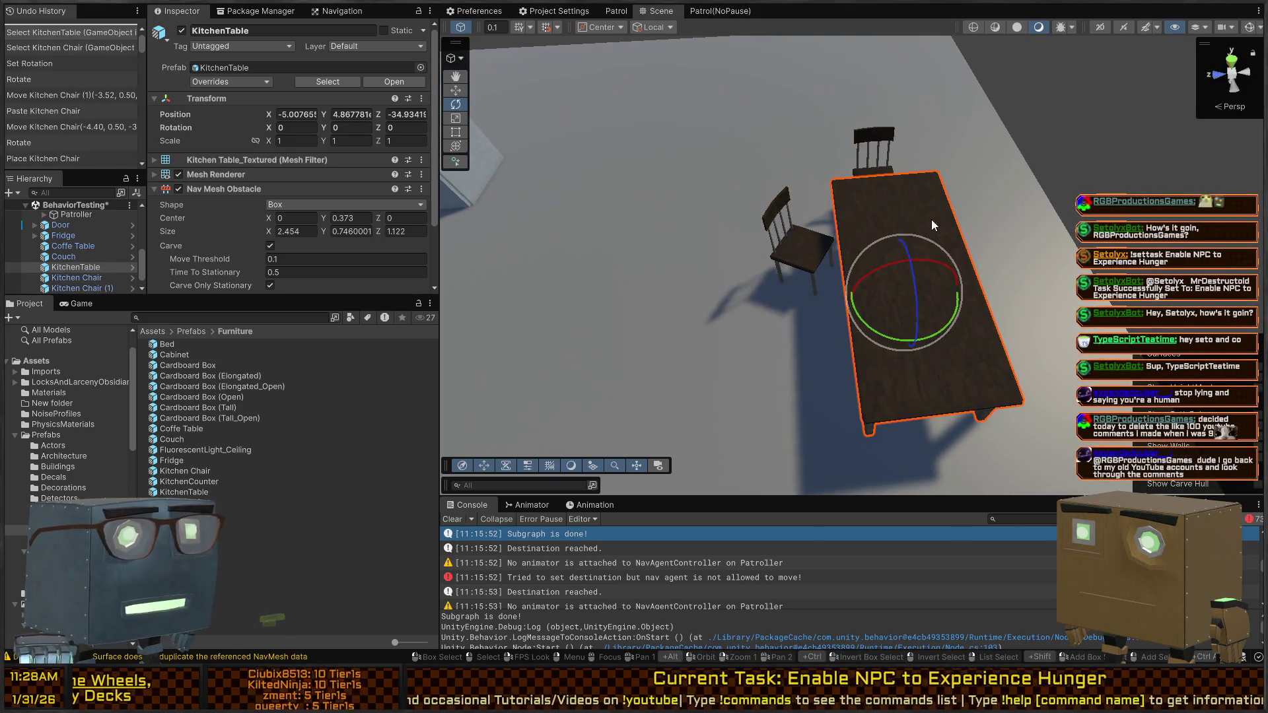
mouse_move(1007, 251)
mouse_down()
mouse_move(838, 209)
mouse_move(968, 232)
mouse_move(955, 234)
mouse_up()
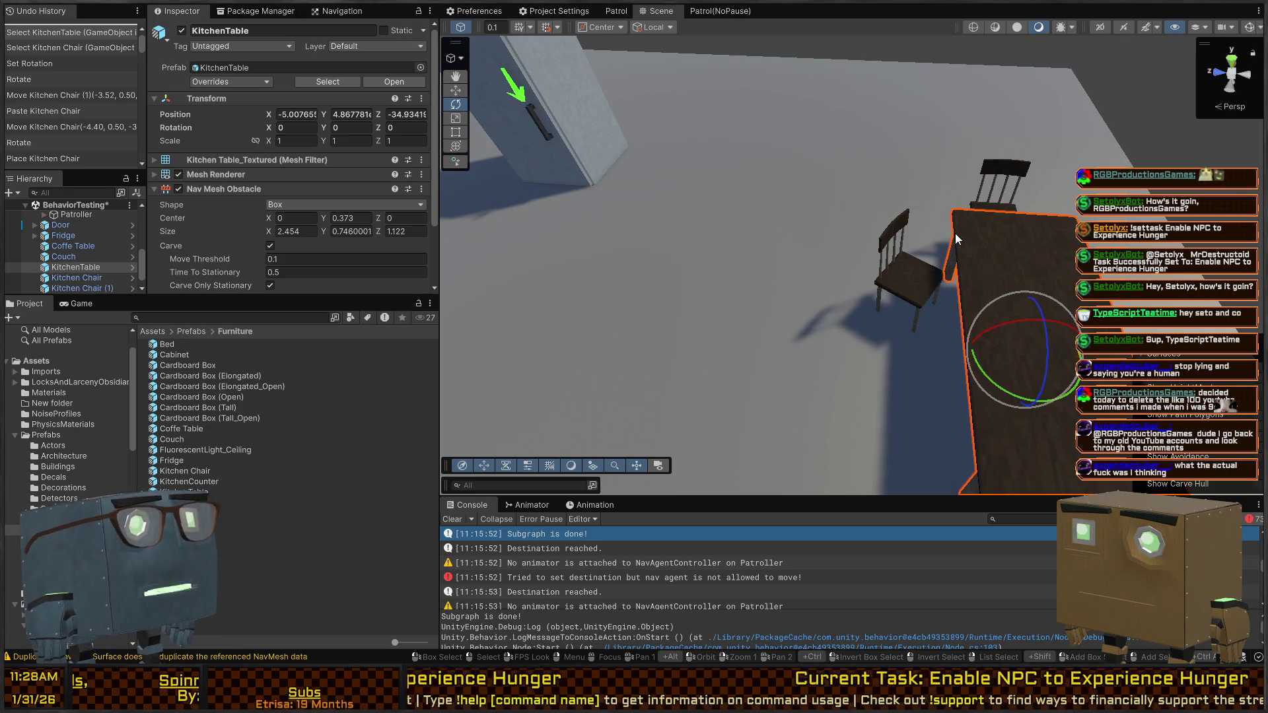
mouse_move(760, 284)
mouse_down()
mouse_move(755, 255)
mouse_move(875, 255)
mouse_up()
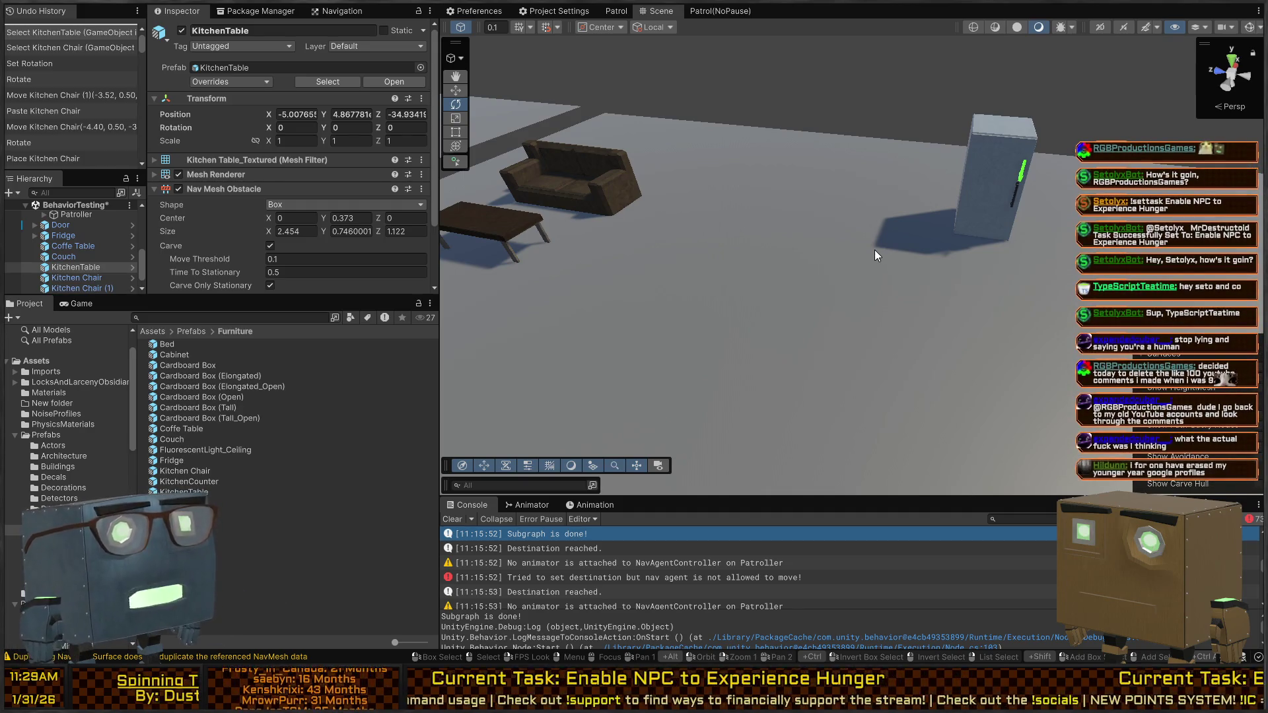
mouse_move(875, 255)
mouse_down()
mouse_move(817, 207)
mouse_move(638, 275)
mouse_move(924, 243)
mouse_move(896, 209)
mouse_move(788, 271)
mouse_up()
click(679, 328)
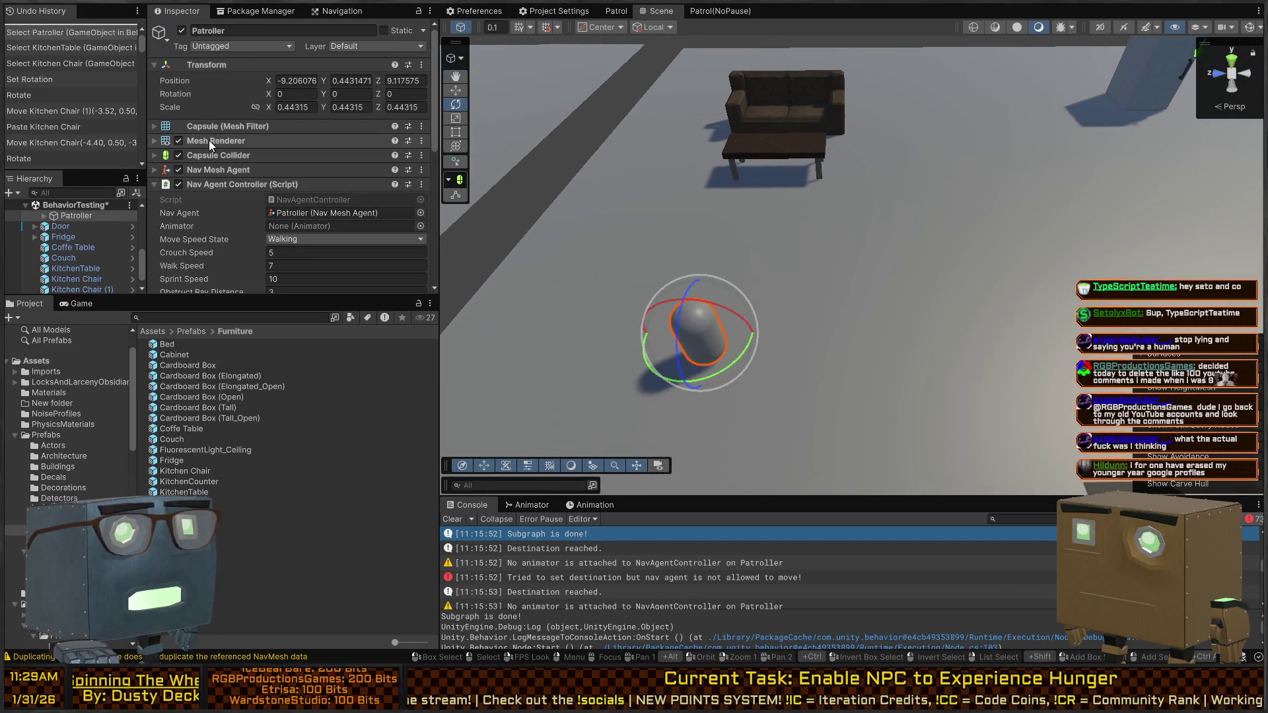
Step: Inspect the Patroller's capsule Mesh Filter and Mesh Renderer, and enlarge the Hierarchy panel
scroll(224, 135, down, 3)
scroll(192, 141, up, 3)
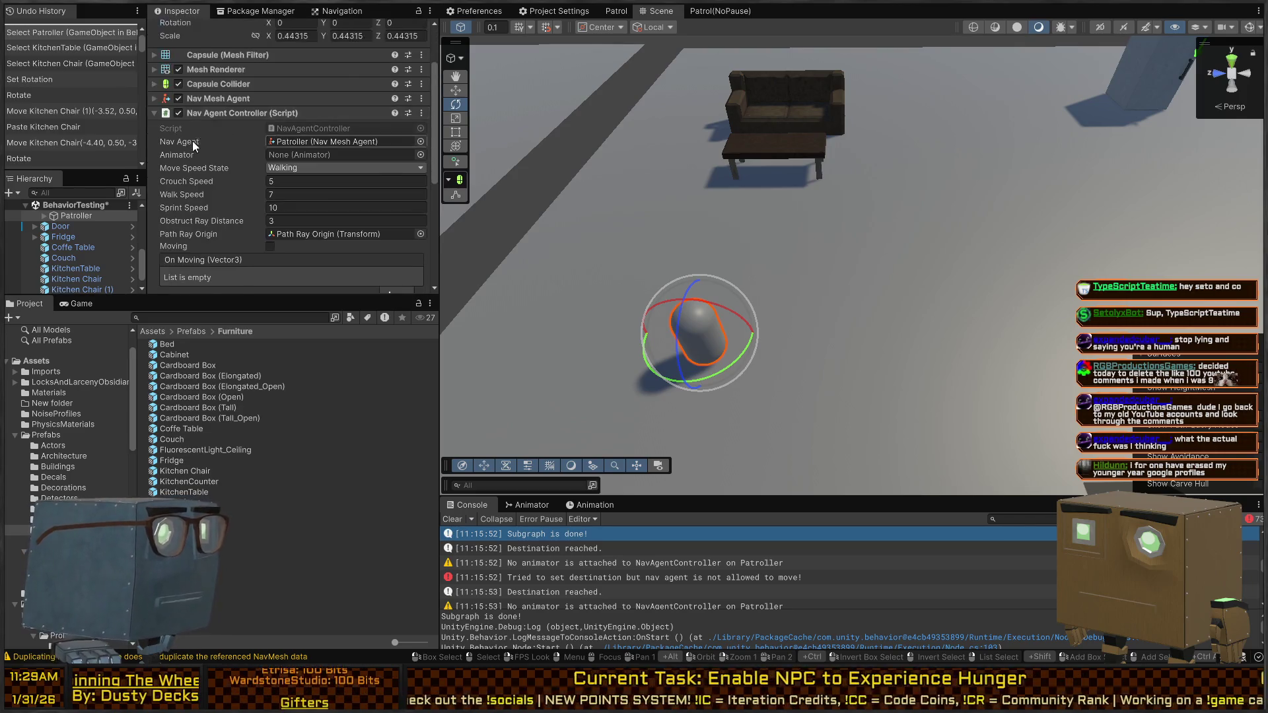
click(223, 141)
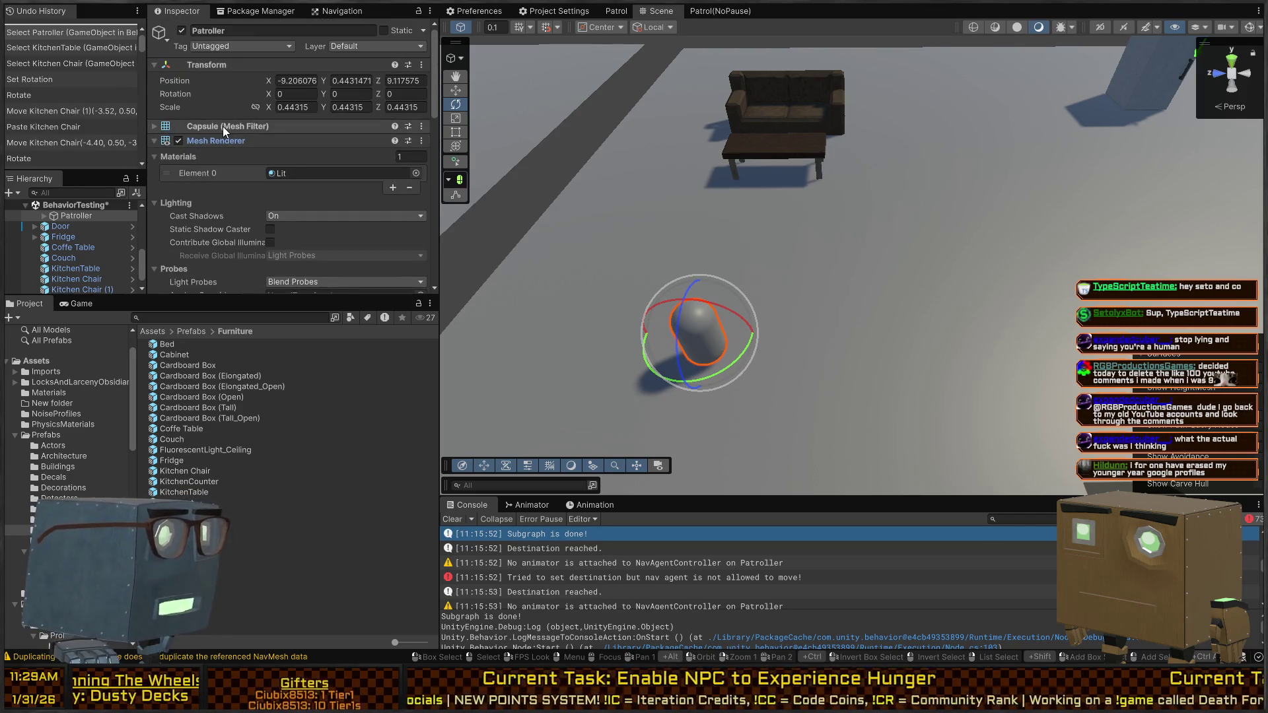
click(223, 127)
click(423, 141)
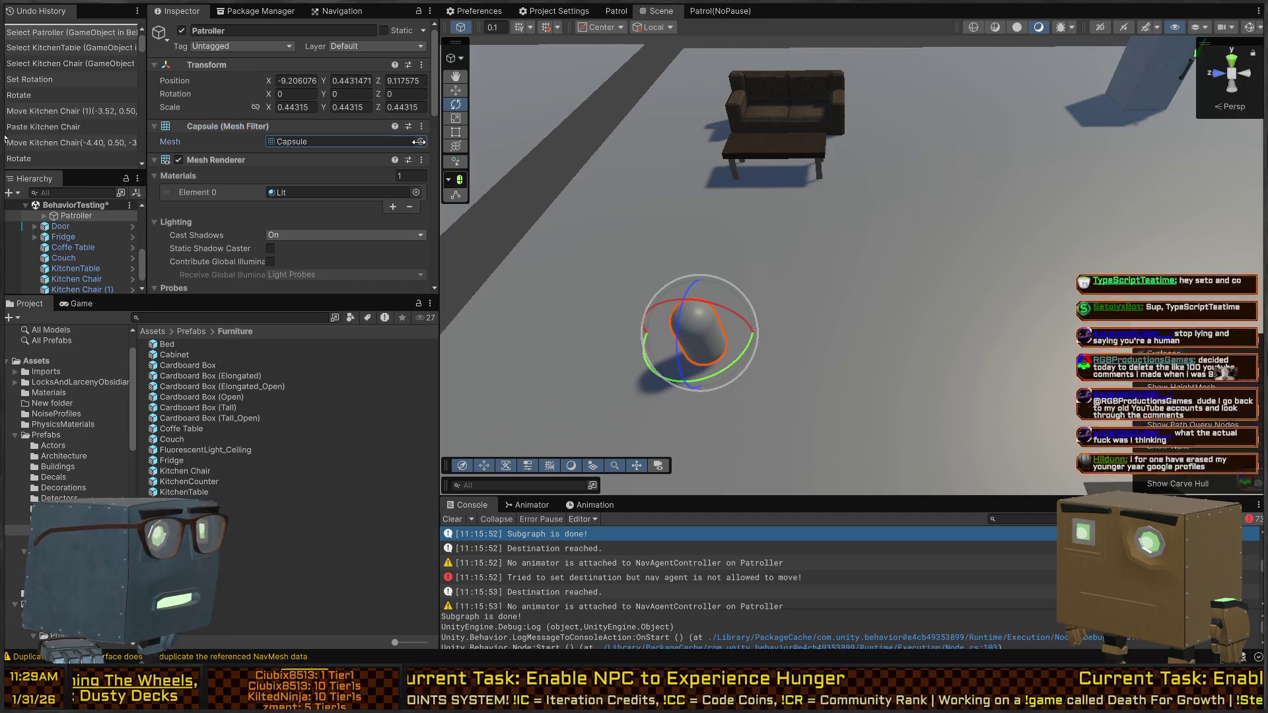
scroll(99, 265, up, 3)
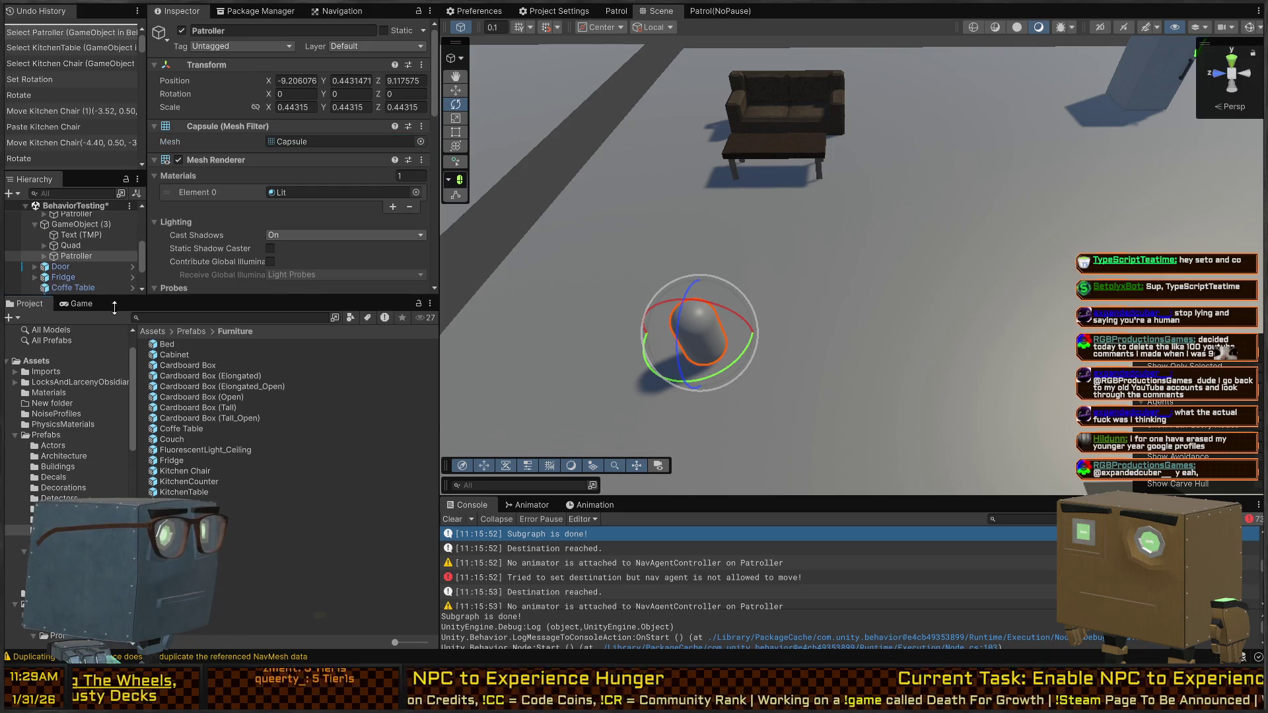
drag(119, 295, 66, 411)
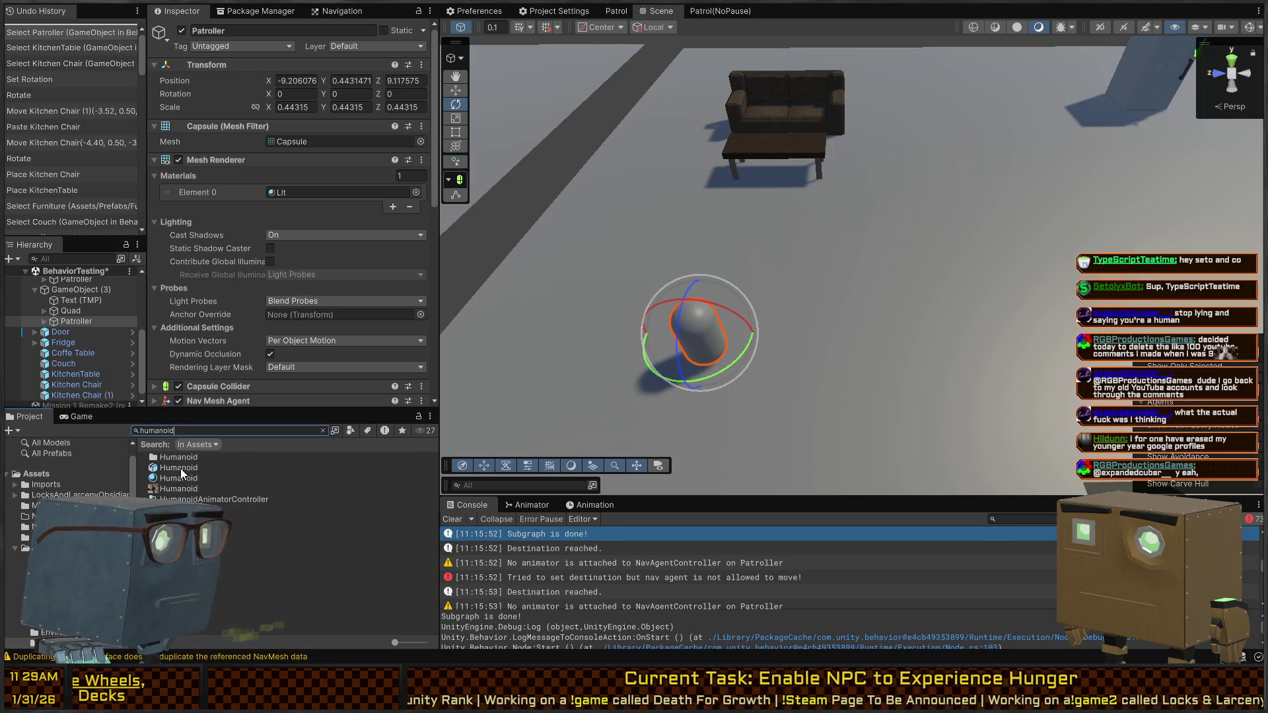
Step: Parent the Humanoid model under the Patroller and set its position to 0, 0, 0
drag(181, 469, 64, 327)
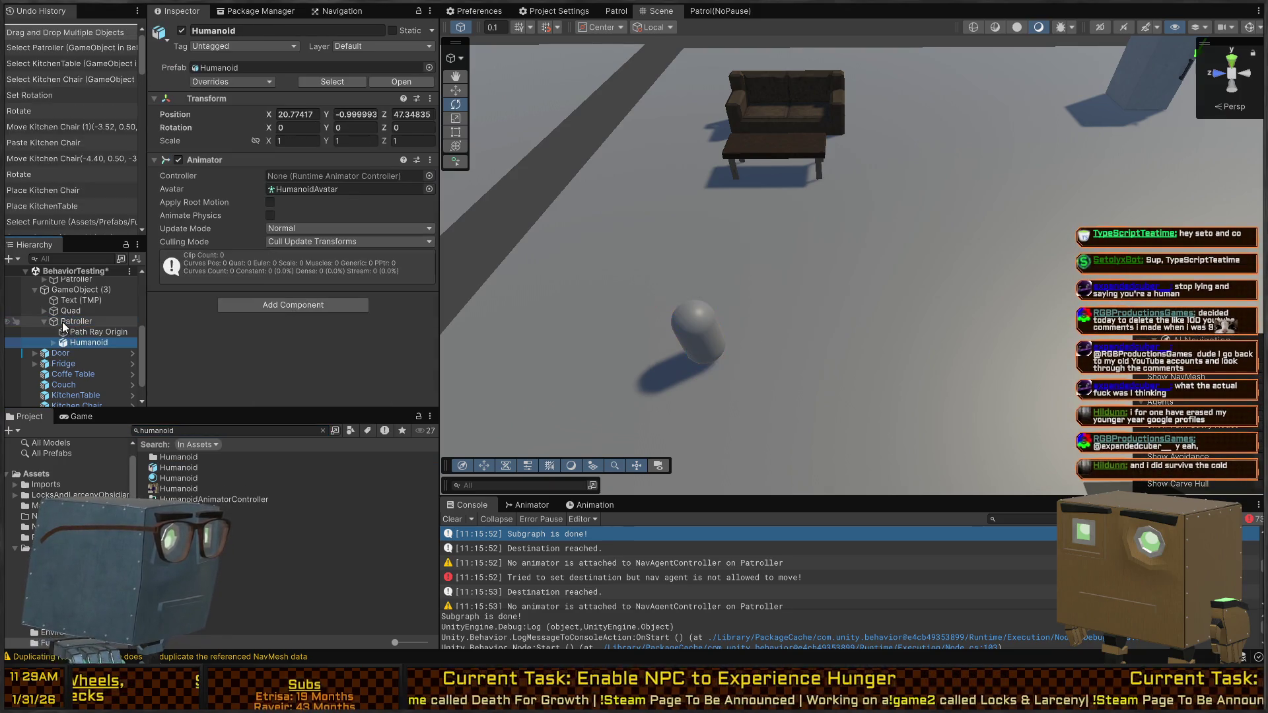
click(282, 114)
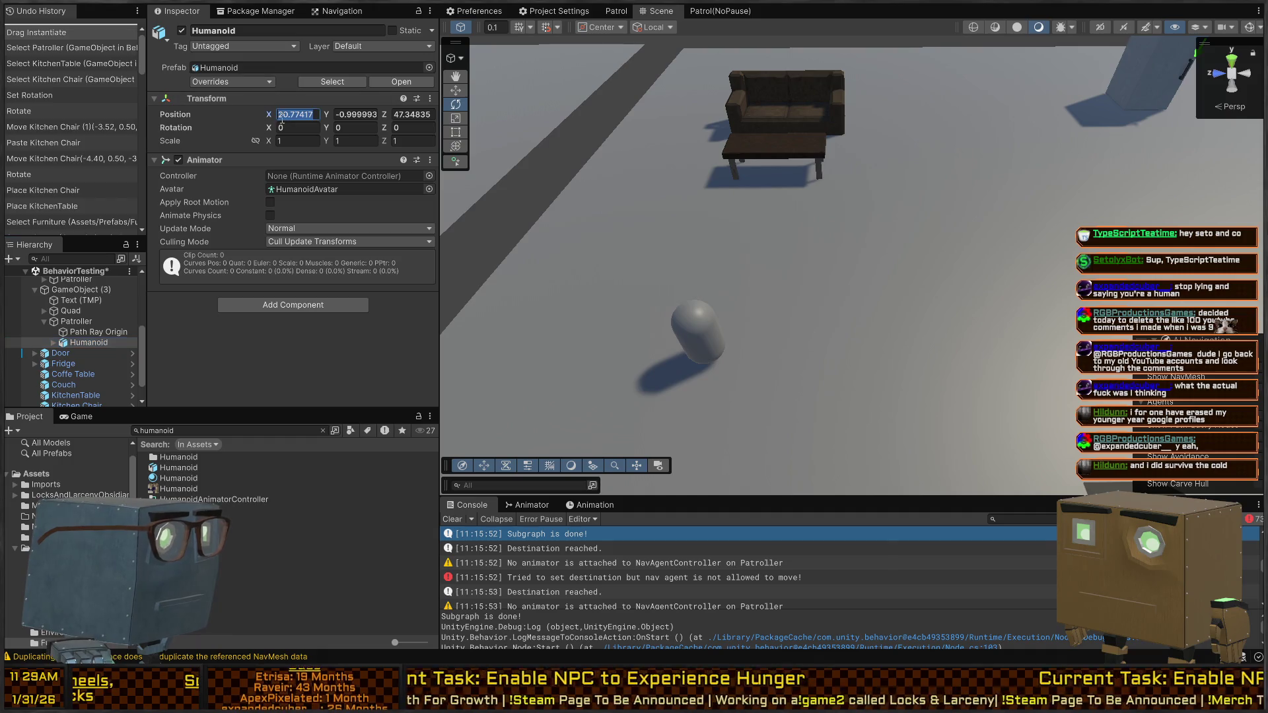
text(0)
key(Tab)
text(0)
key(Tab)
text(0)
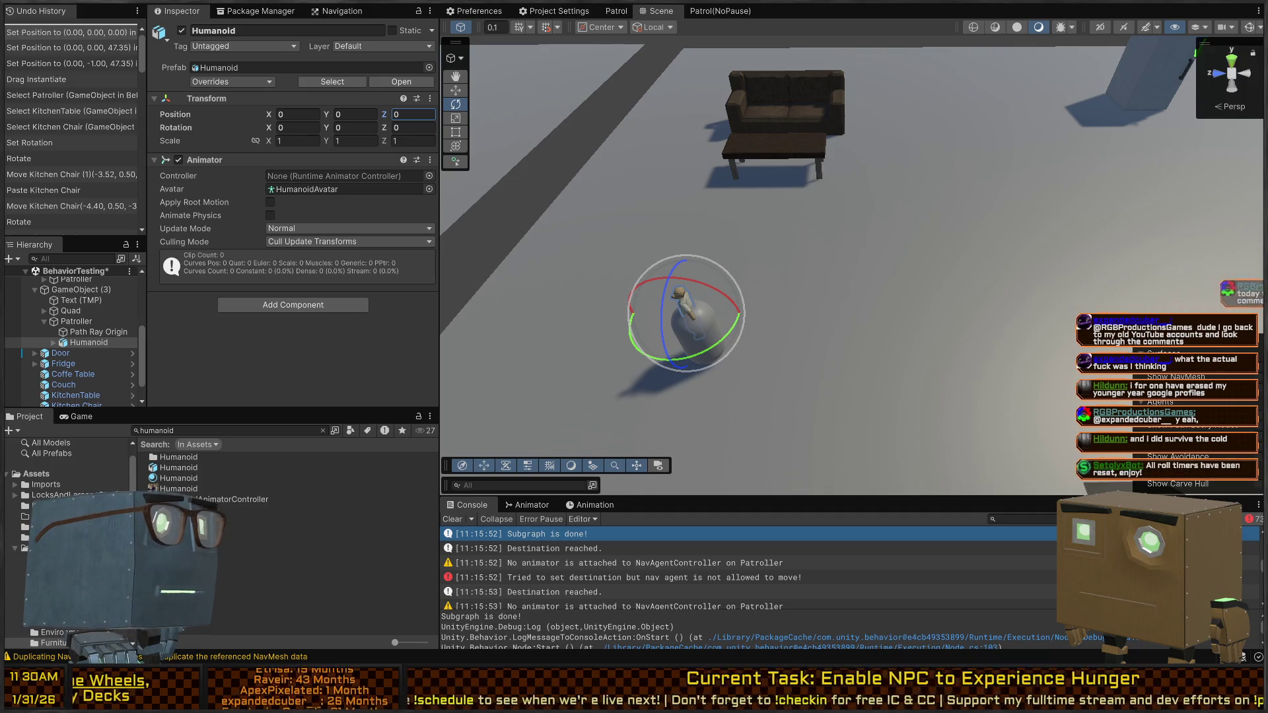
key(Return)
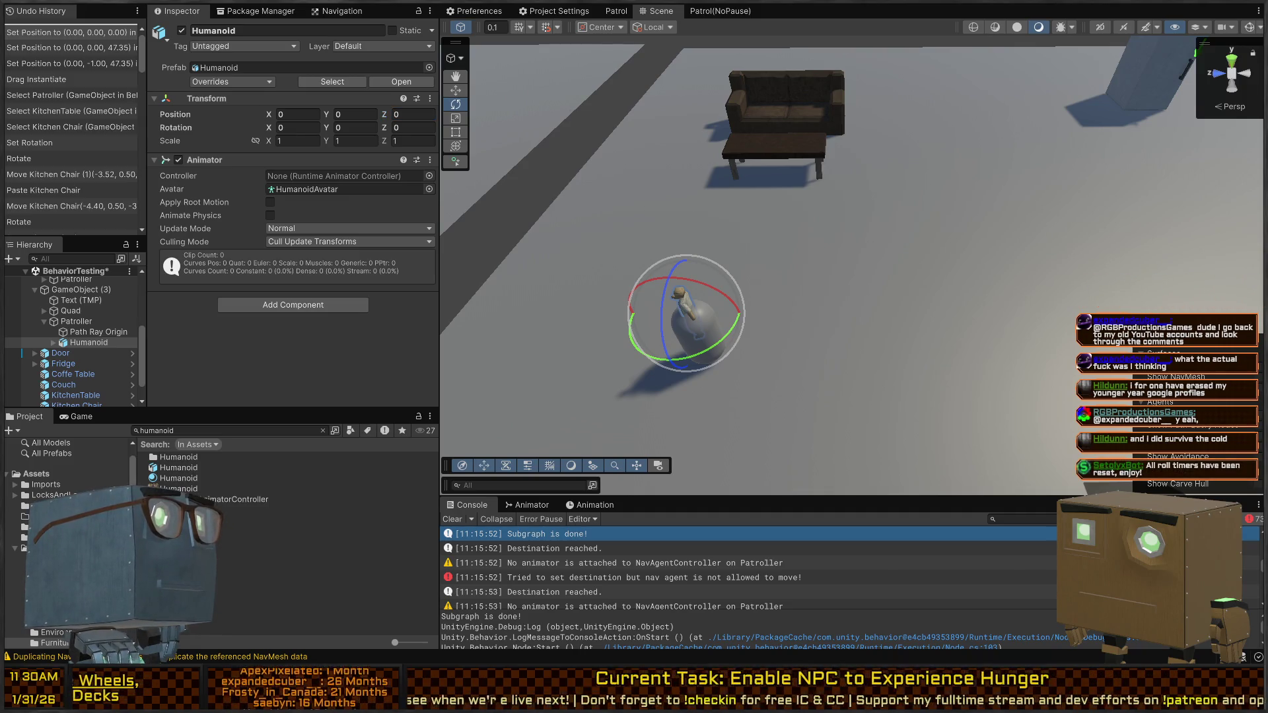
key(ctrl+z)
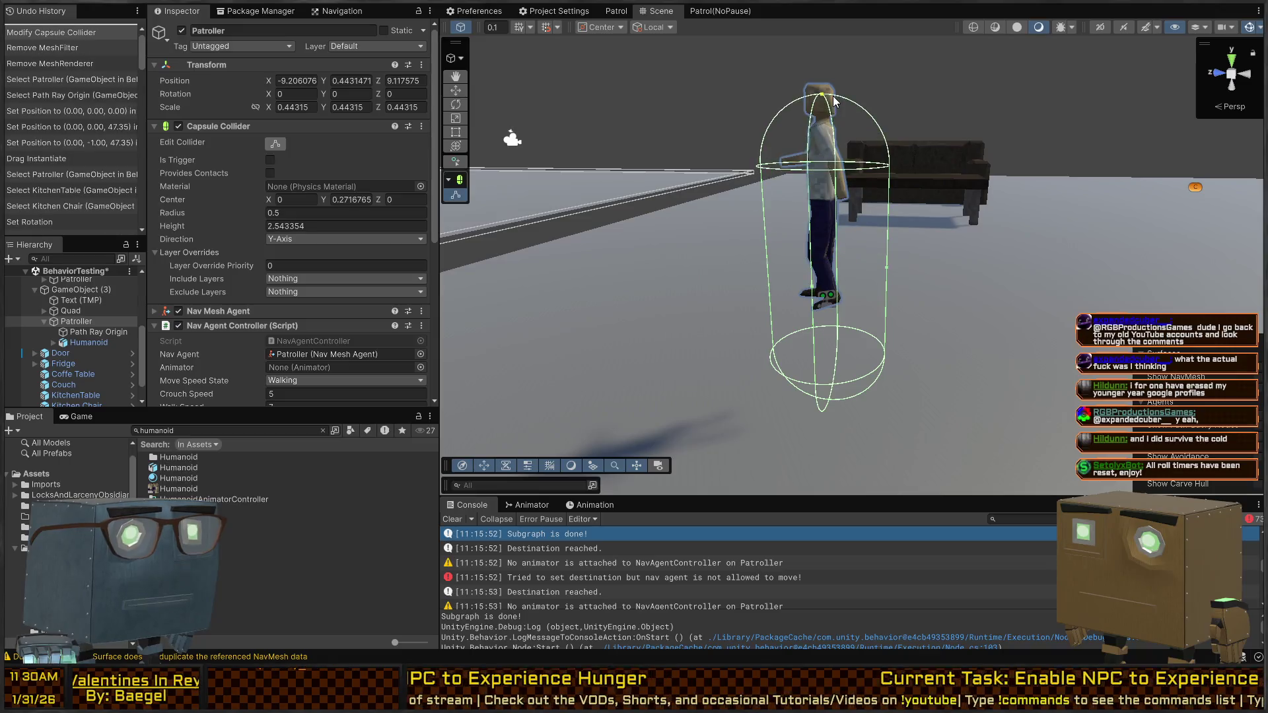
Step: Resize the Patroller's capsule collider height and radius to fit the Humanoid model
drag(825, 407, 827, 290)
mouse_move(817, 212)
mouse_down()
mouse_move(867, 184)
mouse_move(889, 209)
mouse_up()
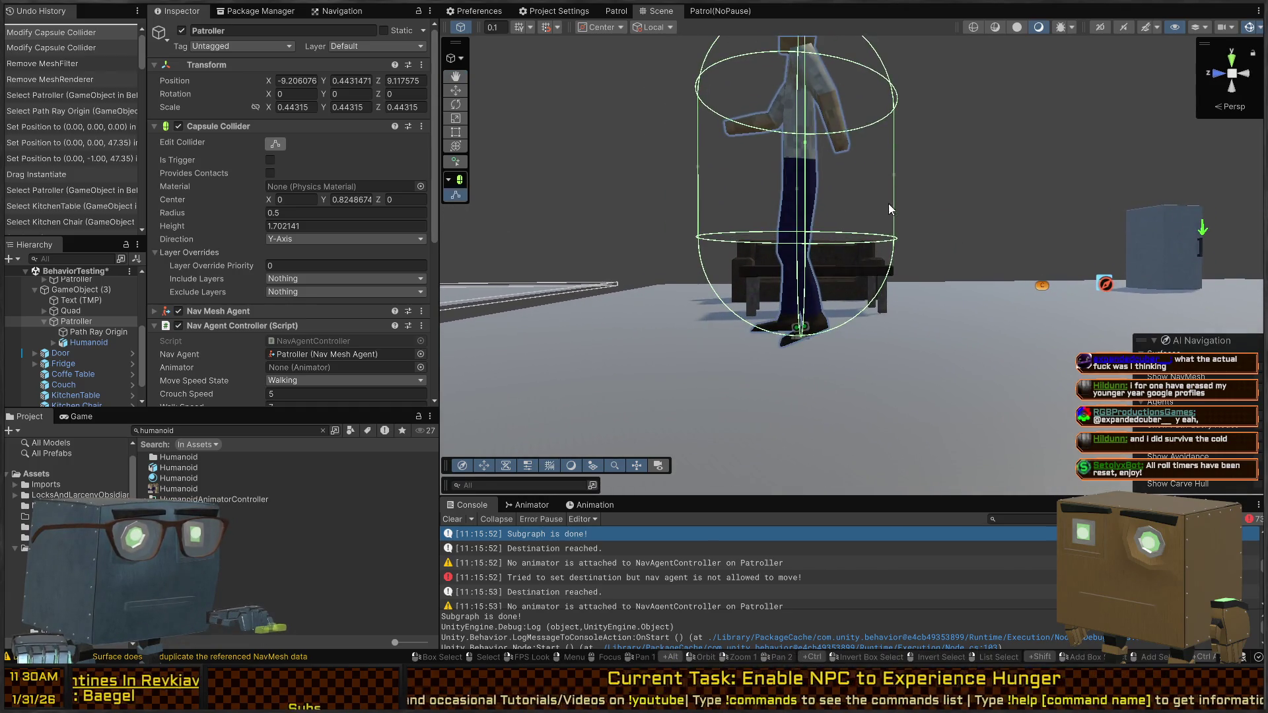
click(897, 169)
key(ctrl+z)
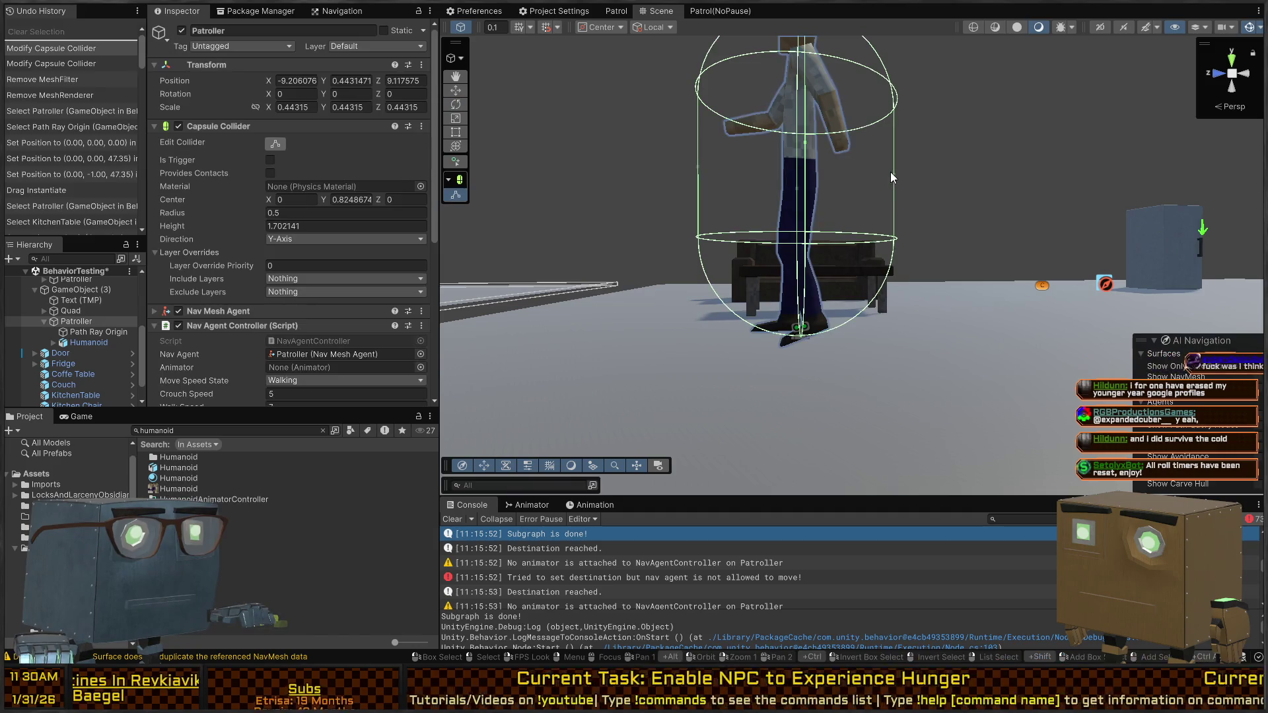
drag(894, 172, 840, 173)
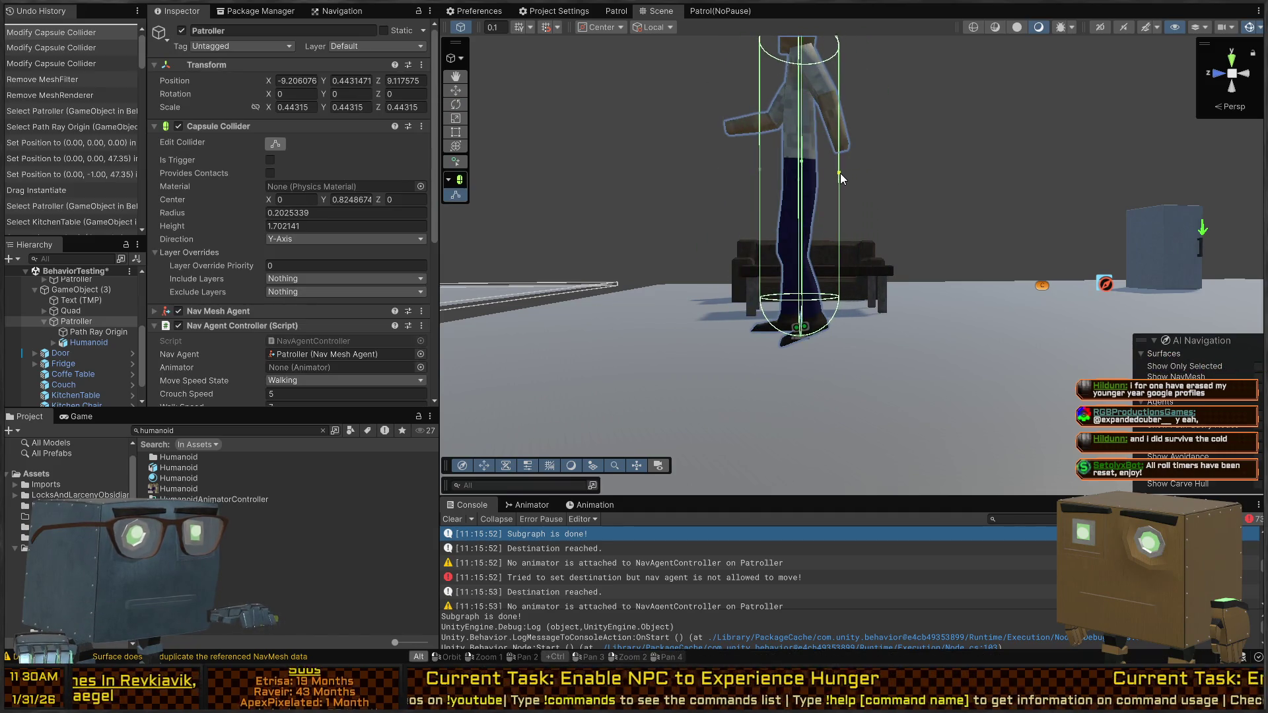
click(801, 337)
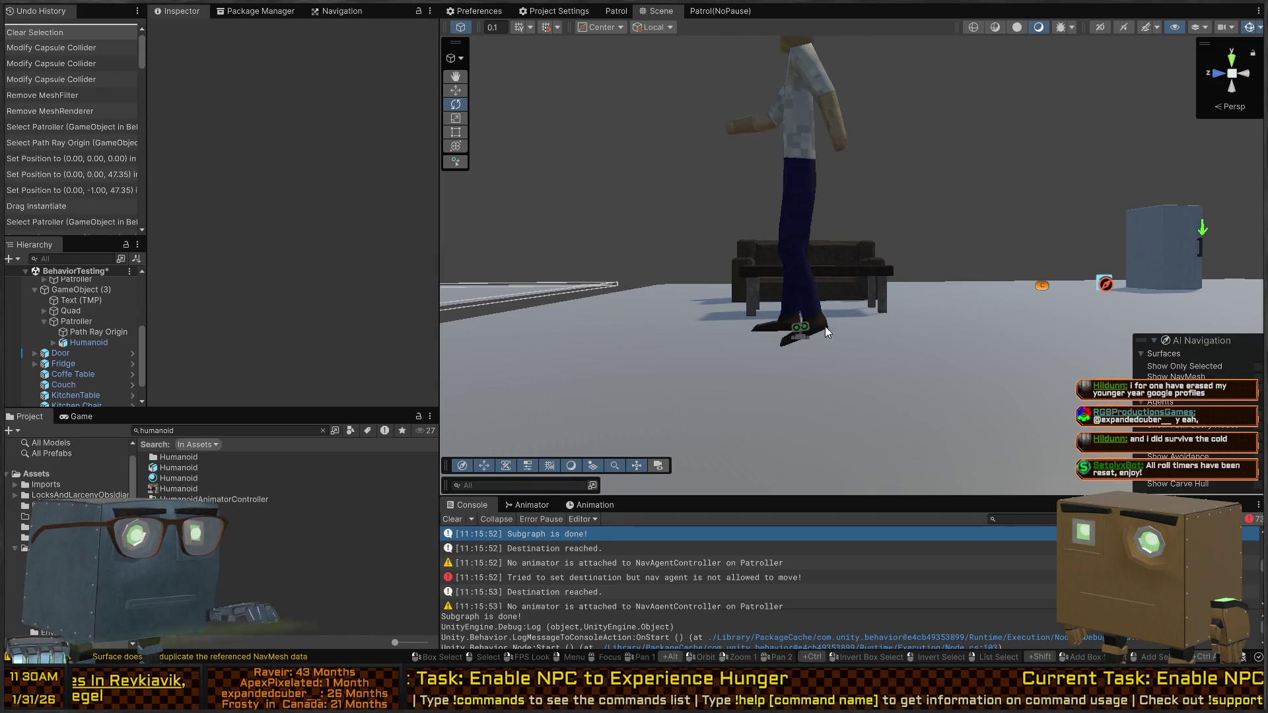
key(ctrl+z)
drag(801, 342, 801, 334)
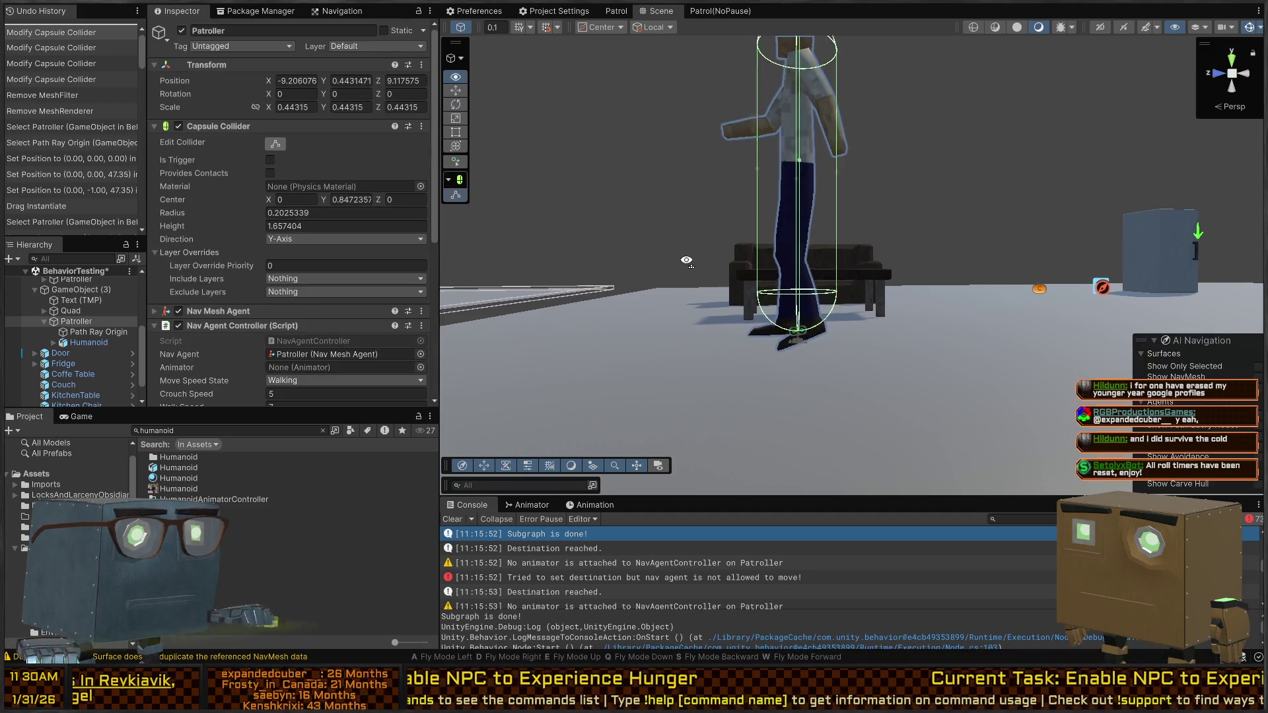
drag(902, 298, 673, 293)
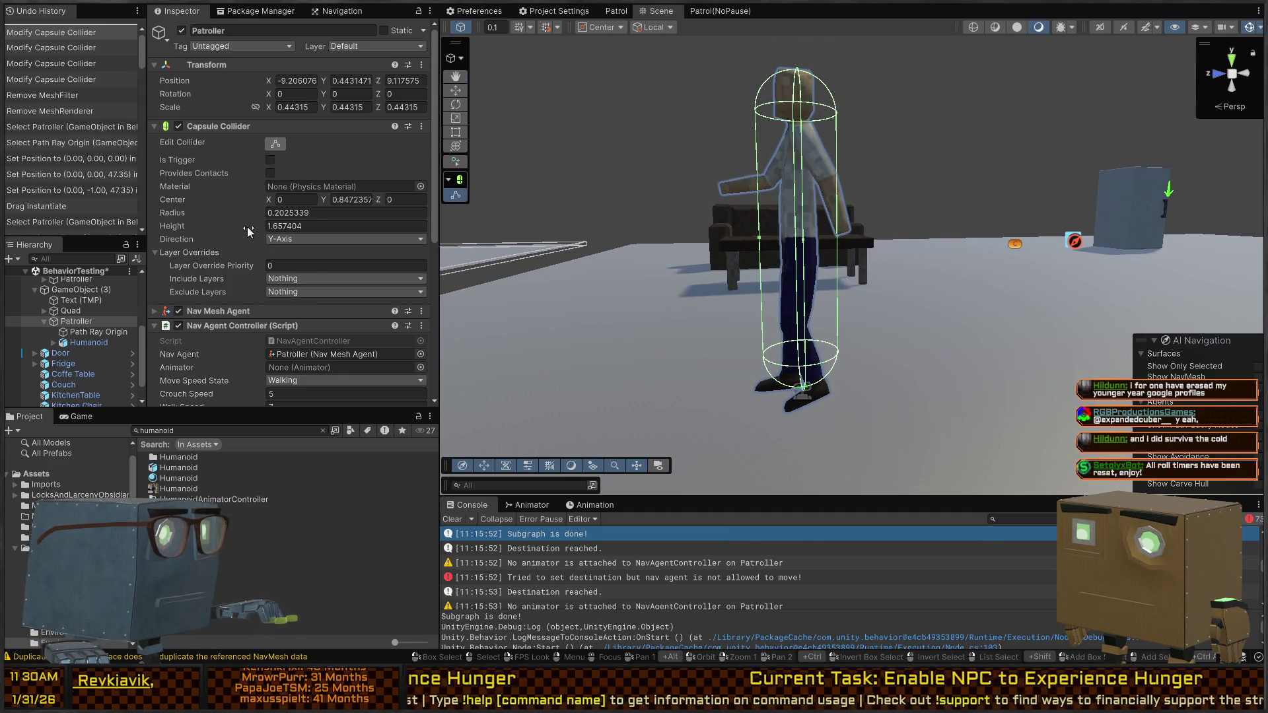
Step: Set the Nav Mesh Agent base offset to 0 and shrink its radius to 0.19
scroll(192, 264, down, 3)
click(206, 204)
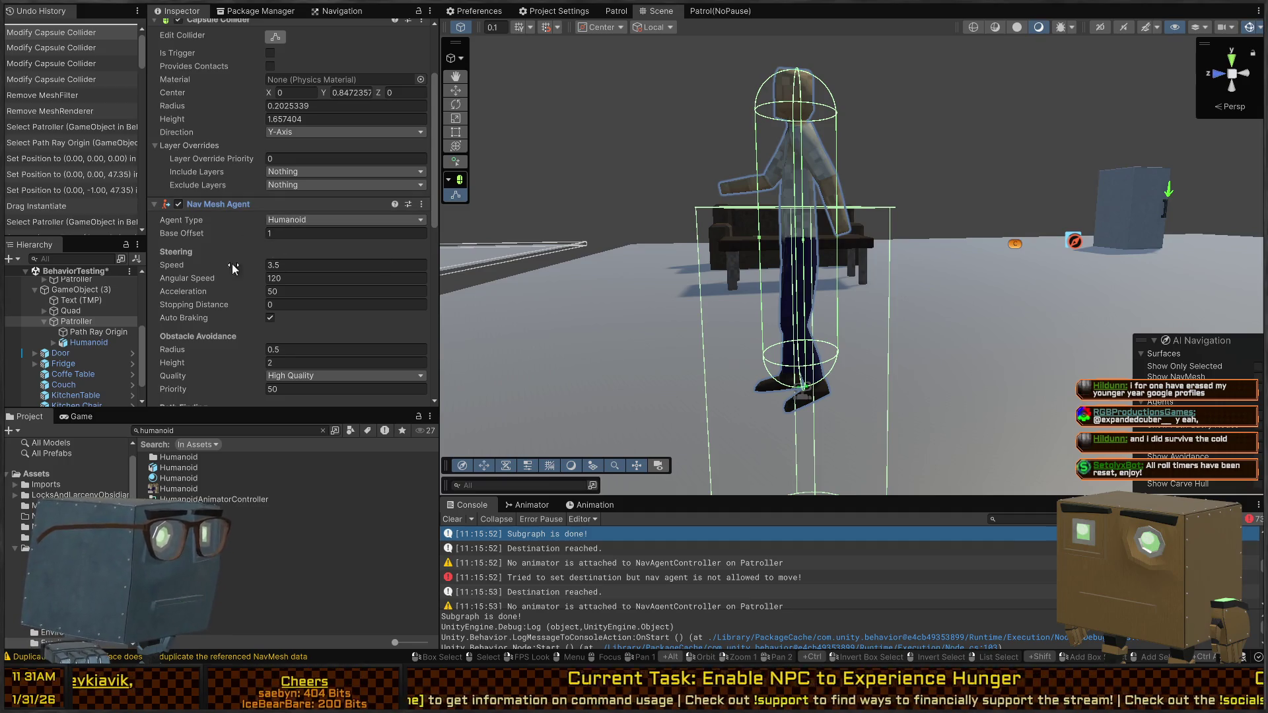
scroll(234, 265, down, 3)
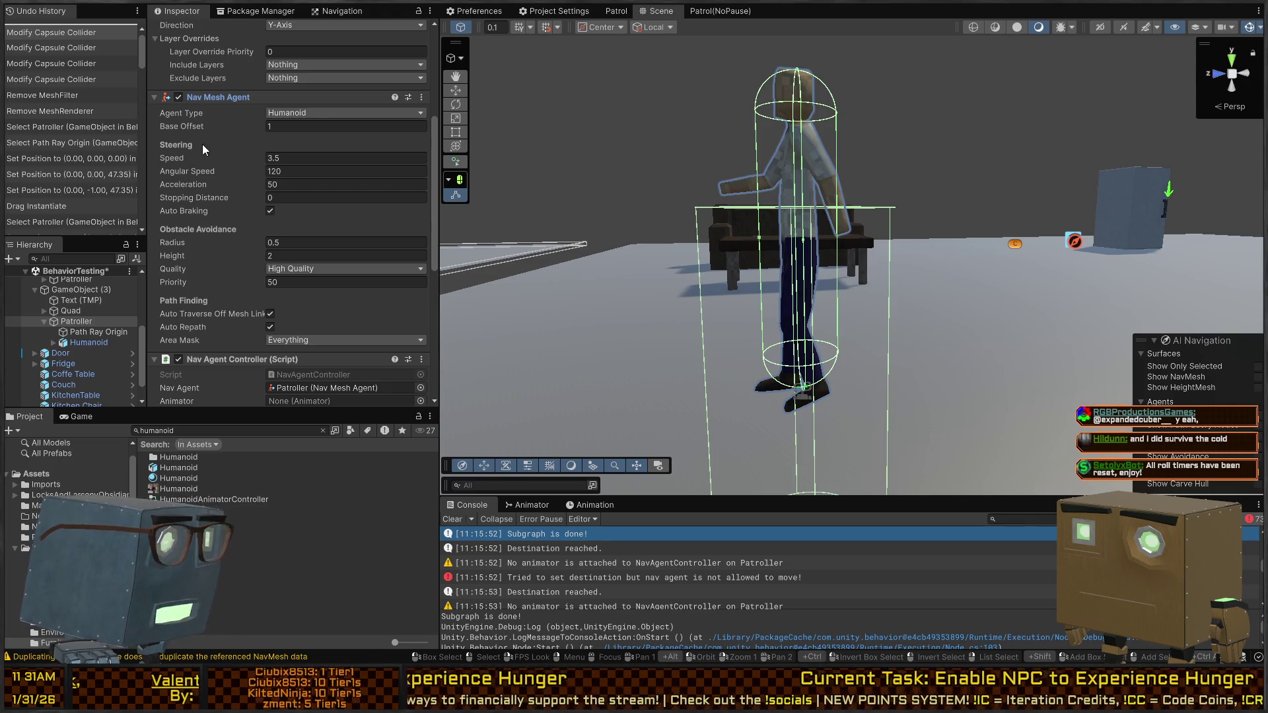
mouse_move(215, 130)
mouse_down()
mouse_move(188, 124)
mouse_move(287, 132)
mouse_up()
text(0)
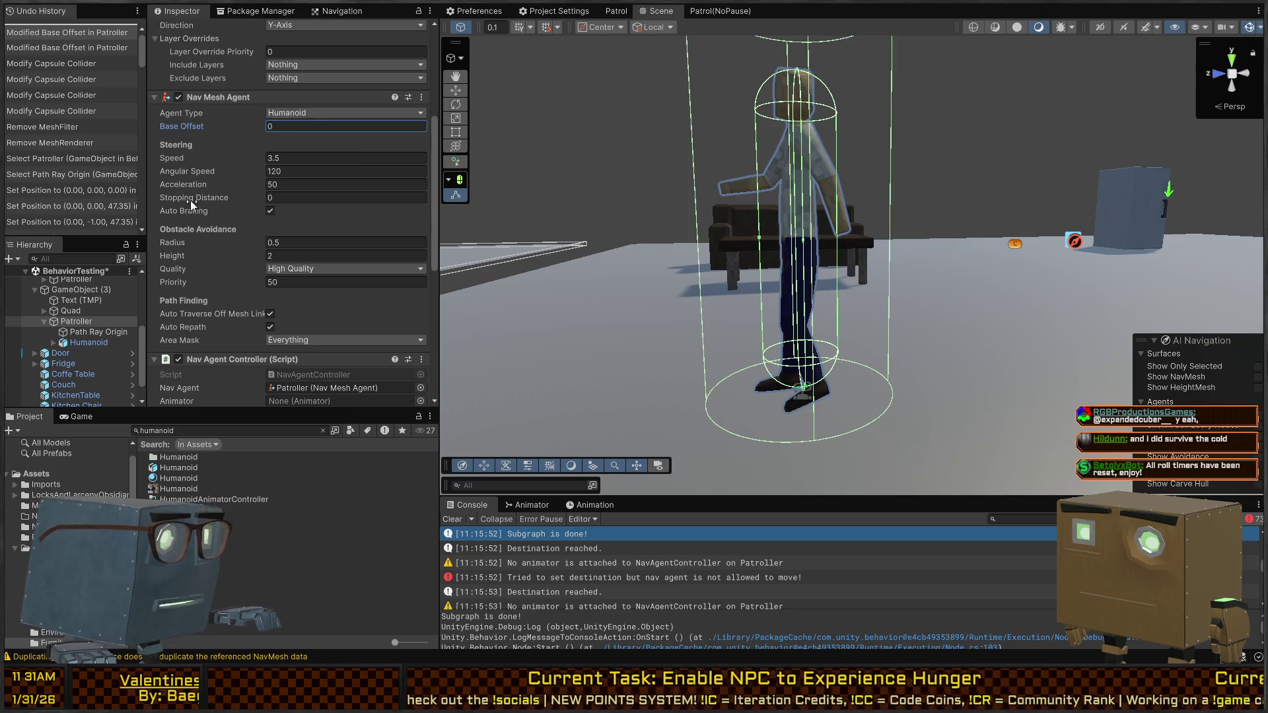
mouse_move(209, 248)
mouse_down()
mouse_move(178, 230)
mouse_move(185, 259)
mouse_up()
Step: Assign the Humanoid's Animator to the Nav Agent Controller's Animator field
drag(743, 146, 666, 180)
key(f)
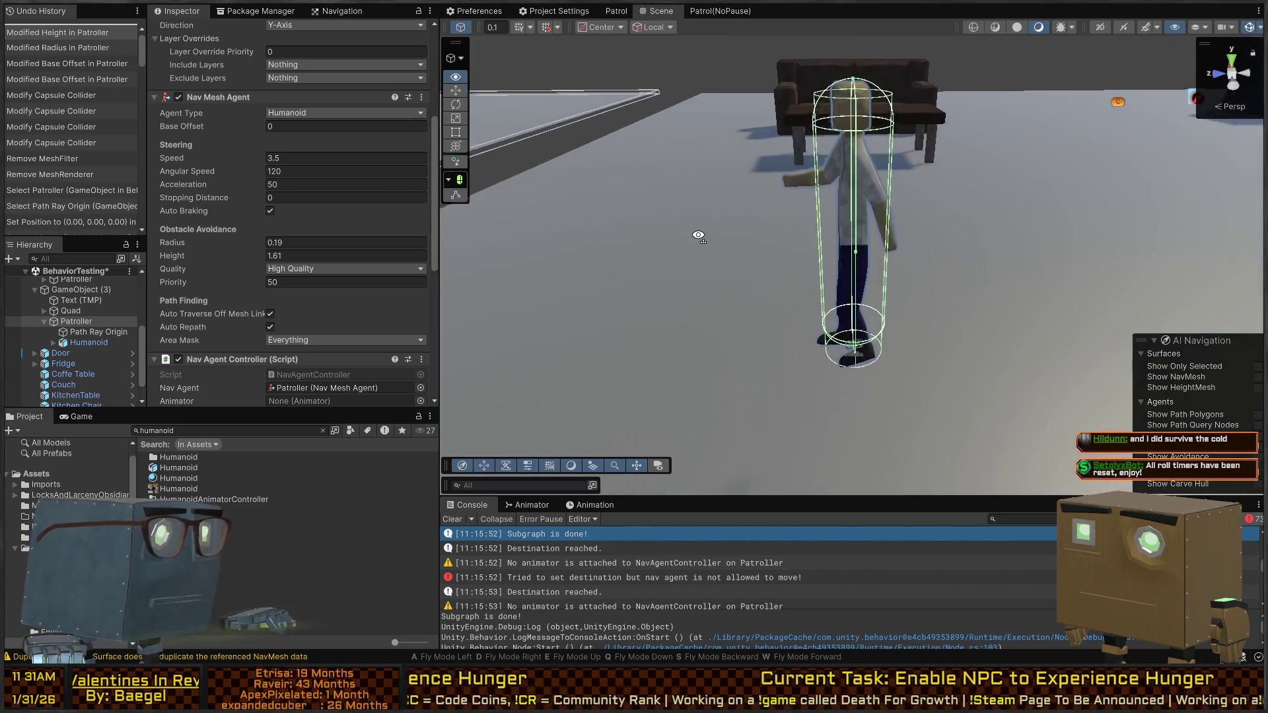
scroll(204, 180, down, 5)
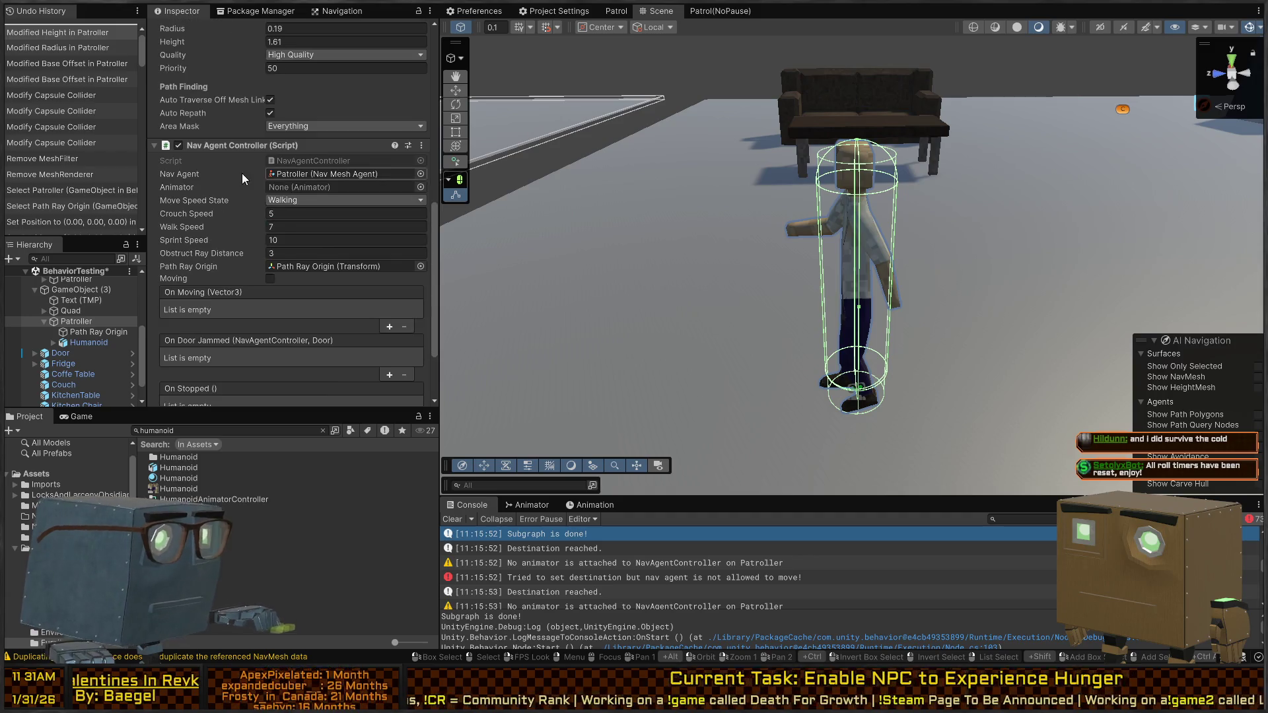
mouse_move(77, 341)
mouse_down()
mouse_move(166, 264)
mouse_move(311, 188)
mouse_up()
click(91, 343)
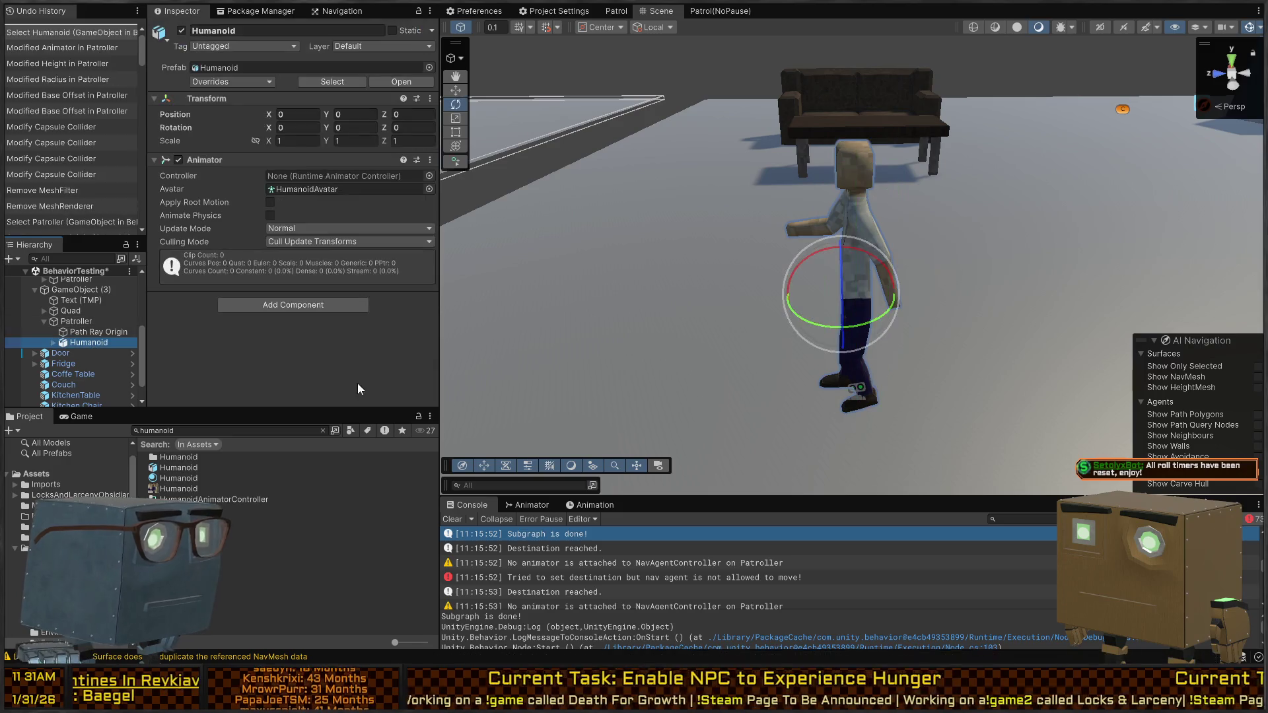
Step: Show the Animator graph with HumanoidAnimatorController, then frame the Humanoid in the scene
click(536, 506)
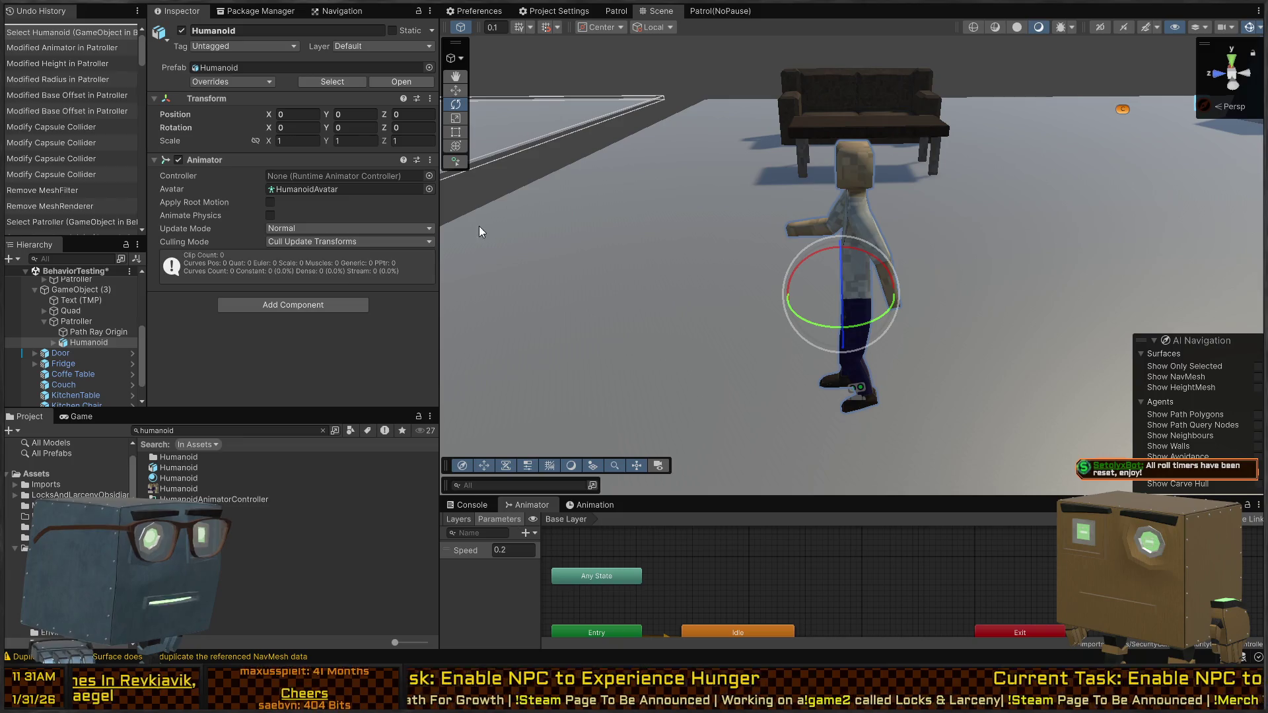
click(527, 268)
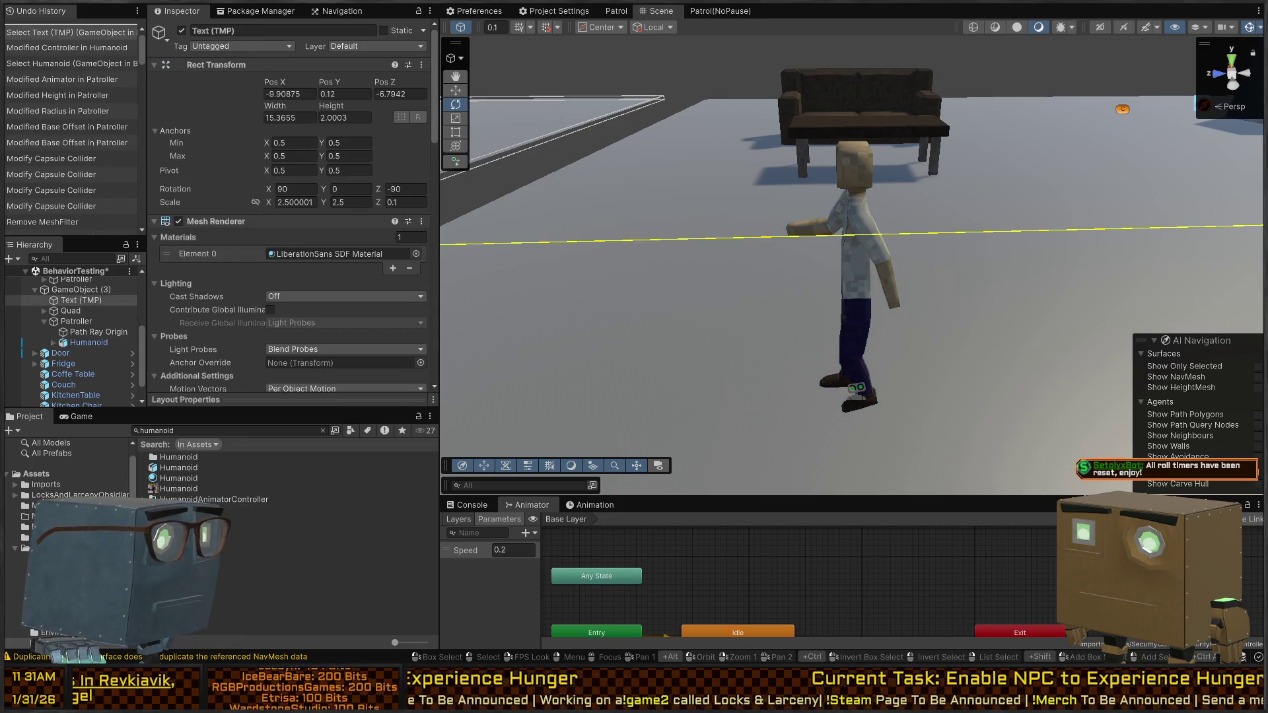
click(212, 499)
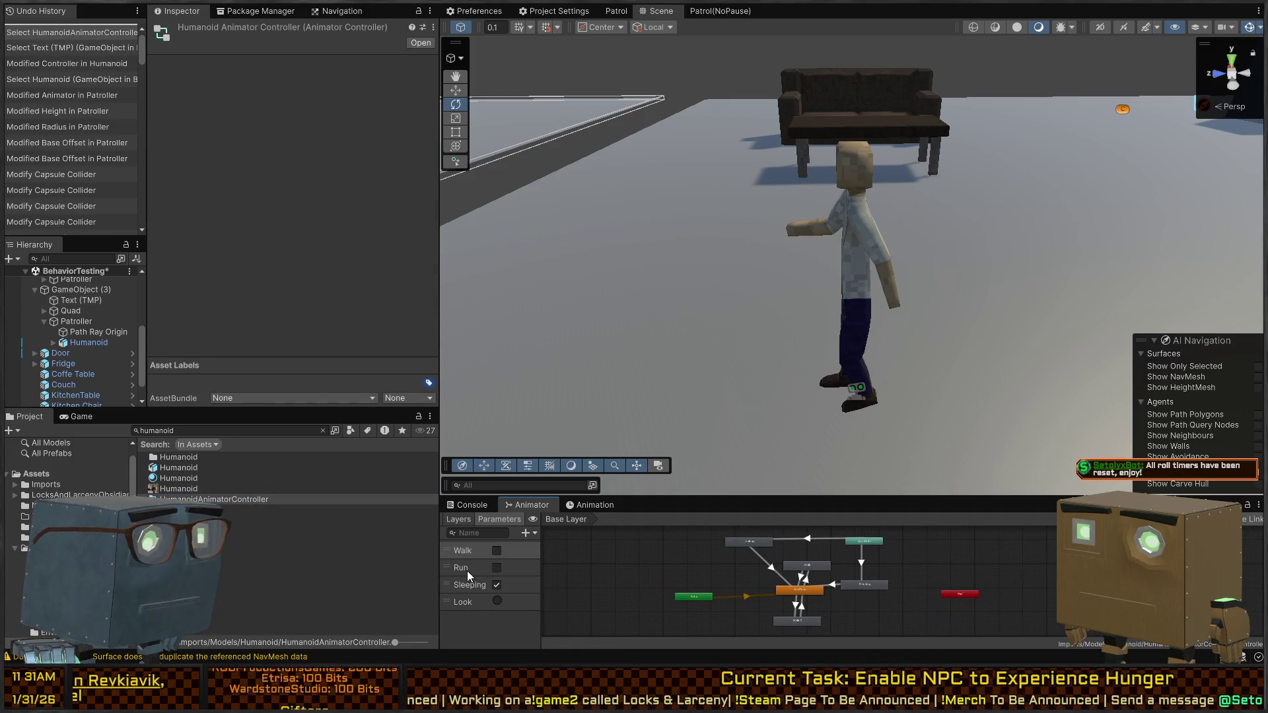
mouse_move(755, 300)
mouse_down()
mouse_move(849, 272)
mouse_move(832, 287)
mouse_move(765, 247)
mouse_move(889, 101)
mouse_move(497, 228)
mouse_move(814, 276)
mouse_move(780, 296)
mouse_up()
key(ctrl+p)
key(ctrl+p)
key(w)
click(776, 294)
key(f)
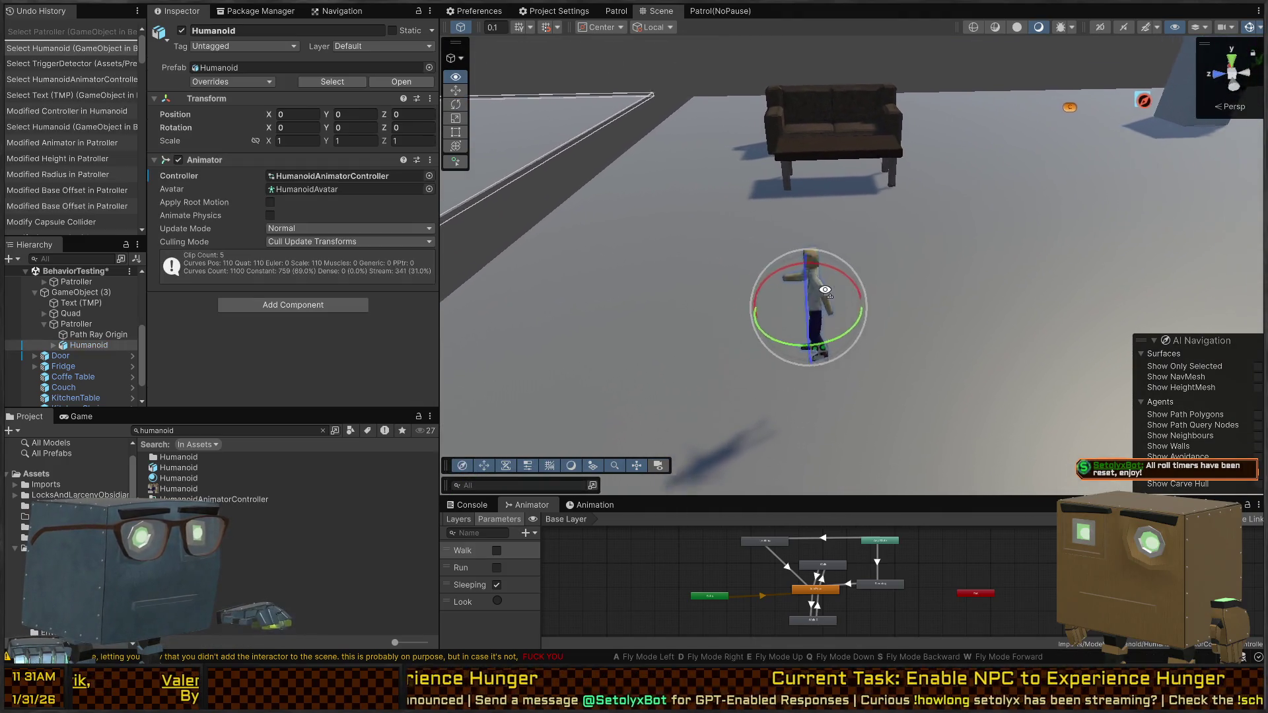
Step: Try scaling the Humanoid to about 1.35, then undo the scale and move
key(r)
key(x)
key(z)
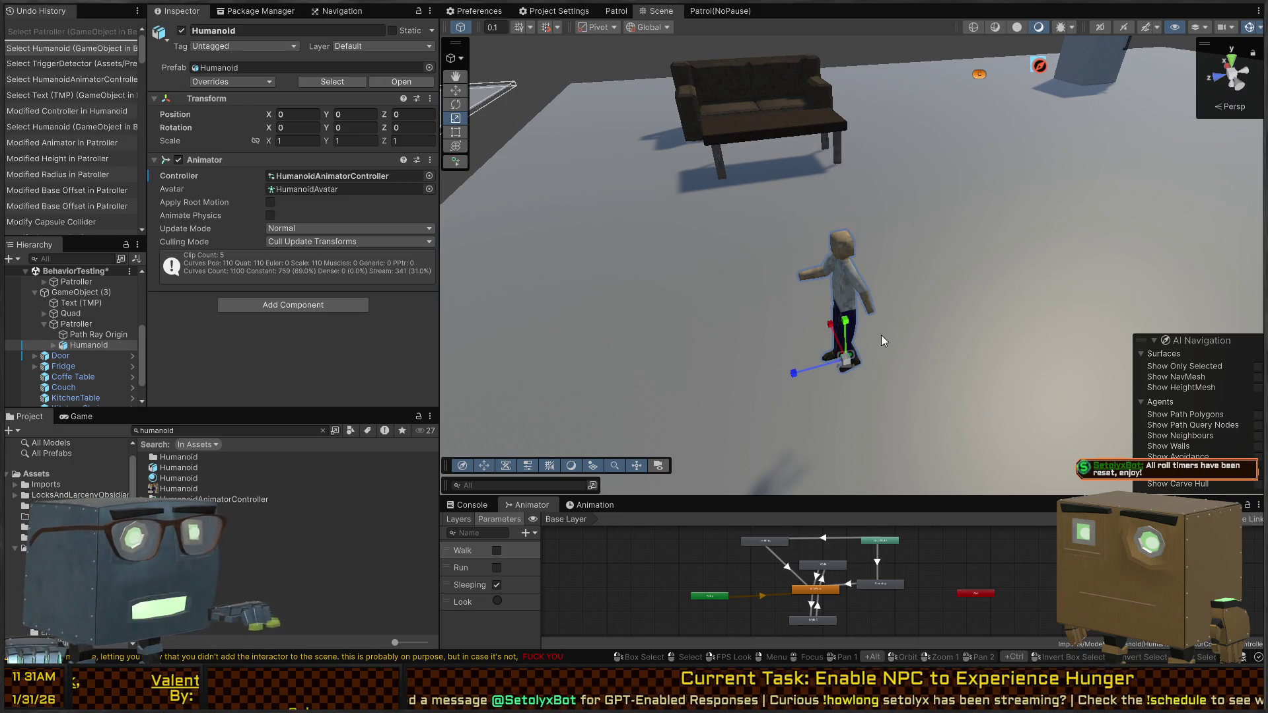
mouse_move(835, 358)
mouse_down()
mouse_move(850, 362)
mouse_move(835, 390)
mouse_move(846, 396)
mouse_up()
key(w)
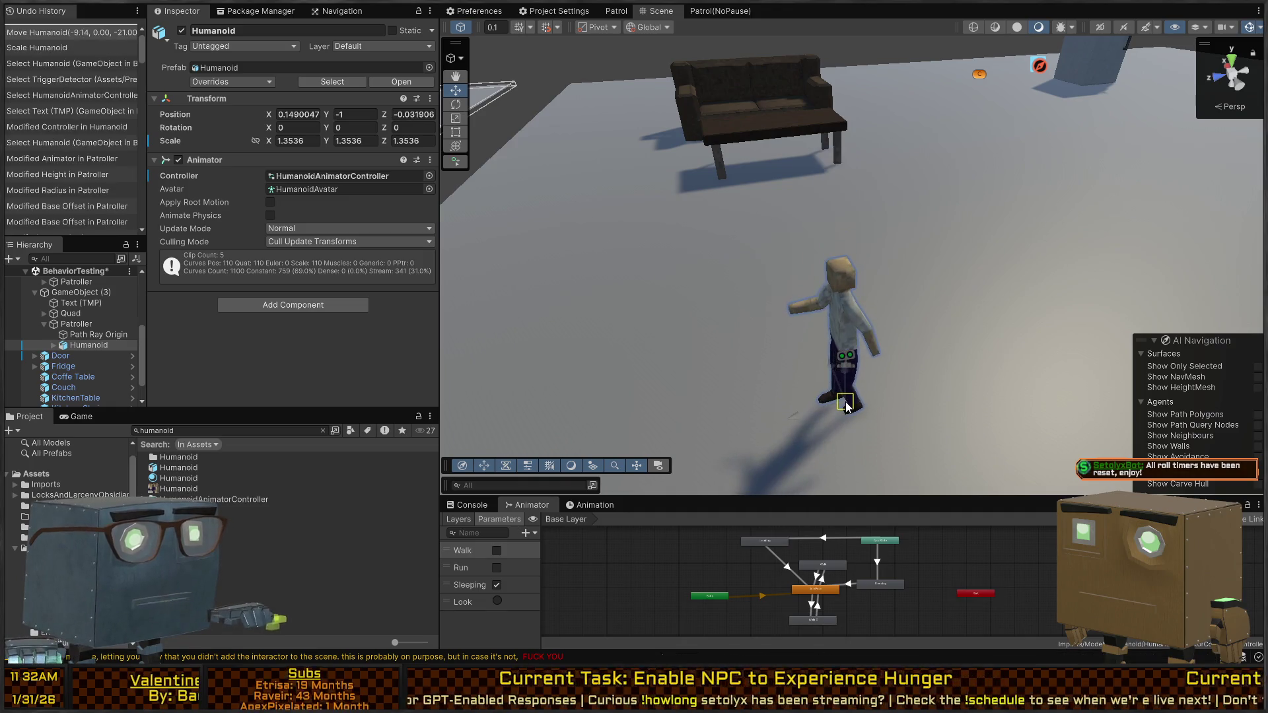
right_click(864, 359)
key(ctrl+z)
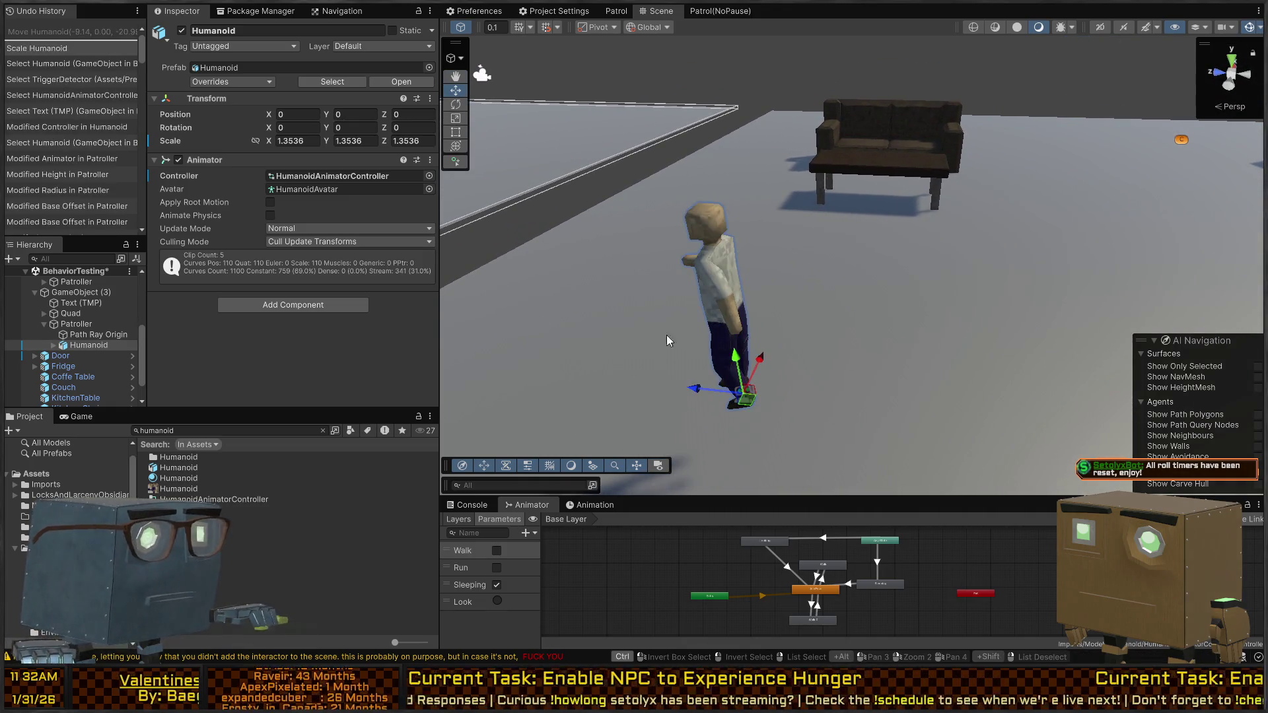
key(ctrl+z)
click(66, 326)
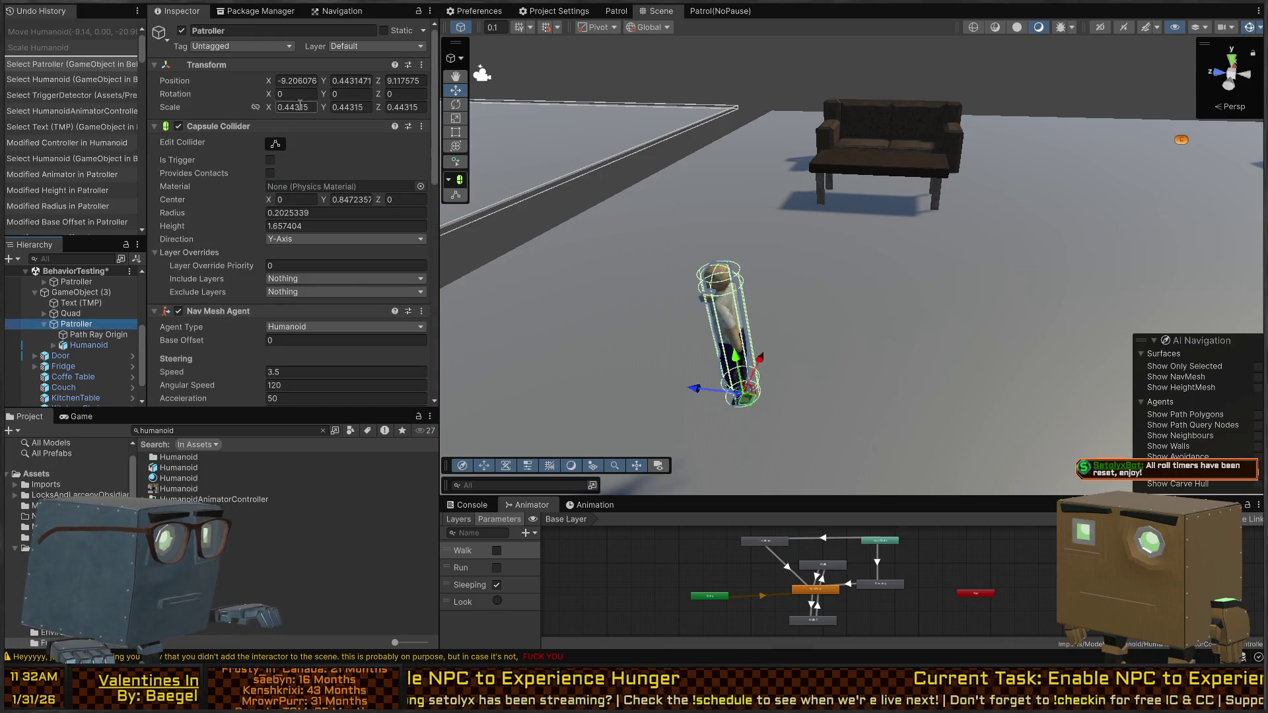
Step: Reset the Patroller's scale to 1, 1, 1
click(296, 107)
text(1)
key(Tab)
text(1)
key(Tab)
text(1)
key(Return)
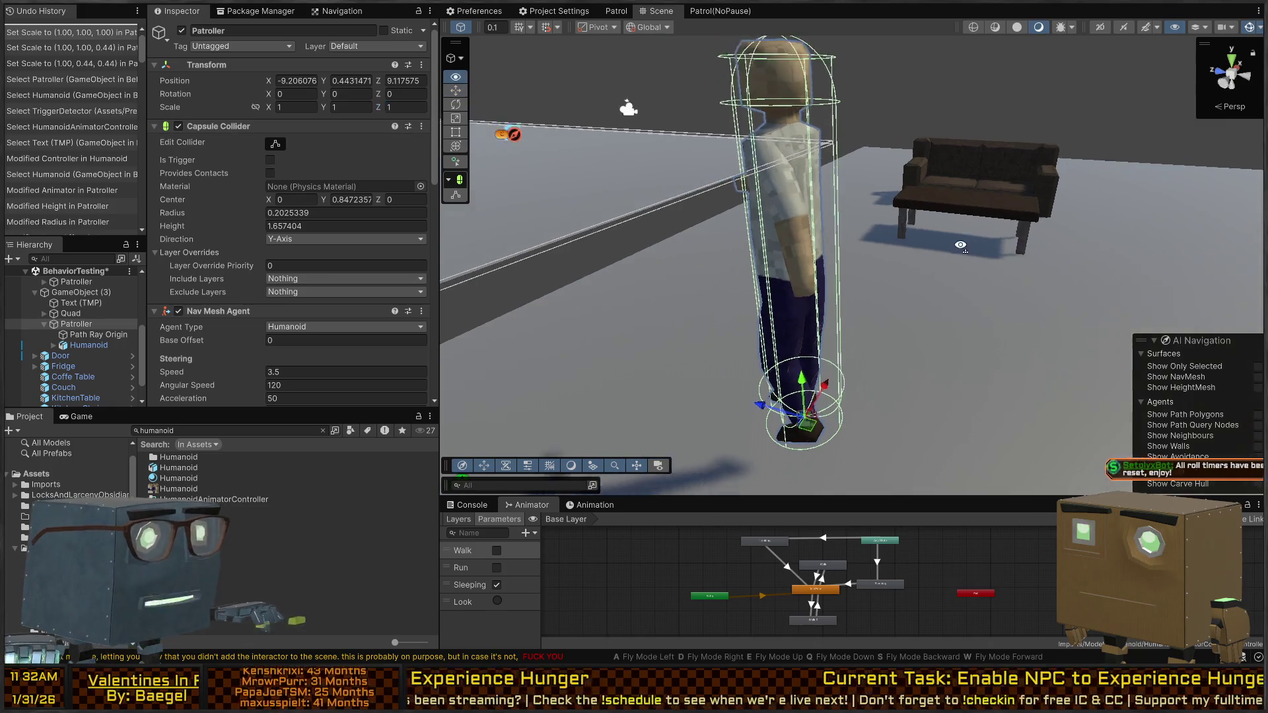
Step: Move the Patroller to a new spot on the floor beside marker A
key(w)
mouse_move(638, 285)
mouse_down()
mouse_move(666, 340)
mouse_move(1060, 284)
mouse_move(24, 235)
mouse_move(1255, 244)
mouse_move(756, 378)
mouse_move(726, 373)
mouse_up()
scroll(665, 340, down, 10)
key(f)
click(780, 373)
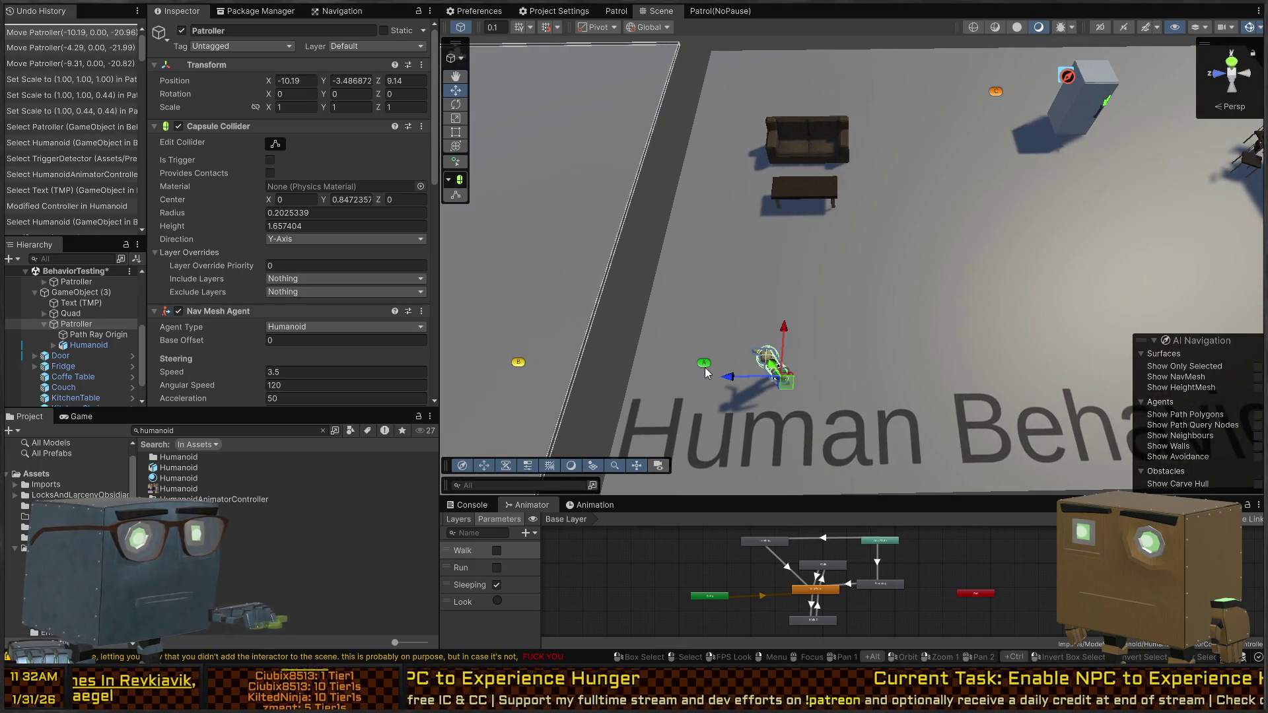
Step: Select markers A, B and C and delete them
click(705, 373)
click(705, 373)
drag(706, 373, 869, 228)
shift+click(806, 276)
drag(806, 276, 1001, 295)
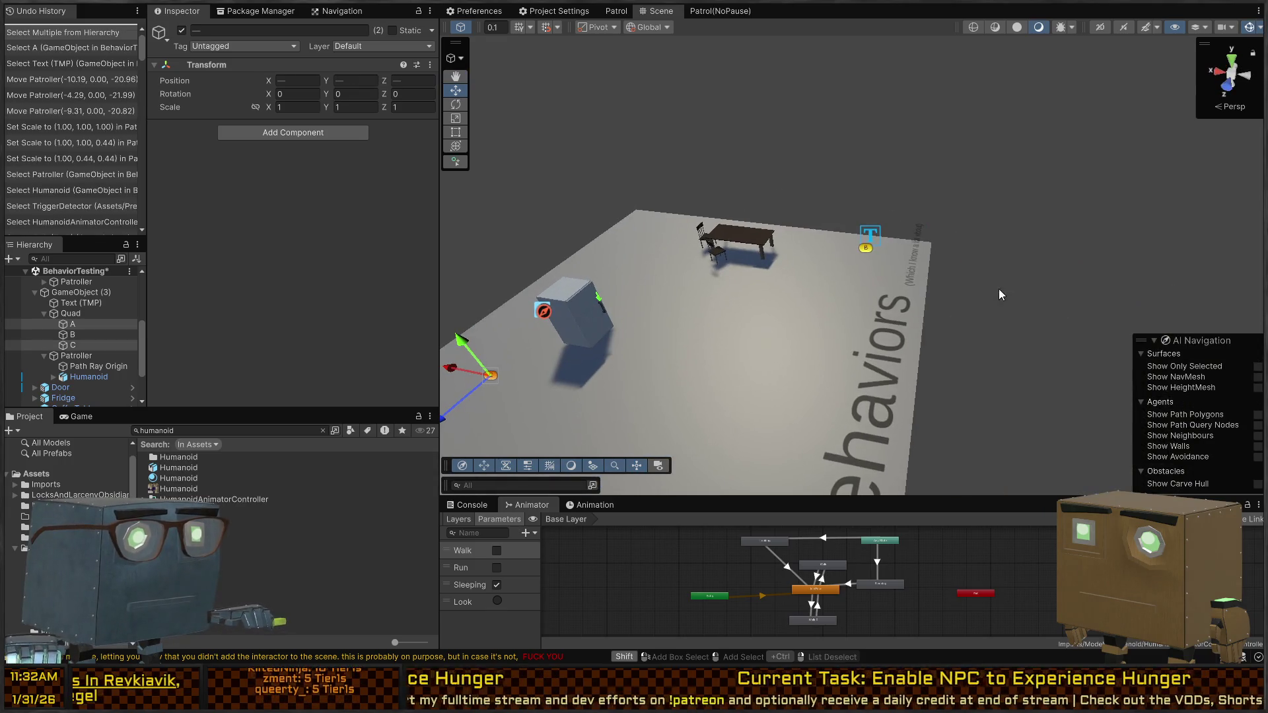
shift+click(866, 250)
key(Delete)
mouse_move(871, 264)
mouse_down()
mouse_move(886, 265)
mouse_move(662, 277)
mouse_move(801, 280)
mouse_move(849, 334)
mouse_move(820, 350)
mouse_move(854, 350)
mouse_move(881, 304)
mouse_up()
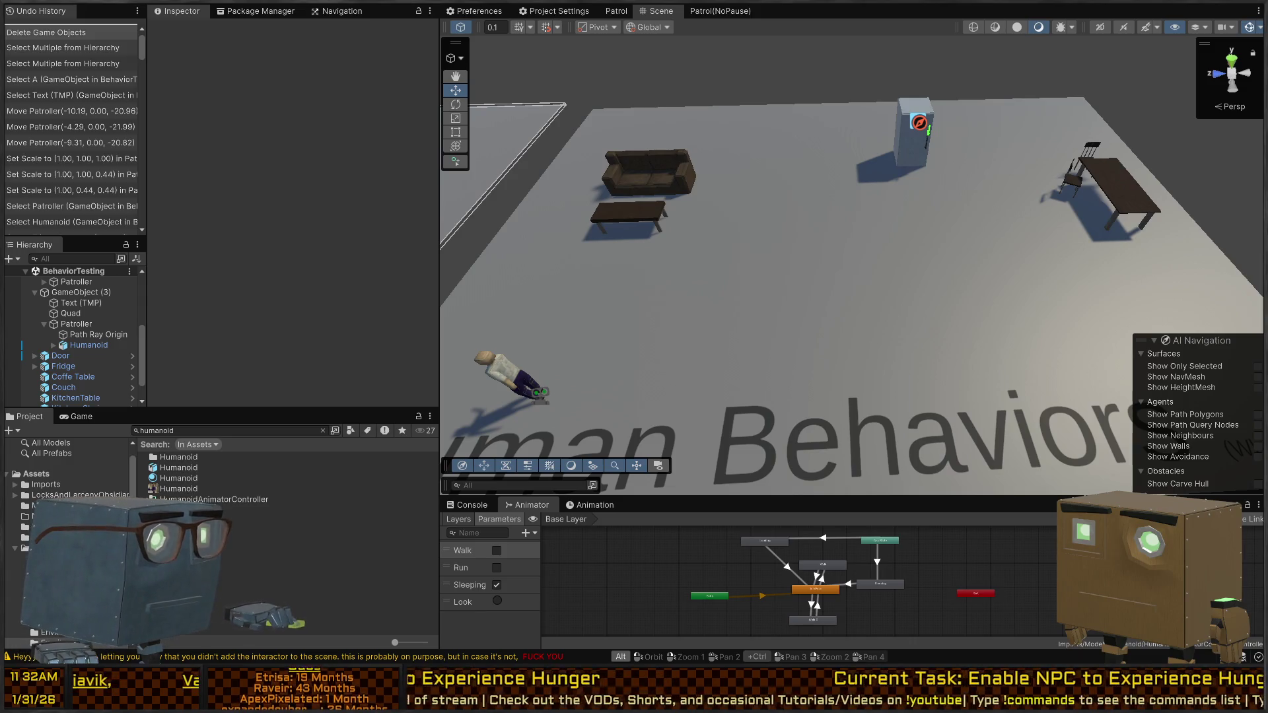
drag(951, 264, 879, 297)
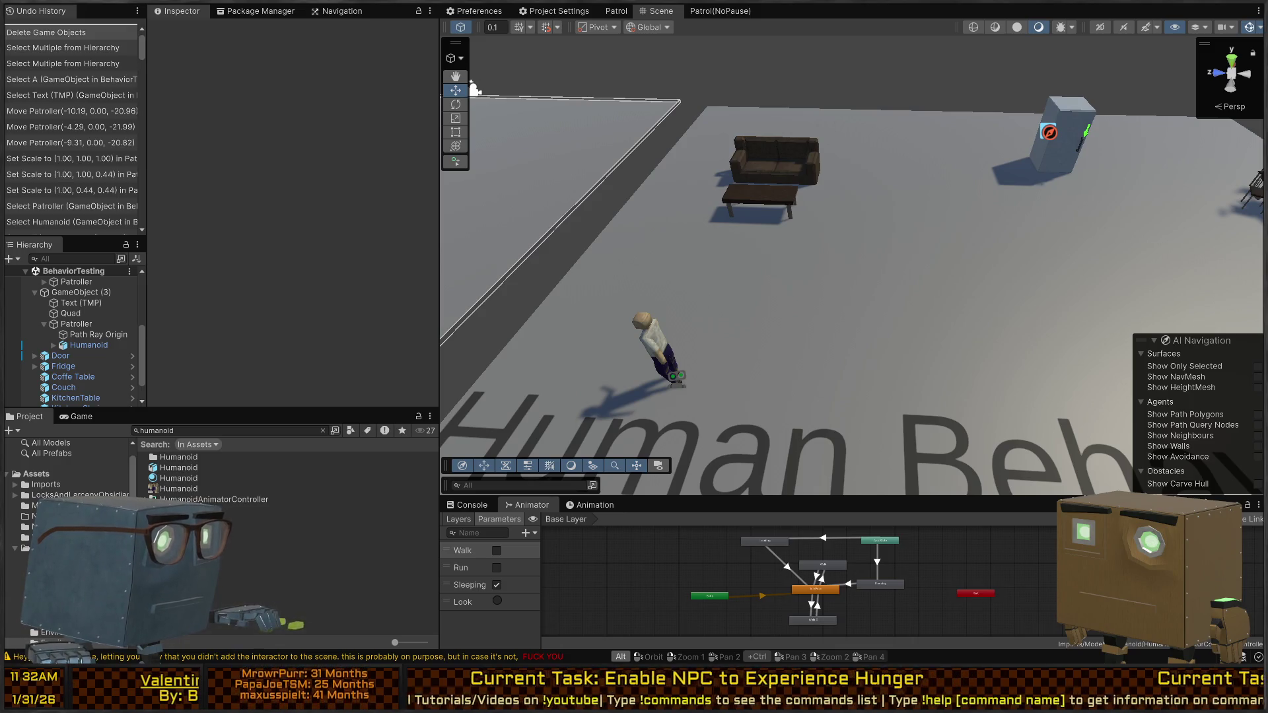
Step: Check the code editor, then select the Patroller in the Hierarchy
key(alt+Tab)
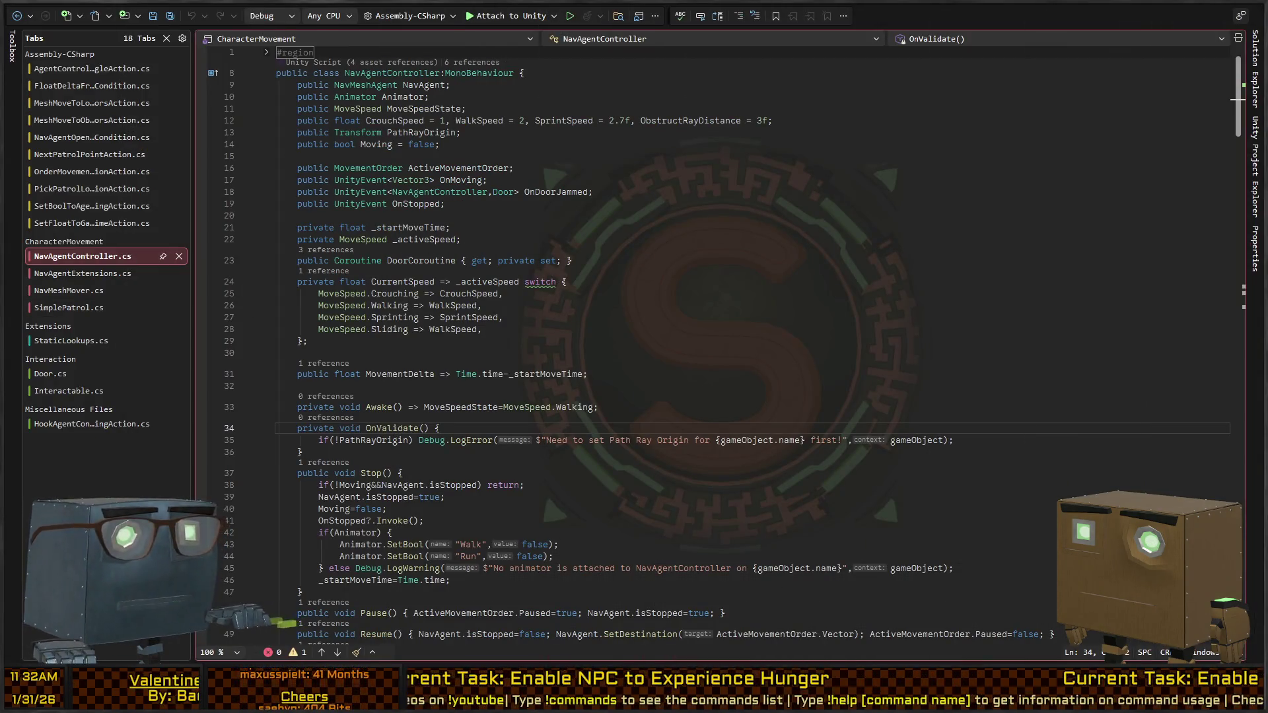
key(alt+Tab)
click(677, 379)
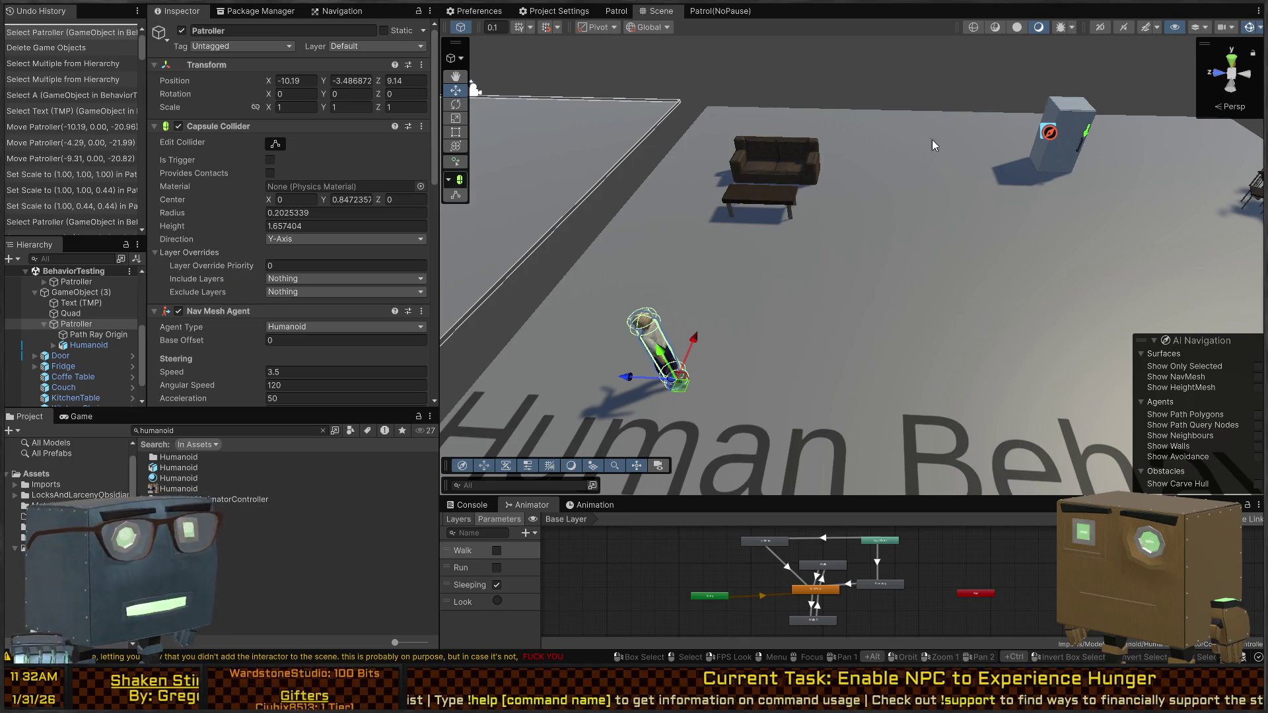
mouse_move(942, 258)
mouse_down()
mouse_move(925, 260)
mouse_move(958, 257)
mouse_move(907, 254)
mouse_up()
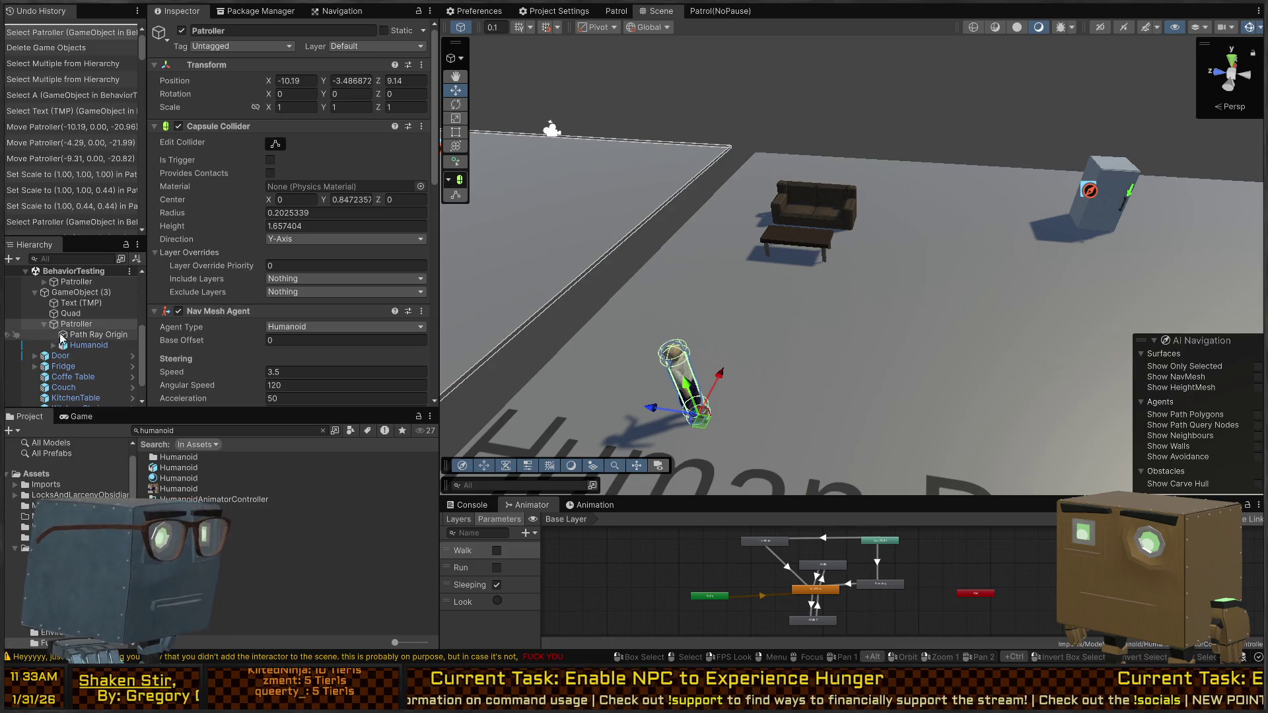
scroll(291, 264, down, 10)
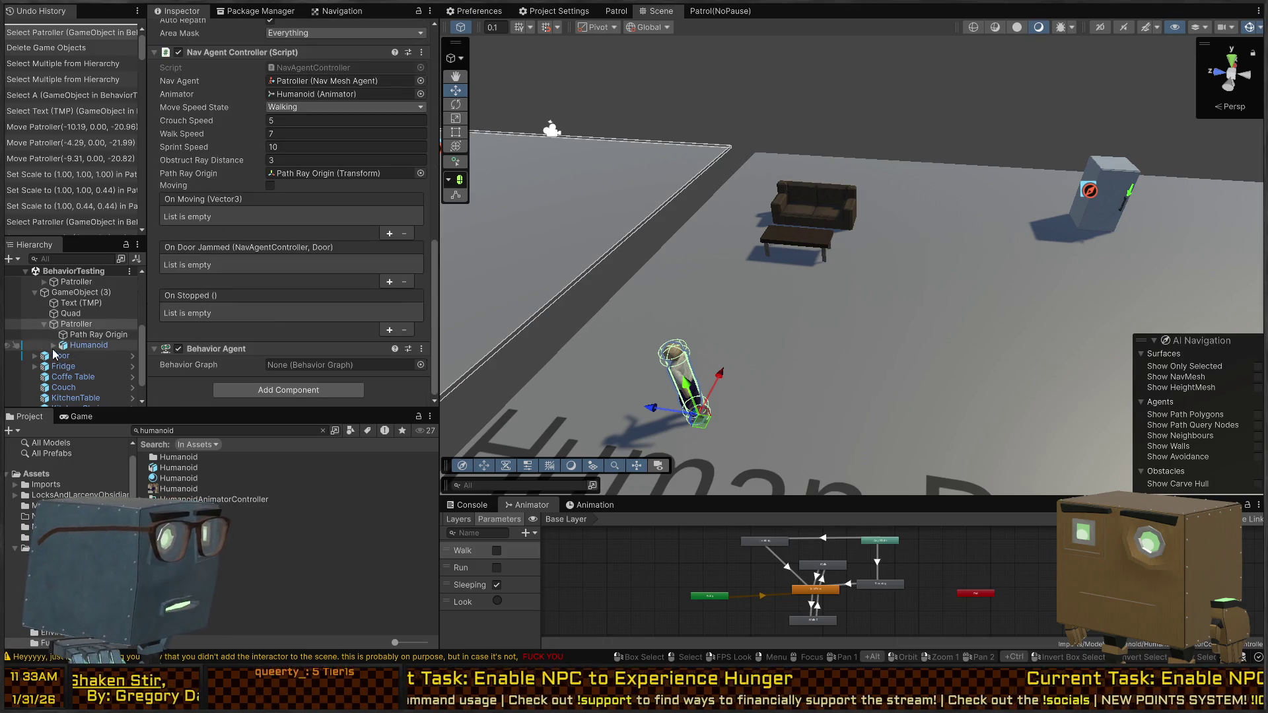
click(79, 325)
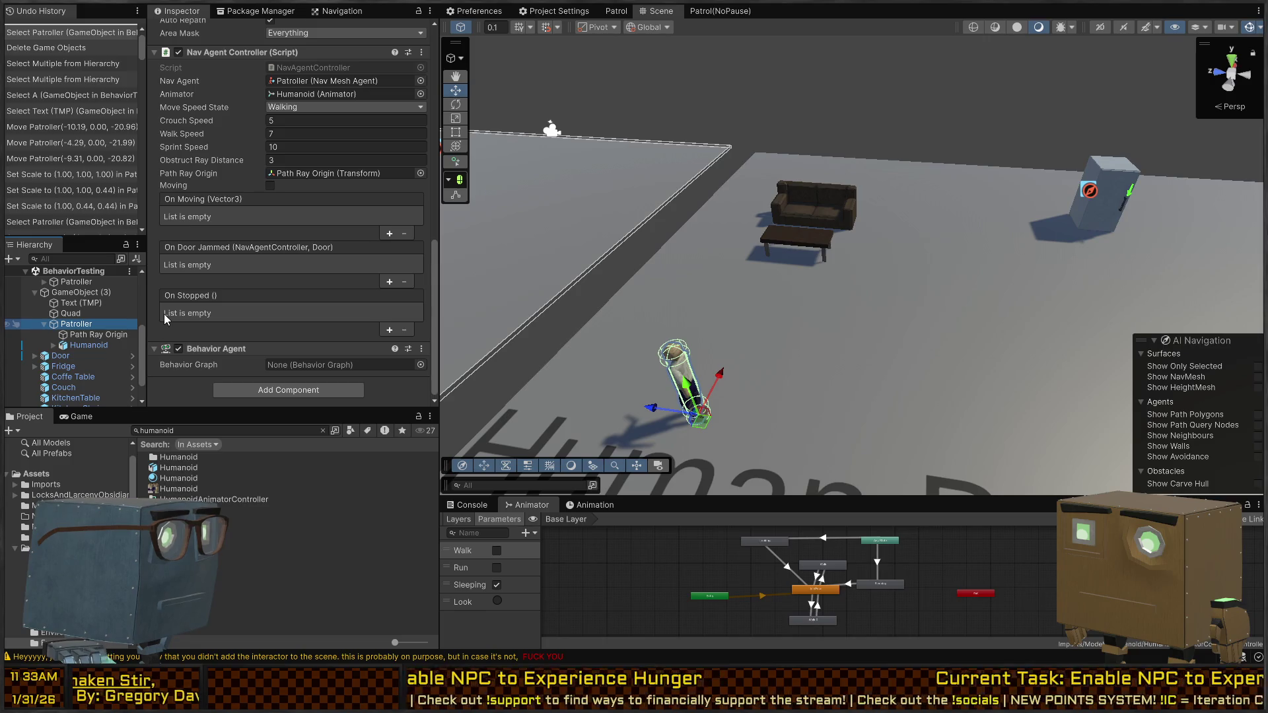
Step: Create an empty child under the Patroller with Alt+Shift+N and isolate it
key(alt+shift+n)
key(shift+h)
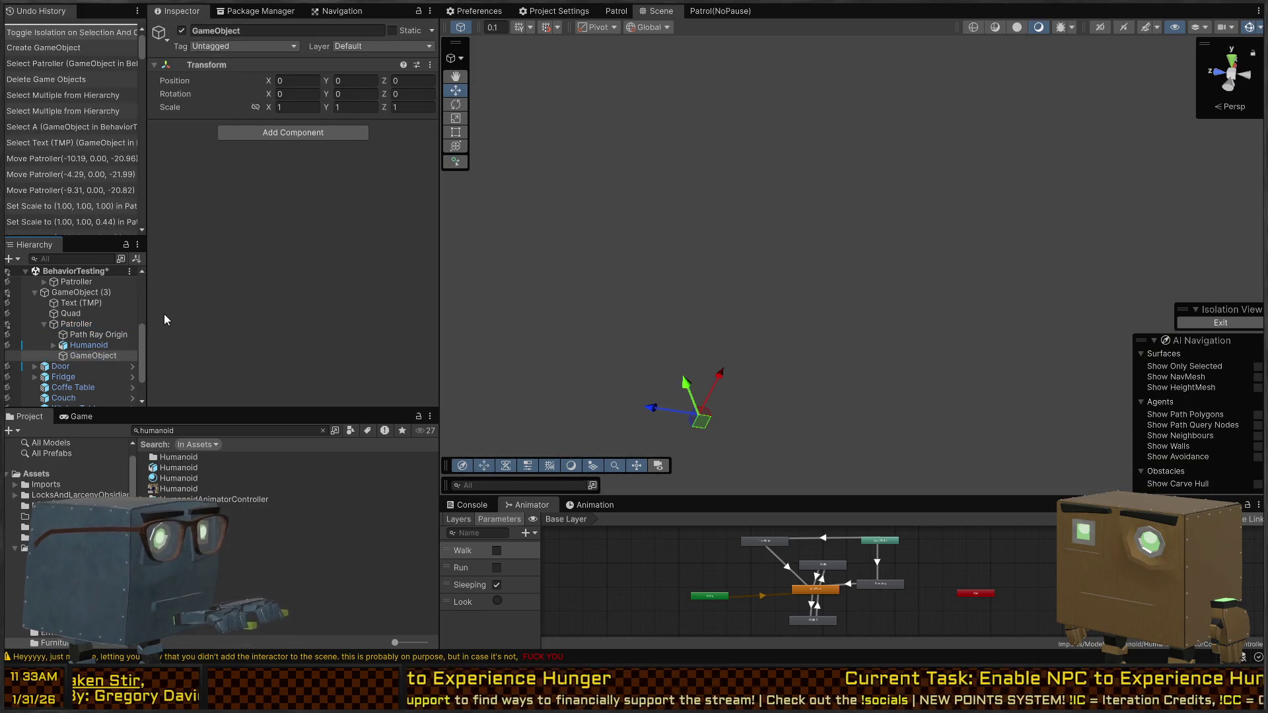
click(296, 33)
Step: Confirm the HungerTracker name, collapse the behavior graph folder and browse to the Core scripts folder
text(HungerTracker)
key(Return)
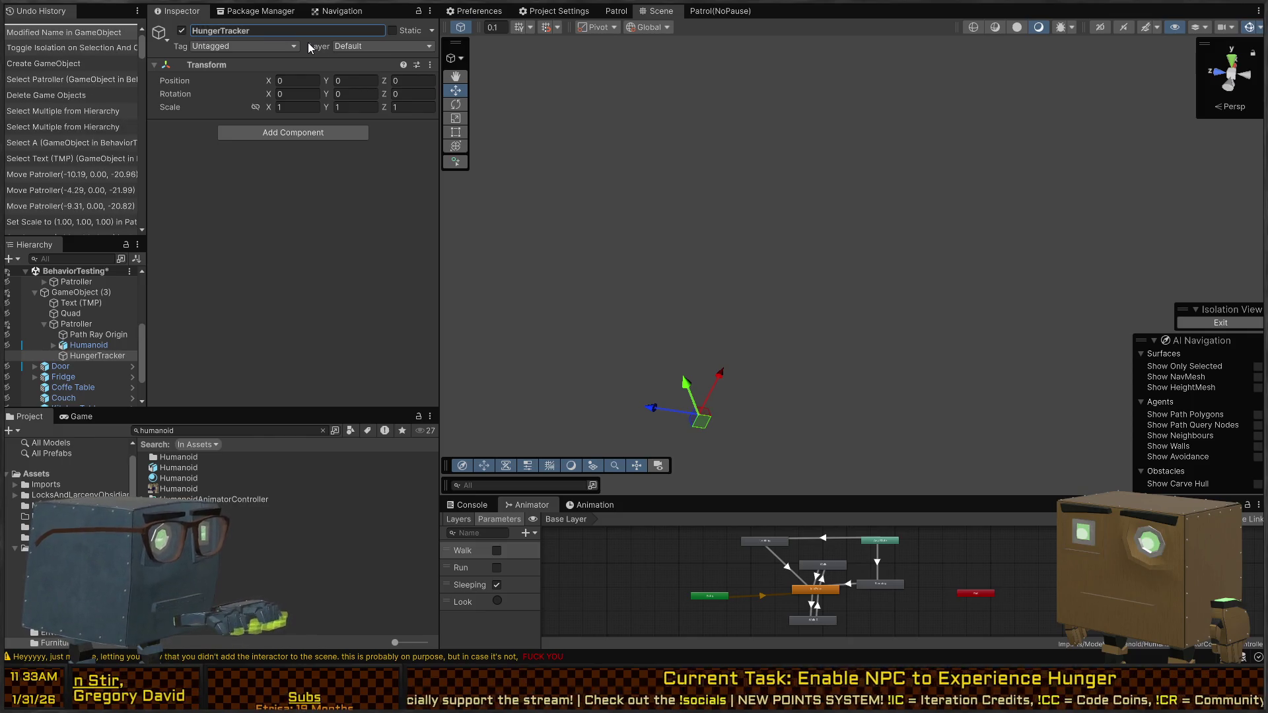
scroll(66, 469, down, 2)
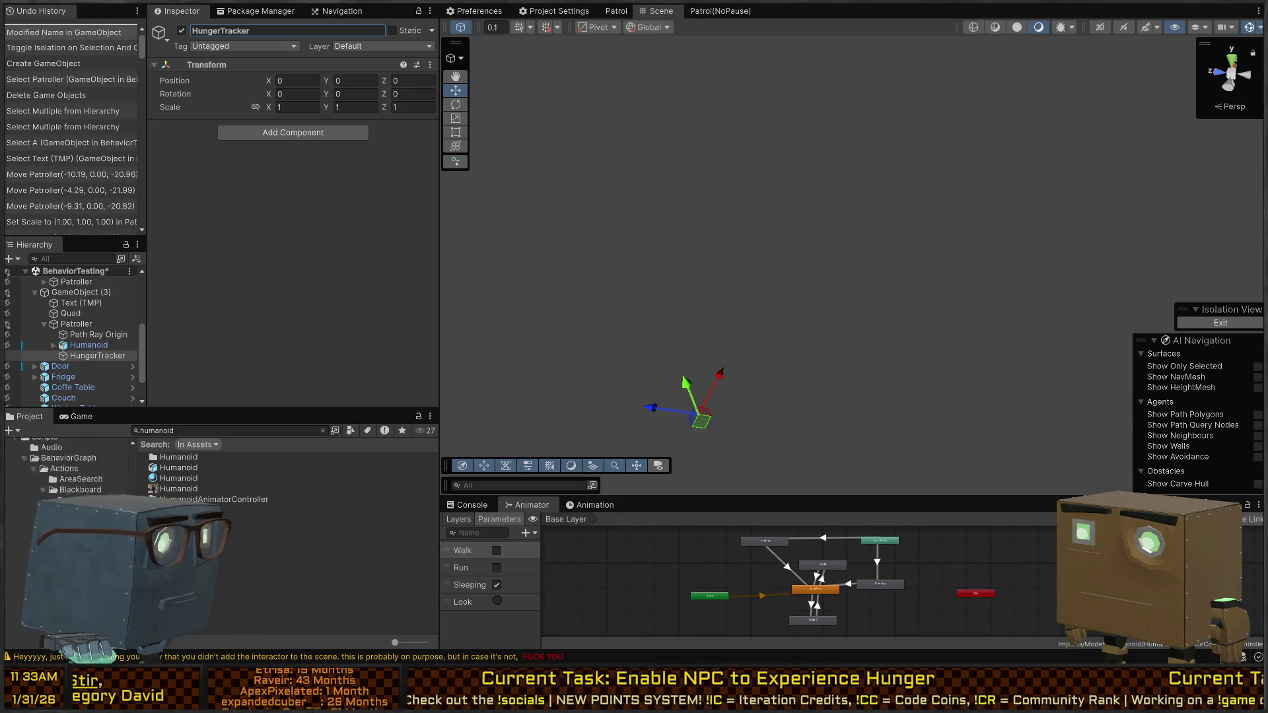
scroll(66, 469, down, 5)
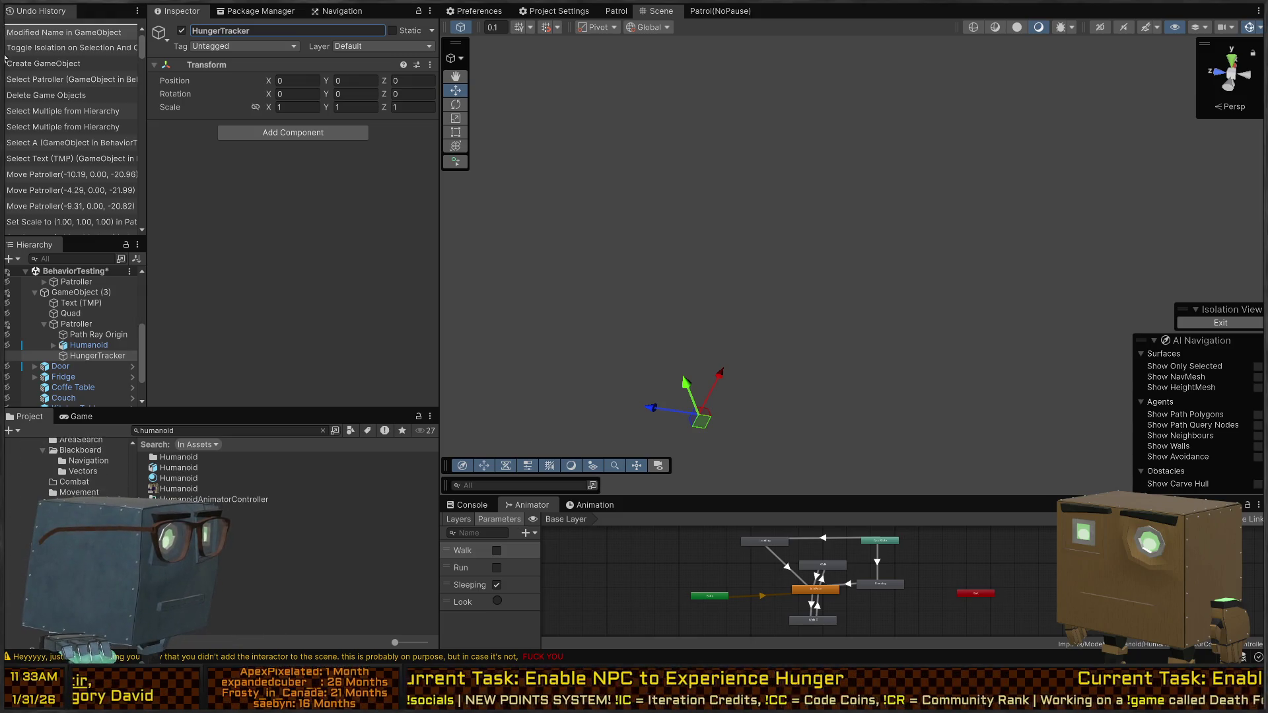
click(25, 499)
click(46, 509)
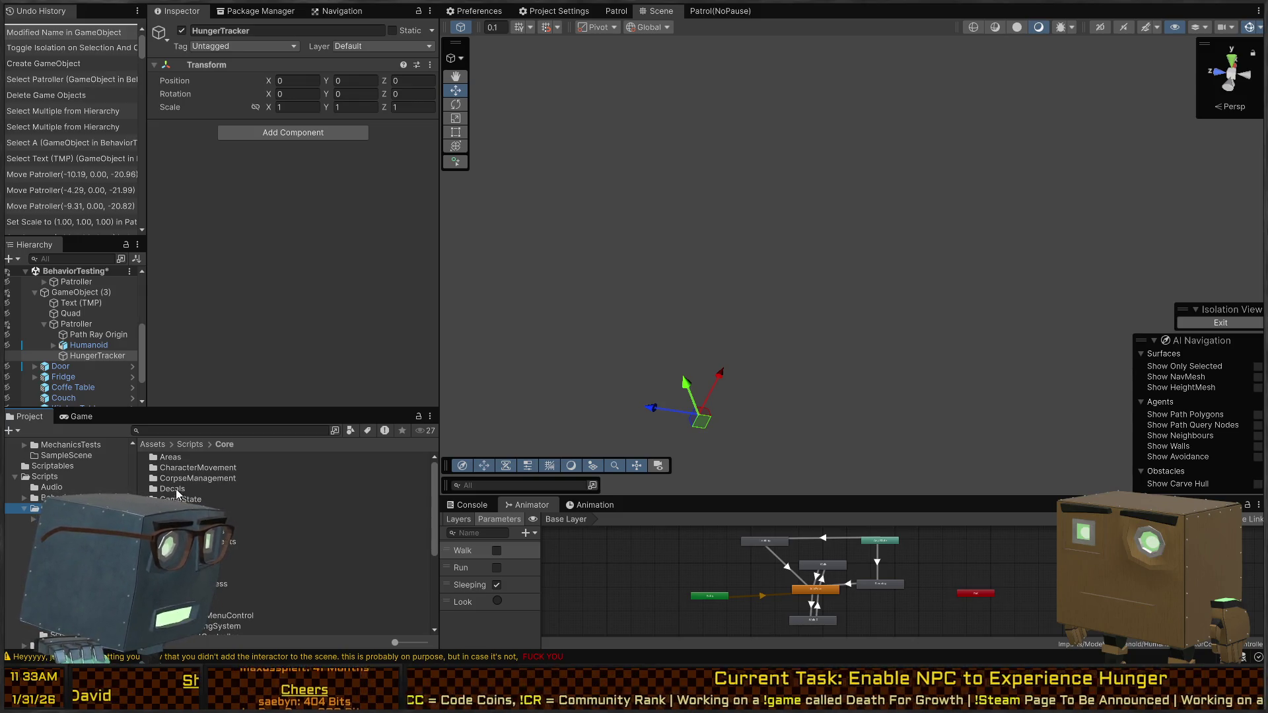
Step: Look over the Core scripts, including LifeStateManager, CharacterMovement and MaterialEmissionToggler, then clear the selection
scroll(284, 542, down, 5)
click(218, 589)
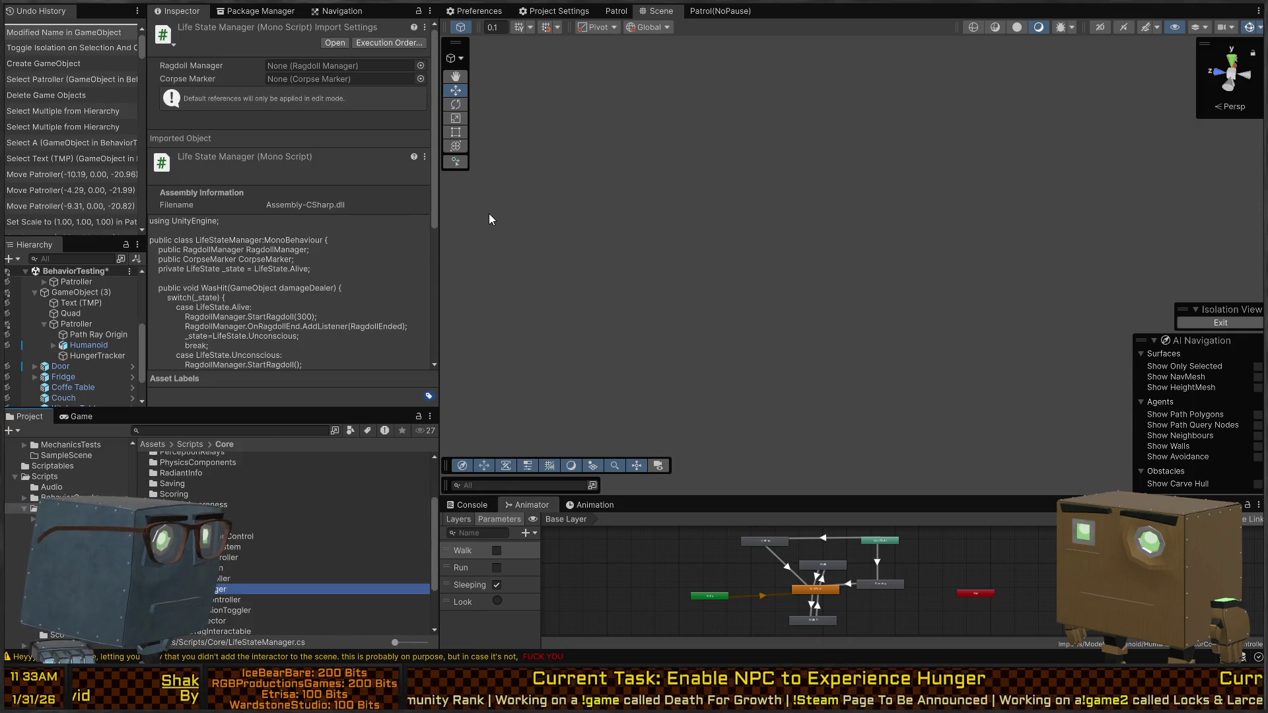
click(497, 232)
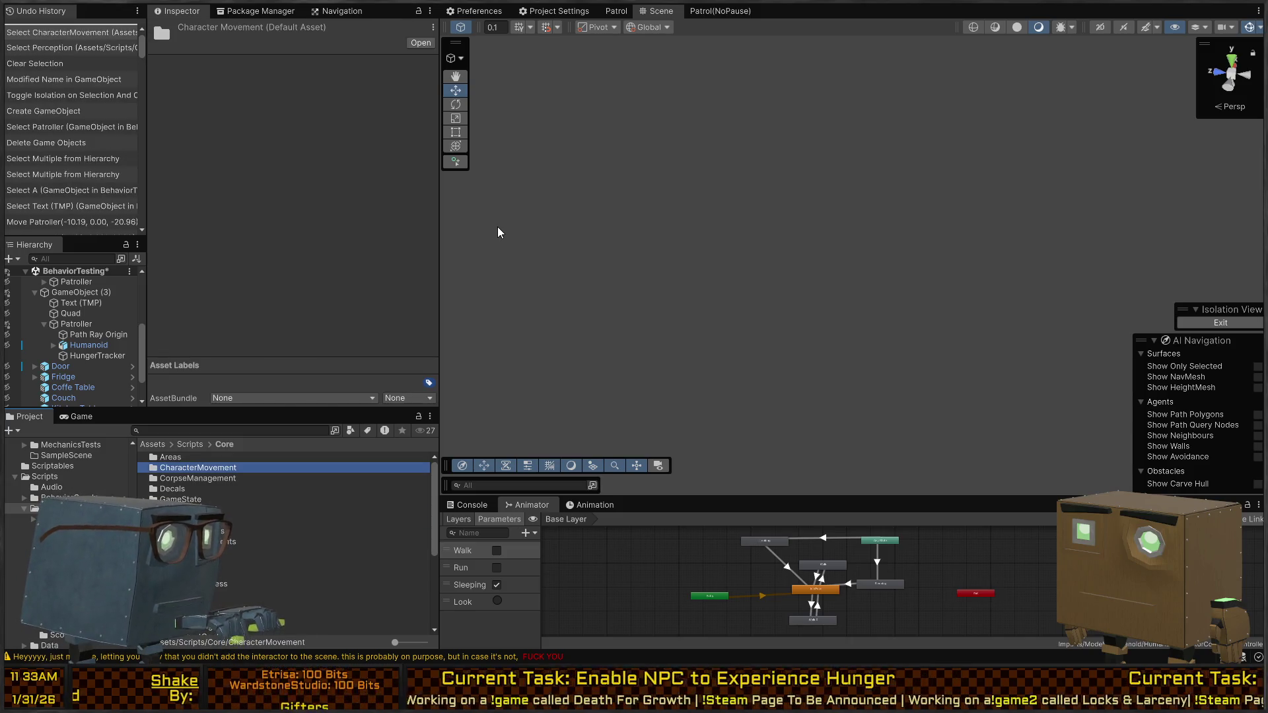
scroll(264, 529, down, 5)
click(232, 535)
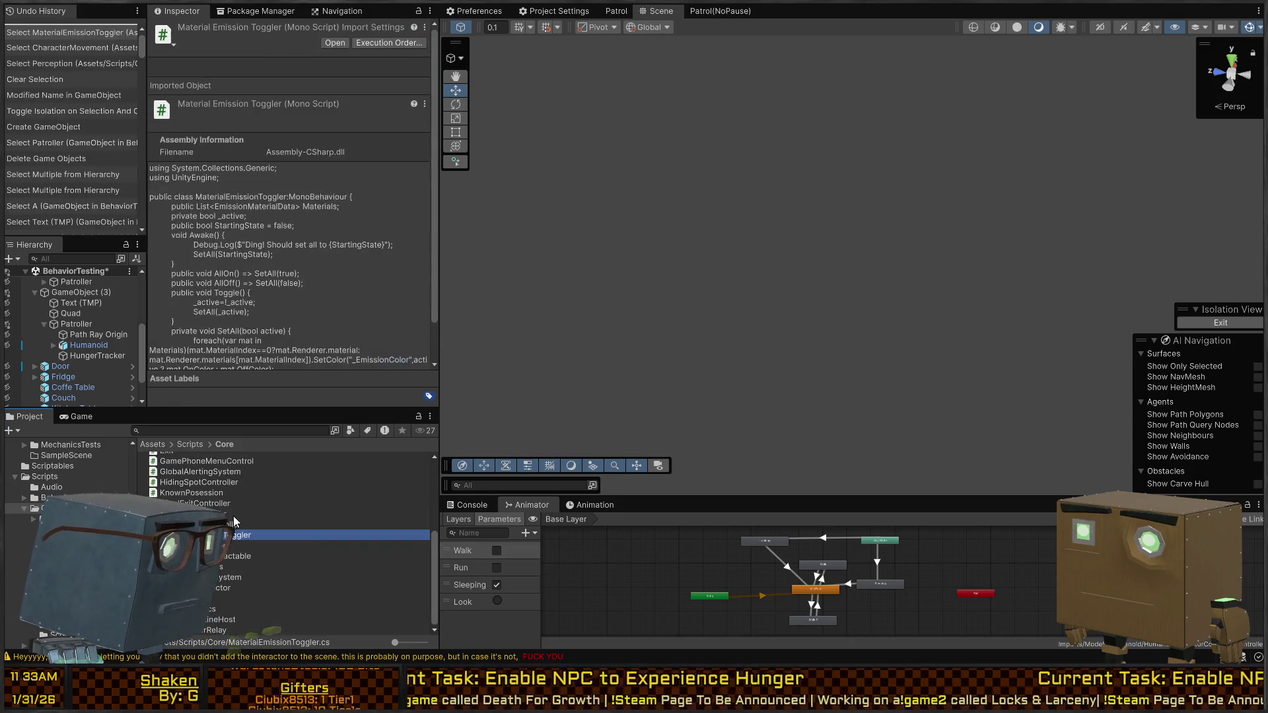
click(233, 516)
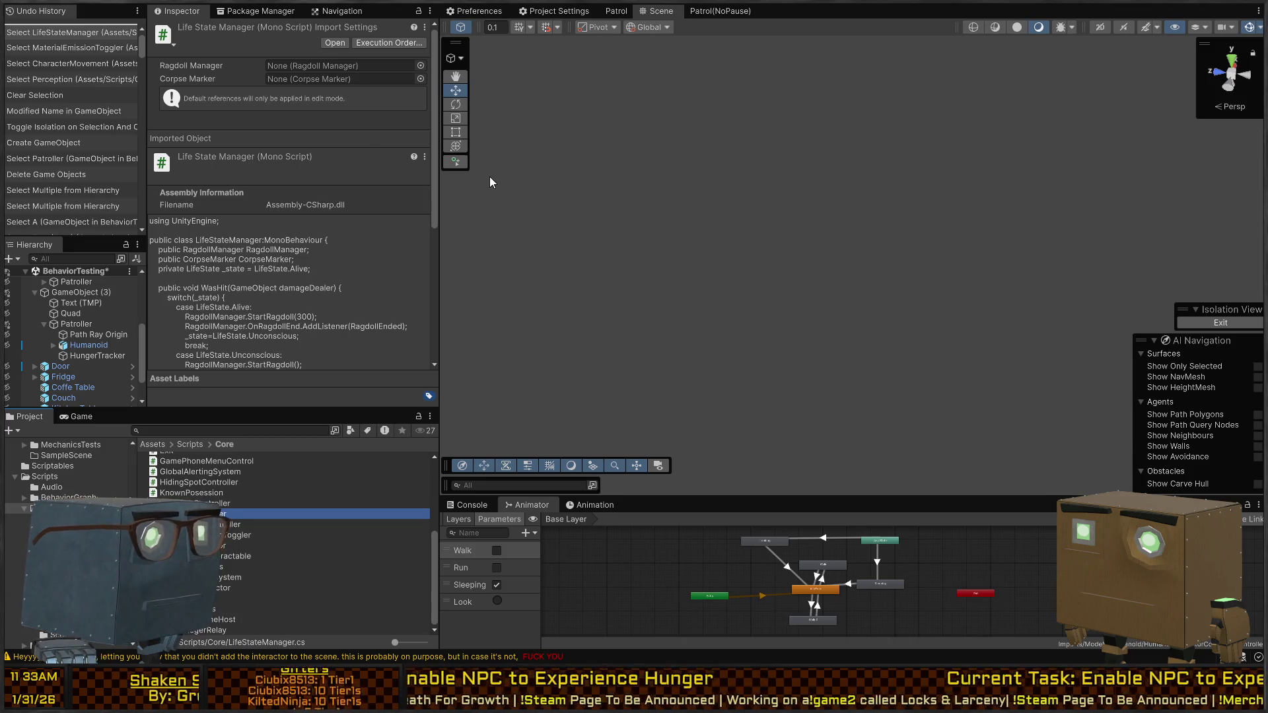
click(487, 145)
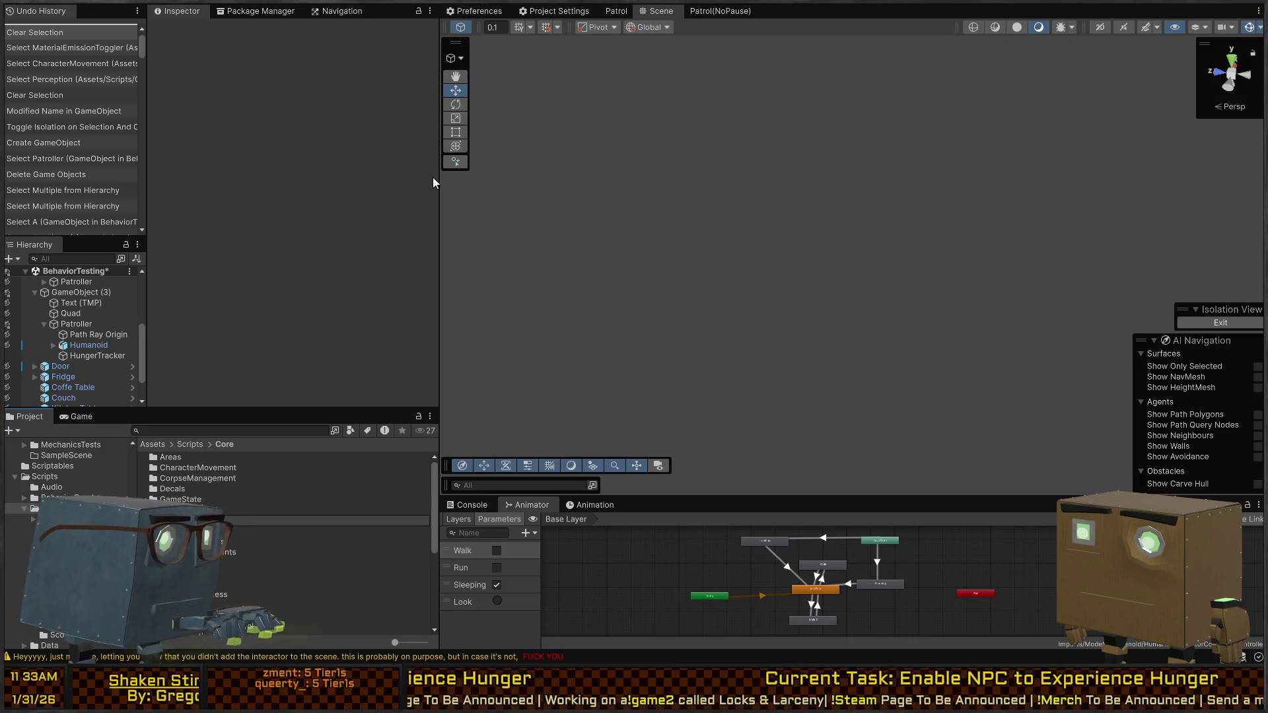
Step: Create a HungerTracker C# script inside the new NPCStats folder and open it for editing
key(Return)
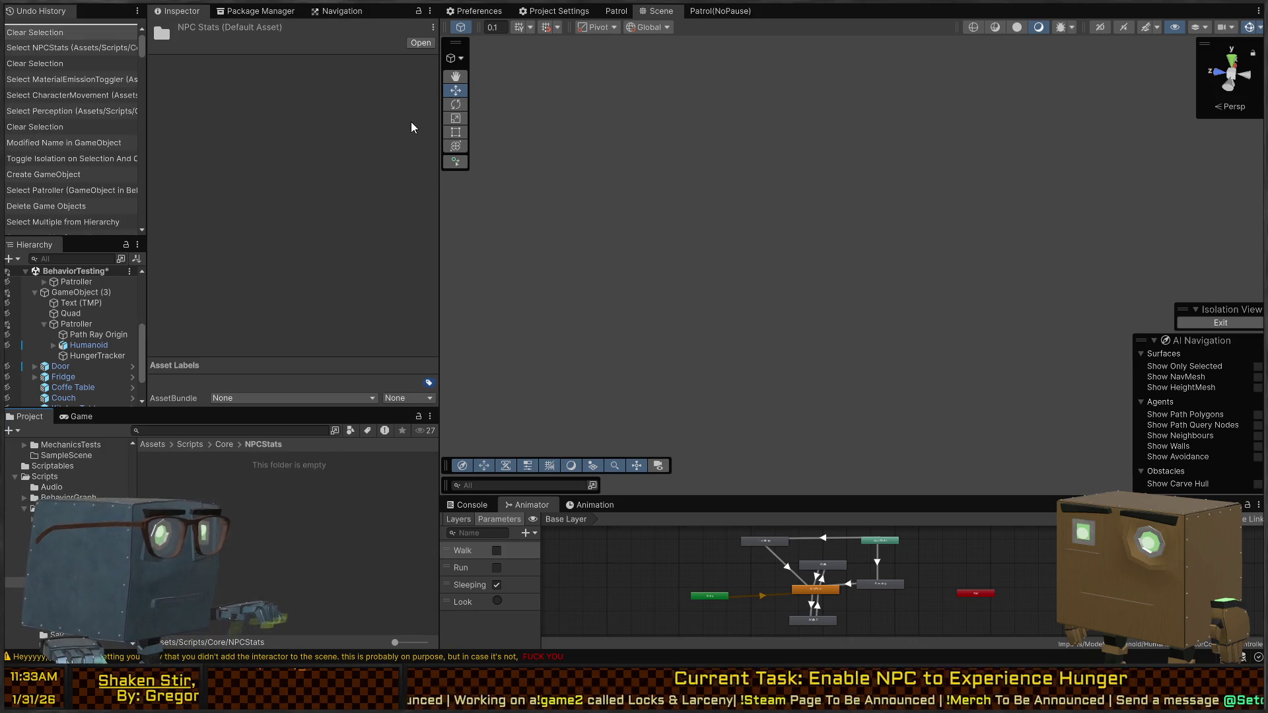
key(ctrl+alt+n)
text(HungerTracker)
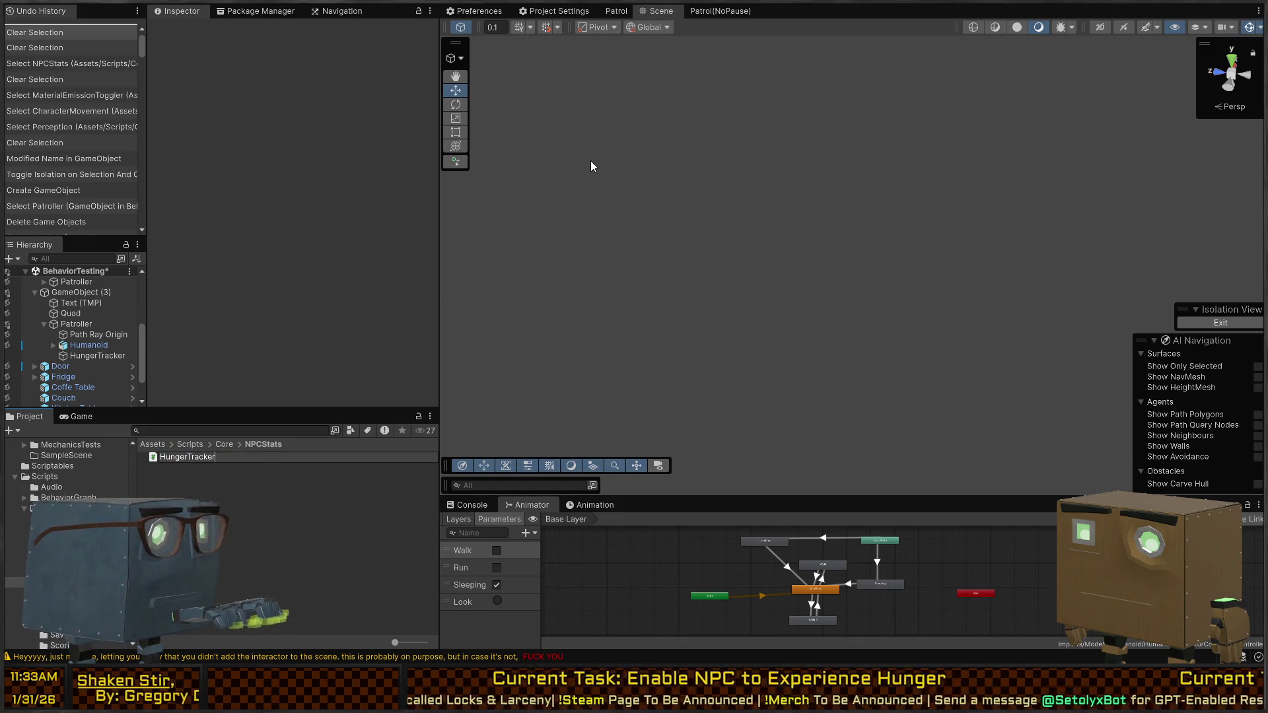
key(Return)
key(Return)
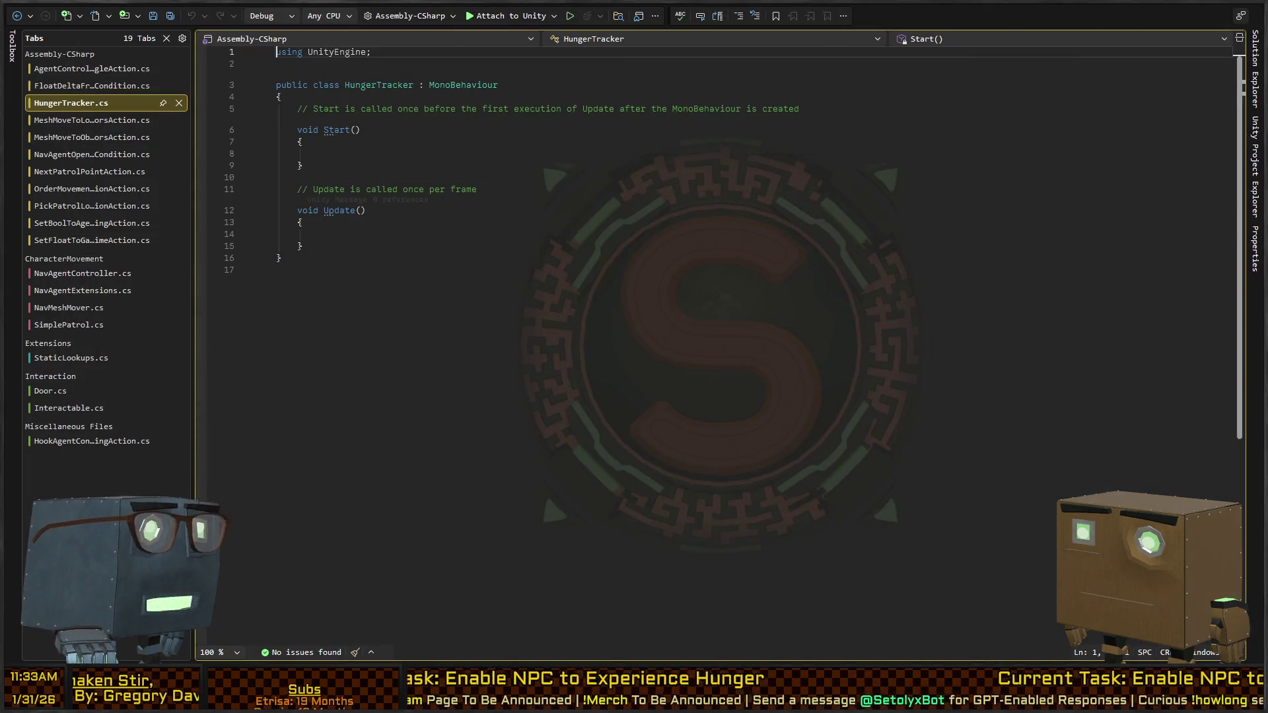
click(482, 220)
Step: Delete the template Start method and comments, and add a public float Hunger field
key(Up)
key(Up)
key(Up)
key(Down)
key(End)
key(shift+Up)
key(shift+Up)
key(shift+Up)
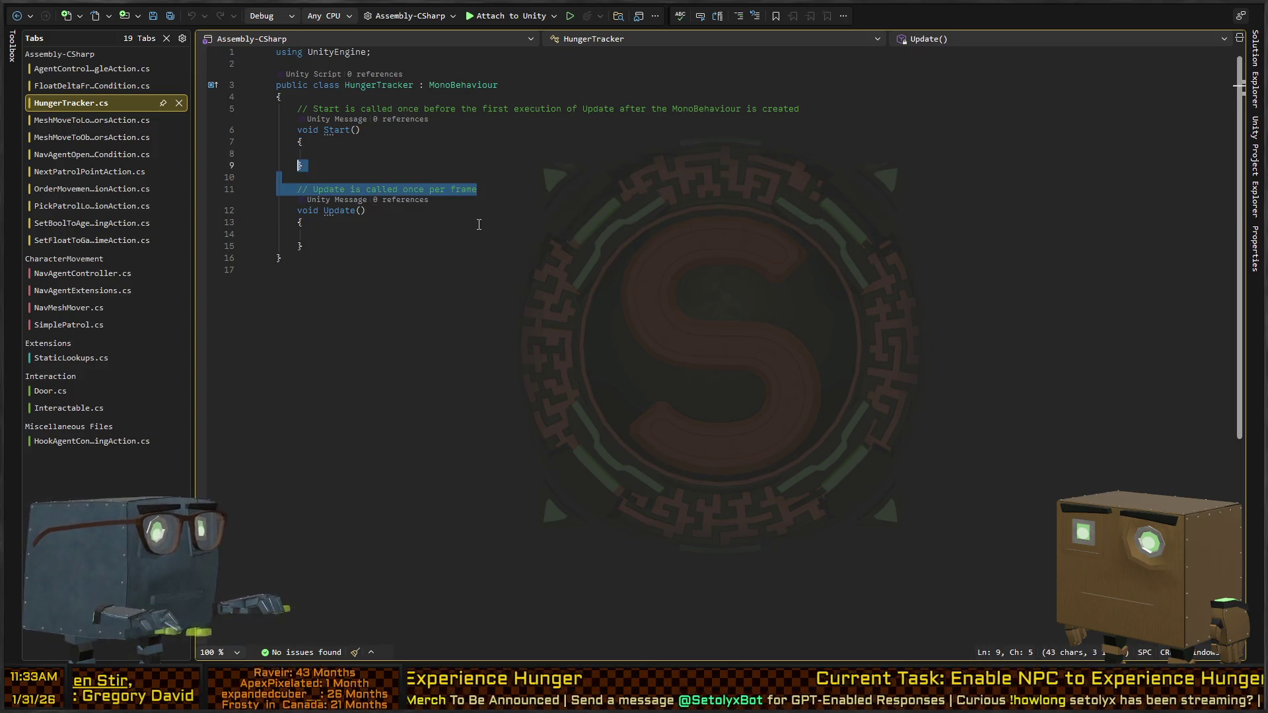
key(shift+Up)
key(shift+Up)
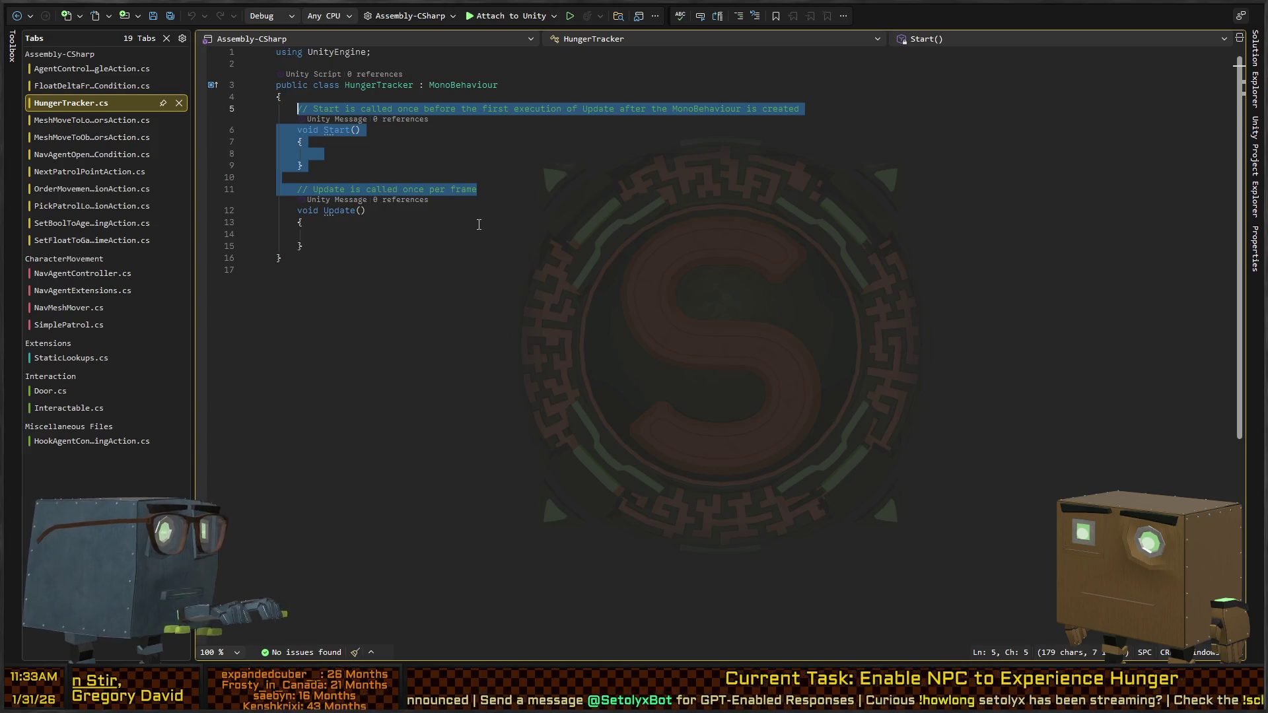
key(Delete)
text(public float H)
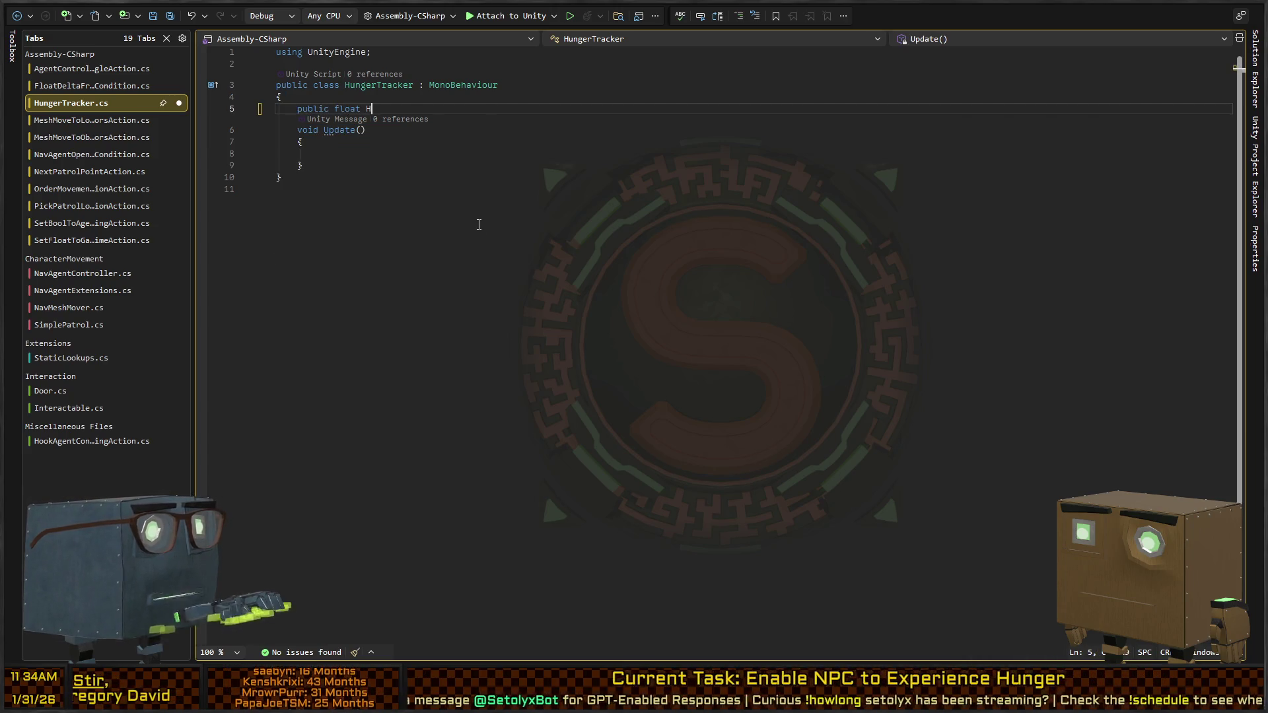
text(unger;)
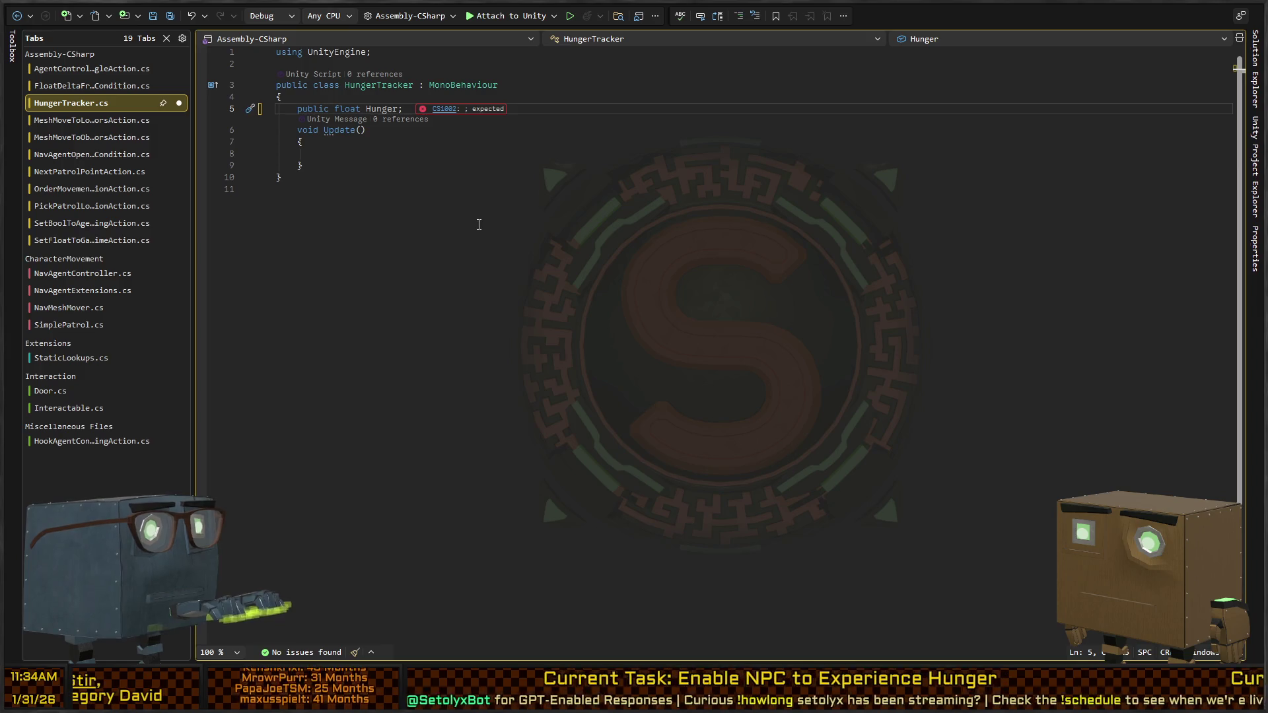
key(ctrl+Return)
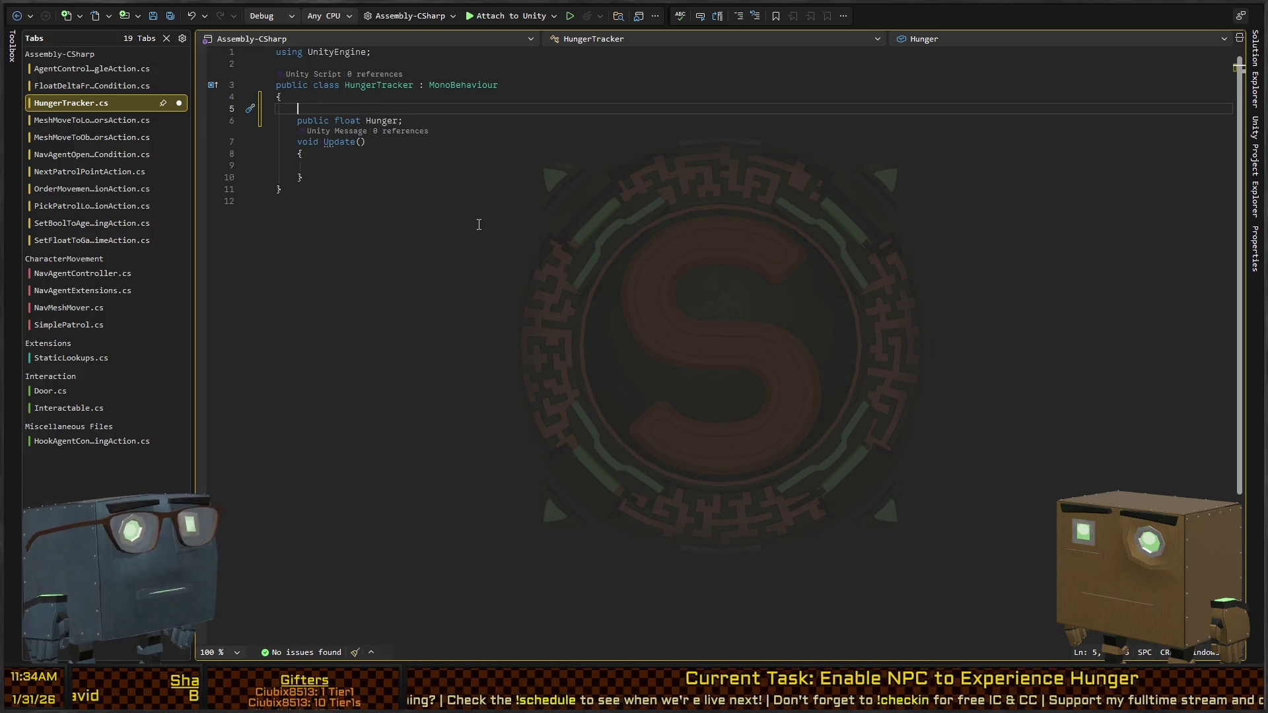
Step: Rename the HungerTracker class and its file to HumanStatTracker
key(Down)
key(ctrl+Right)
key(ctrl+Right)
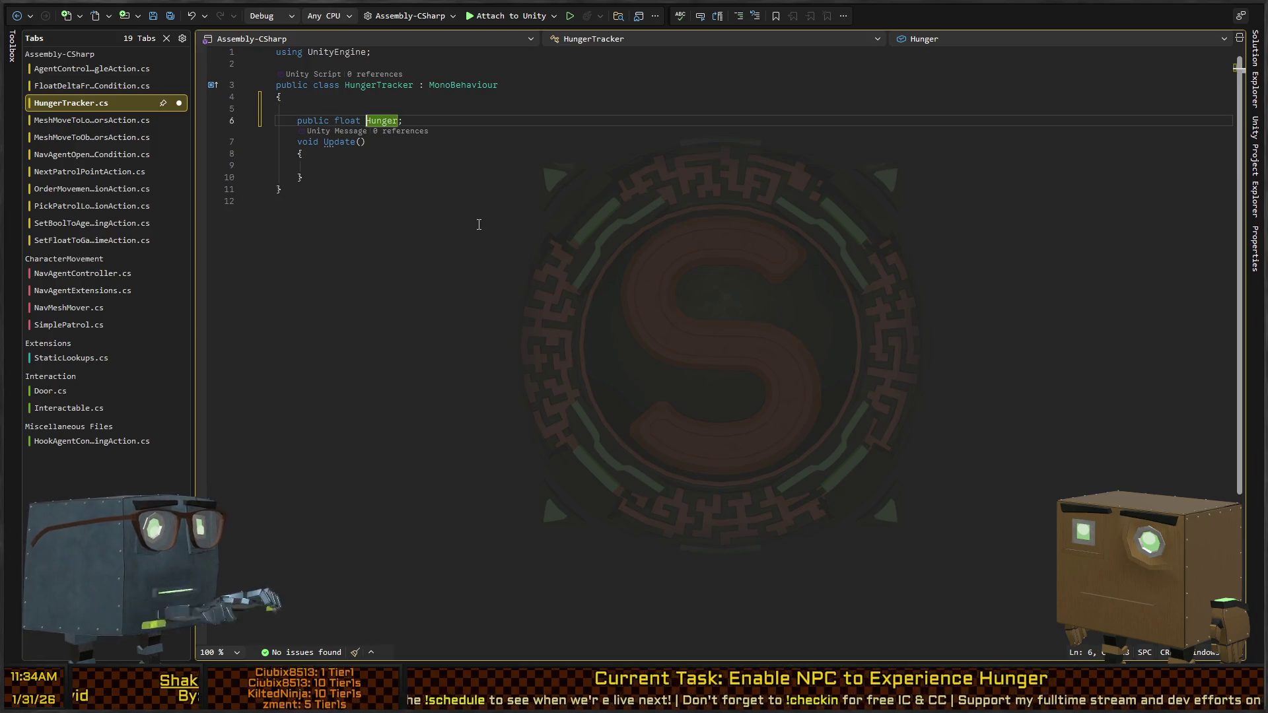
key(Up)
key(Up)
key(Up)
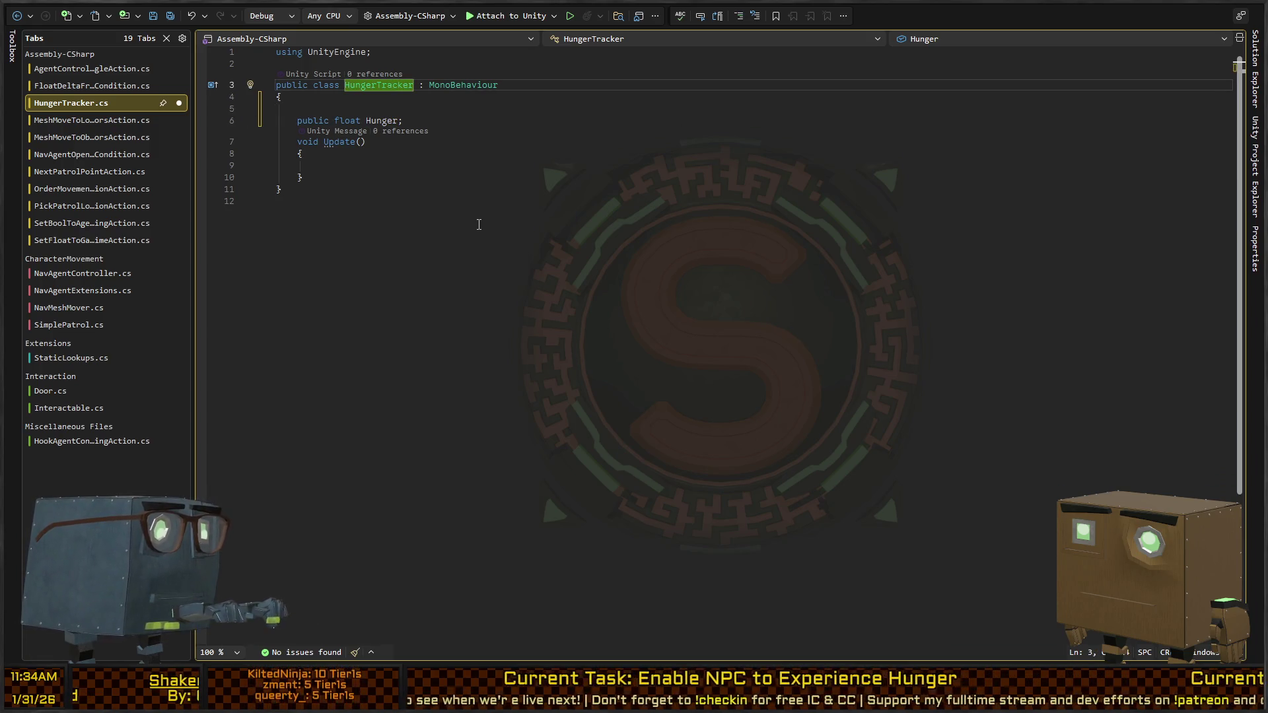
key(ctrl+r)
key(ctrl+r)
text(Satiation)
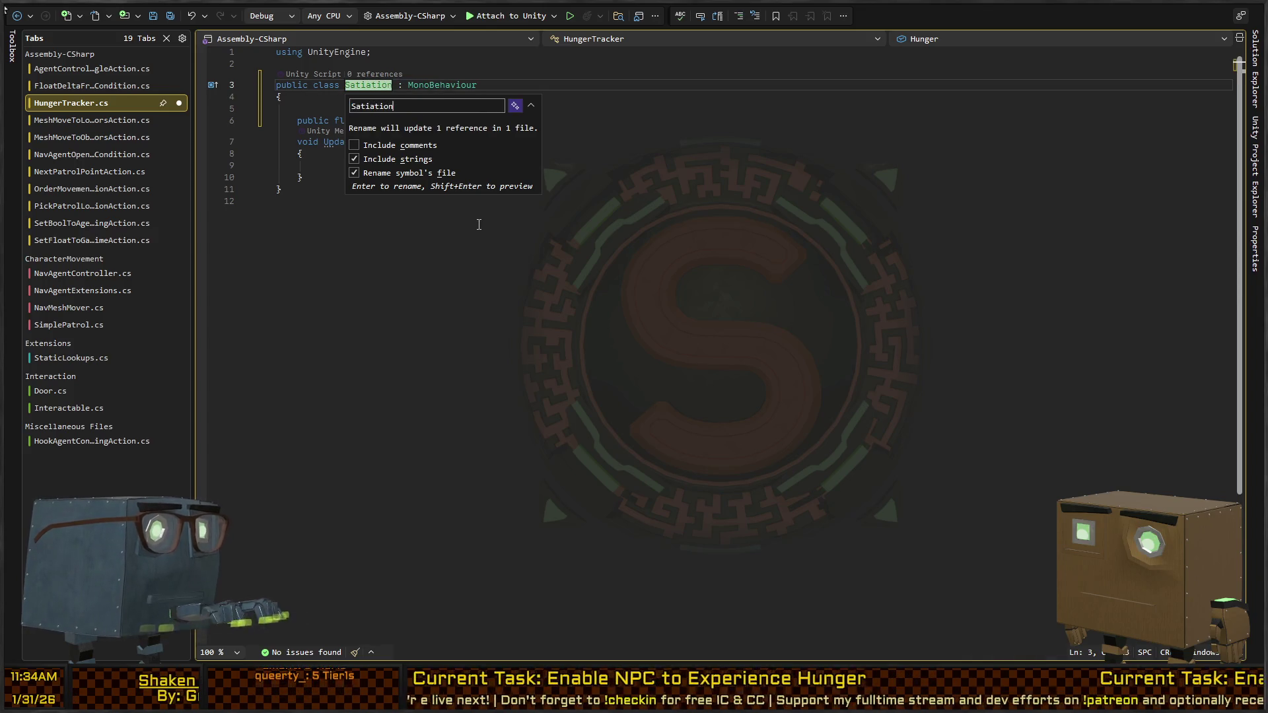
text(Tracker)
key(ctrl+a)
text(Hu)
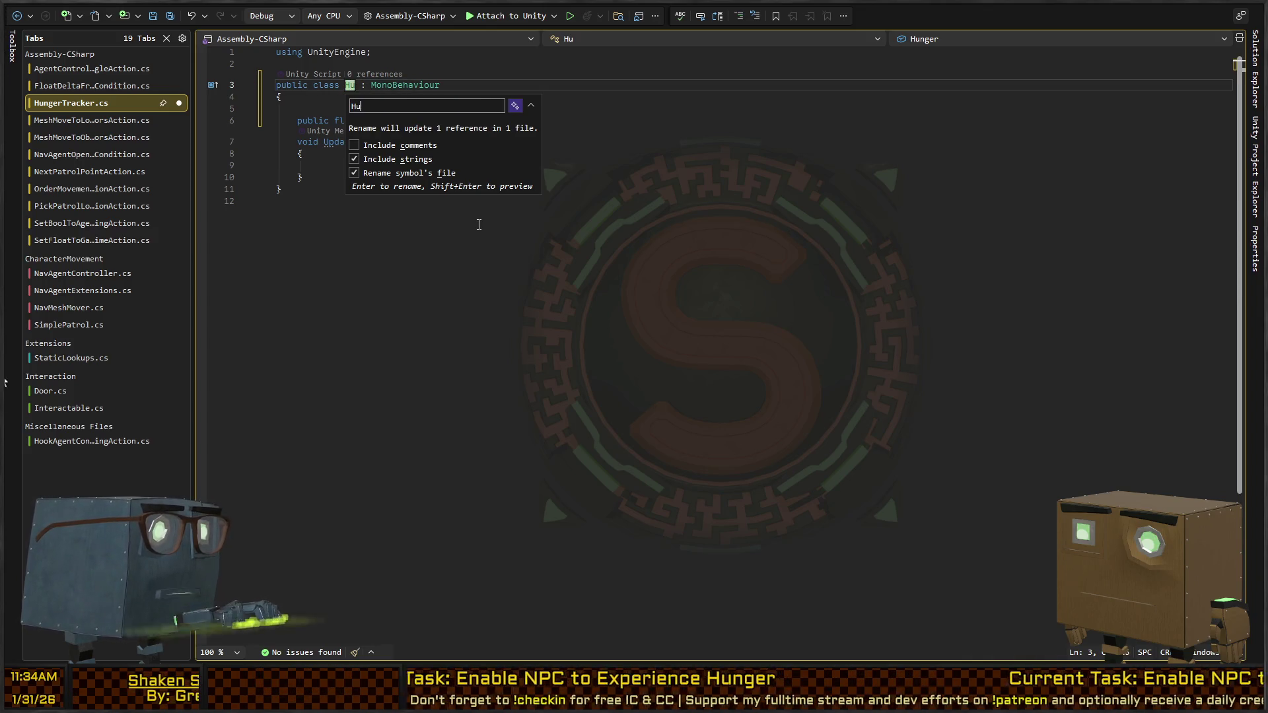
text(cker)
key(Return)
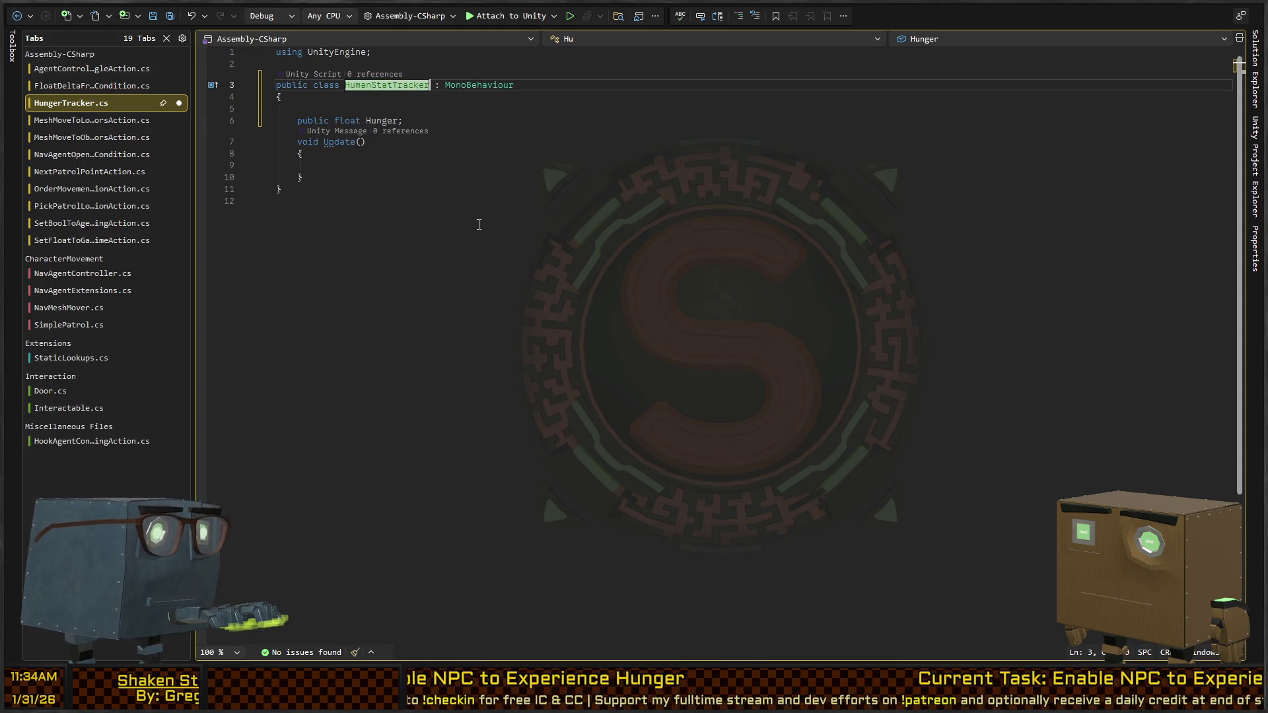
double_click(389, 123)
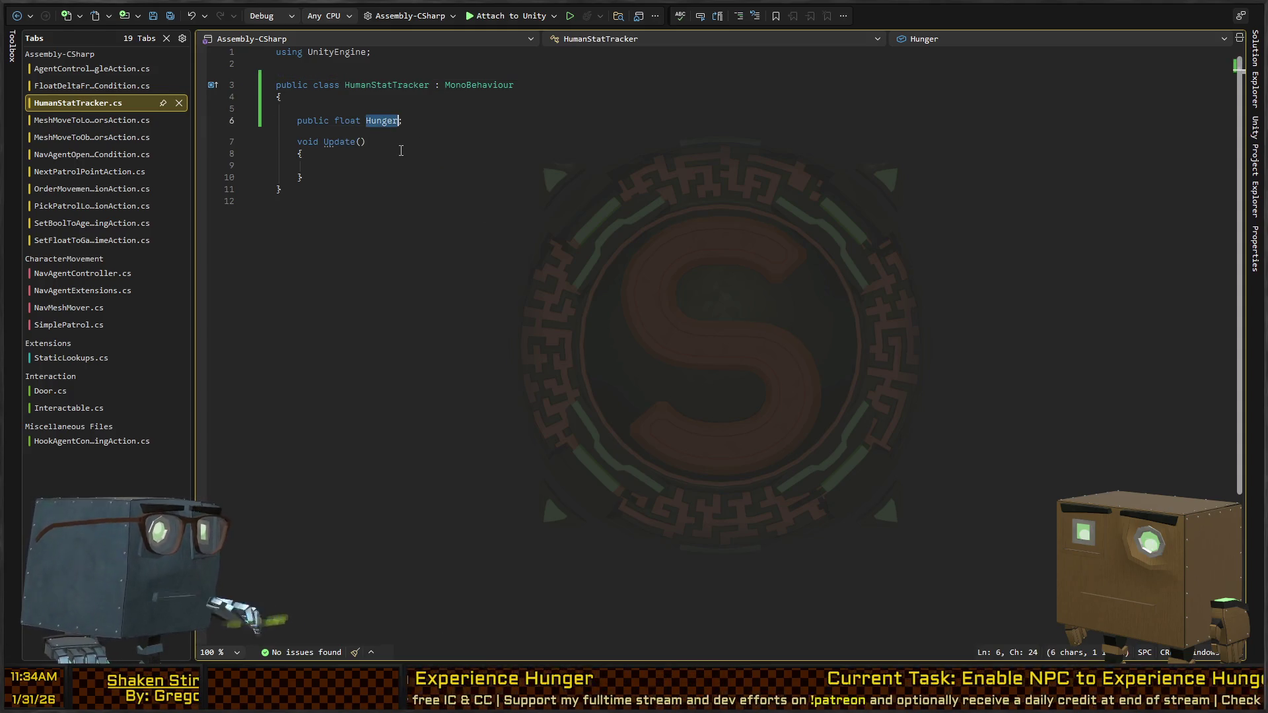
Step: Rename the Hunger field to Satiation and add a public float LossPerSecond = .25f field
text(Satiation)
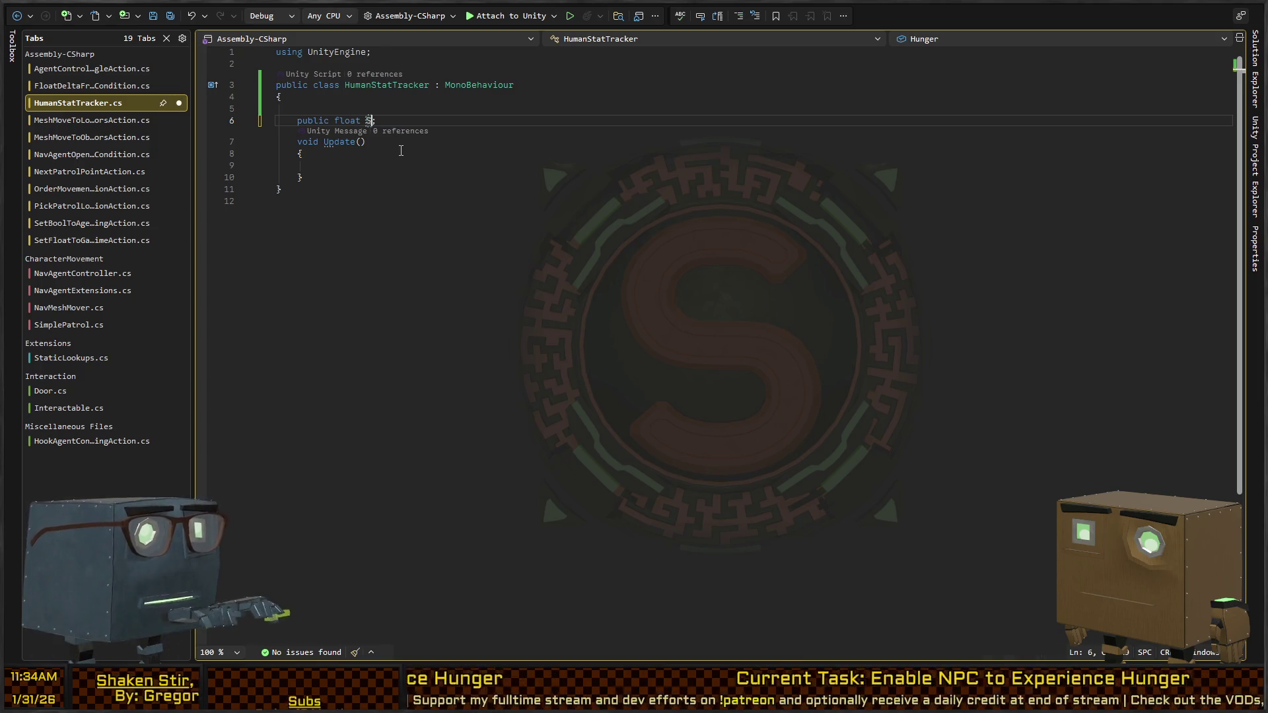
key(Return)
key(Down)
key(Down)
key(Up)
key(Down)
key(Down)
key(Up)
key(Up)
key(ctrl+Return)
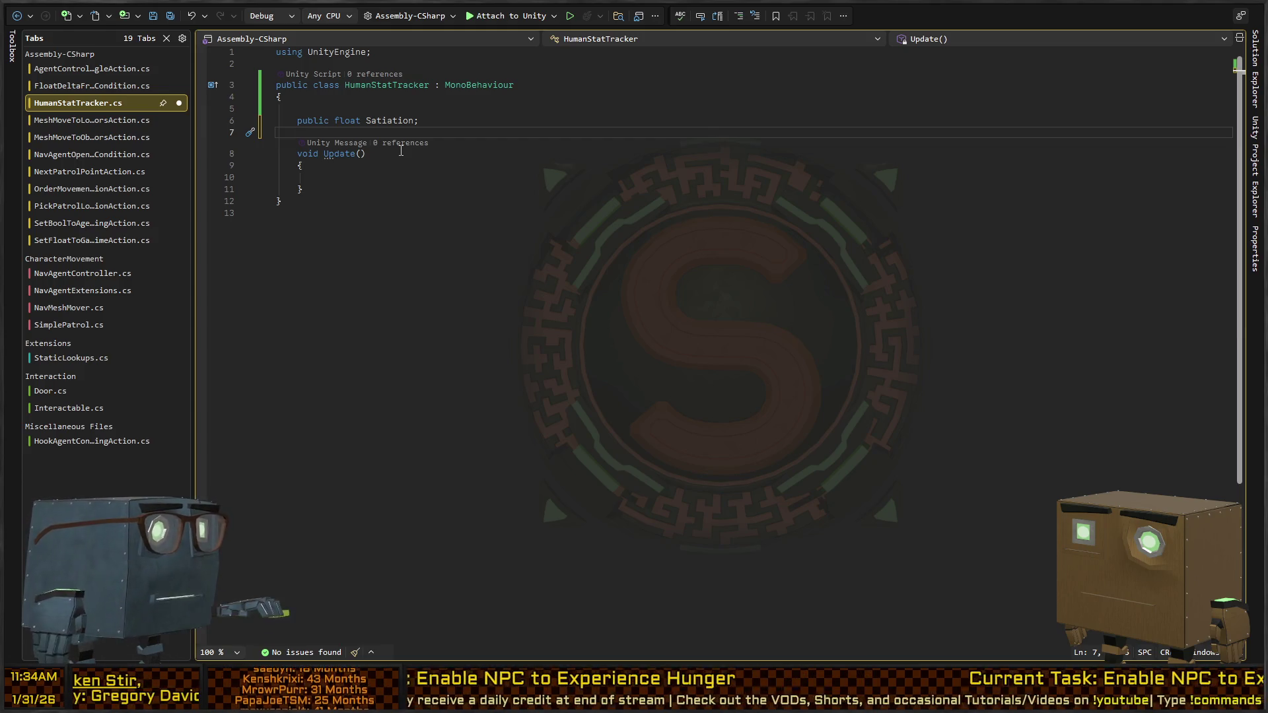
text(public f)
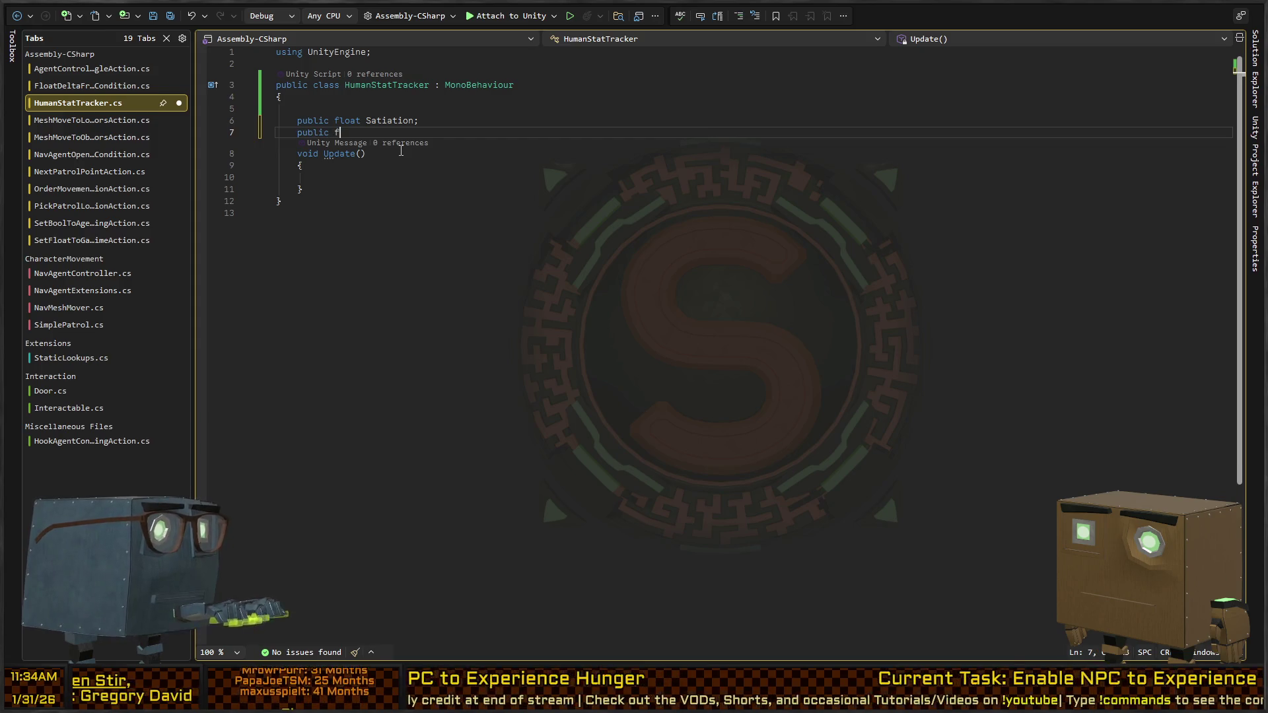
text(loat LossPerSecond;)
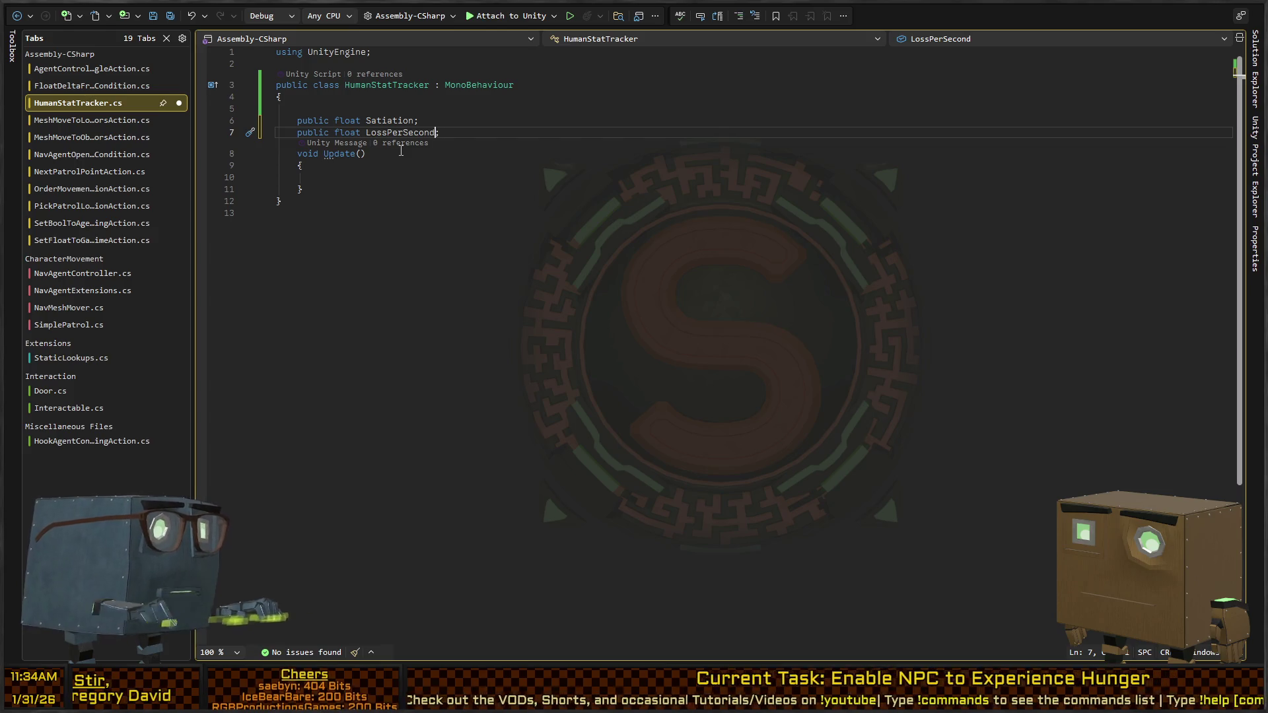
key(Left)
text(= .)
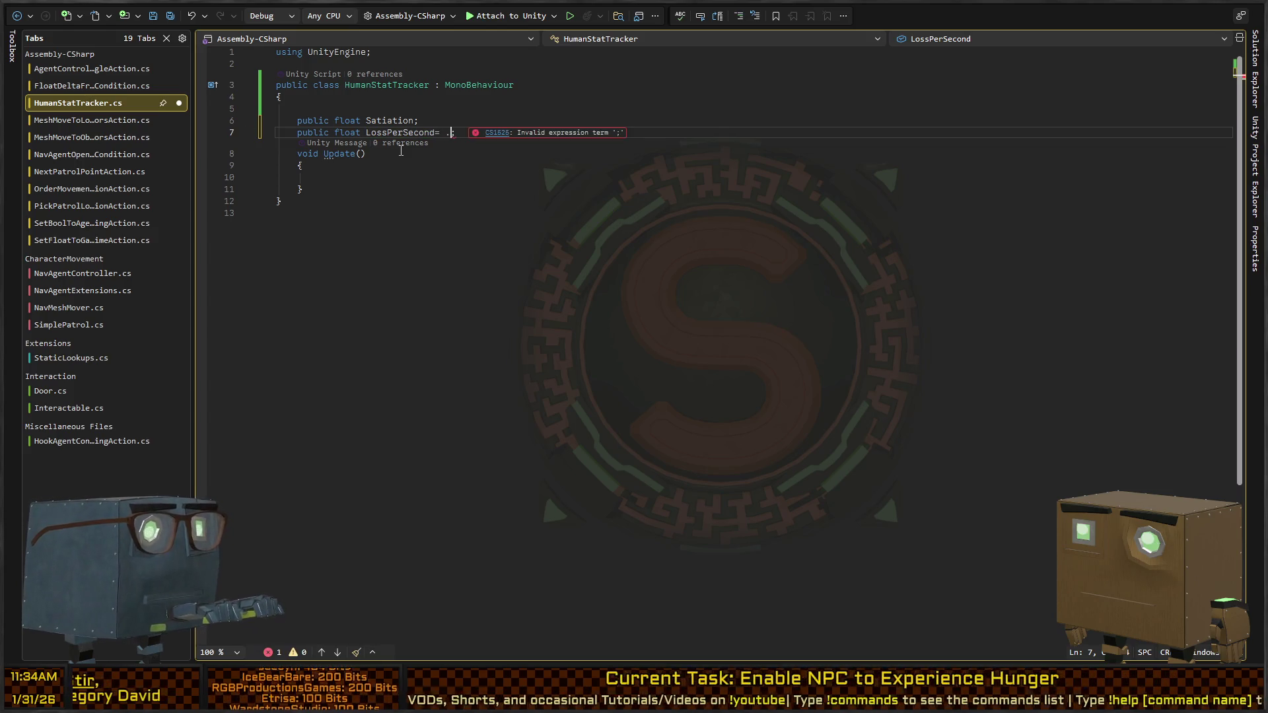
text(25f)
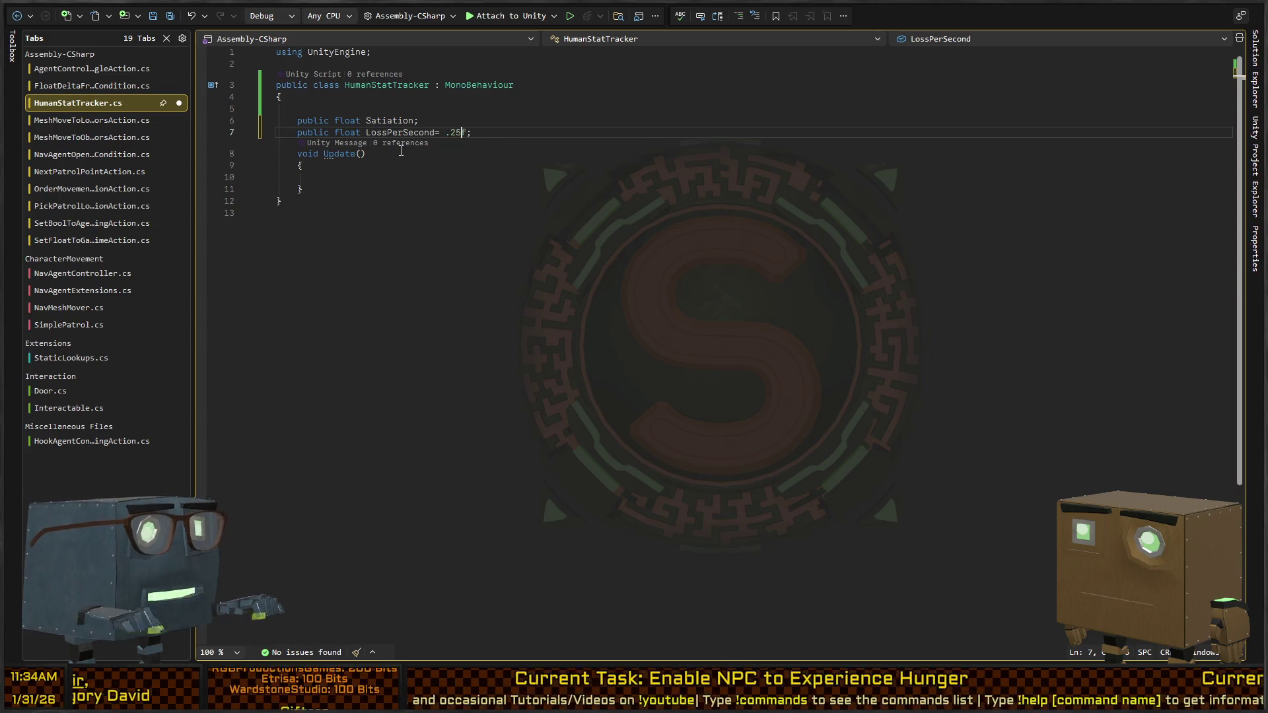
Step: Change the LossPerSecond default to 1f and give Satiation a default of 100
key(Down)
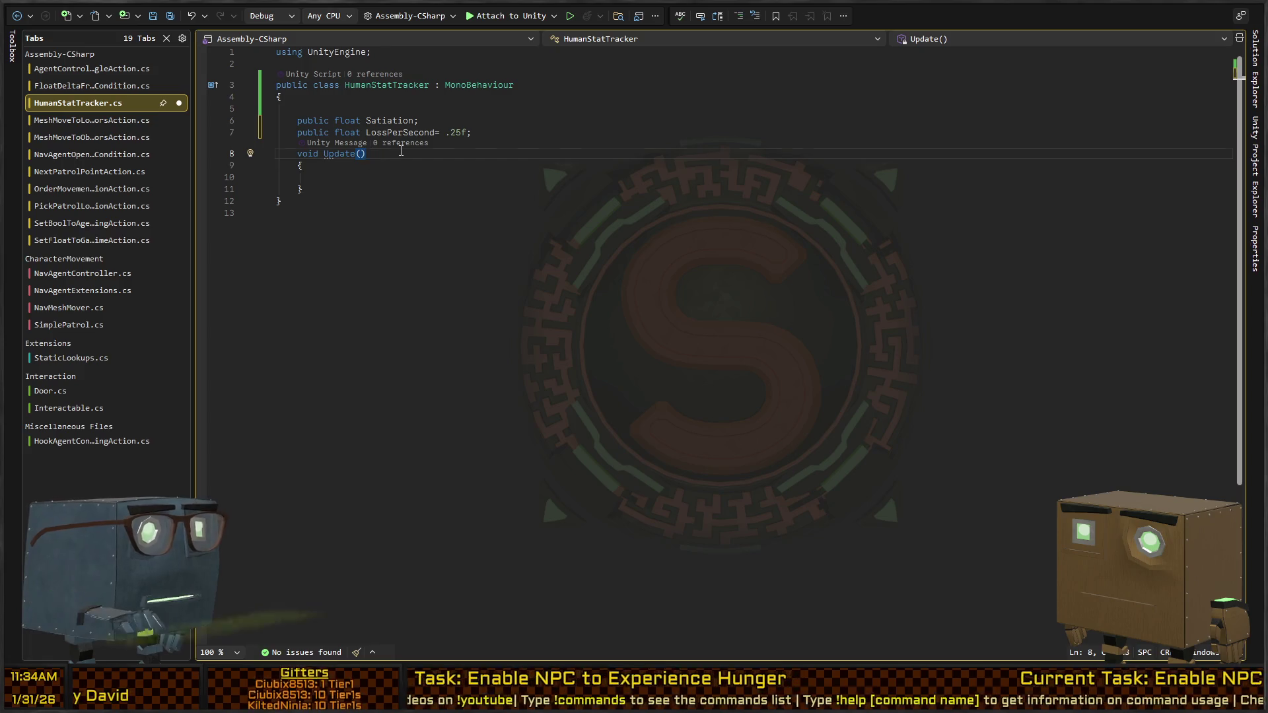
key(Down)
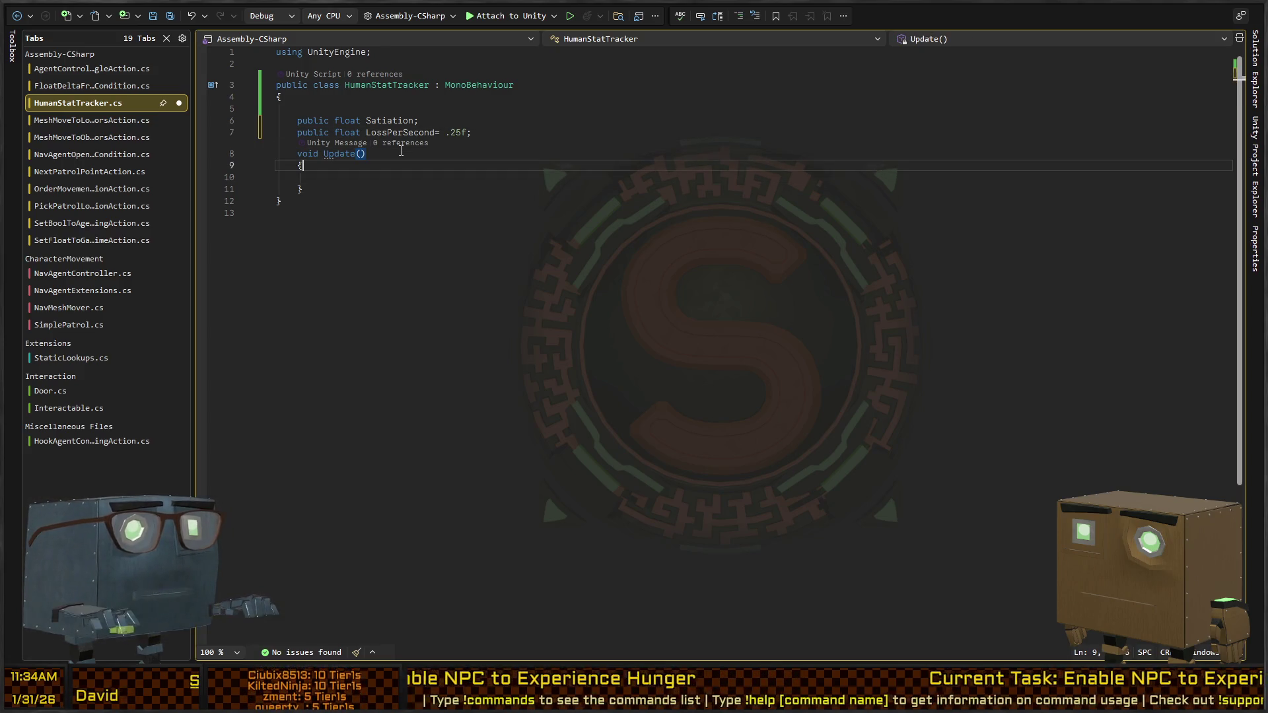
key(Down)
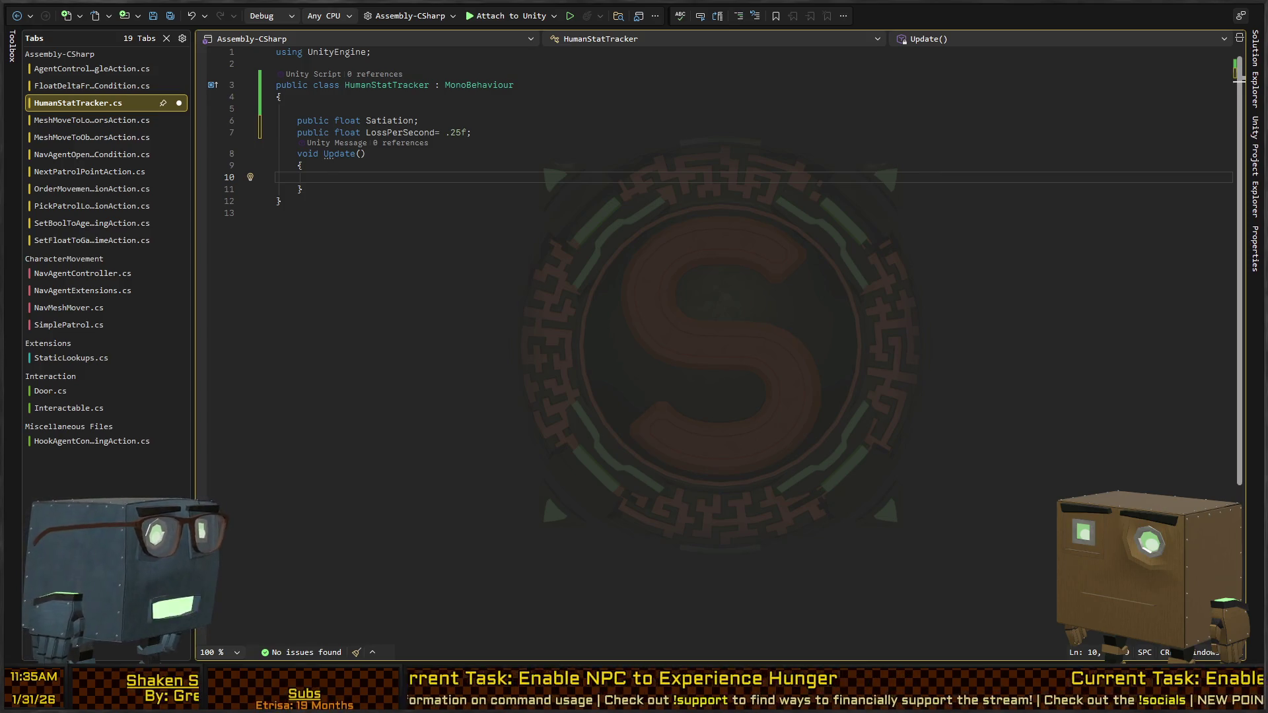
key(Up)
key(Up)
key(Up)
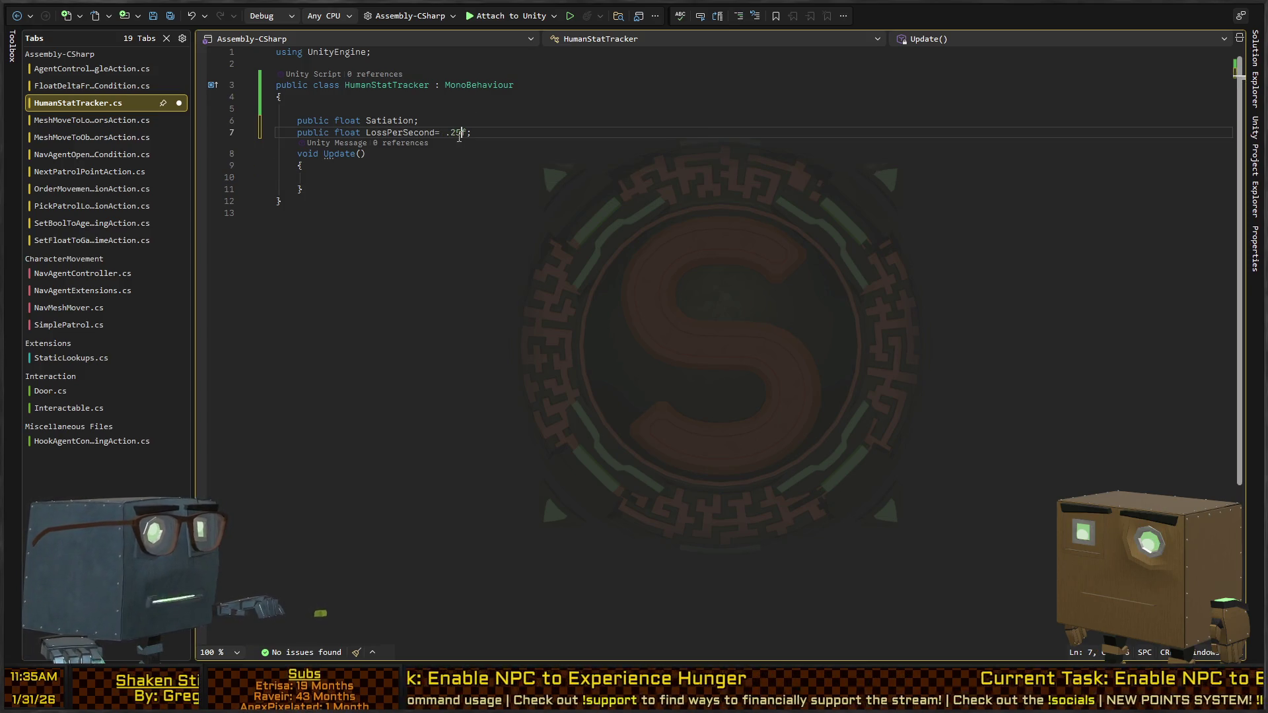
key(End)
key(Left)
key(Left)
key(Left)
key(shift+Right)
key(shift+Right)
key(shift+Right)
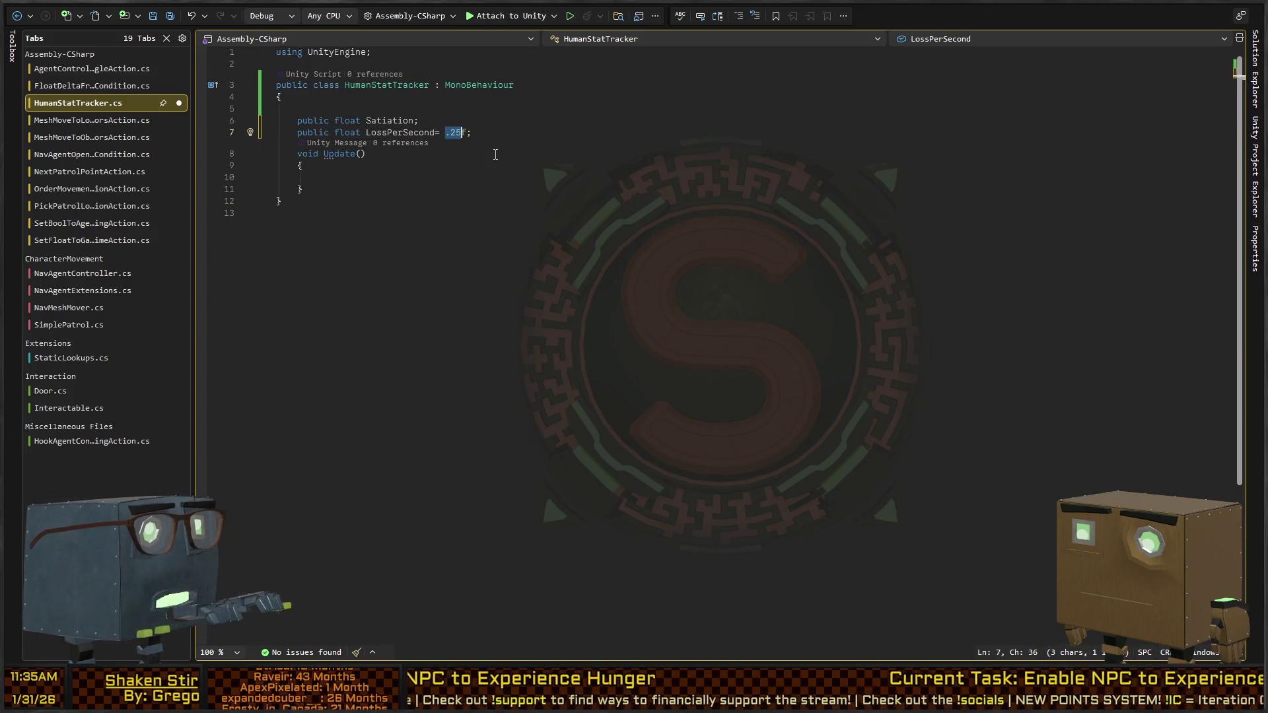
text(1)
key(Up)
key(Left)
text(=100)
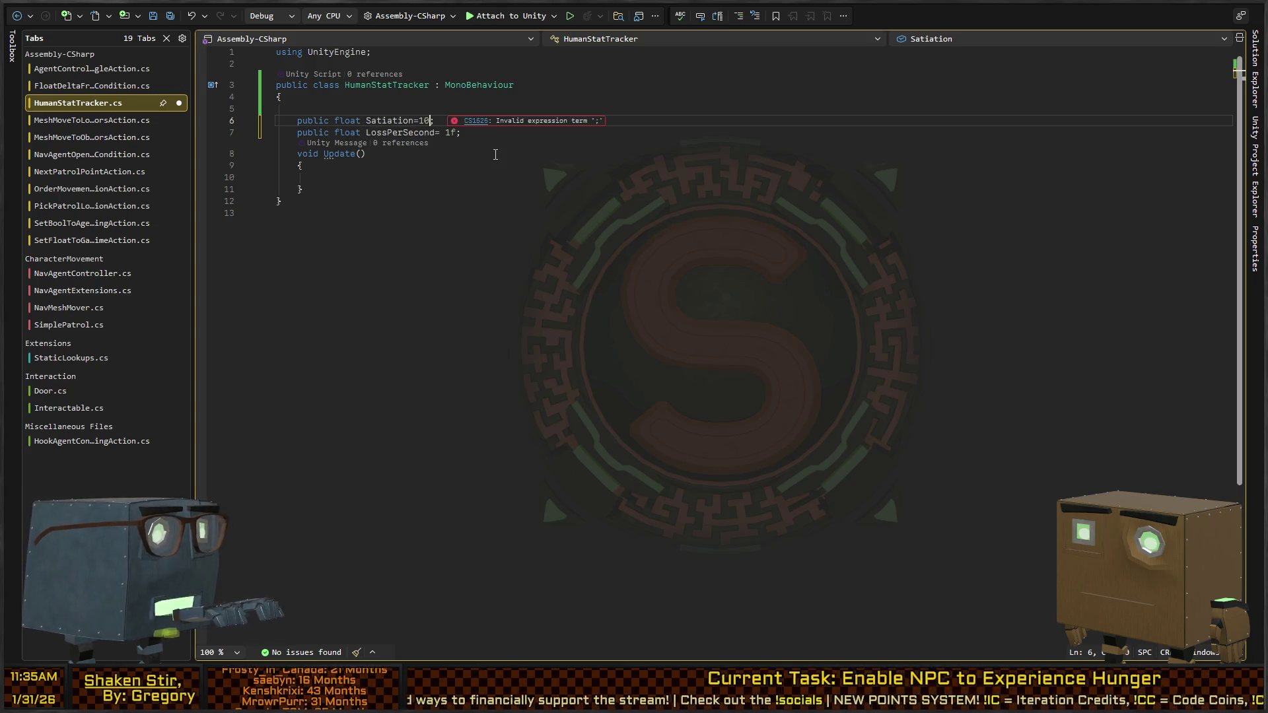
Step: Add a private Decrement method that subtracts LossPerSecond from Satiation
key(Down)
key(End)
key(Return)
key(Return)
key(Up)
key(Delete)
key(Down)
key(Down)
key(Down)
key(End)
key(Return)
key(Return)
key(Return)
key(Return)
text(private v)
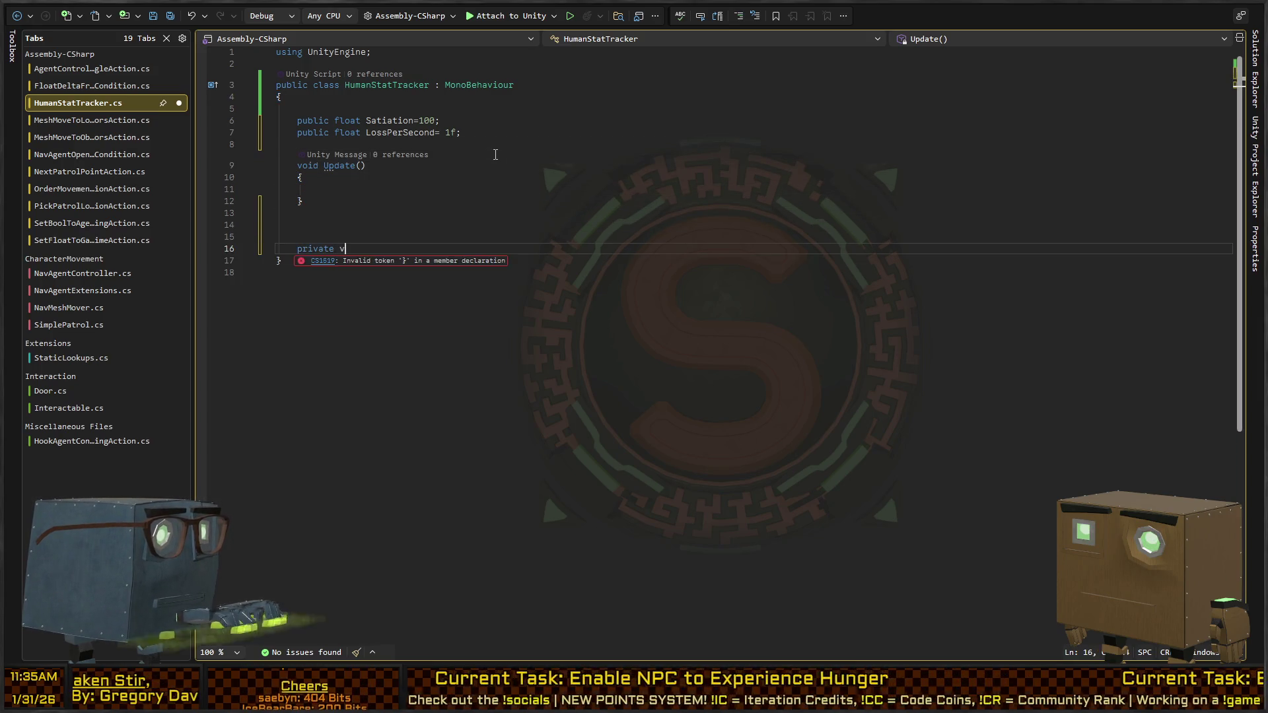
text(oid Decrement)
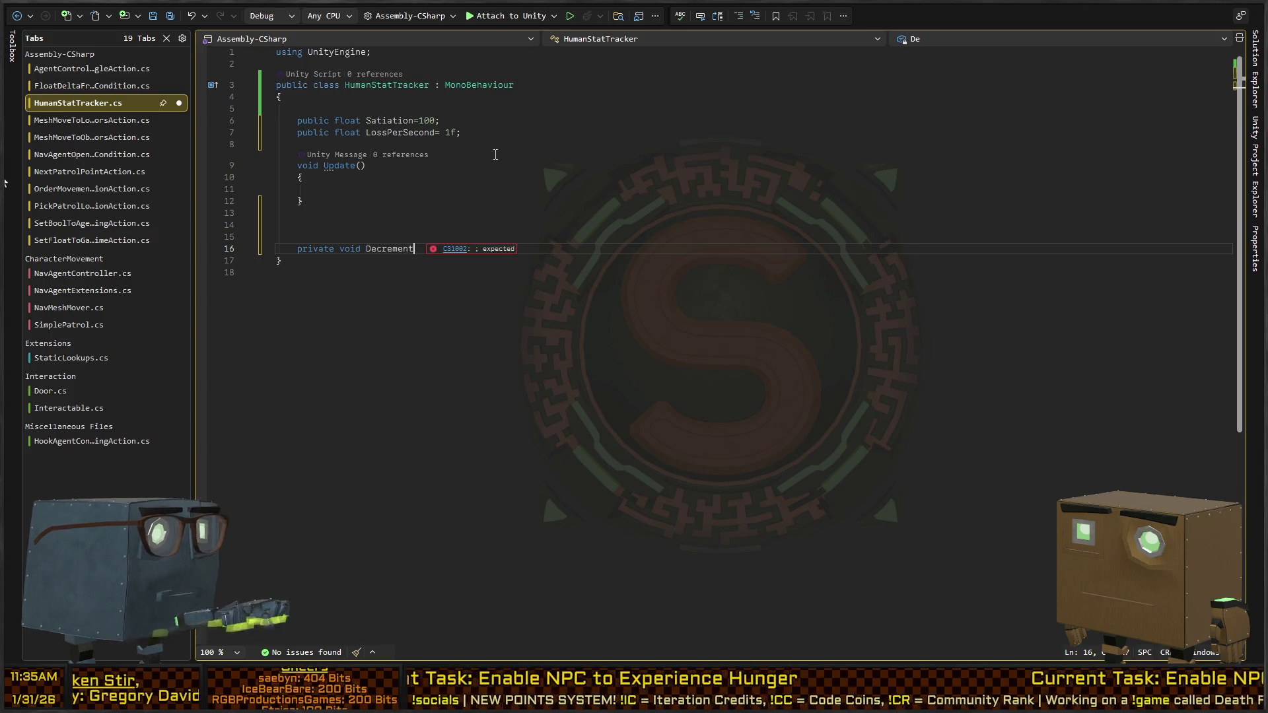
text(() {)
key(Return)
text(atiation-)
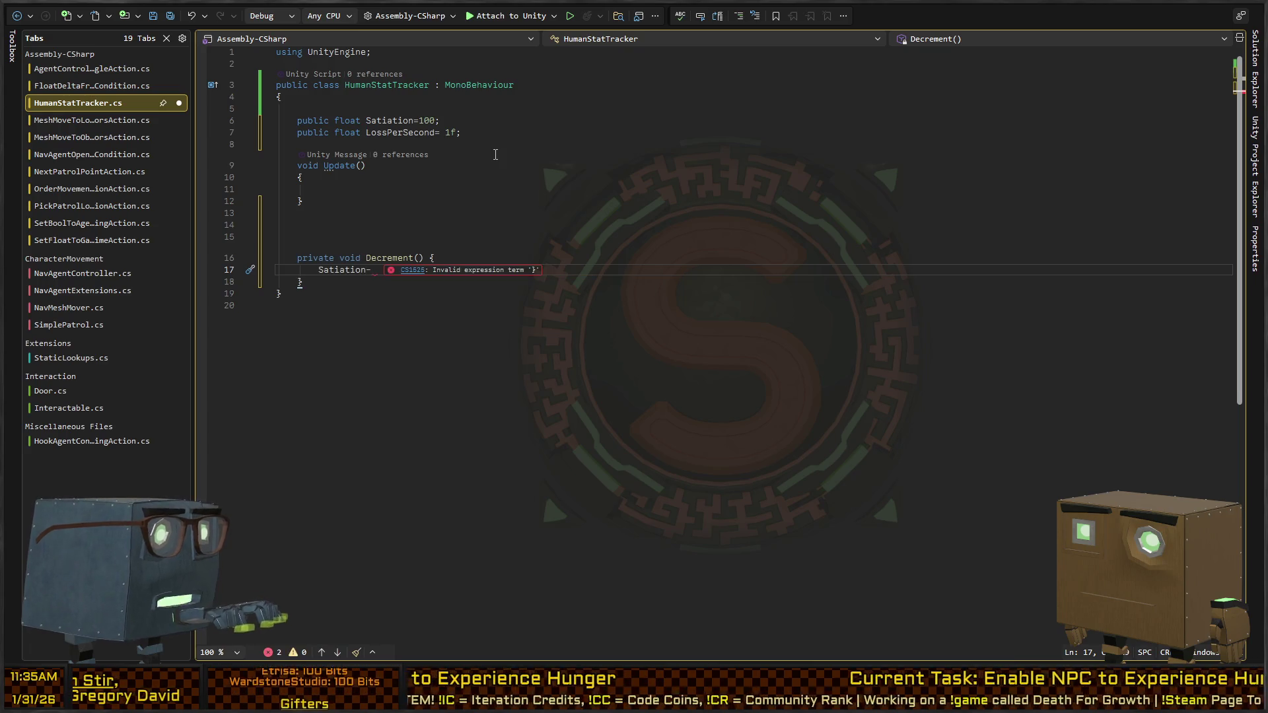
text(=LossP)
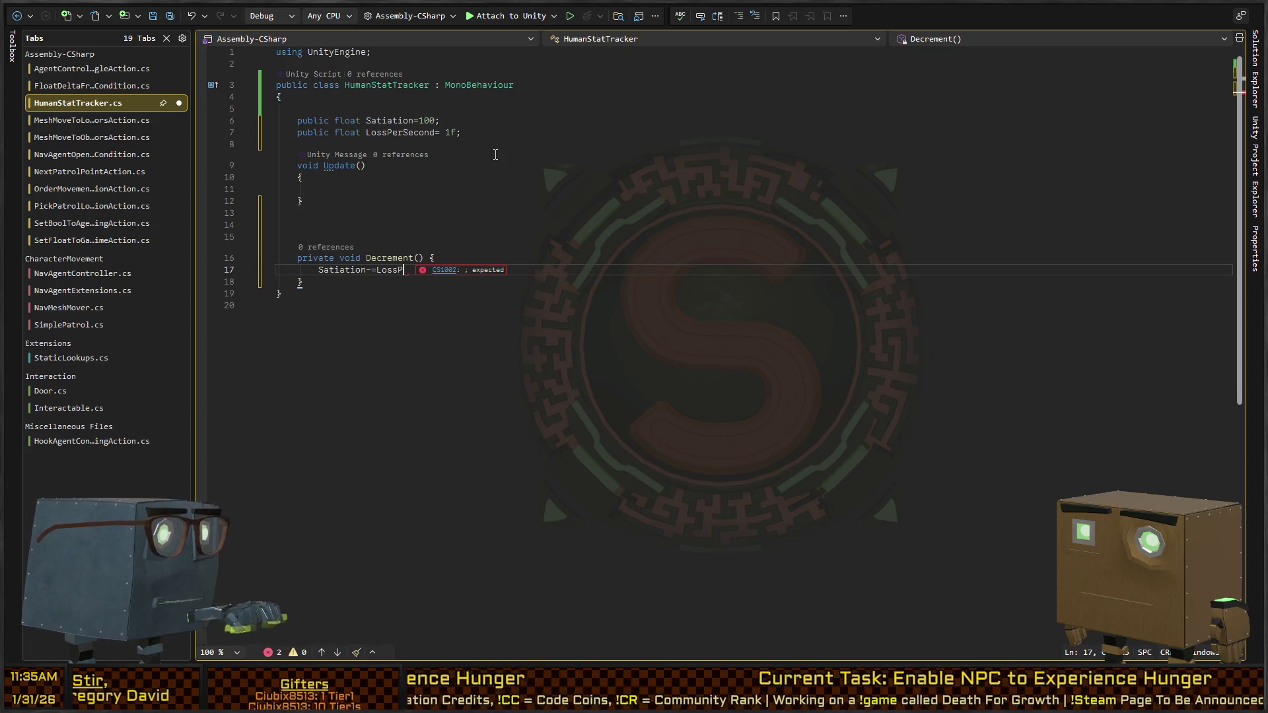
text(erSecond;)
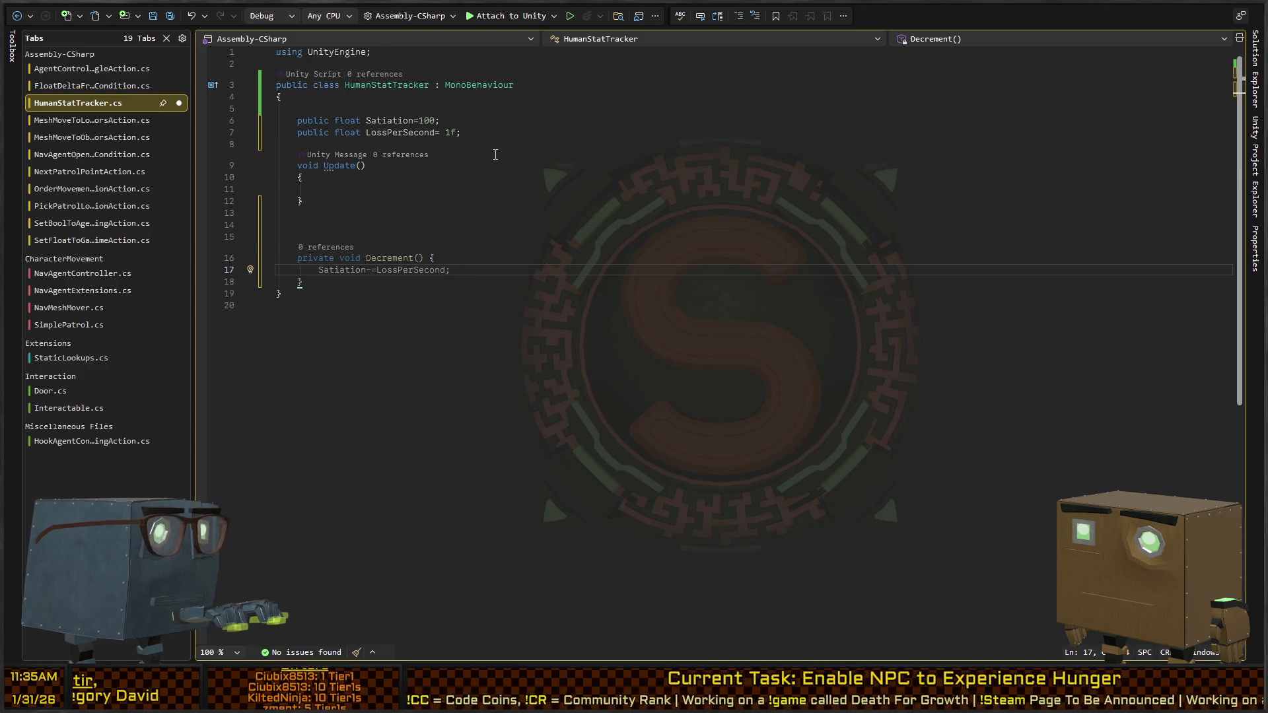
Step: Delete the empty Update method
key(Up)
key(Up)
key(Up)
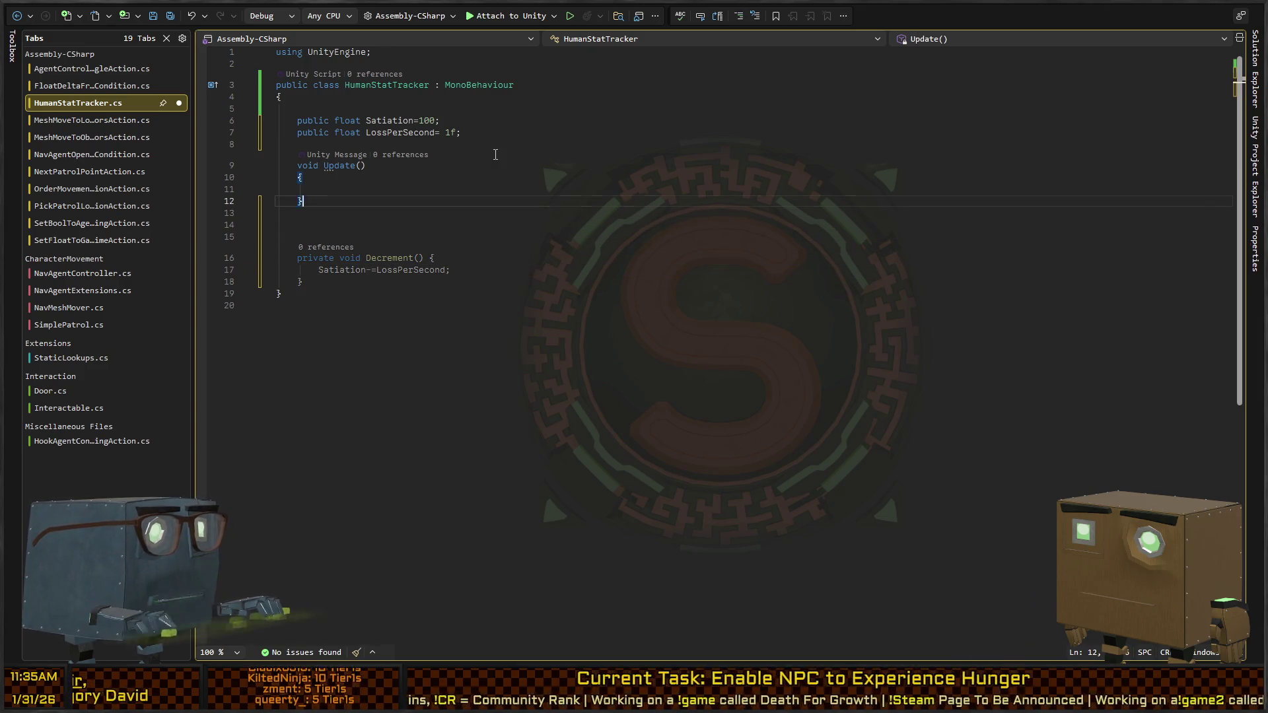
key(shift+Up)
key(shift+Up)
key(shift+Up)
key(shift+Down)
key(shift+Right)
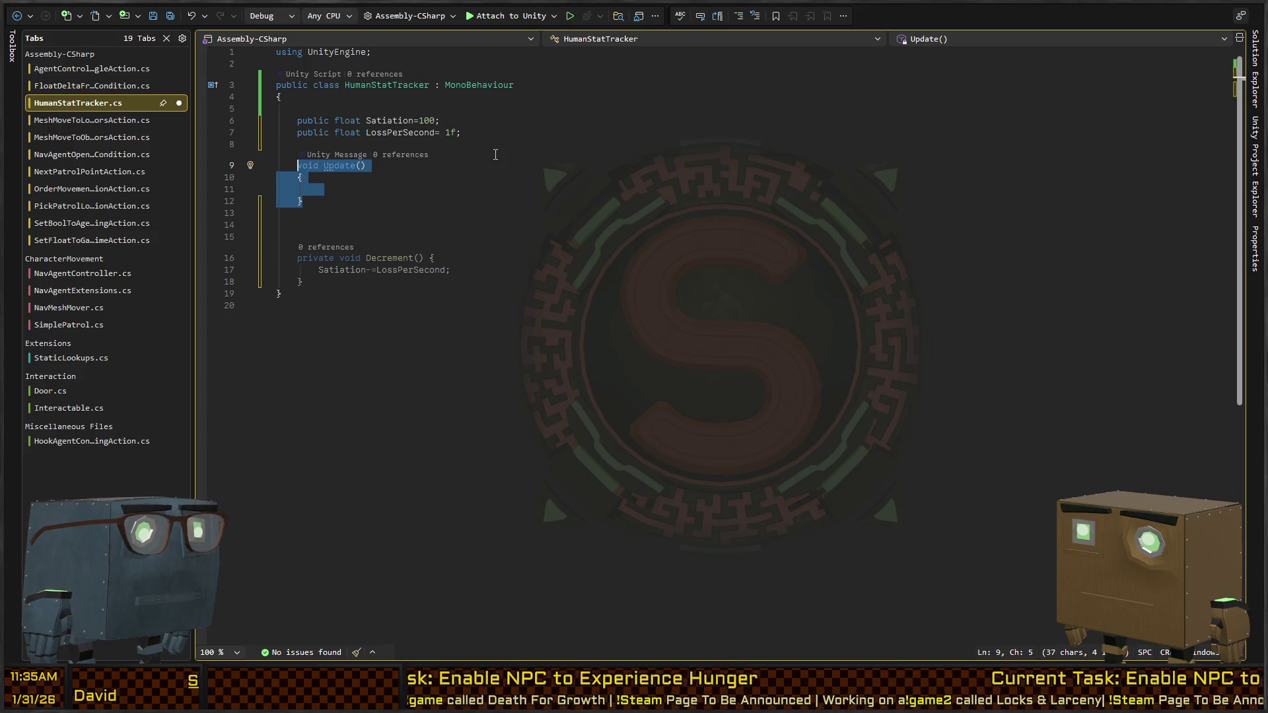
key(Delete)
Step: Add a Start method returning IEnumerator, importing IEnumerator's namespace
text(start)
key(Tab)
key(ctrl+BackSpace)
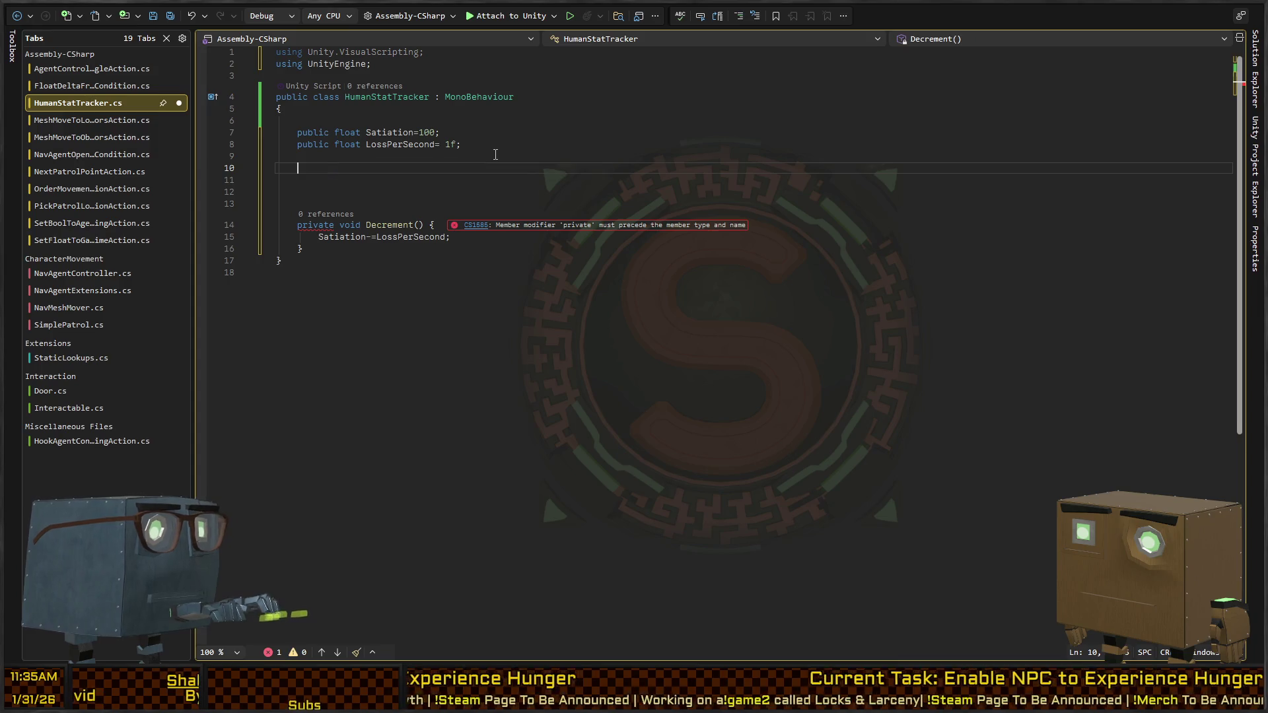
text(void start)
key(Tab)
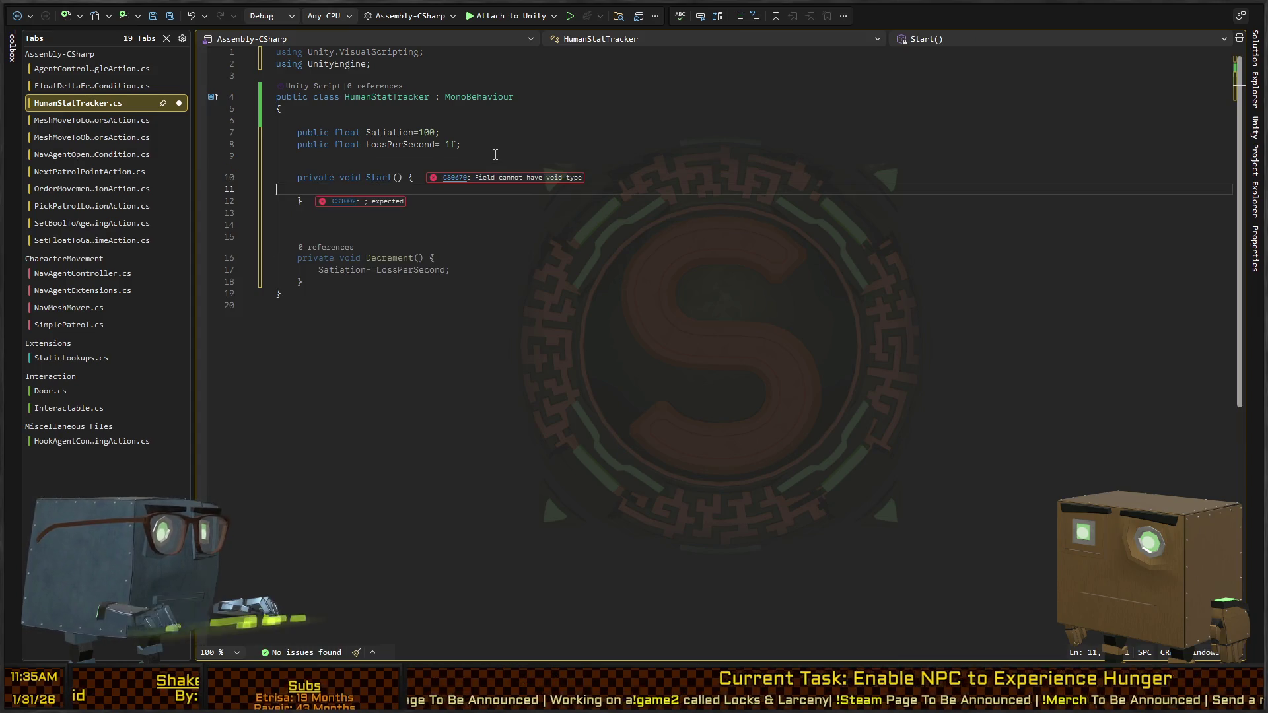
key(Left)
key(ctrl+shift+Left)
text(IEnumera)
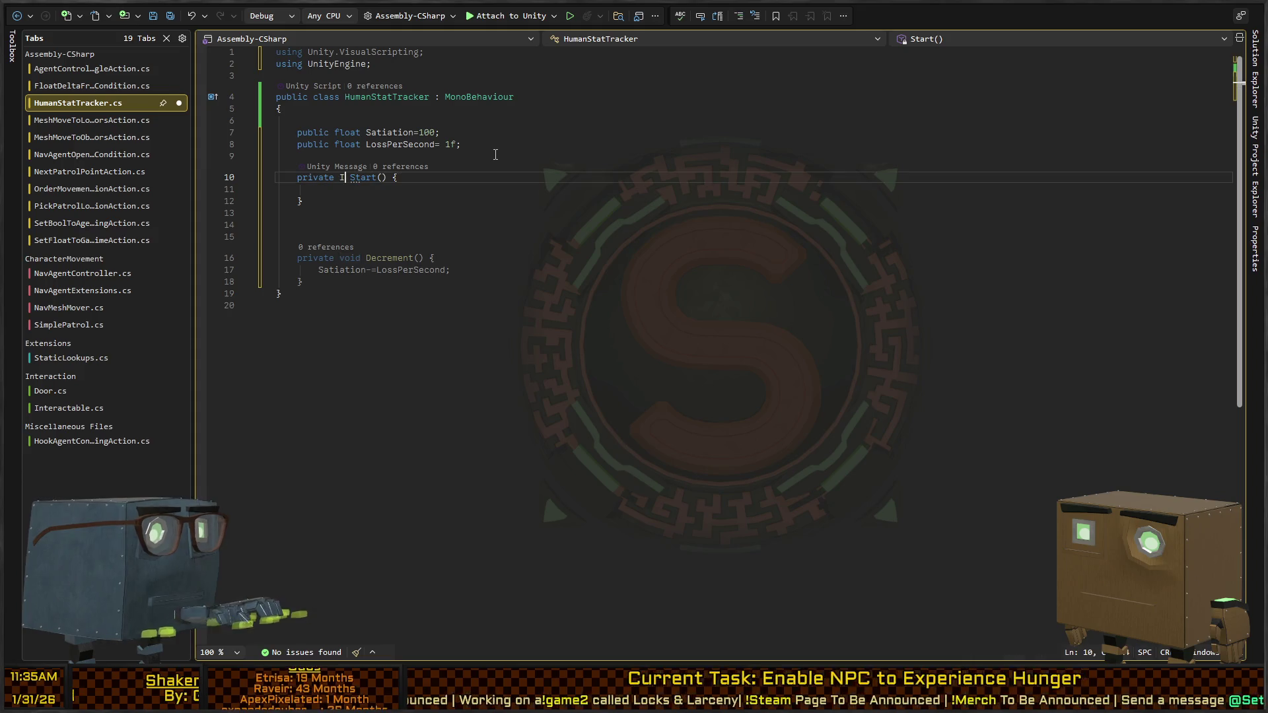
key(Tab)
key(Down)
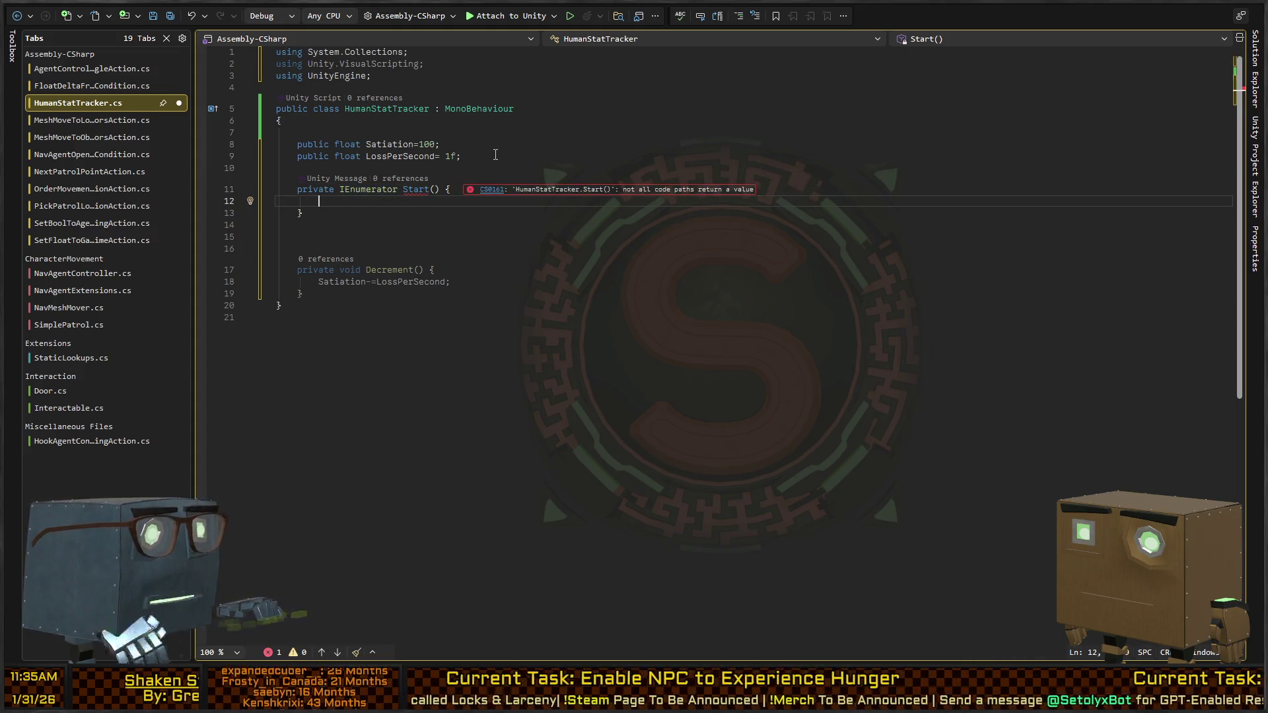
Step: In Start, create a WaitForSeconds(1) wait and loop forever yielding it, then calling Decrement()
text(while(true) {)
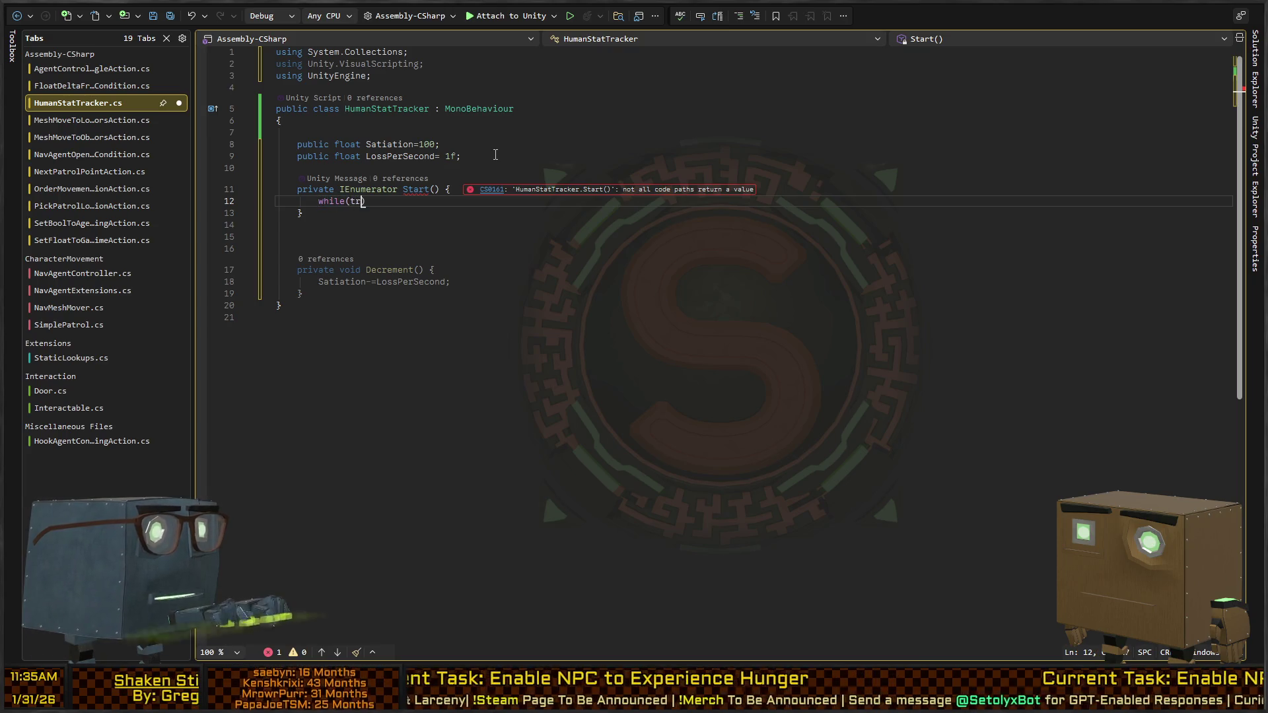
key(Return)
key(Up)
key(ctrl+Return)
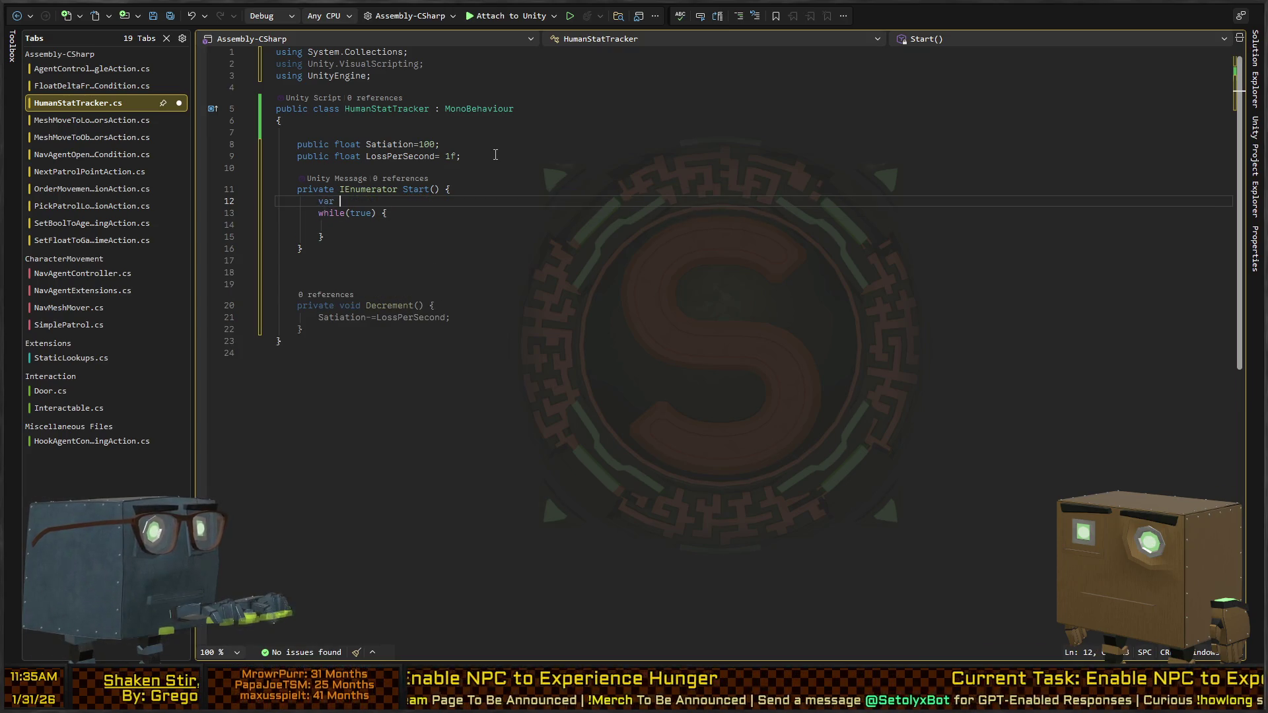
text(wait = new Wa)
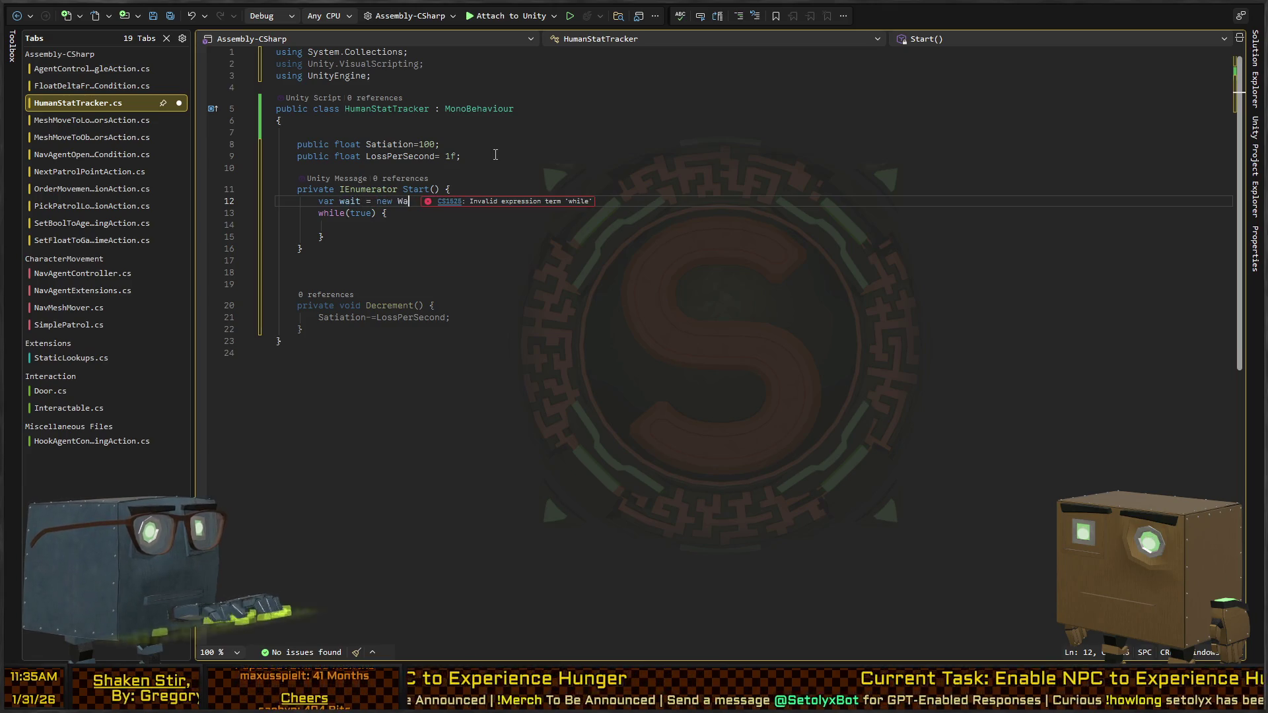
text(itForSeconds(1))
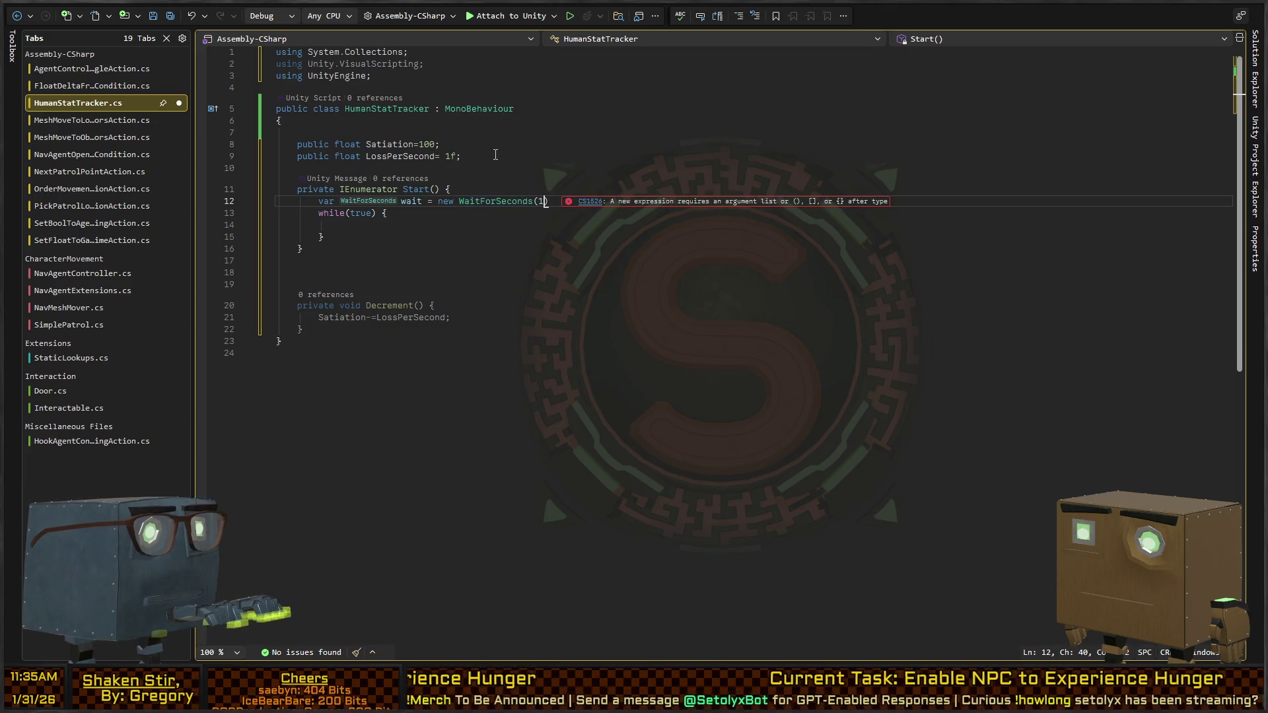
text(;)
key(Down)
key(Down)
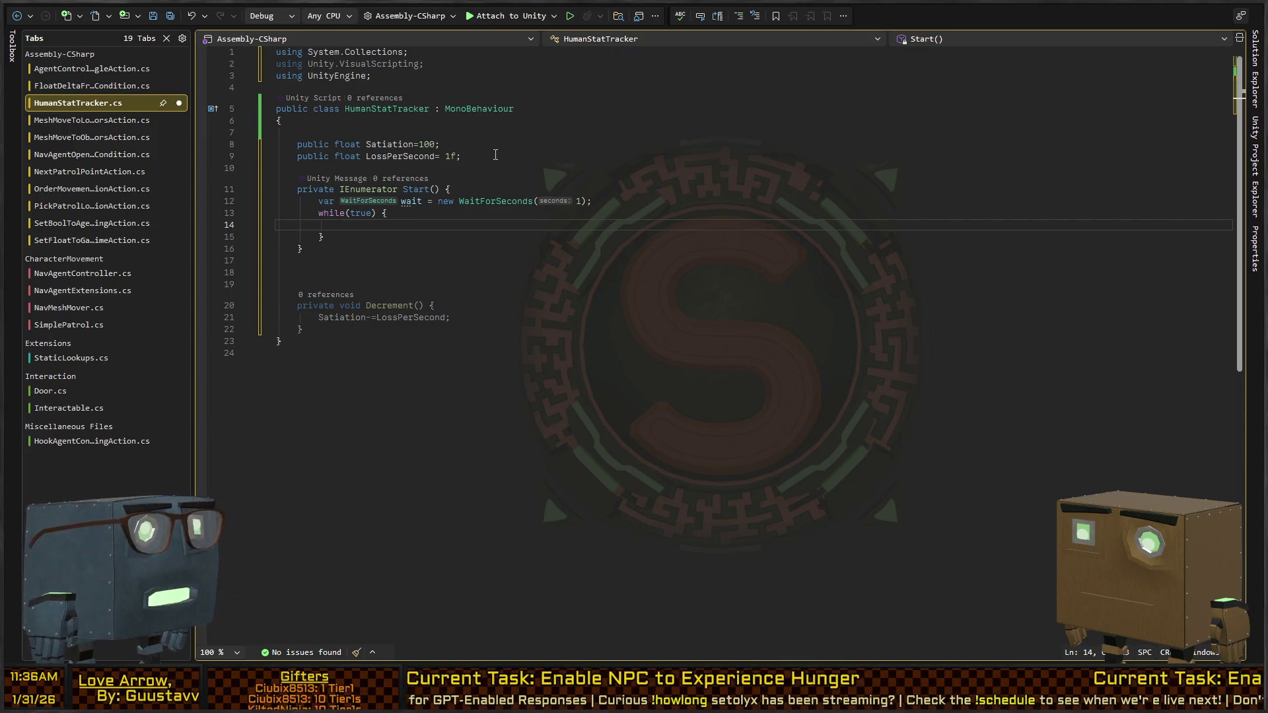
text(yield return wait;)
key(Return)
text(Decrement();)
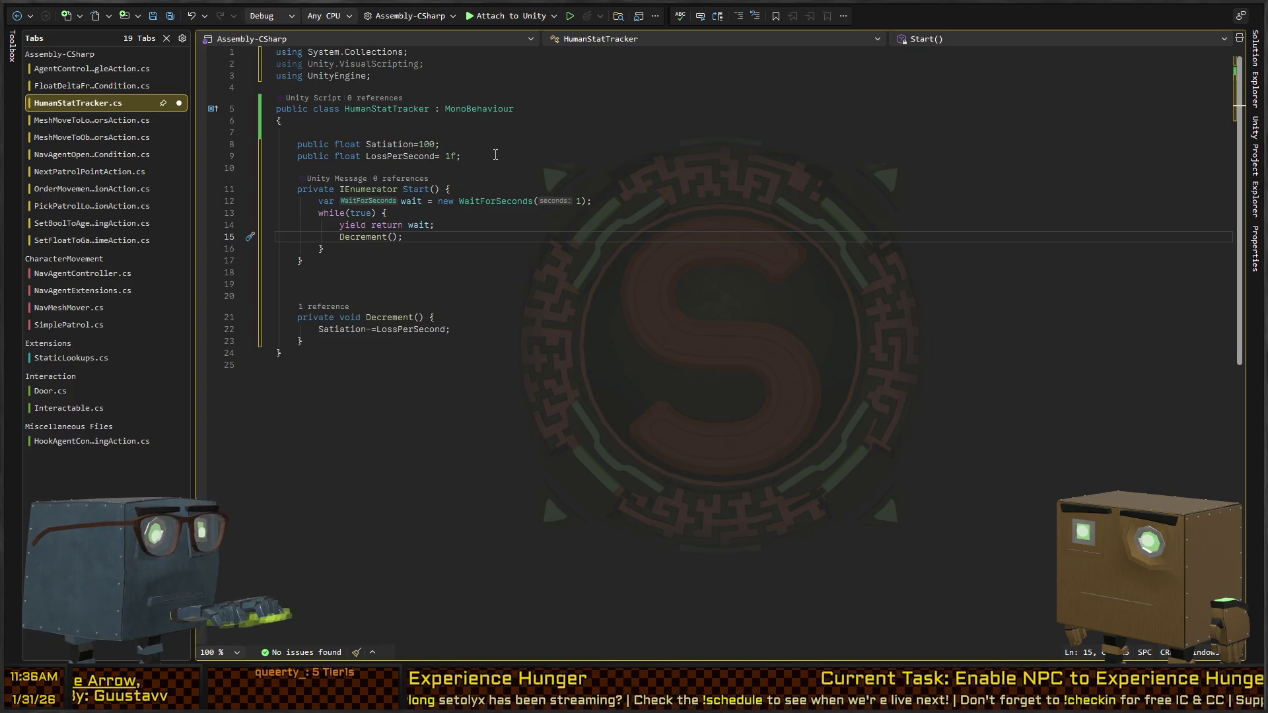
Step: Start a public UnityEvent field below the fields, then remove it again
key(Down)
key(Down)
key(Down)
key(Up)
key(Up)
key(Up)
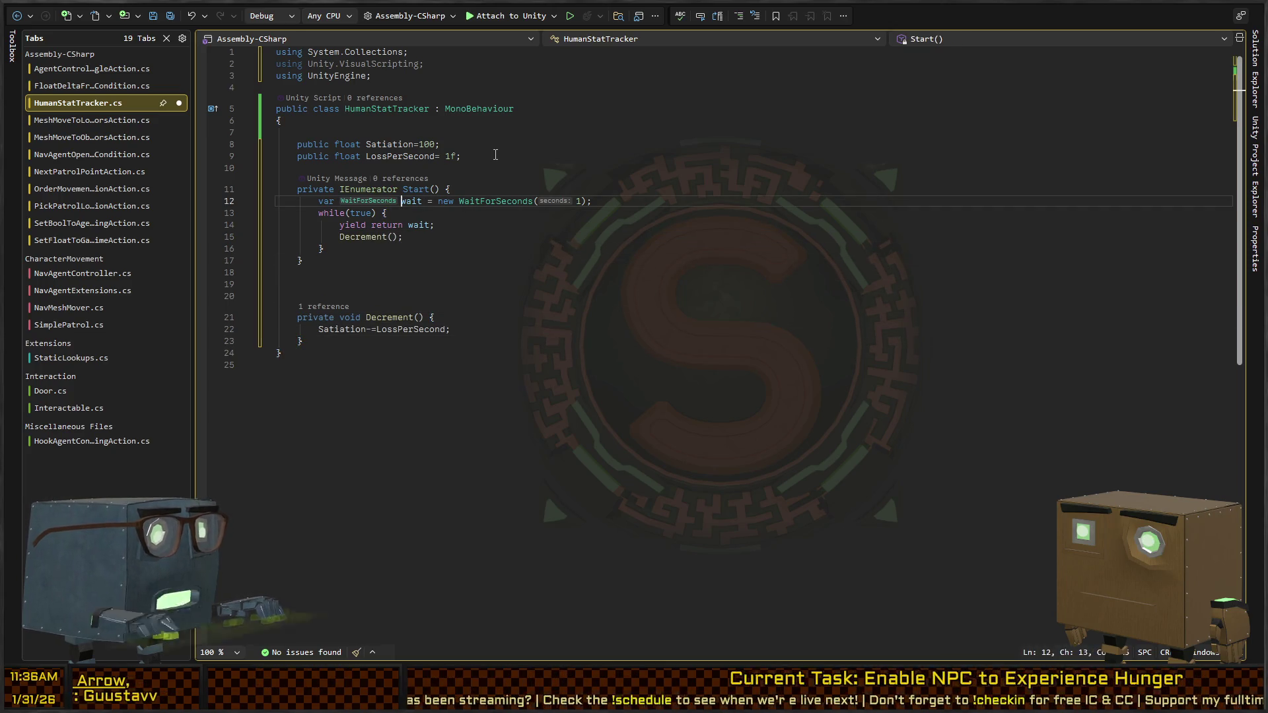
key(End)
key(Return)
text(public)
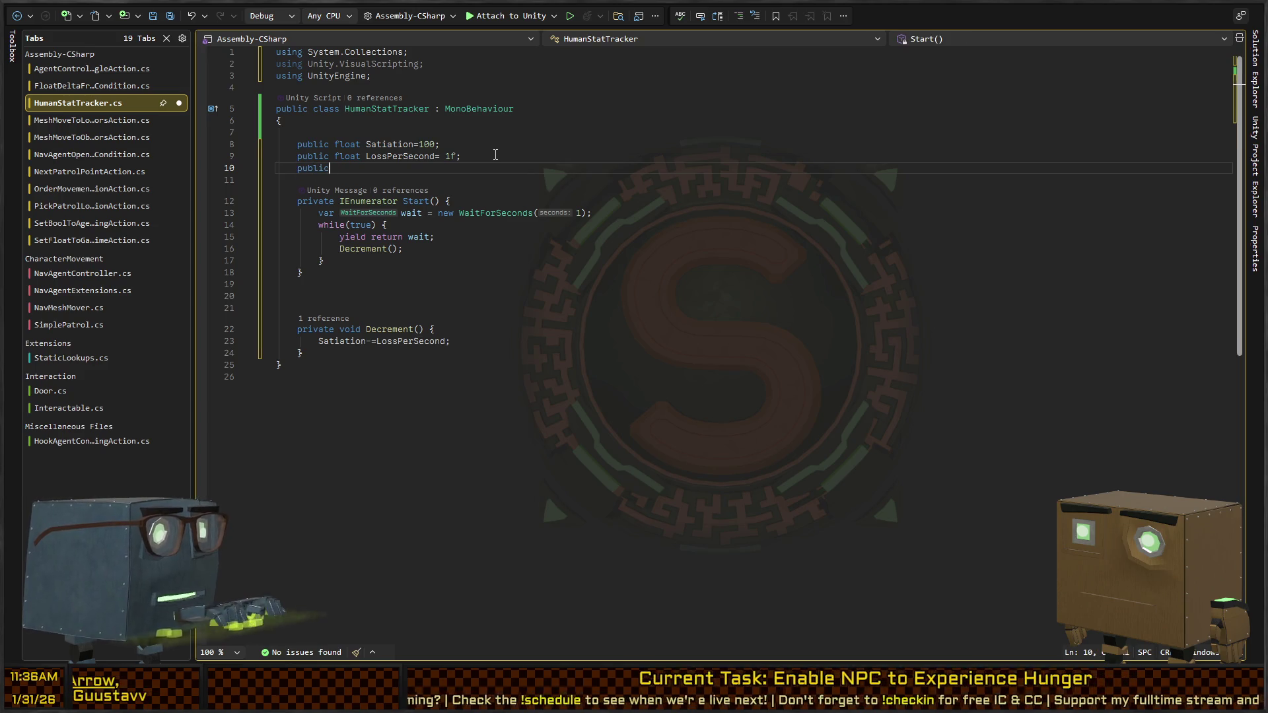
text( UnityEvent)
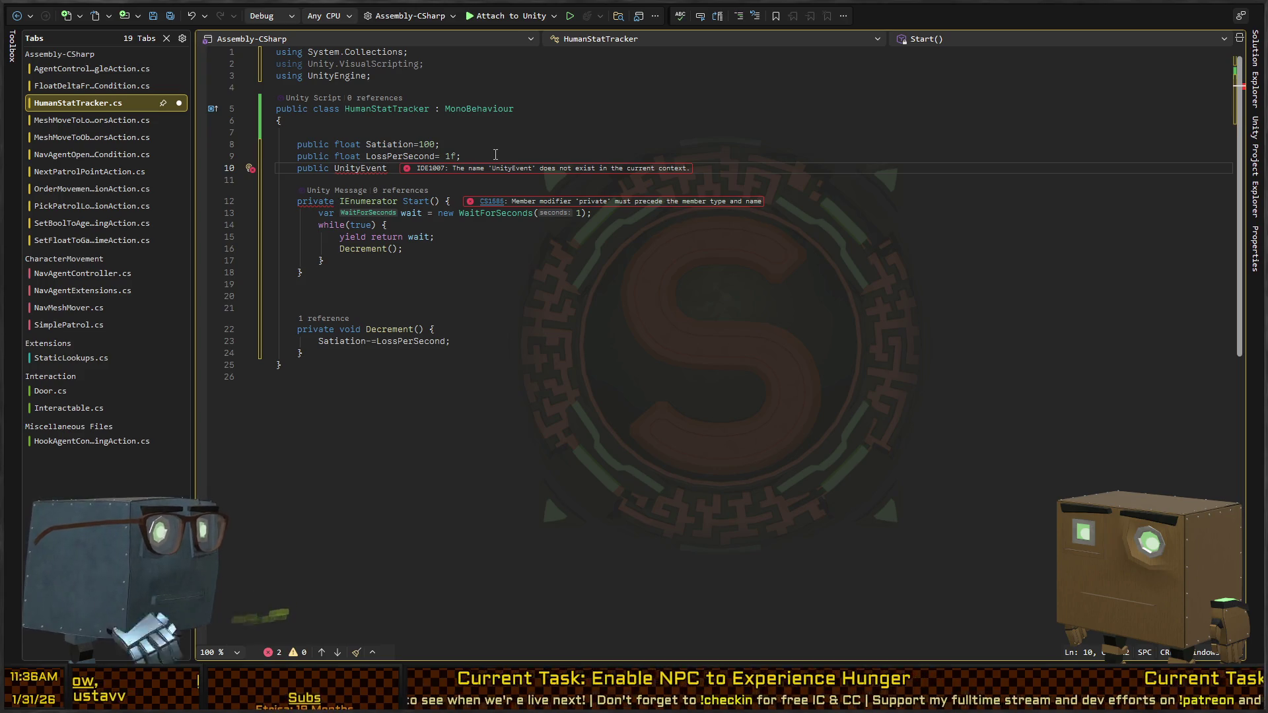
key(ctrl+BackSpace)
key(ctrl+BackSpace)
key(Delete)
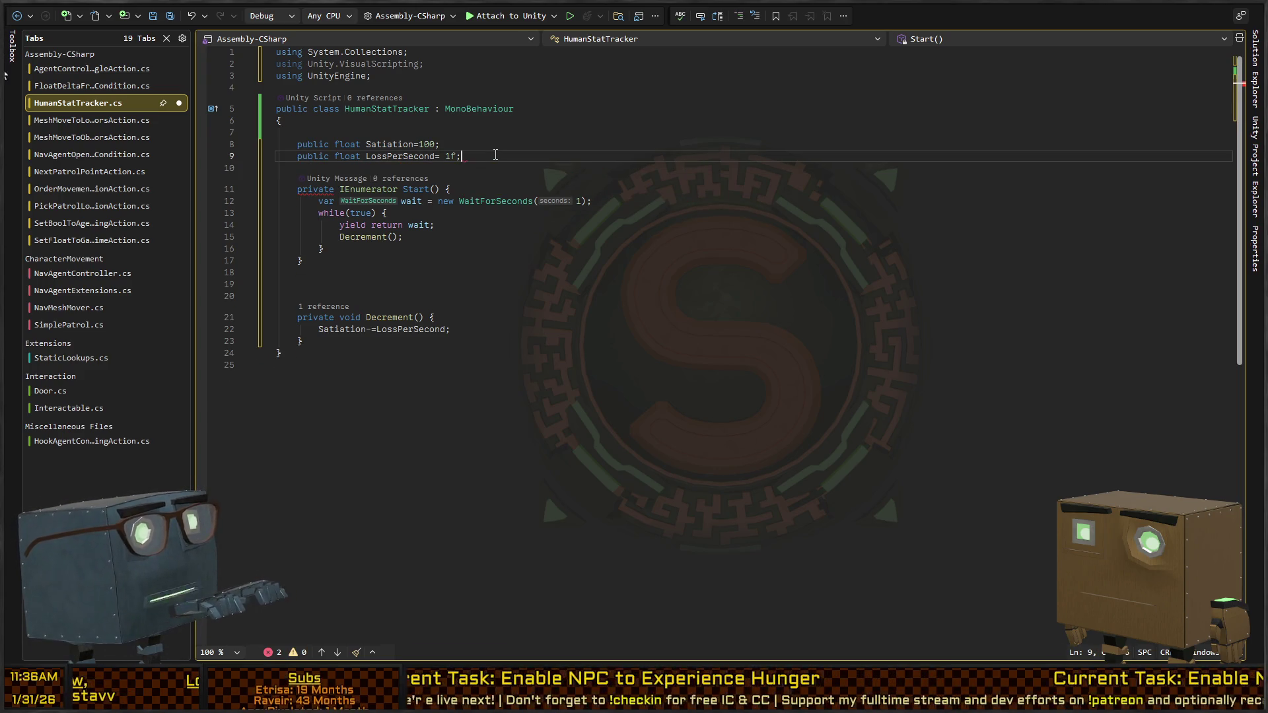
key(Down)
key(Down)
key(Down)
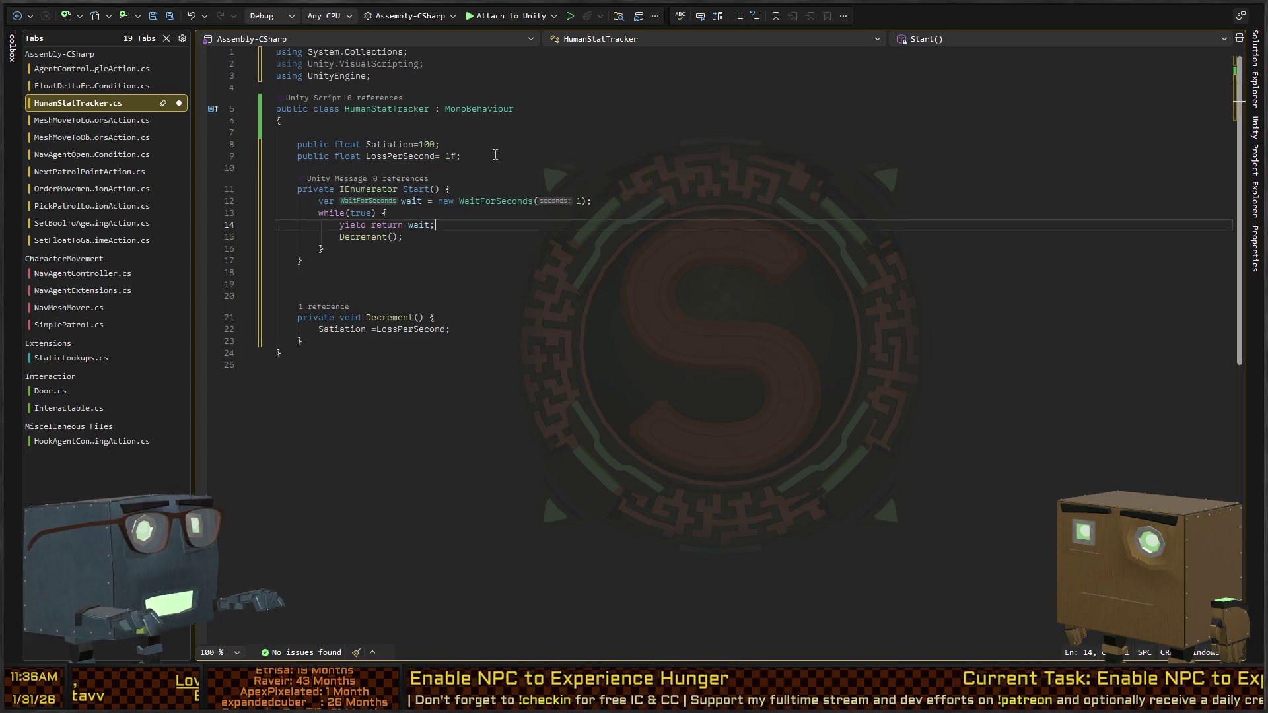
Step: Tidy the blank lines below the class brace and fields, then go to the Decrement method name
key(Up)
key(Up)
key(Up)
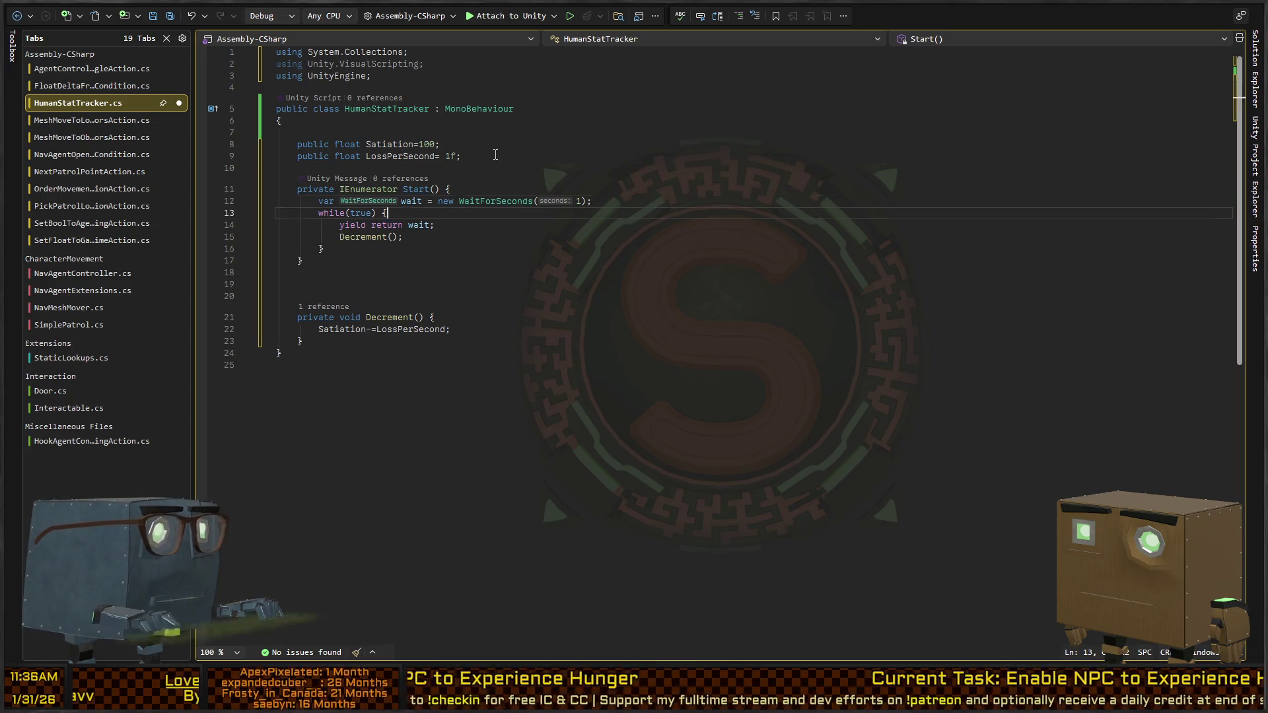
key(BackSpace)
key(Down)
key(Down)
key(End)
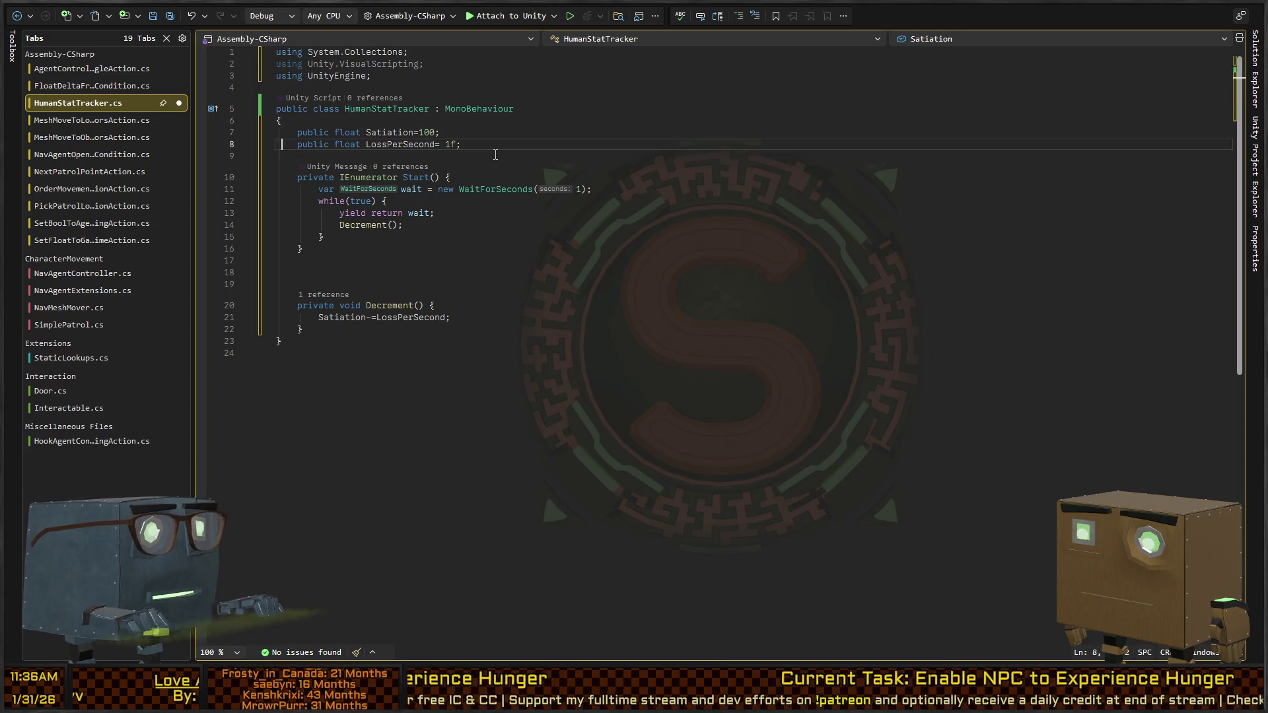
key(Return)
key(Return)
key(Up)
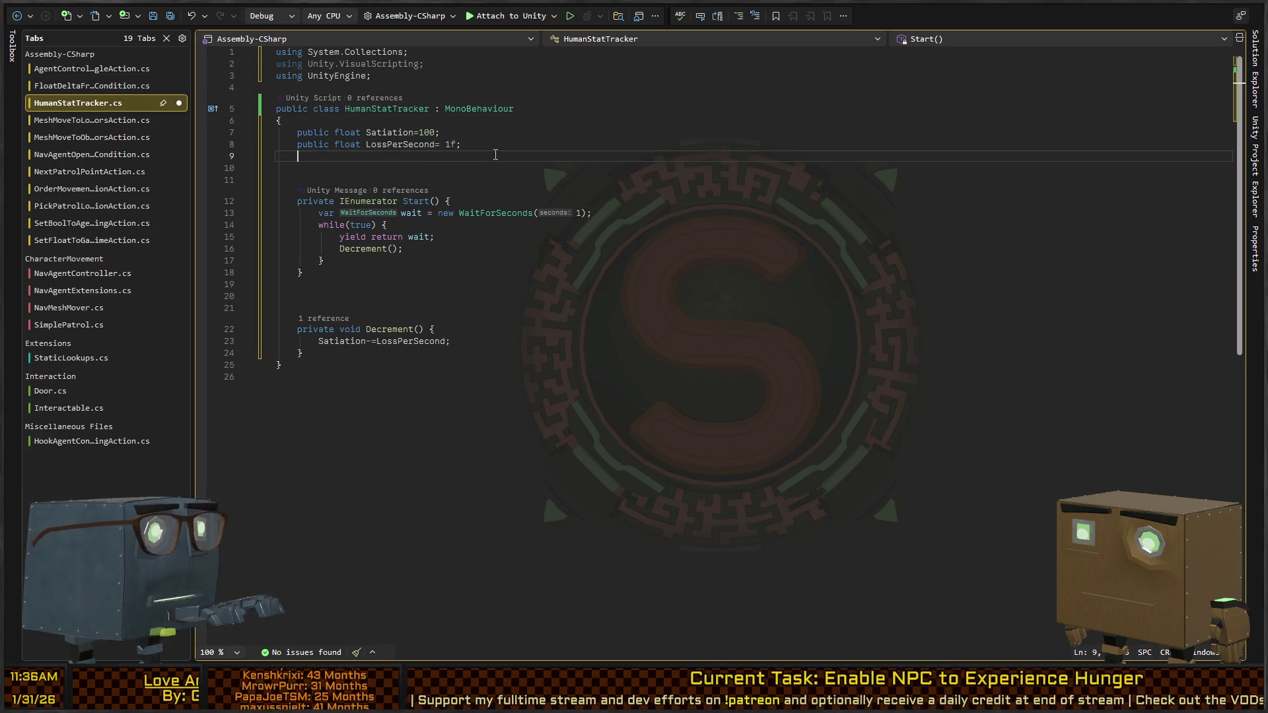
key(Down)
key(Down)
key(Down)
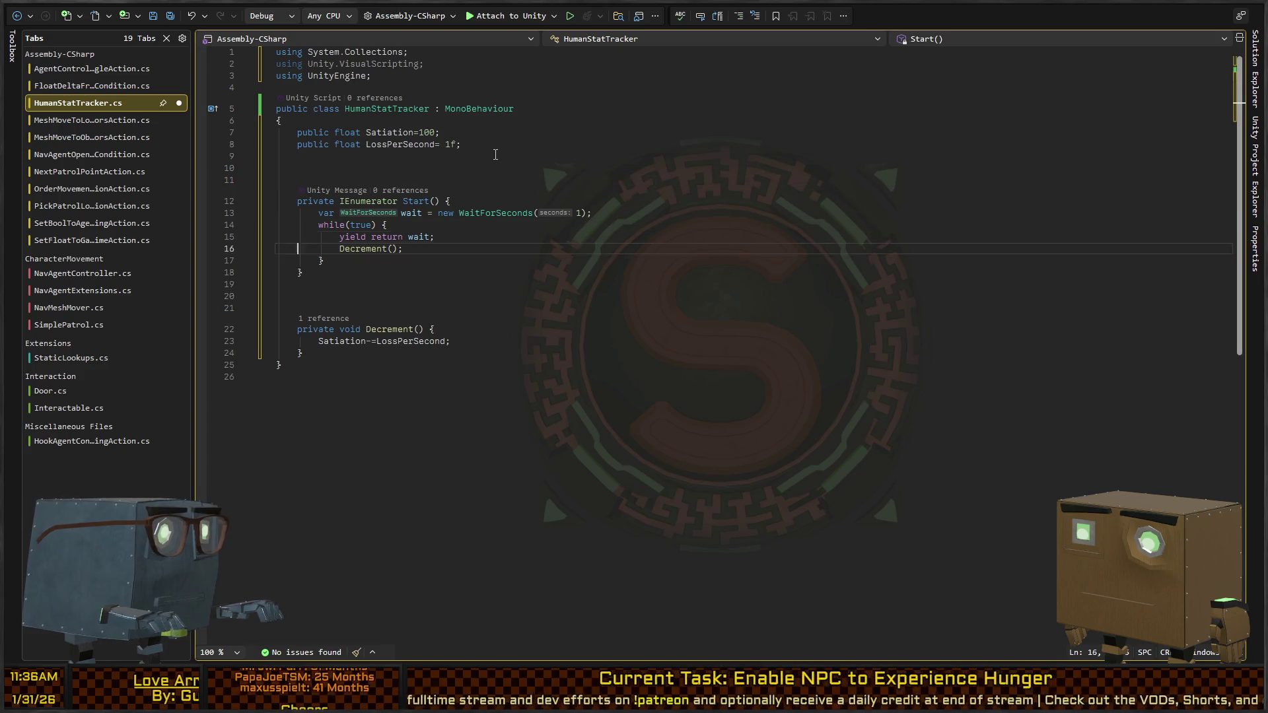
key(ctrl+Right)
key(ctrl+Right)
key(ctrl+Right)
key(Left)
key(Left)
Step: Rename the Decrement method to DecrementHunger, then clean up and save the file
key(ctrl+r)
key(ctrl+r)
text(D)
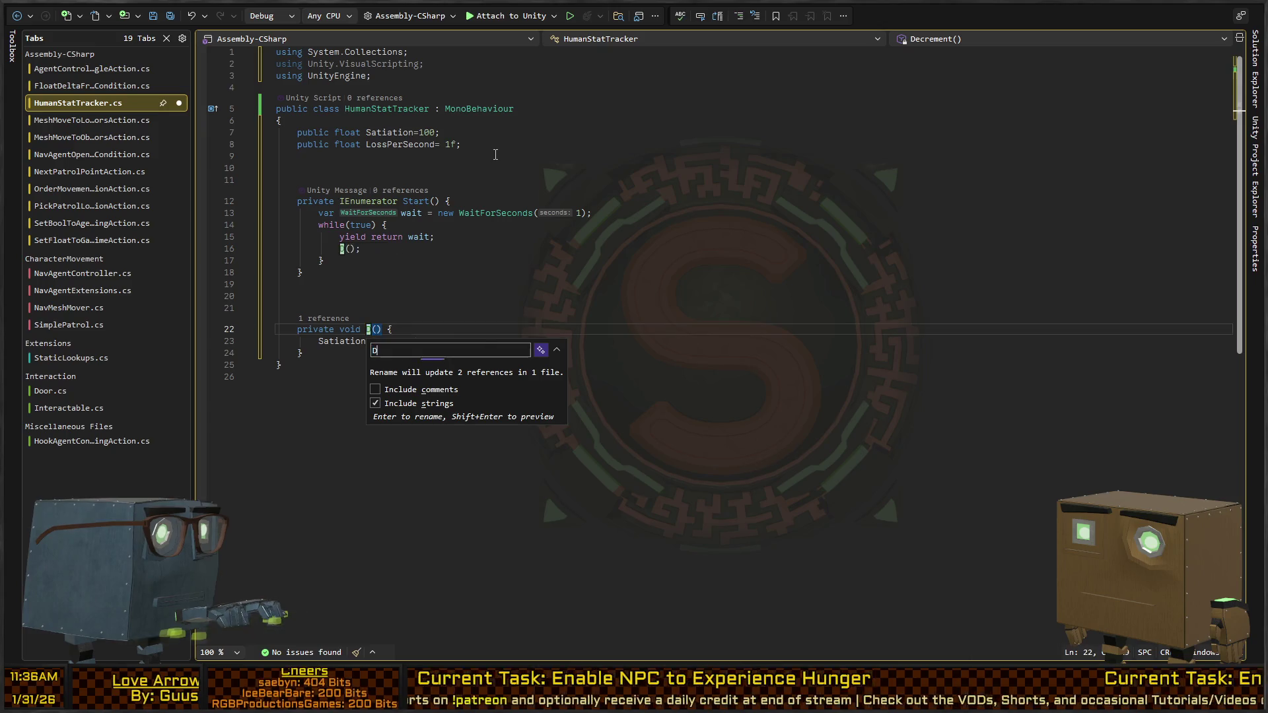
text(ecrementHunger)
key(Return)
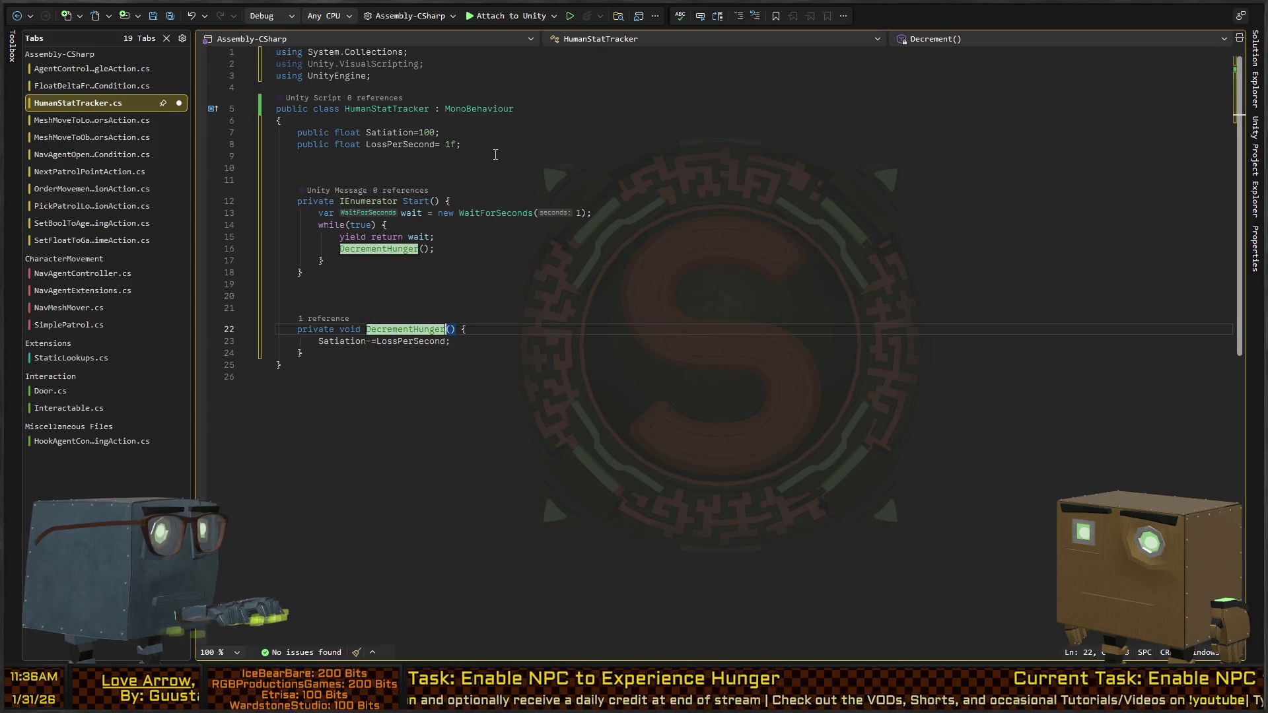
key(ctrl+s)
Step: Rename the LossPerSecond field to SatiationLossPerSecond at both occurrences
key(ctrl+Right)
key(ctrl+Right)
key(ctrl+Right)
key(F12)
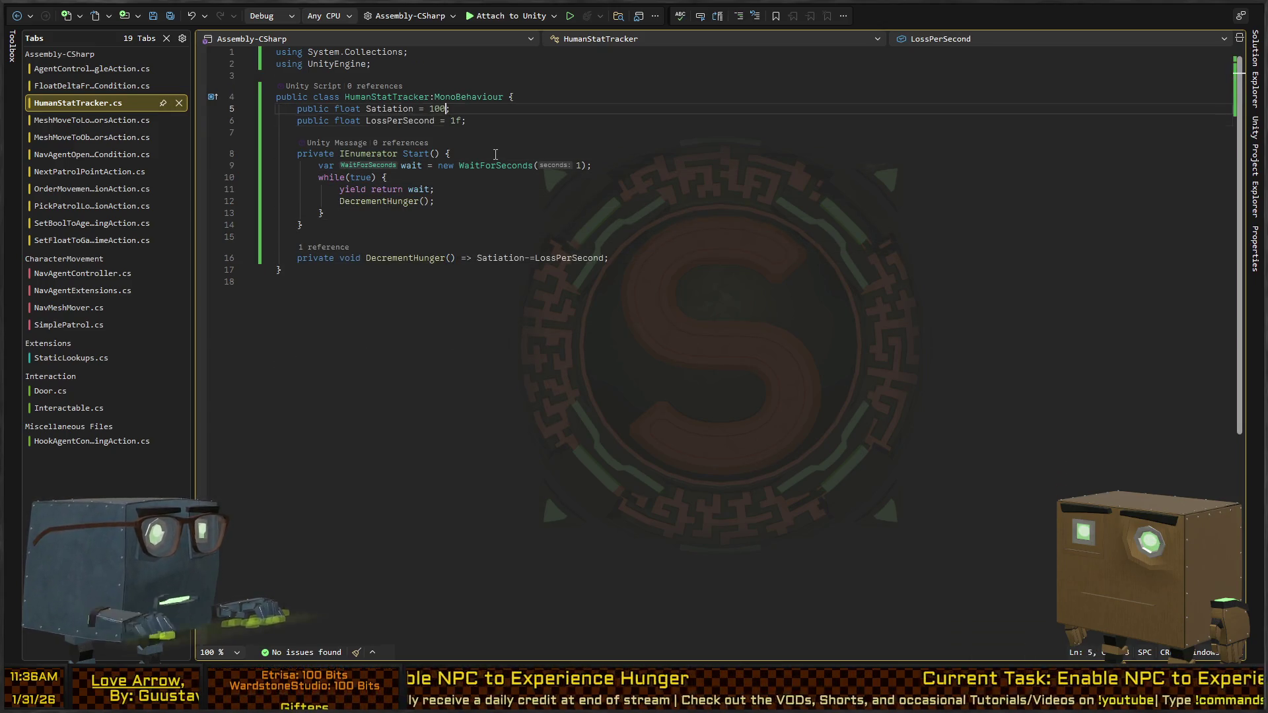
key(shift+alt+period)
text(Hu)
key(BackSpace)
key(BackSpace)
text(SatiationLos)
text(sPerSecond)
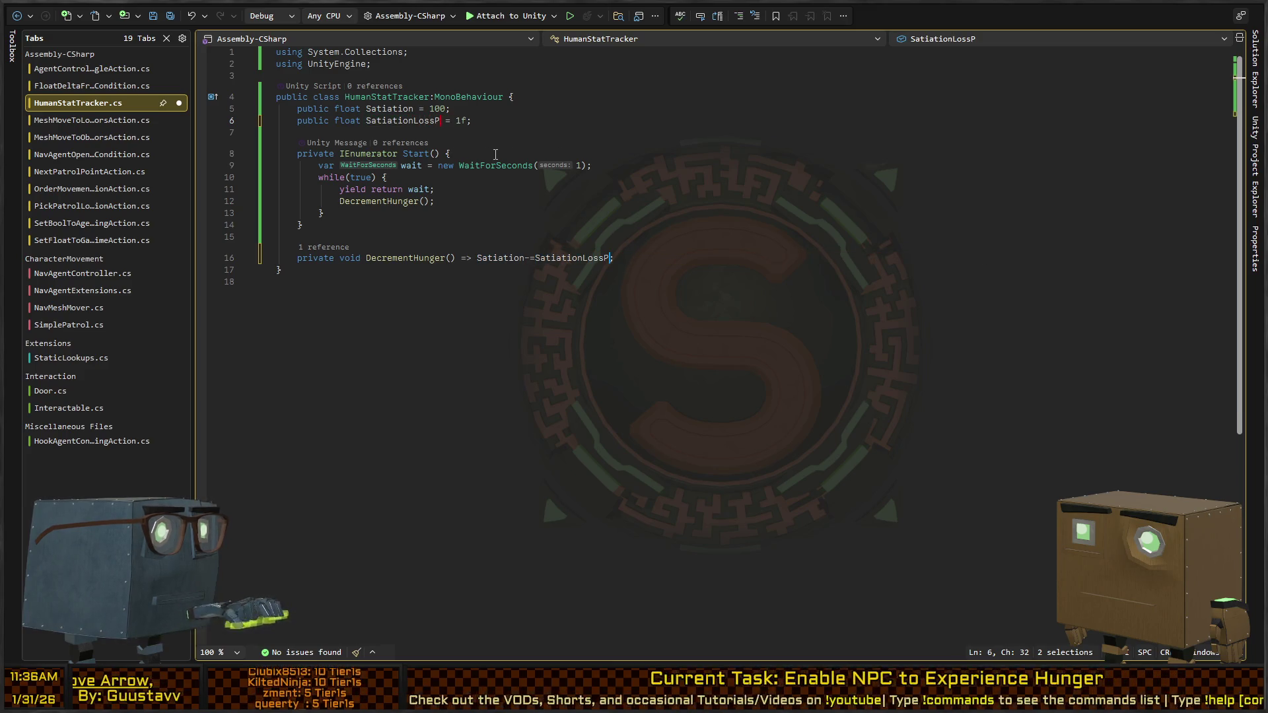
Step: Change DecrementHunger to DecrementSatiation in both the declaration and the Start loop call
key(Escape)
key(Down)
key(Down)
key(Down)
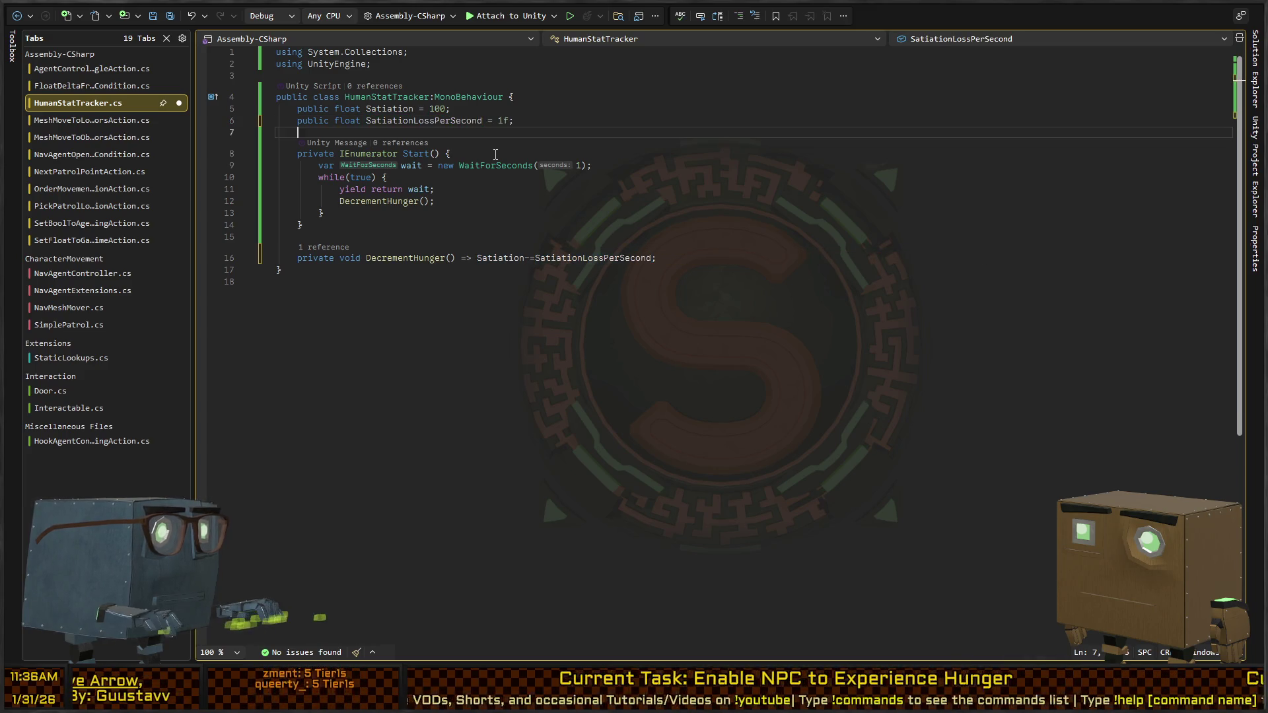
key(Up)
key(Up)
key(Up)
key(Home)
key(End)
key(Left)
key(Left)
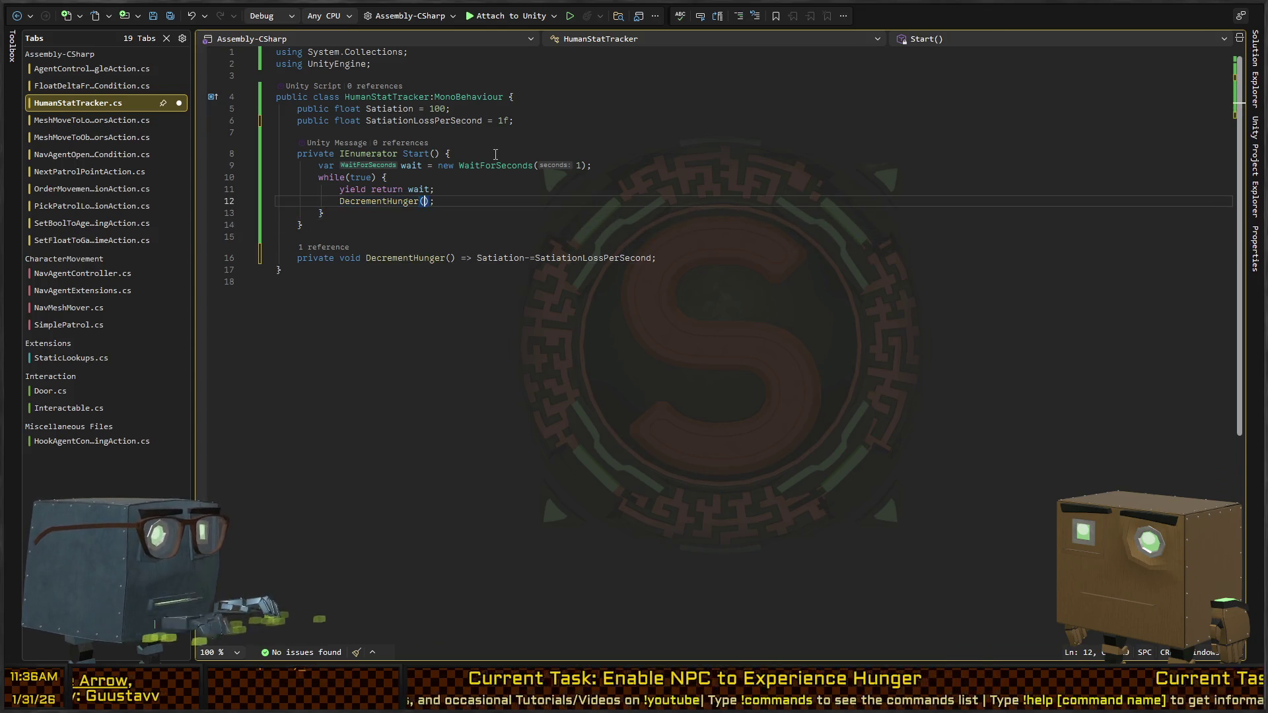
key(Left)
key(ctrl+shift+Left)
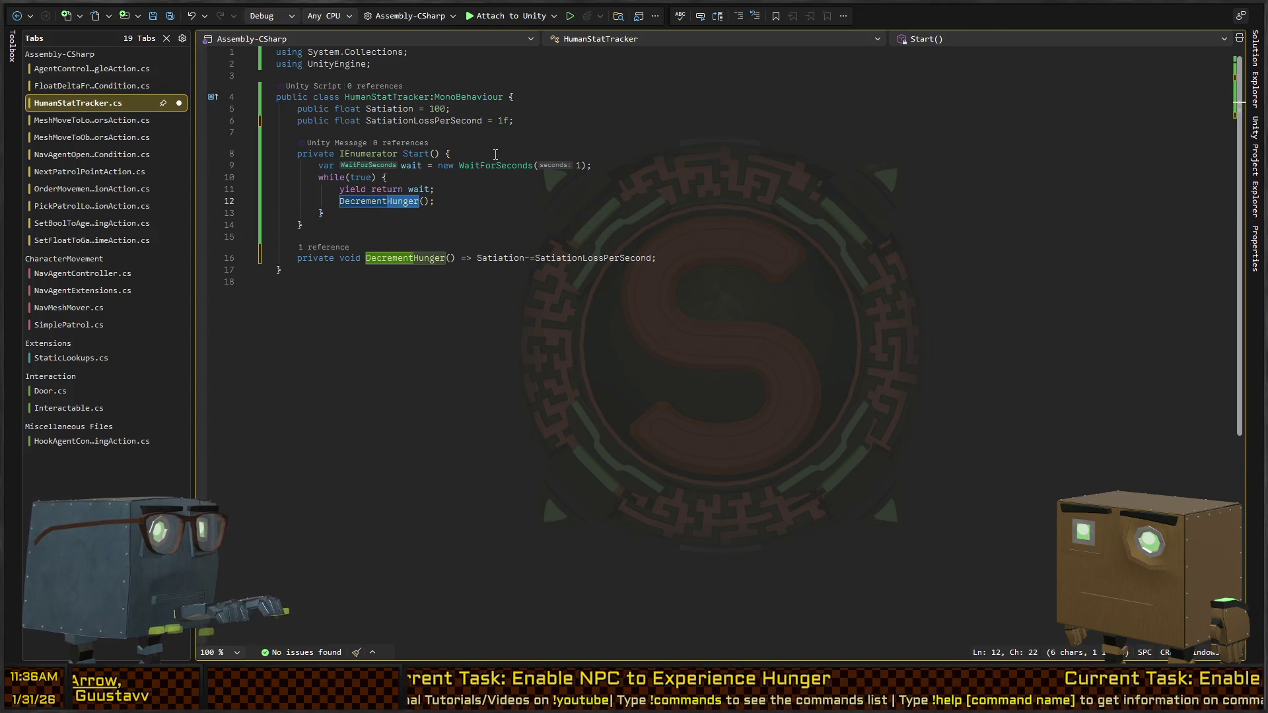
key(ctrl+r)
key(ctrl+r)
text(Satiation)
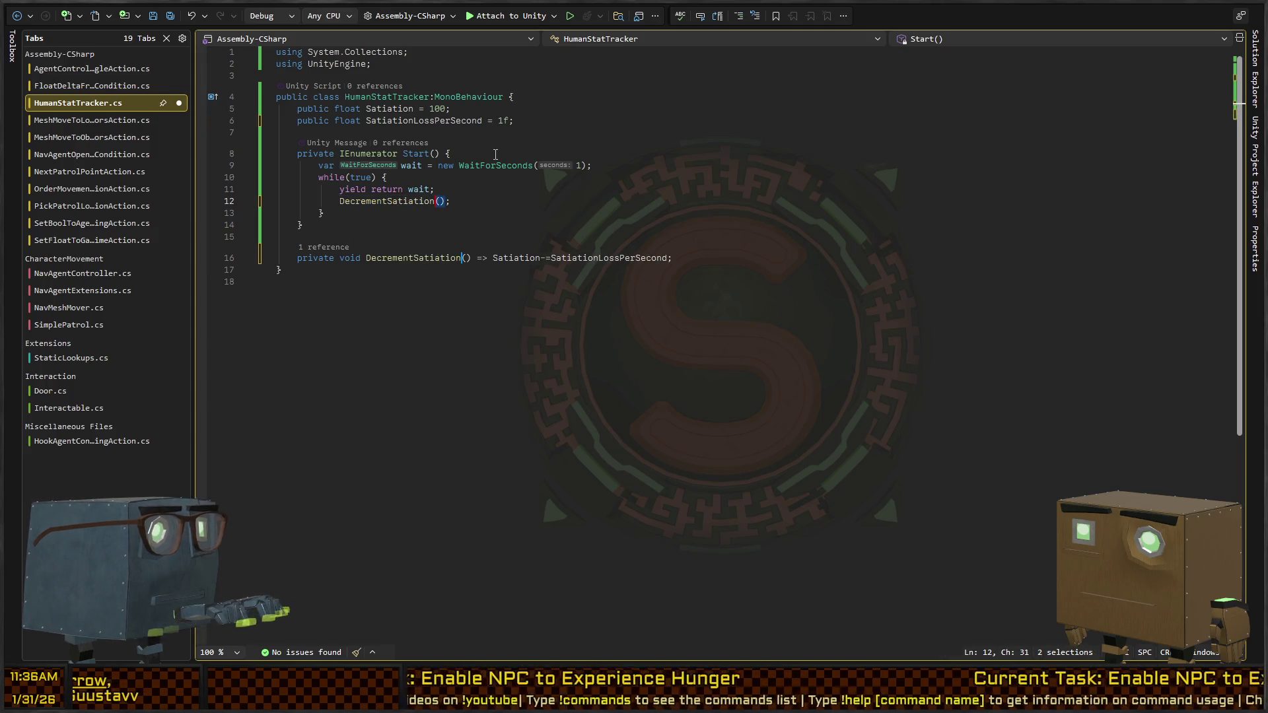
key(Return)
key(Down)
key(Down)
Step: Add an empty line after DecrementSatiation and return to the blank line below the fields
key(Down)
key(Down)
key(Down)
key(Up)
key(Up)
key(Down)
key(End)
key(Return)
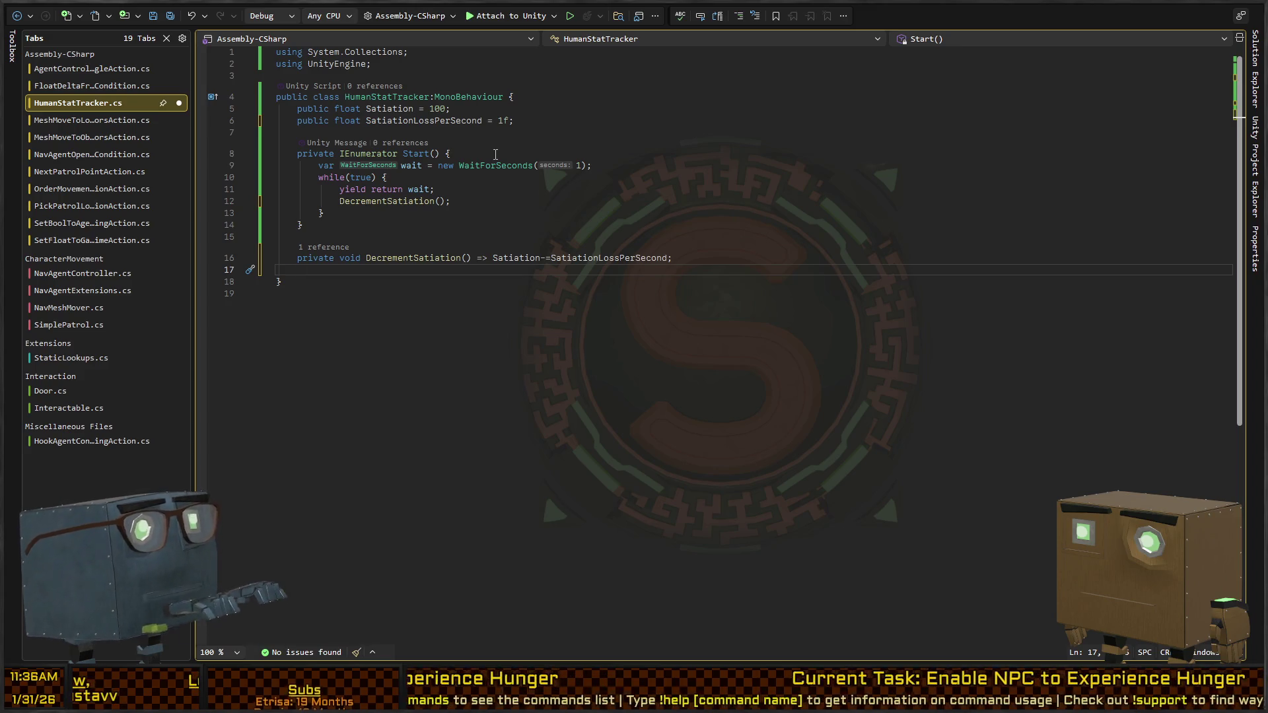
key(Up)
key(Up)
key(Up)
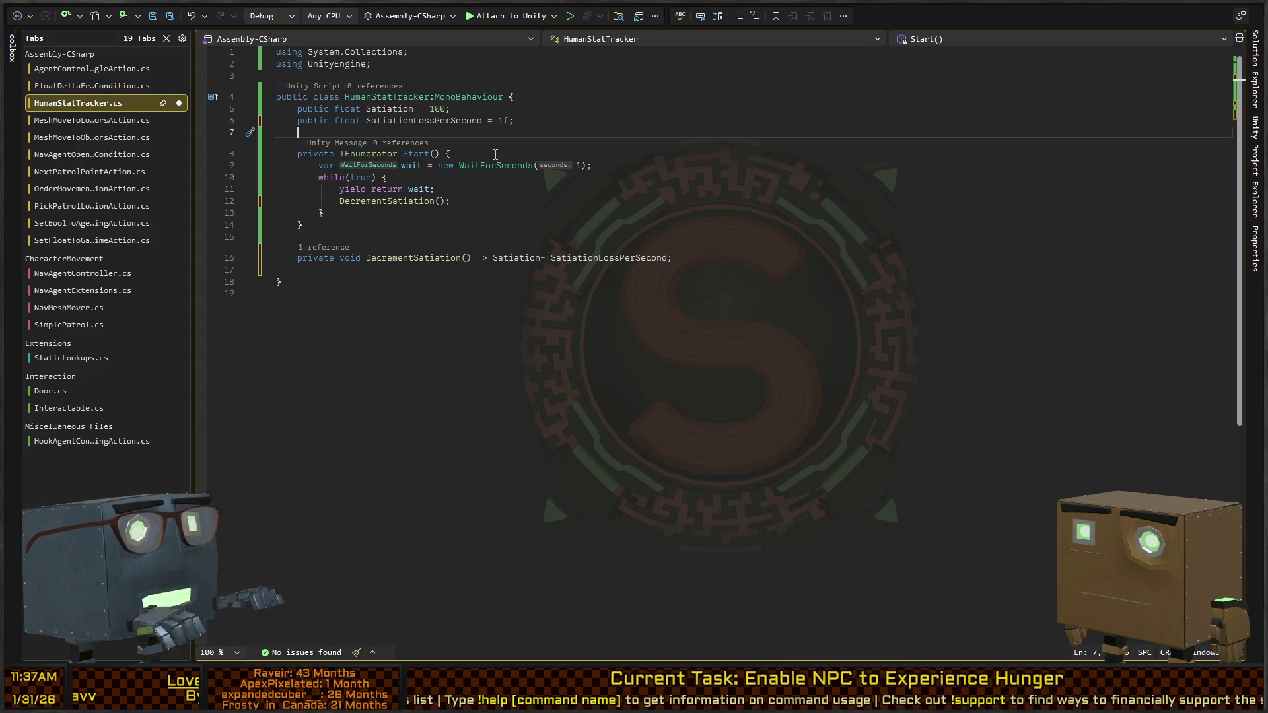
key(Down)
key(Down)
key(Down)
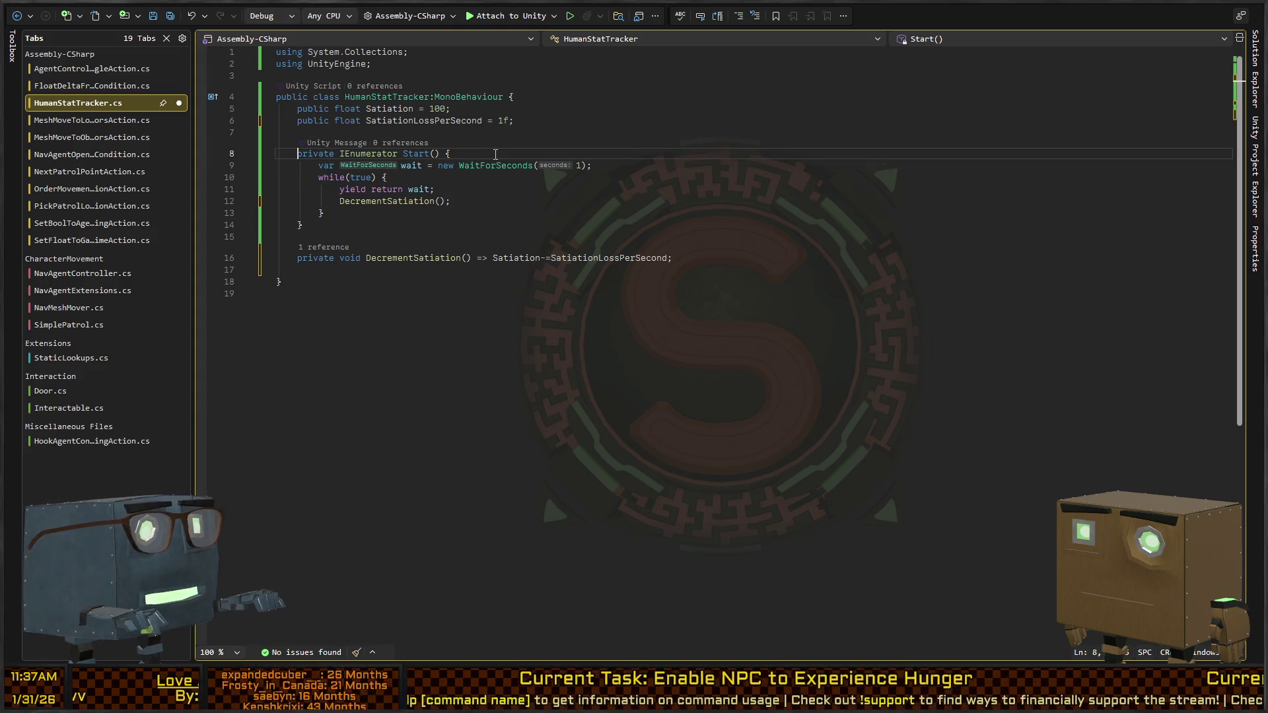
key(Up)
key(Up)
key(Up)
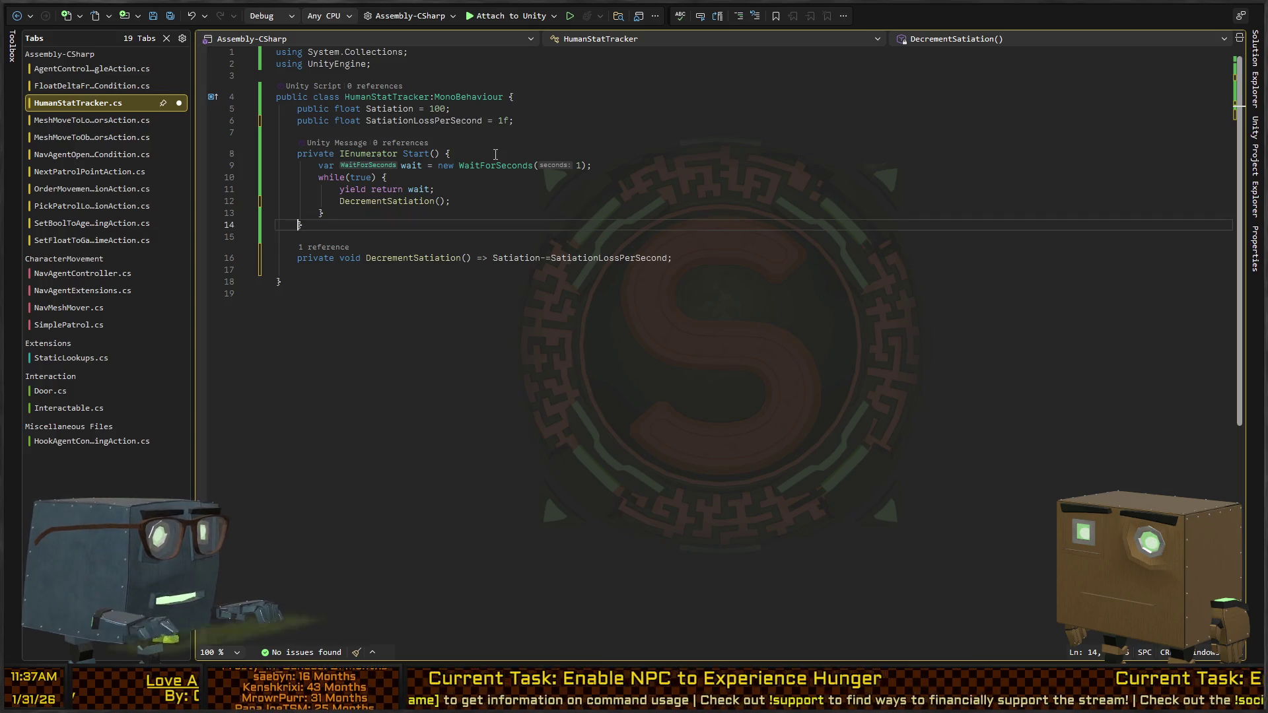
Step: Begin the IsHungry property and declare public float HungerThreshold = 50 on a line above it
text(public bool IsHungry =>)
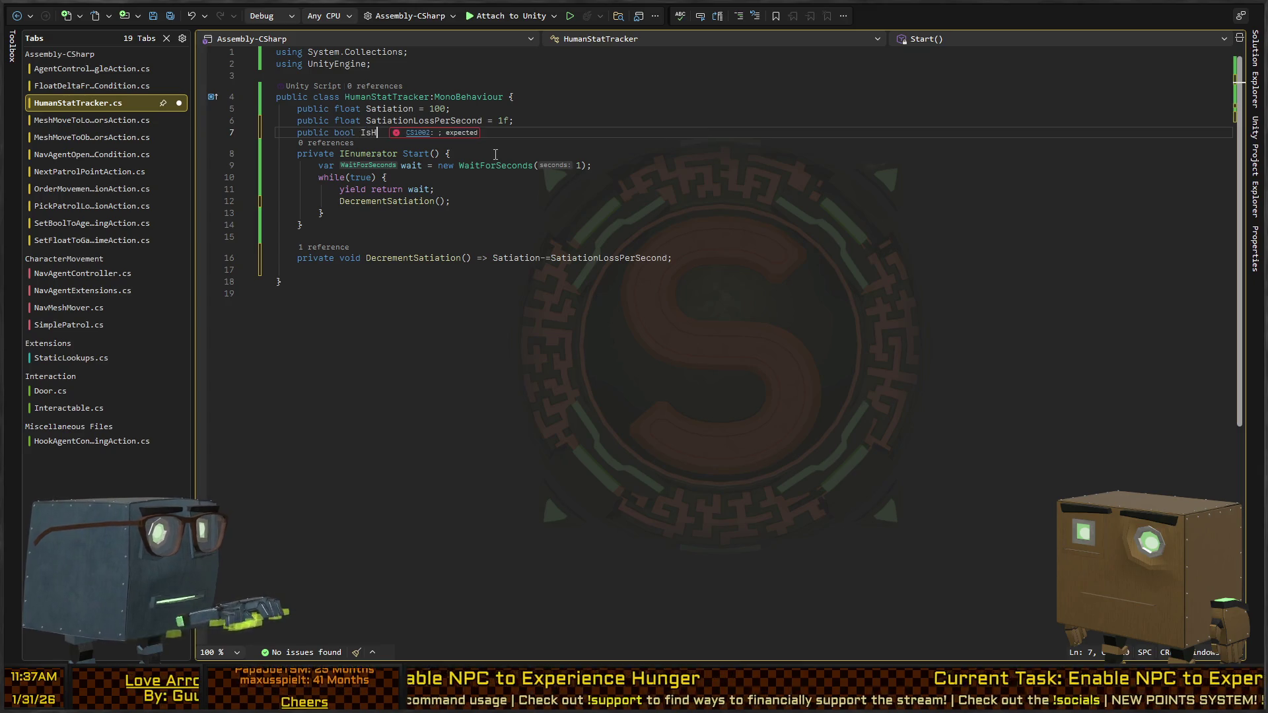
key(ctrl+Return)
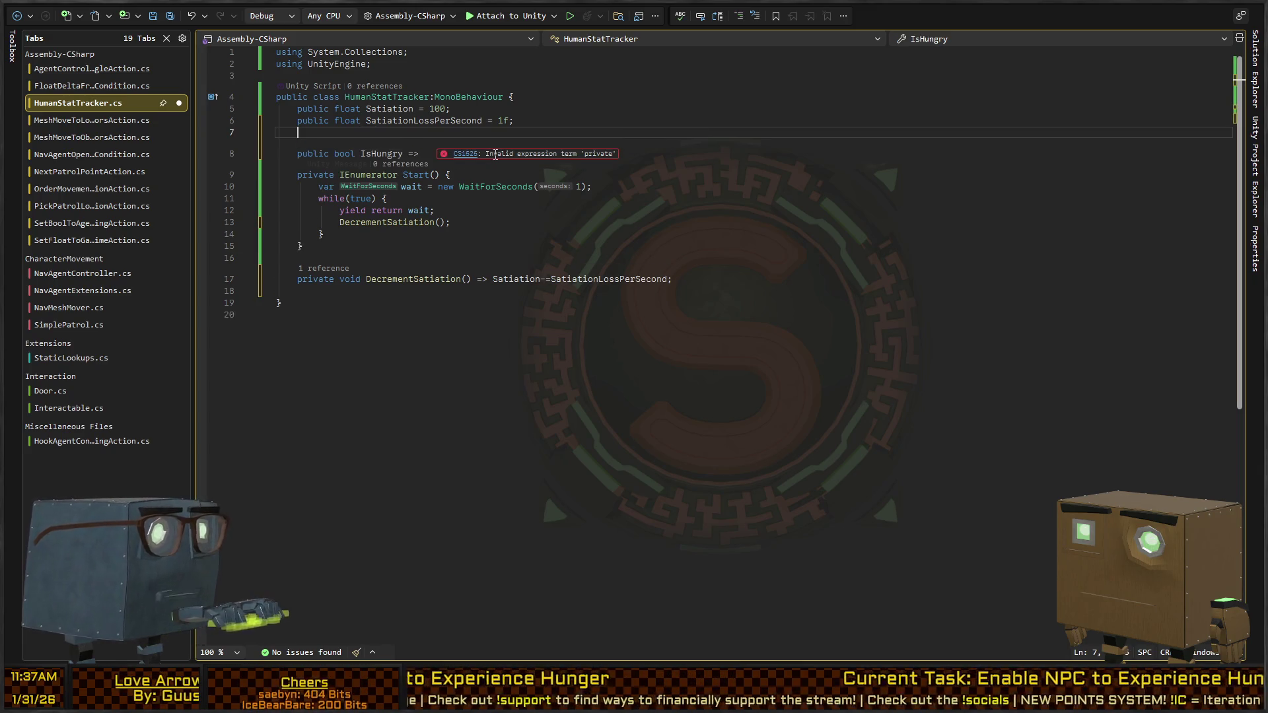
text(rivate float)
key(ctrl+BackSpace)
key(ctrl+BackSpace)
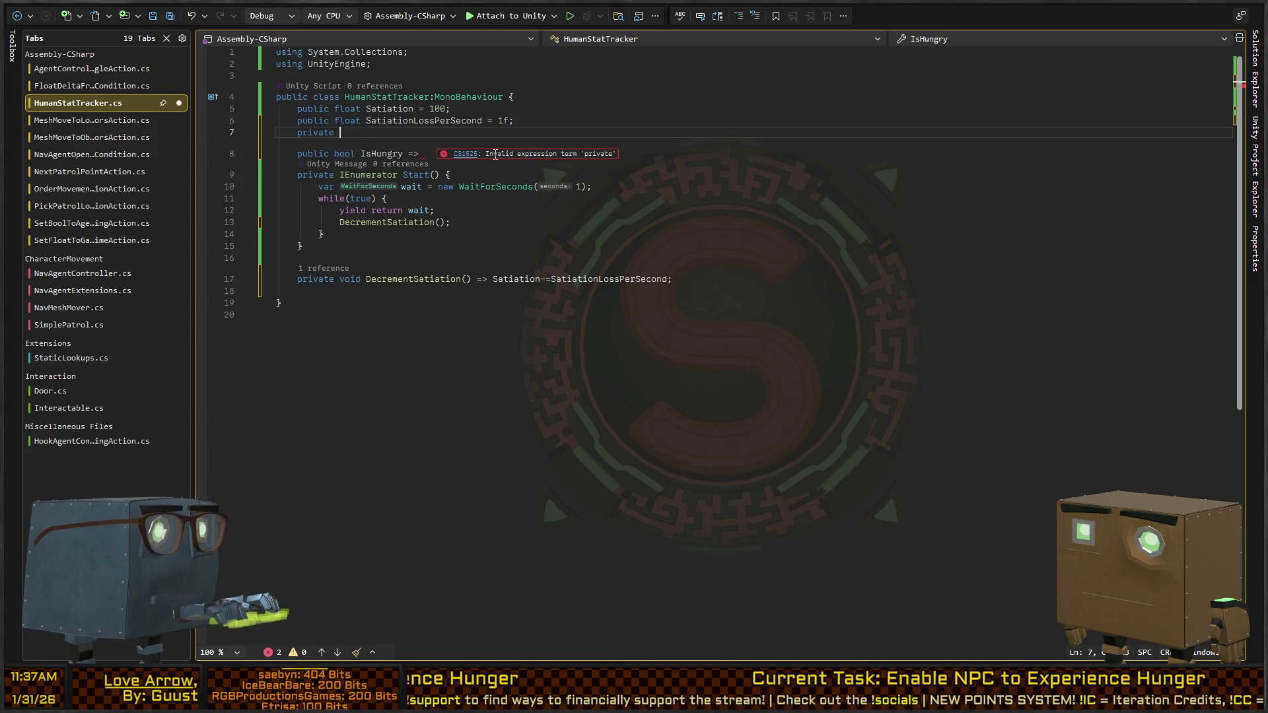
key(Up)
key(ctrl+shift+Right)
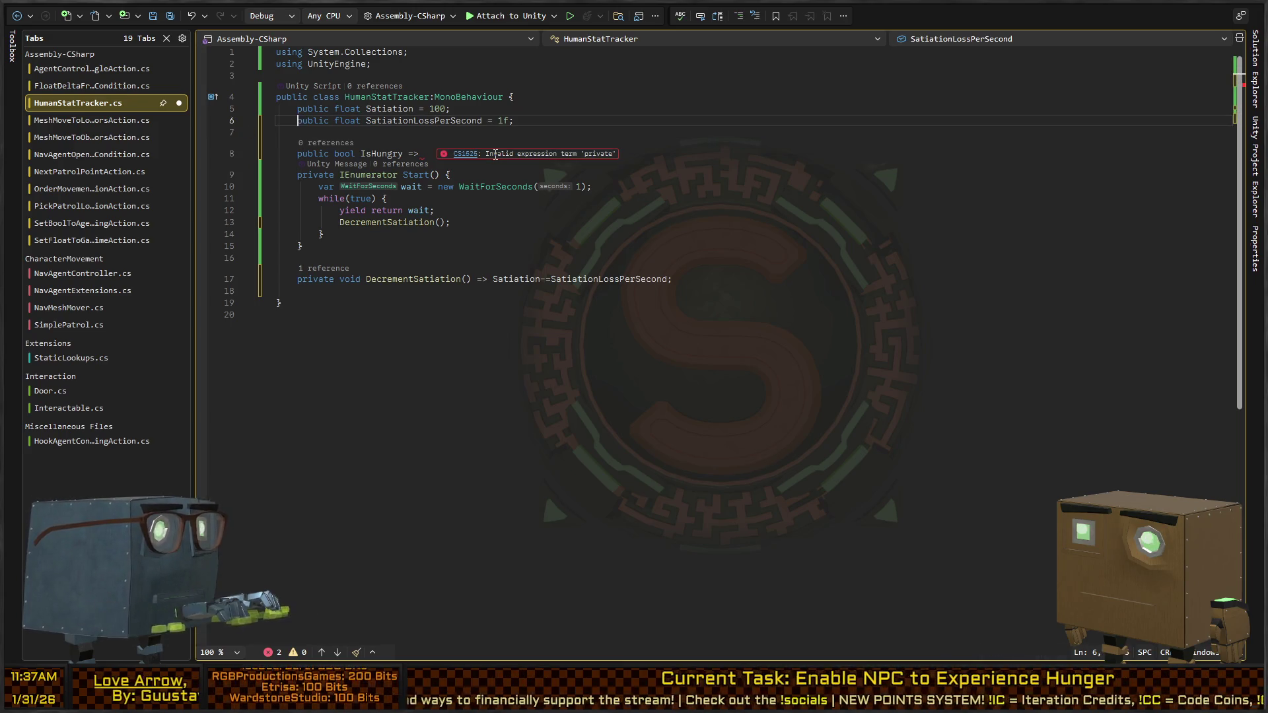
key(Down)
text(public )
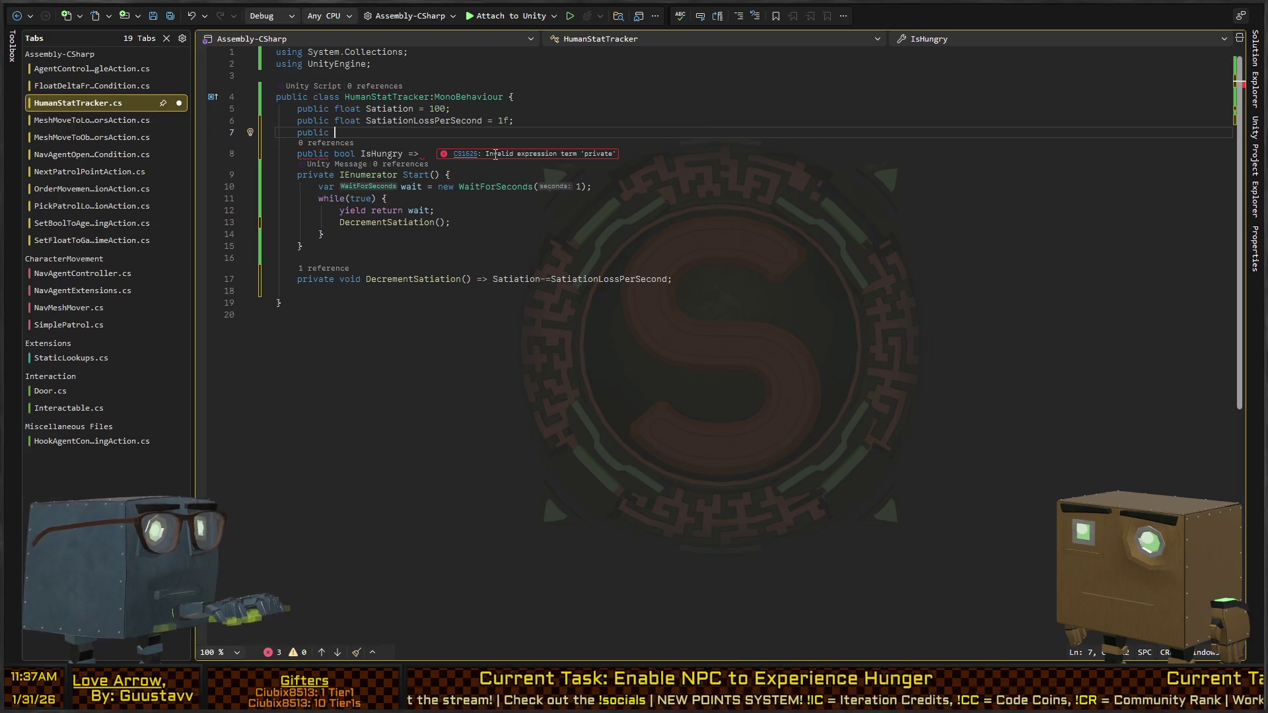
text(float)
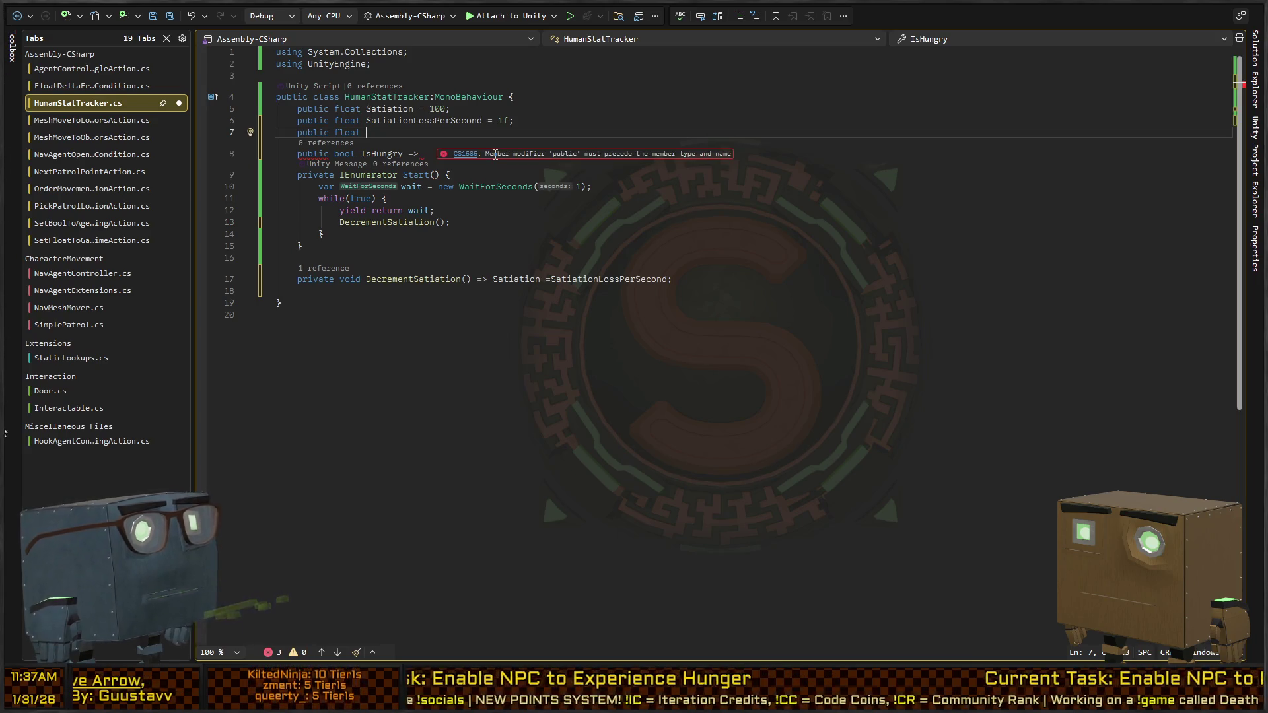
text( HungerThreshold)
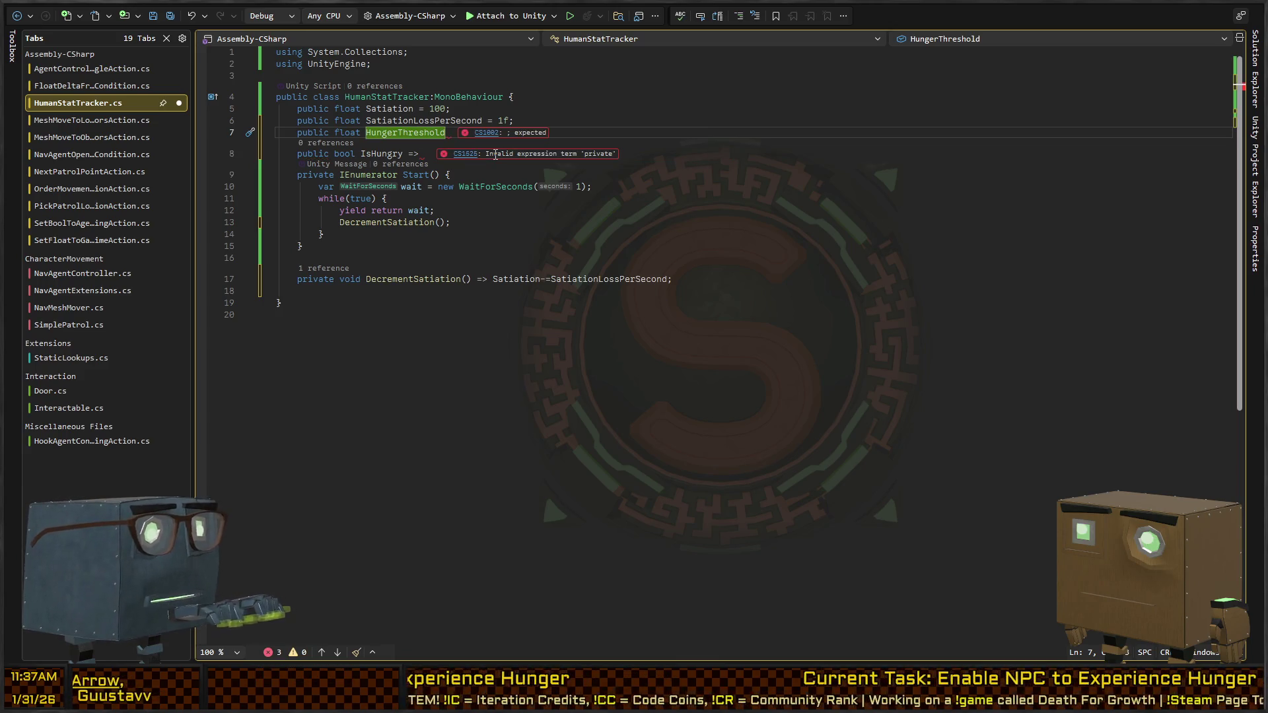
text( = )
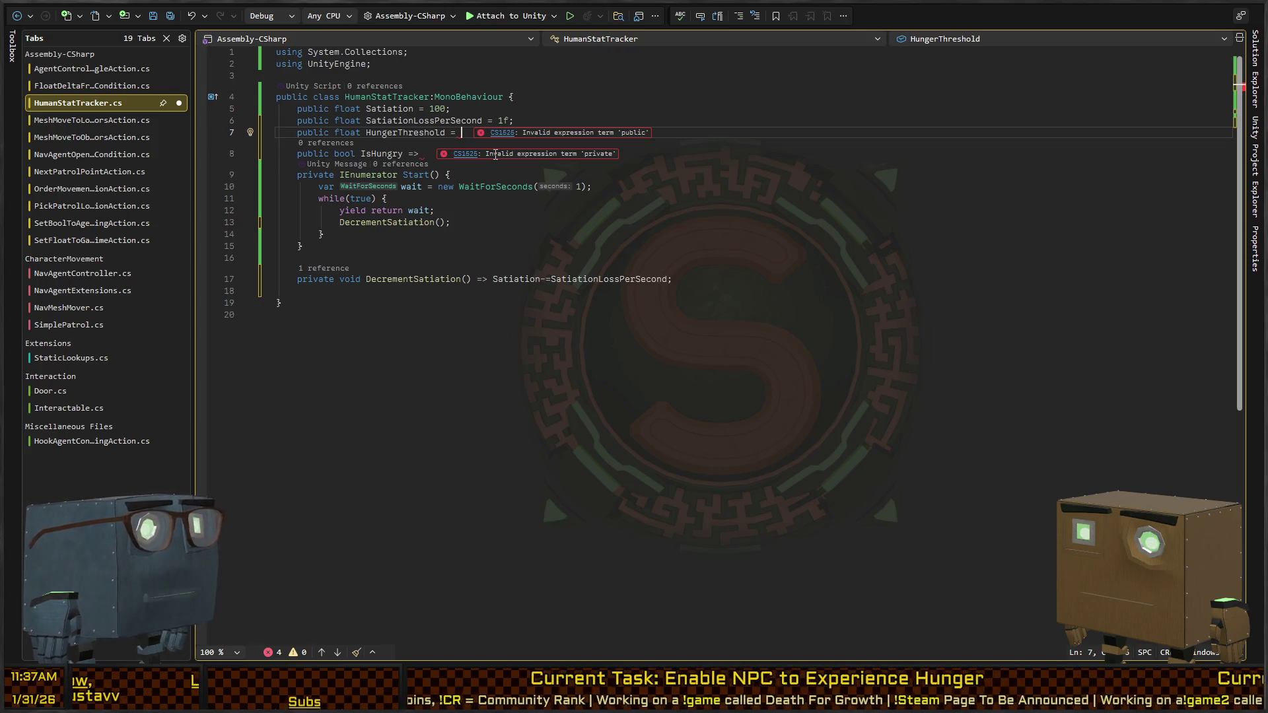
text(50)
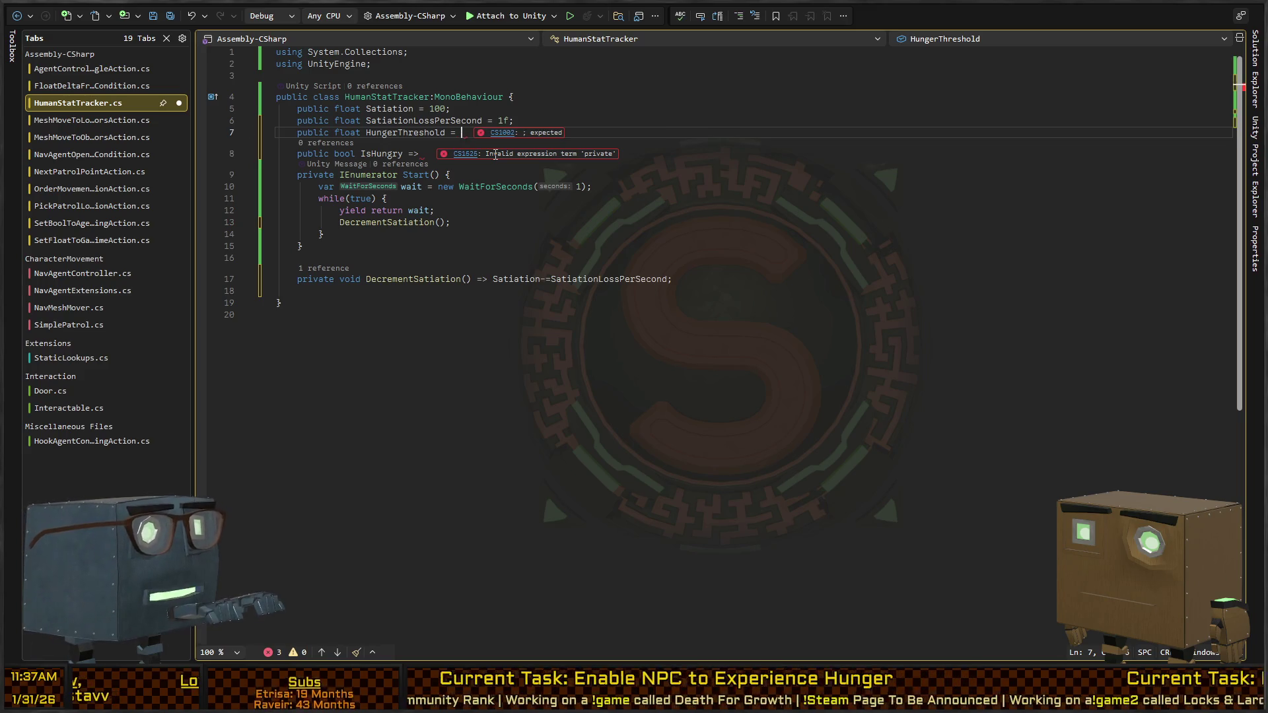
Step: End the HungerThreshold line with a semicolon and make IsHungry return HungerThreshold>=Satiation
key(Down)
key(Down)
key(Up)
key(Up)
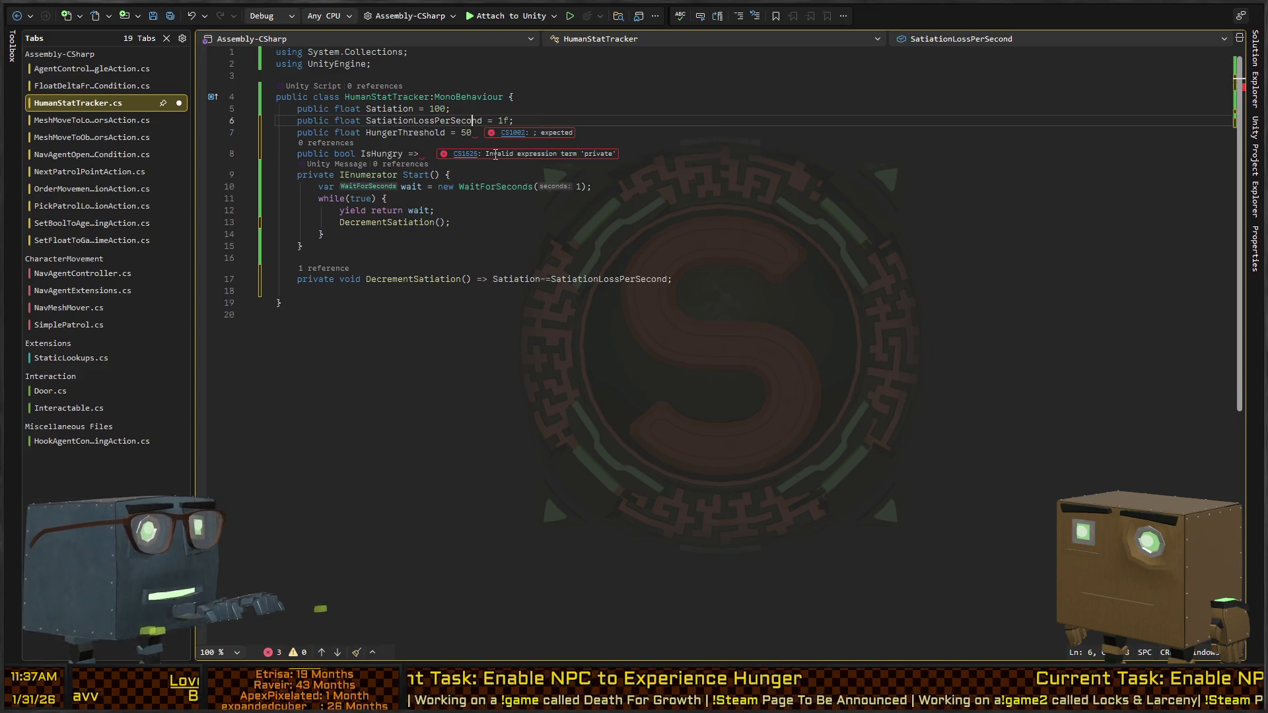
text(;)
key(Down)
key(Down)
key(Up)
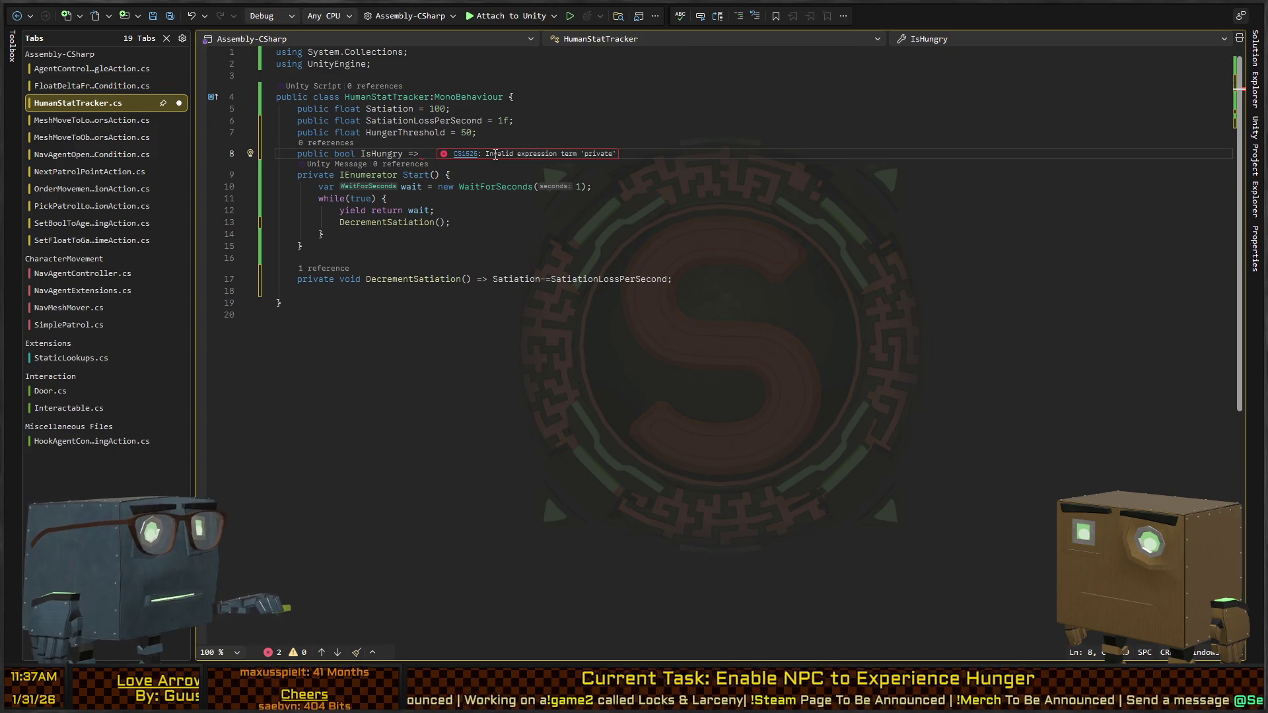
text(HungerThreshol)
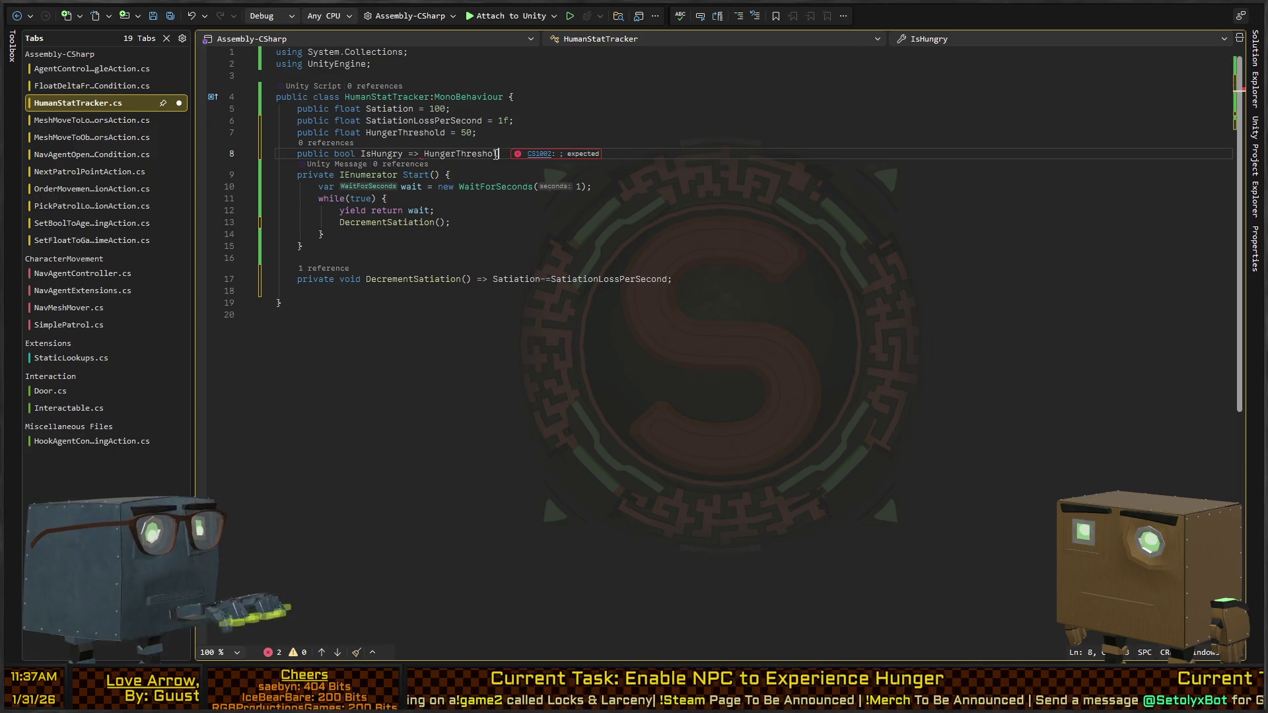
text(d>=Satiation;)
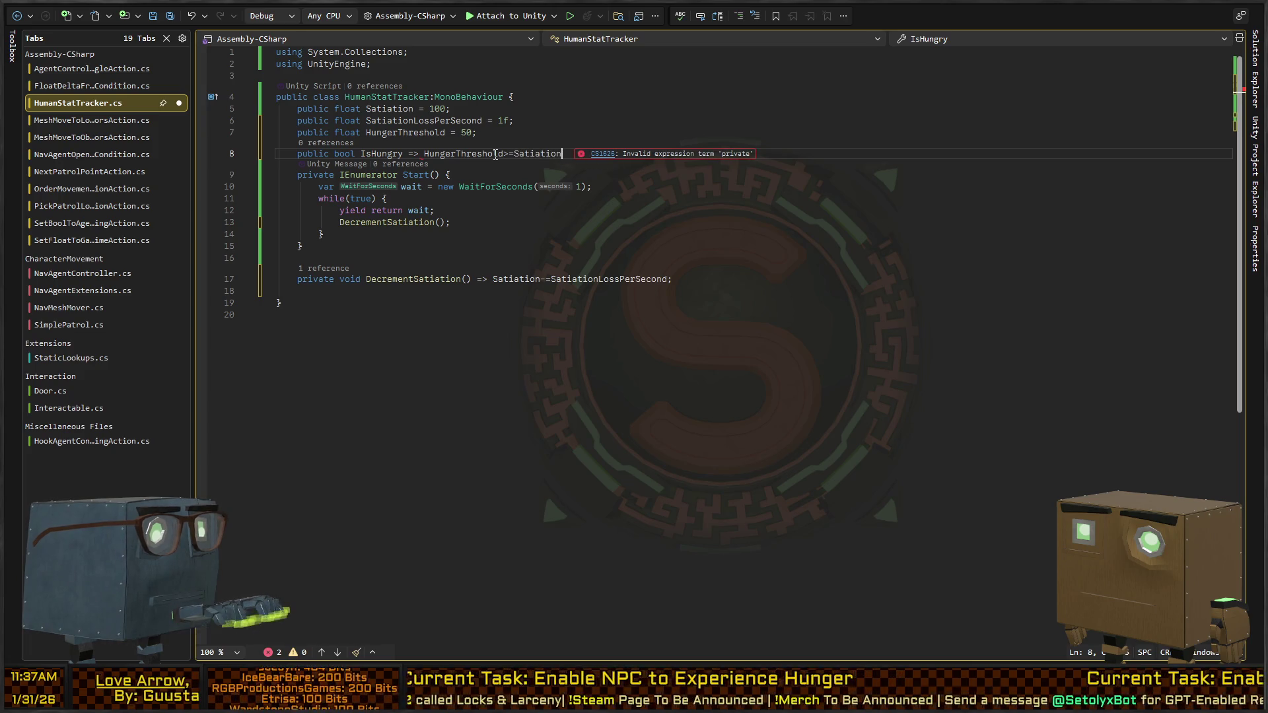
Step: Delete the extra blank line after the Start method
key(Down)
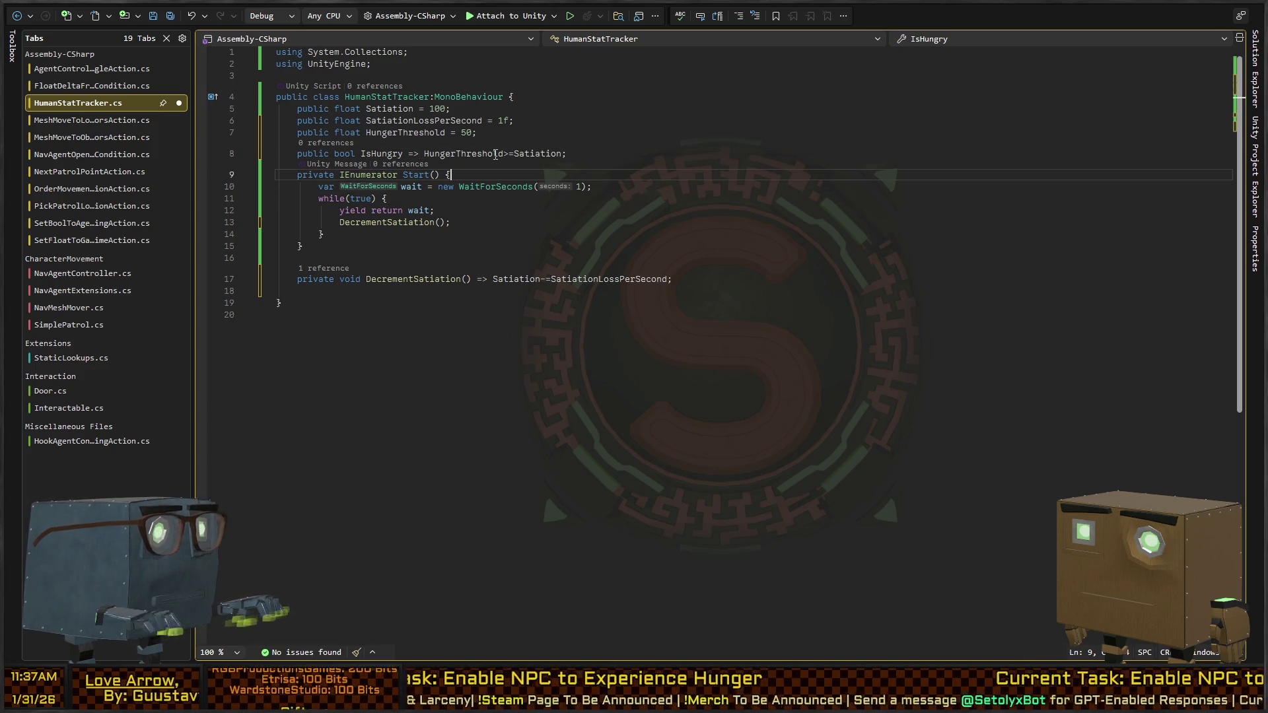
key(Down)
key(Down)
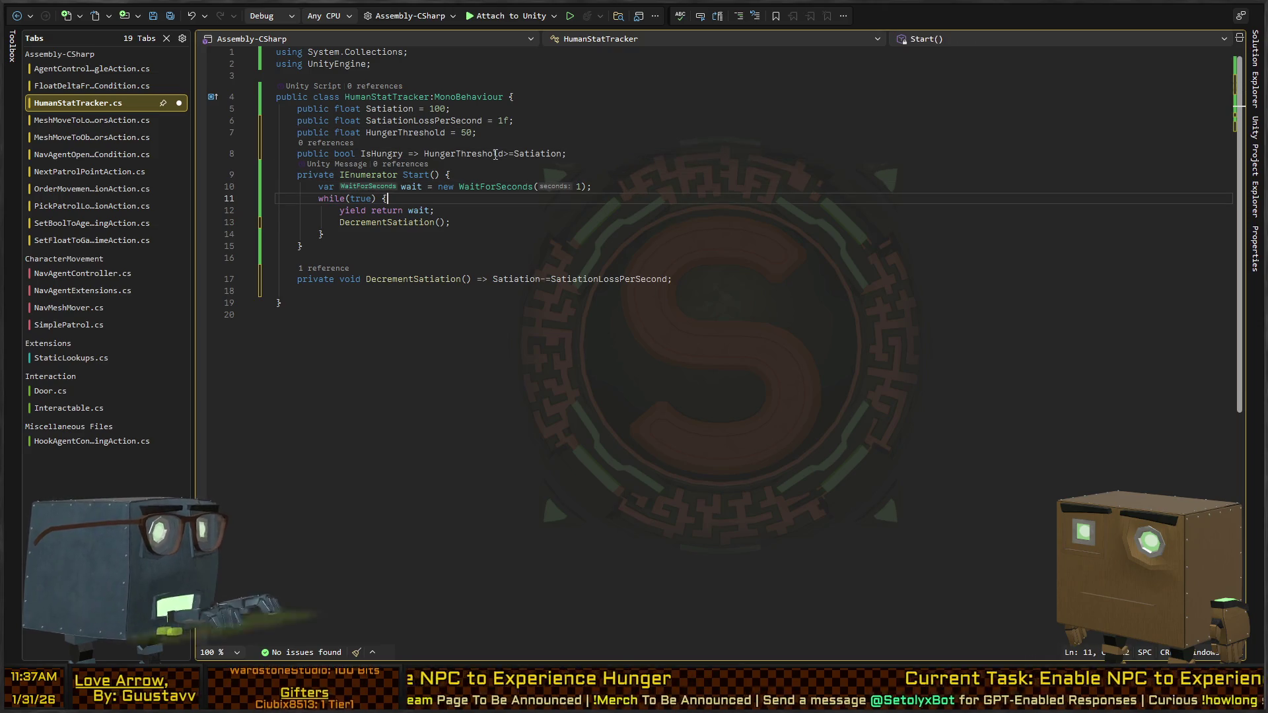
key(Down)
key(Down)
key(Down)
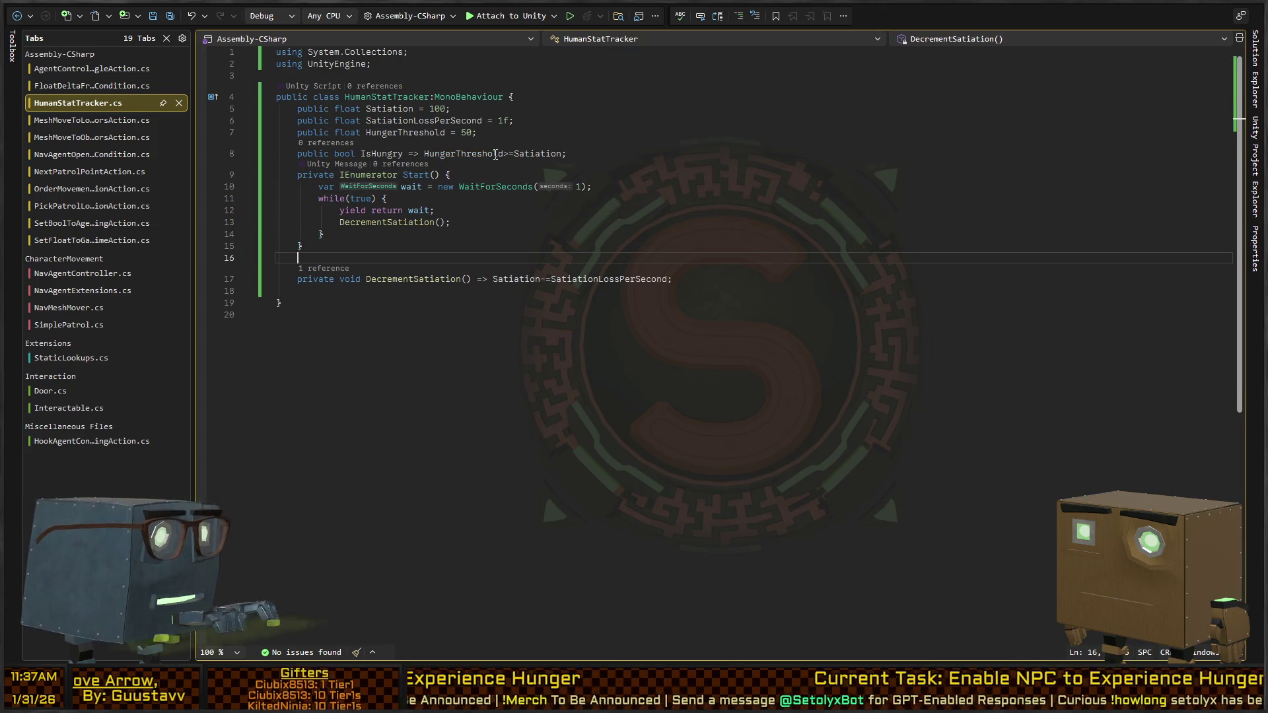
key(BackSpace)
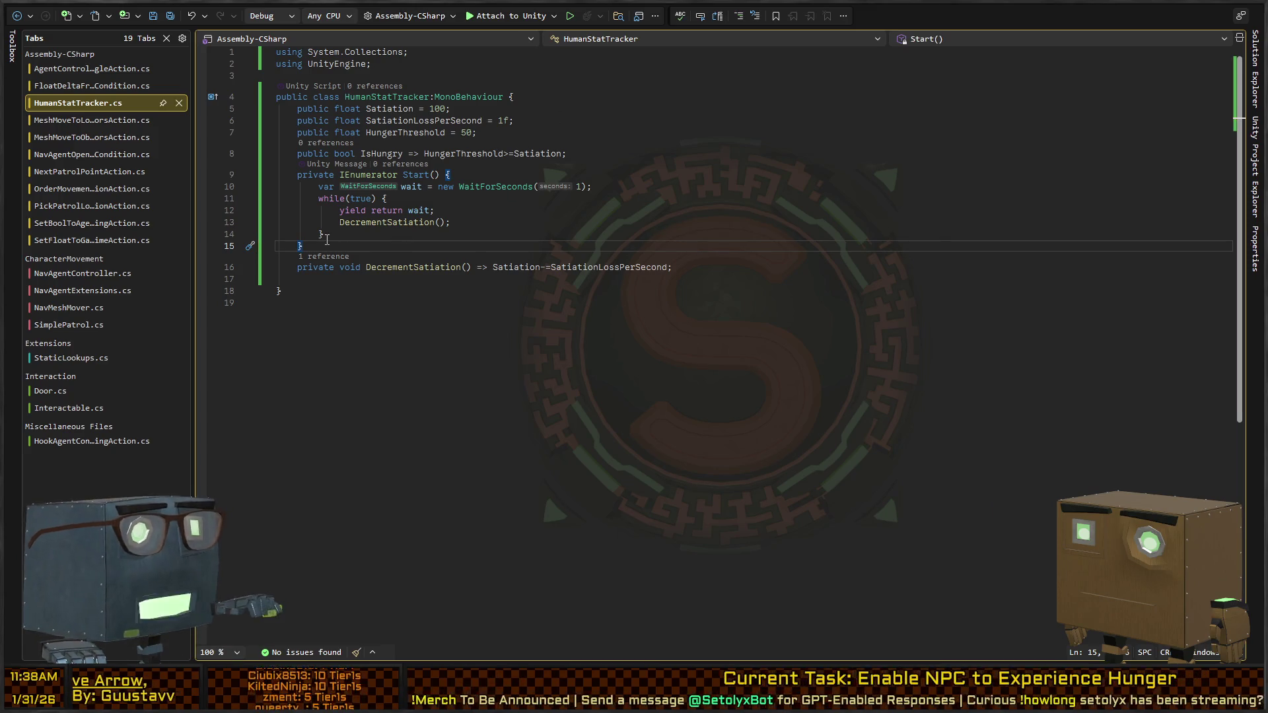
Step: Add a blank line below DecrementSatiation for a new method
click(500, 300)
key(Up)
key(Up)
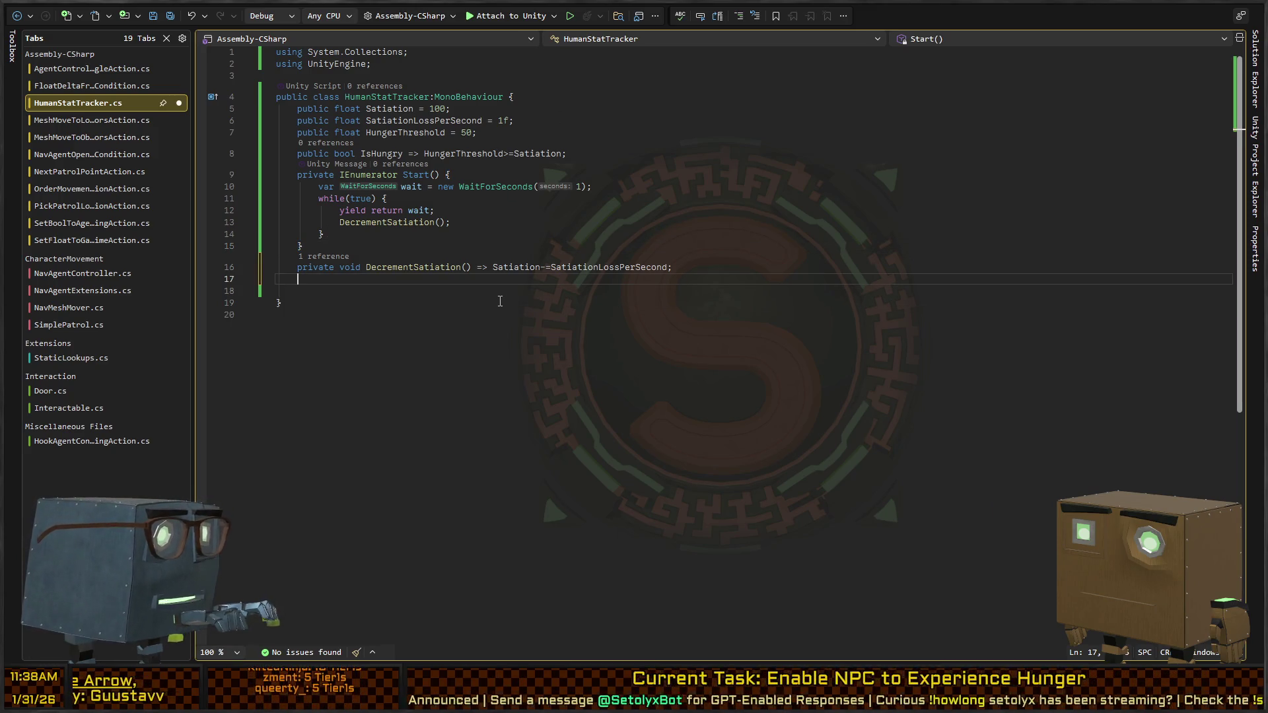
key(Return)
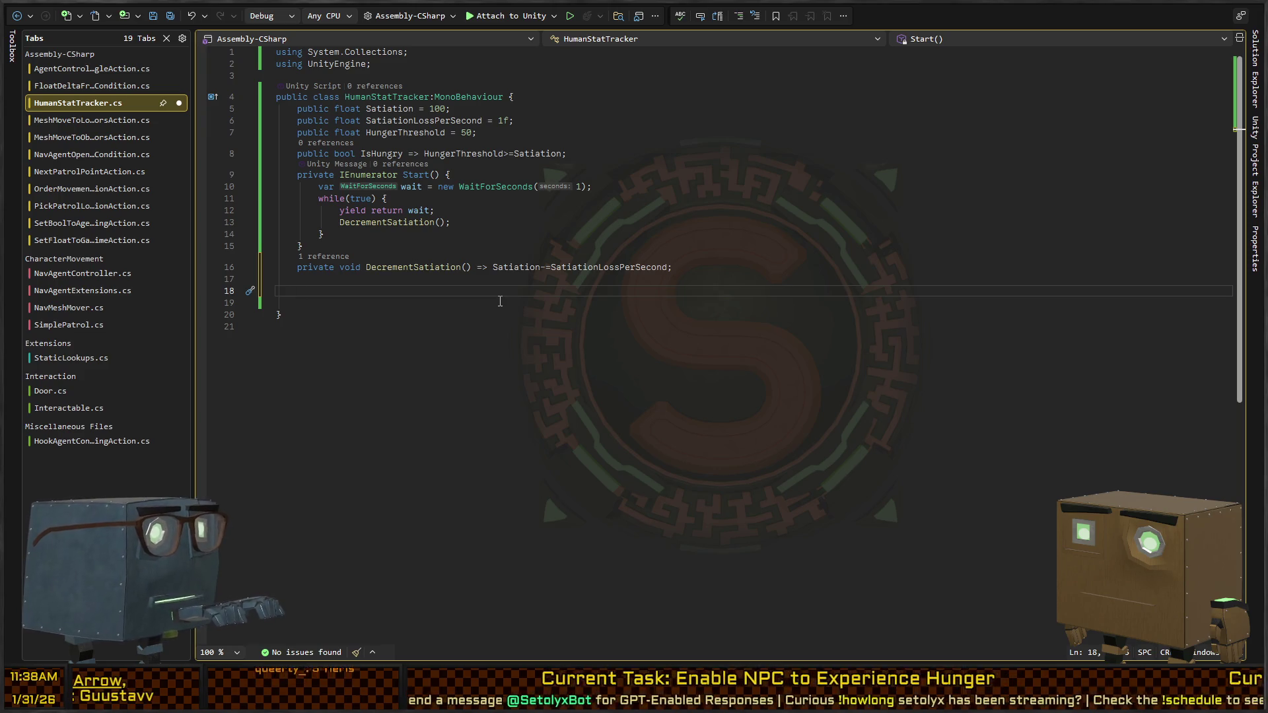
Step: Declare public void ReplenishSatiation(float amount) with an opened method body
text(public void ReplenishS)
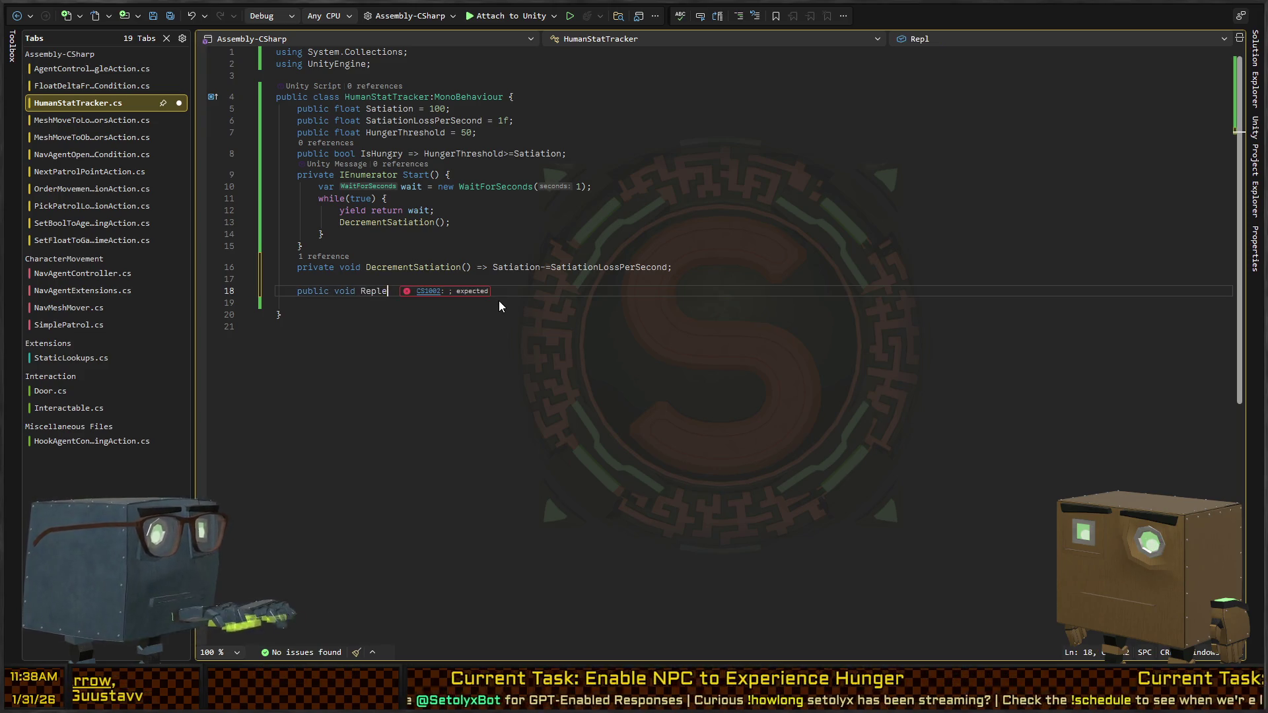
text(atiation() {)
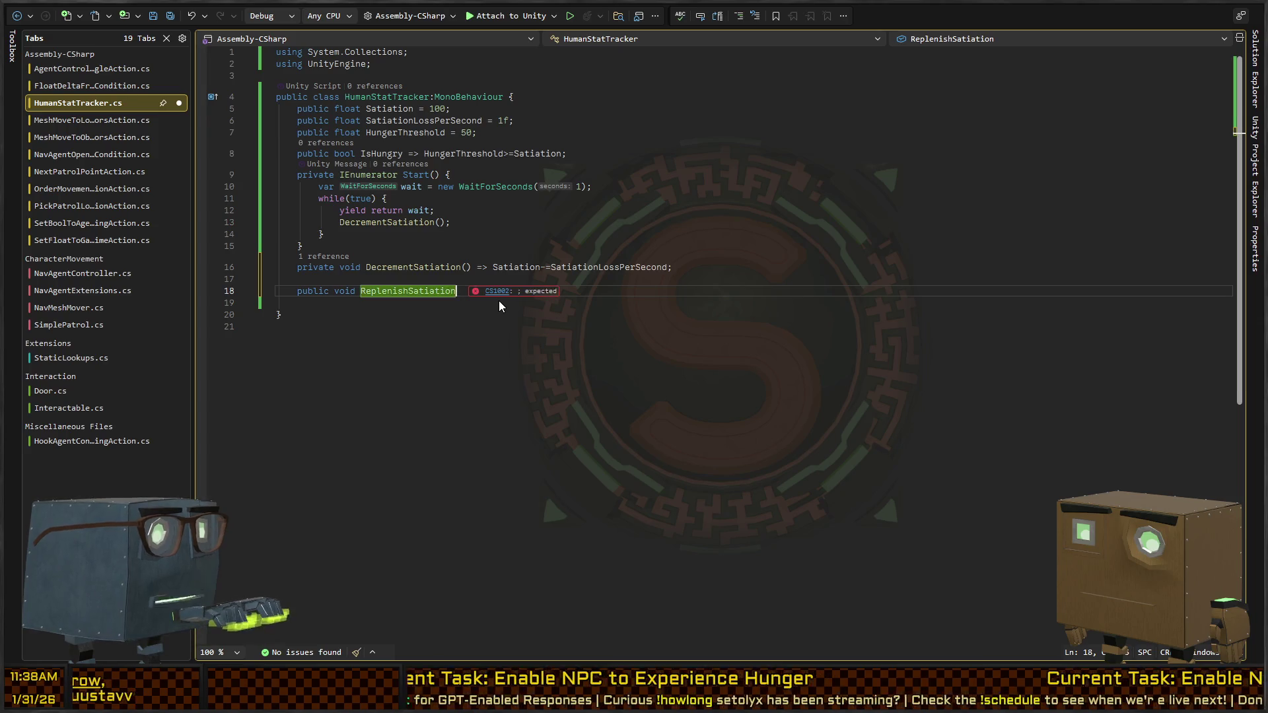
key(Return)
click(500, 300)
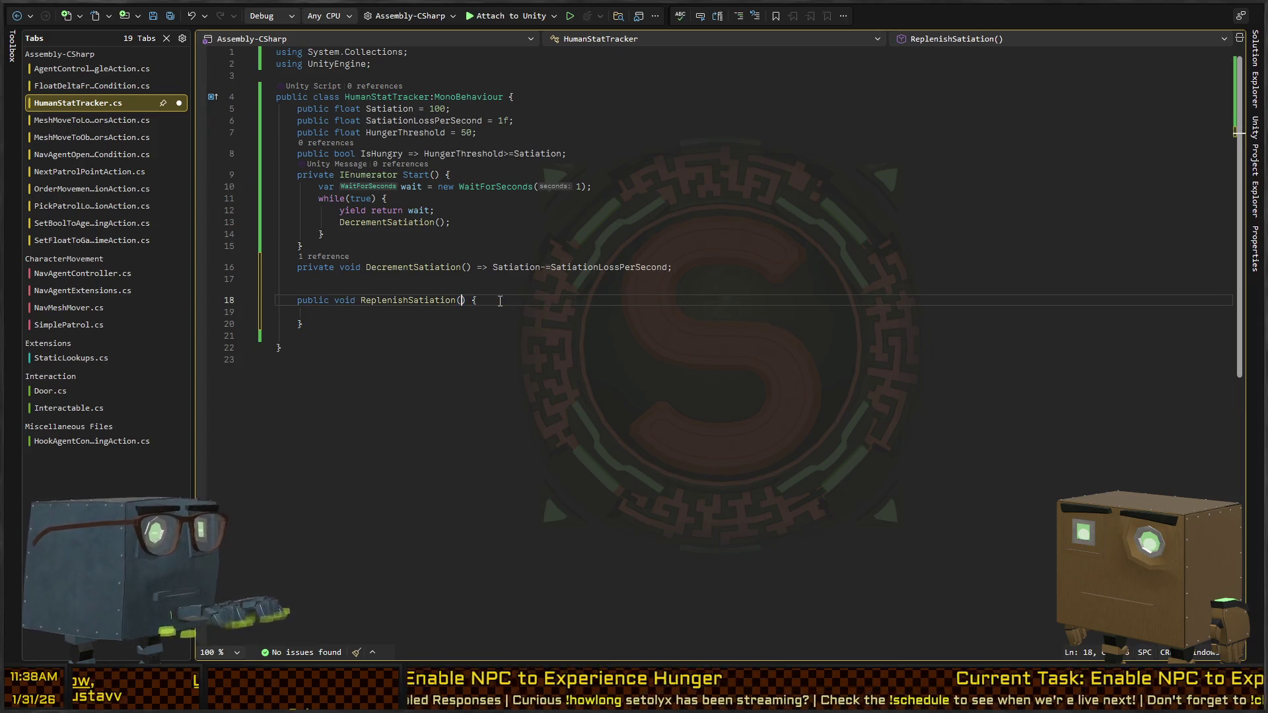
text(float Amount)
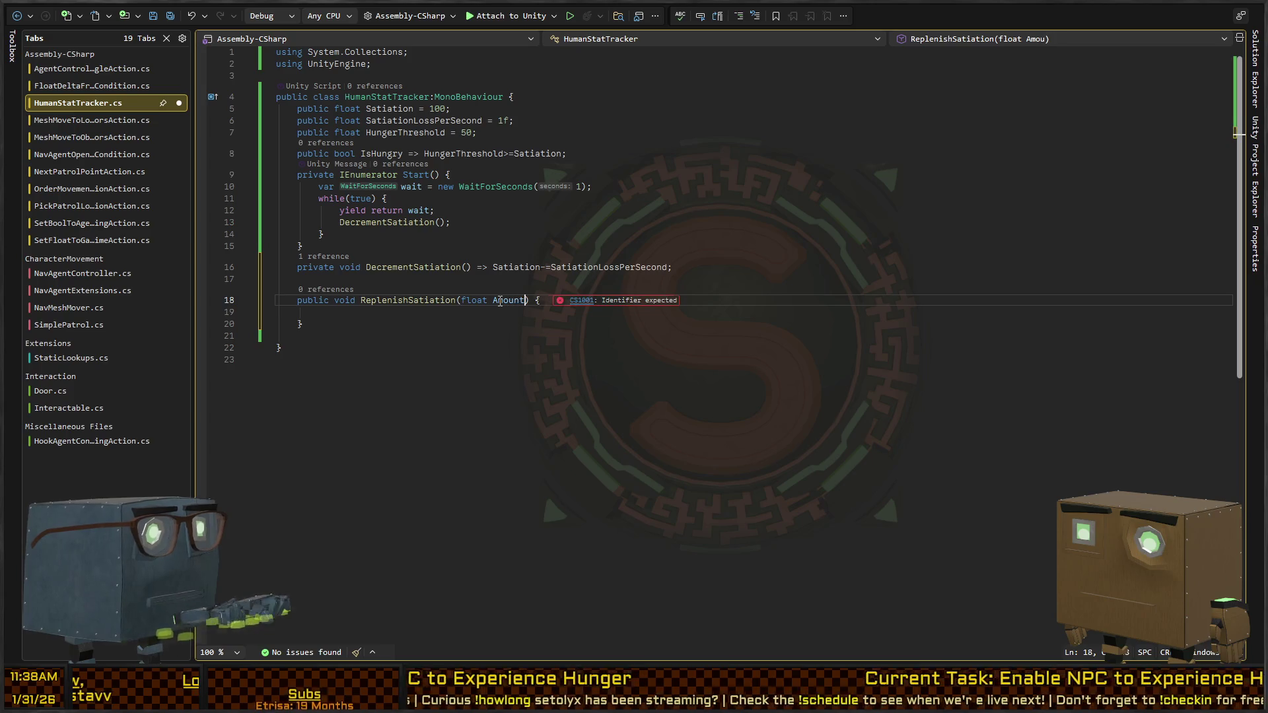
key(ctrl+z)
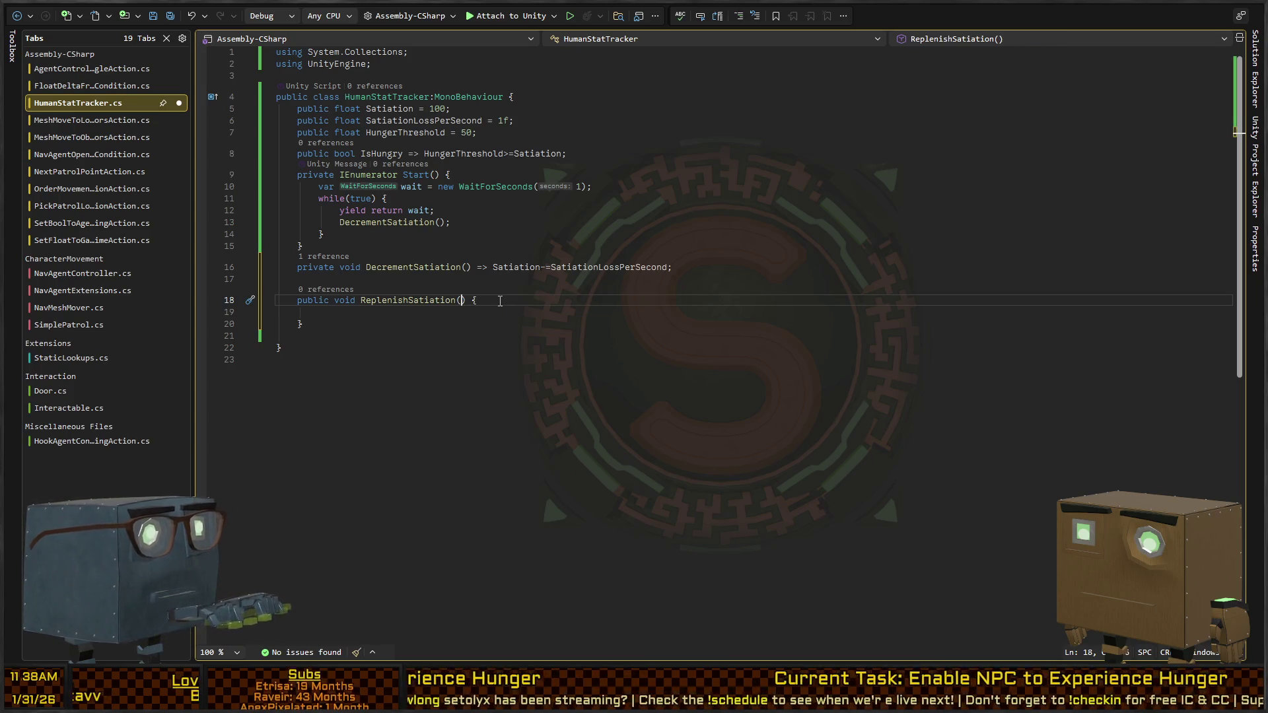
text(float )
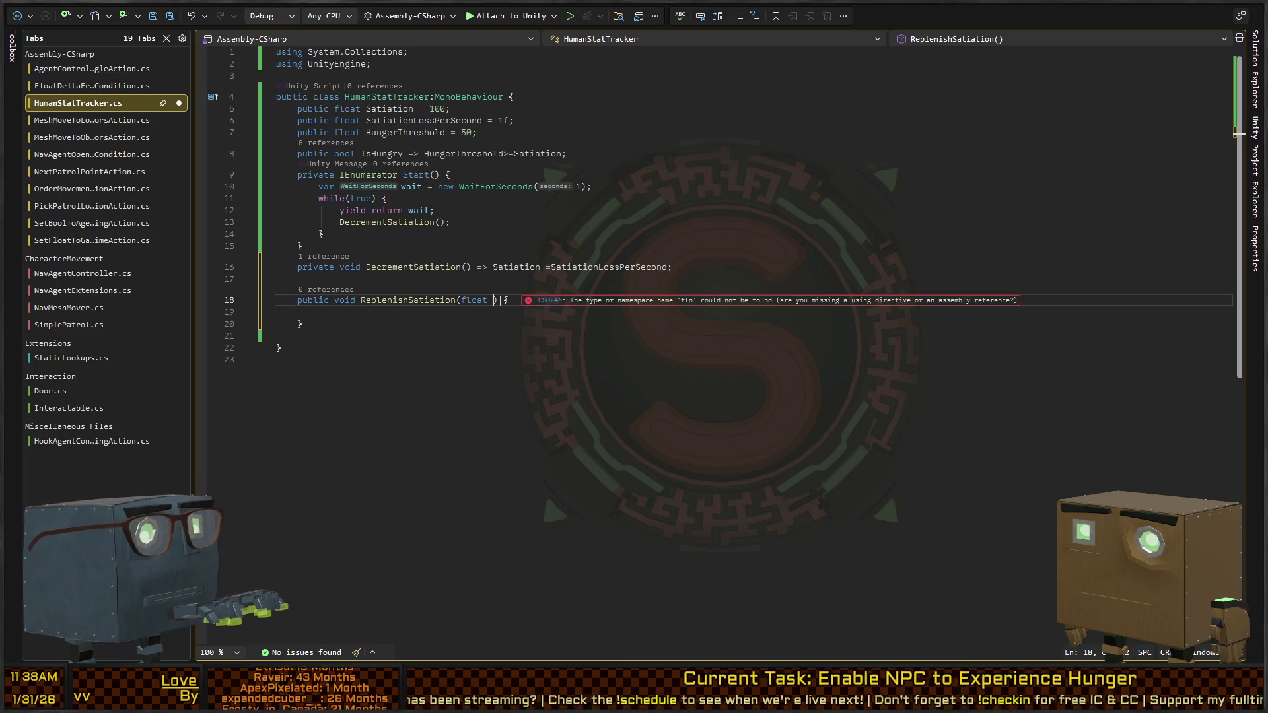
text(amount)
Step: Write the body as Satiation = amount, ready for a clamp
key(Down)
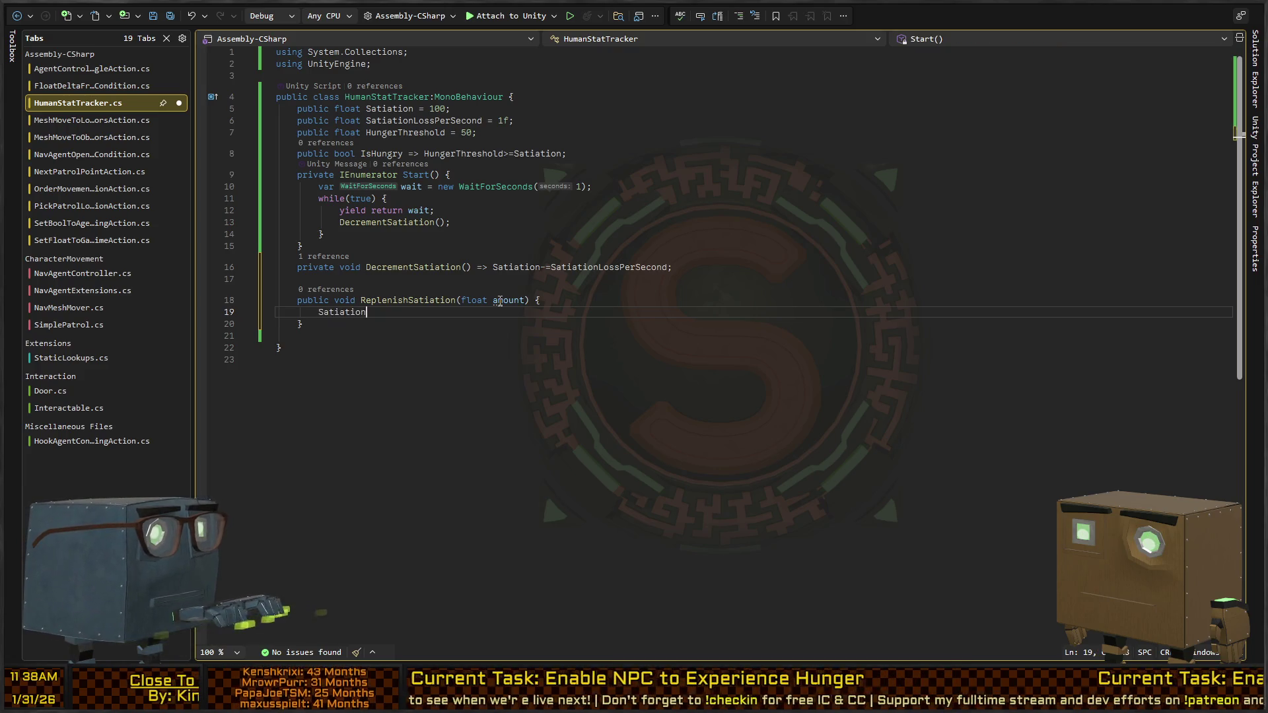
text(+=amount;)
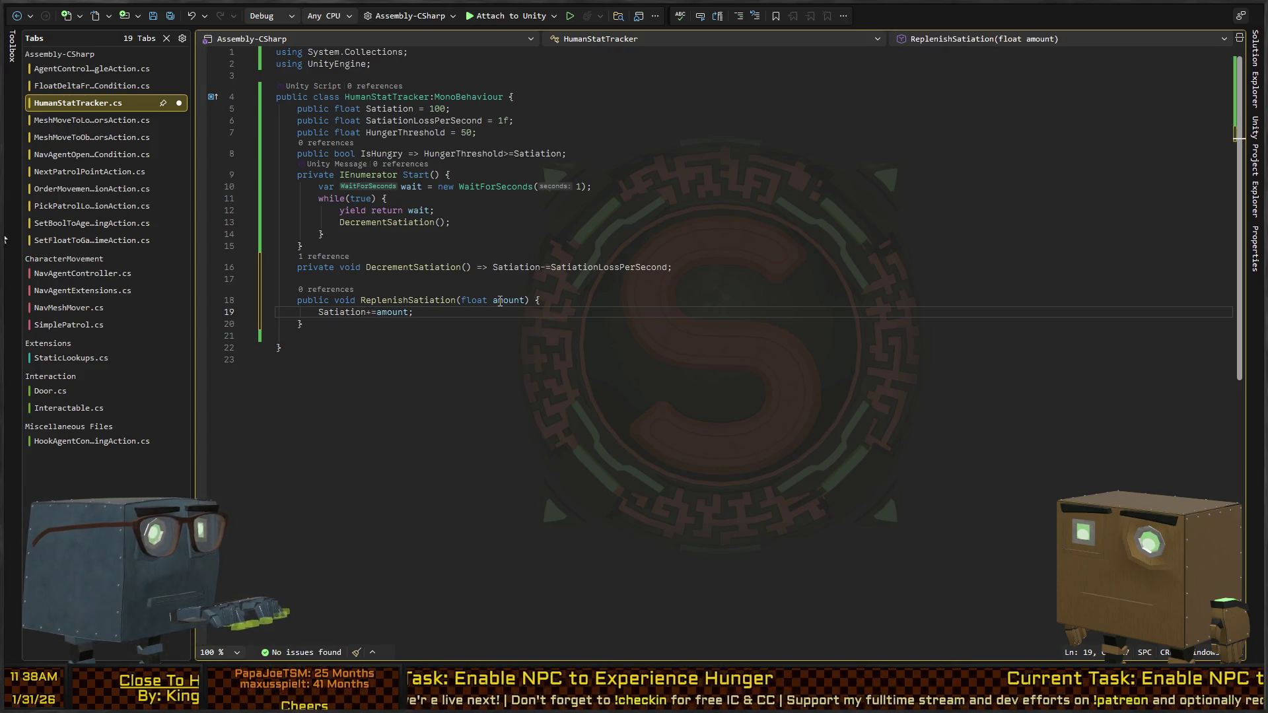
key(Right)
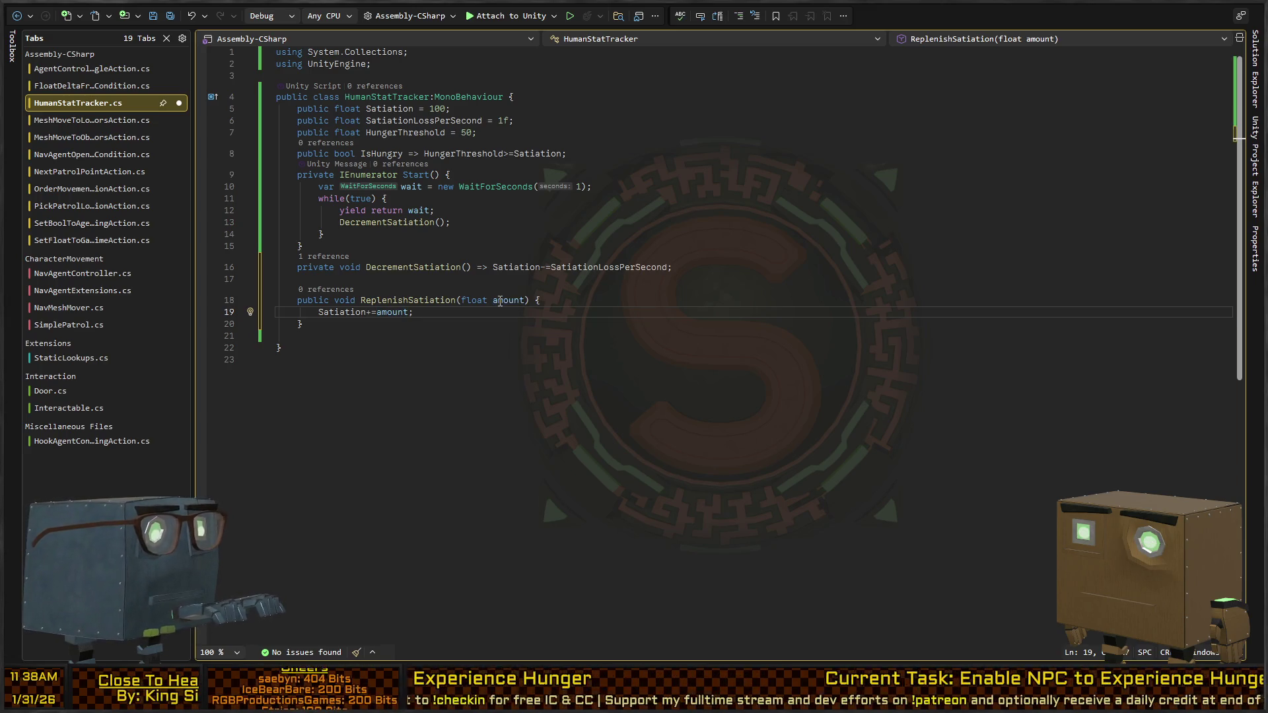
key(BackSpace)
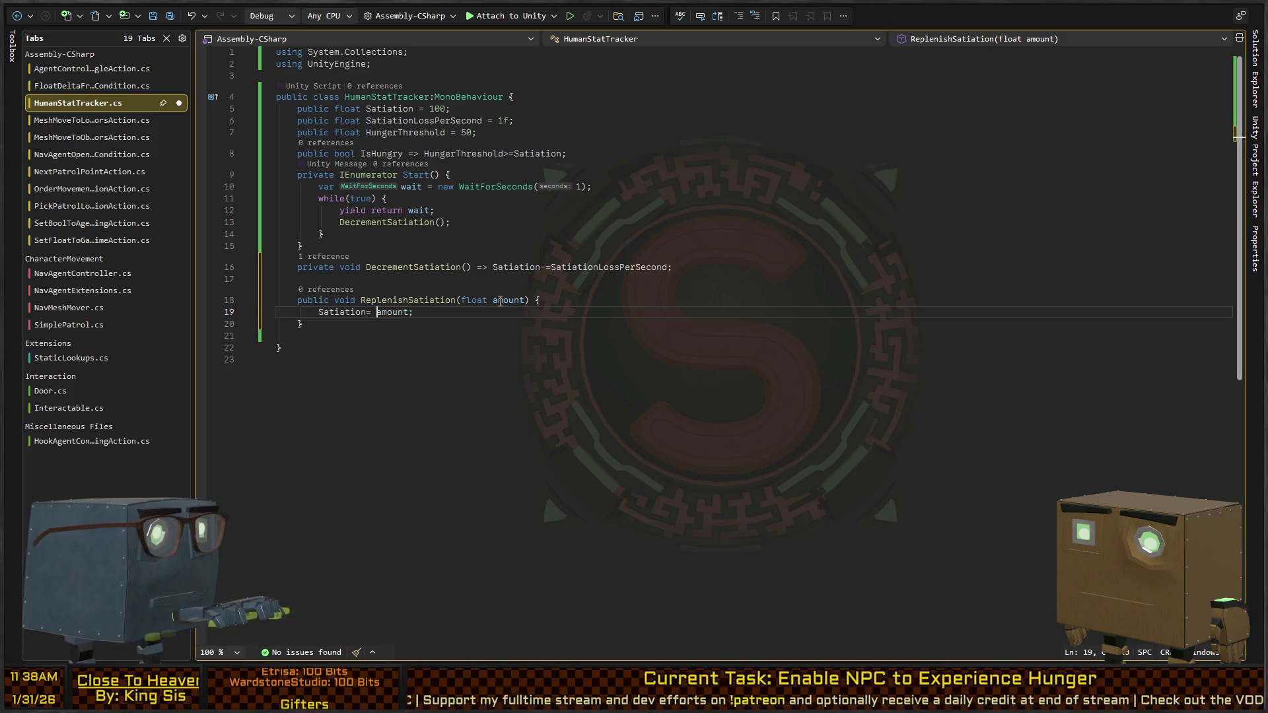
Step: Clamp the assignment with Mathf.Min(Satiation+amount, 100), remove stray text, and save
text(Mathf.Min(satiation)
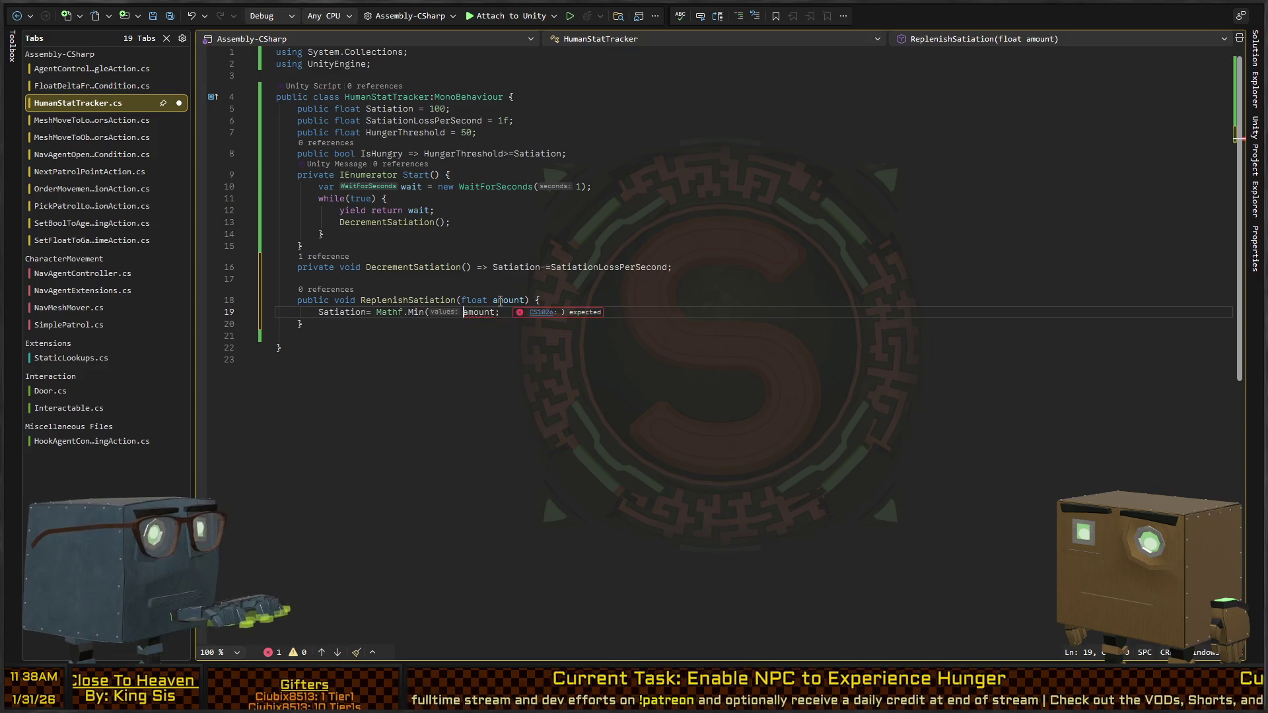
text(+)
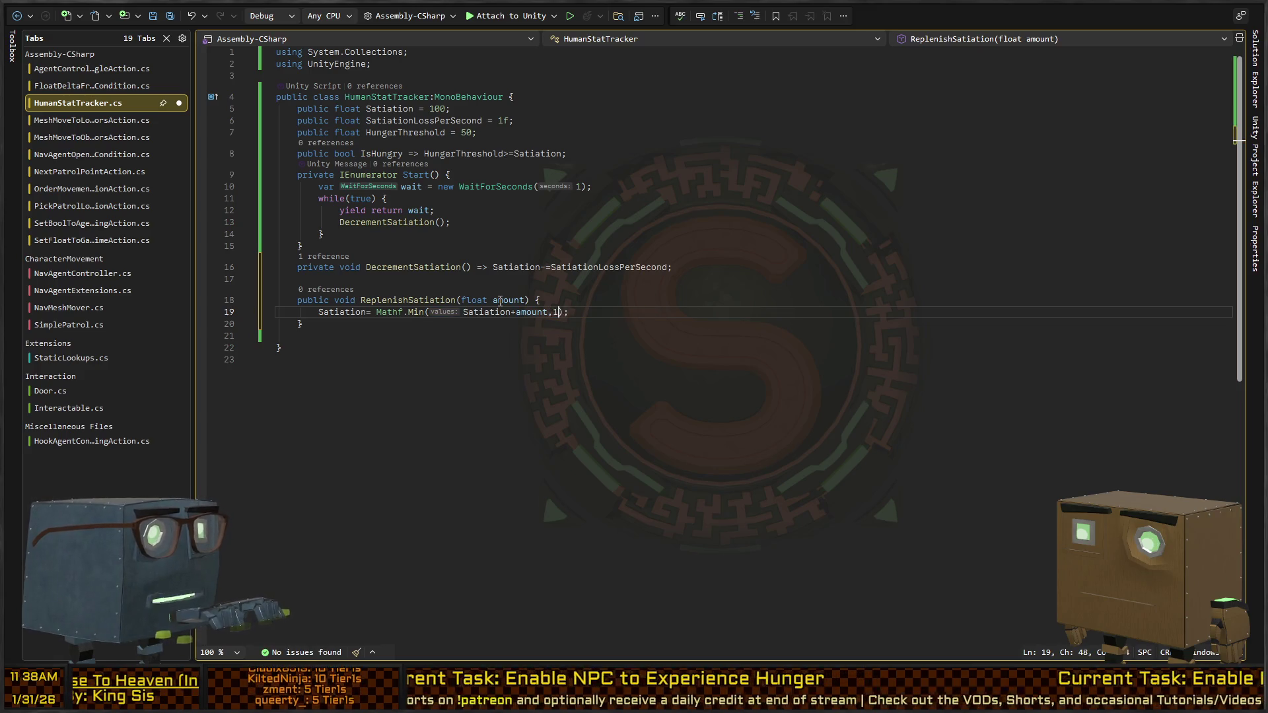
key(ctrl+Left)
key(ctrl+Left)
key(ctrl+Left)
key(Down)
key(Down)
key(Up)
key(Up)
key(Up)
key(Down)
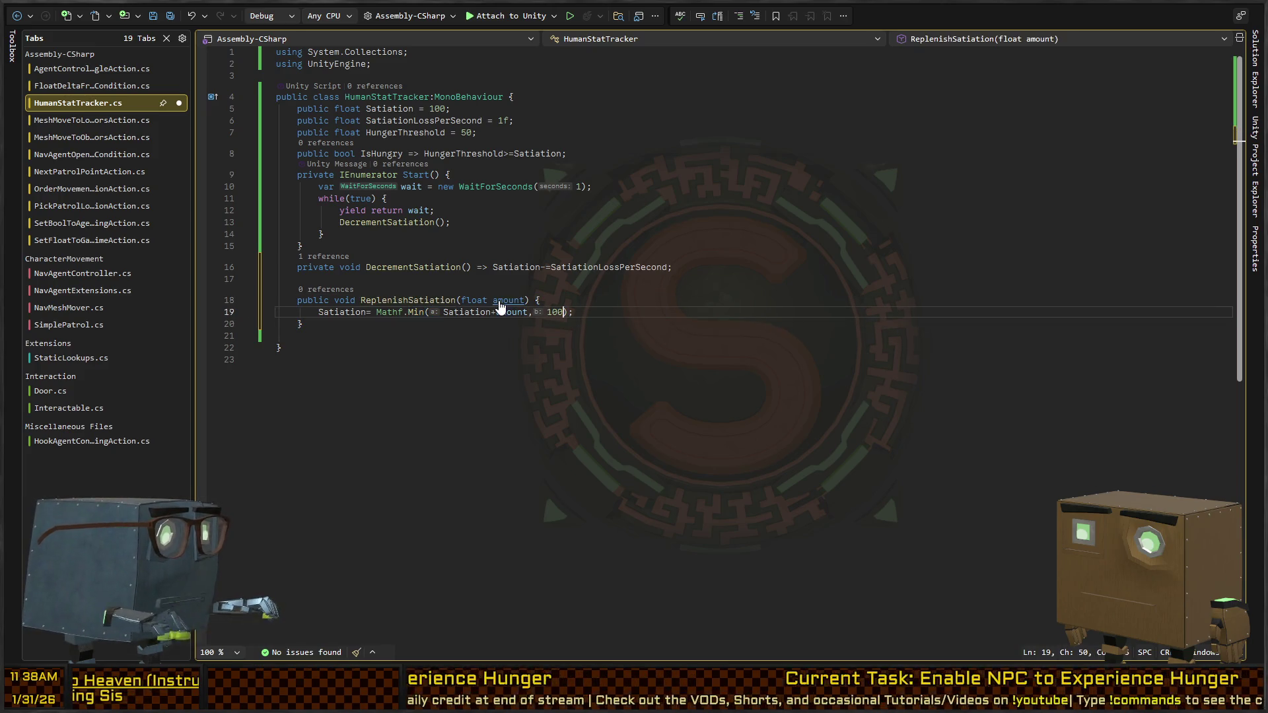
key(Down)
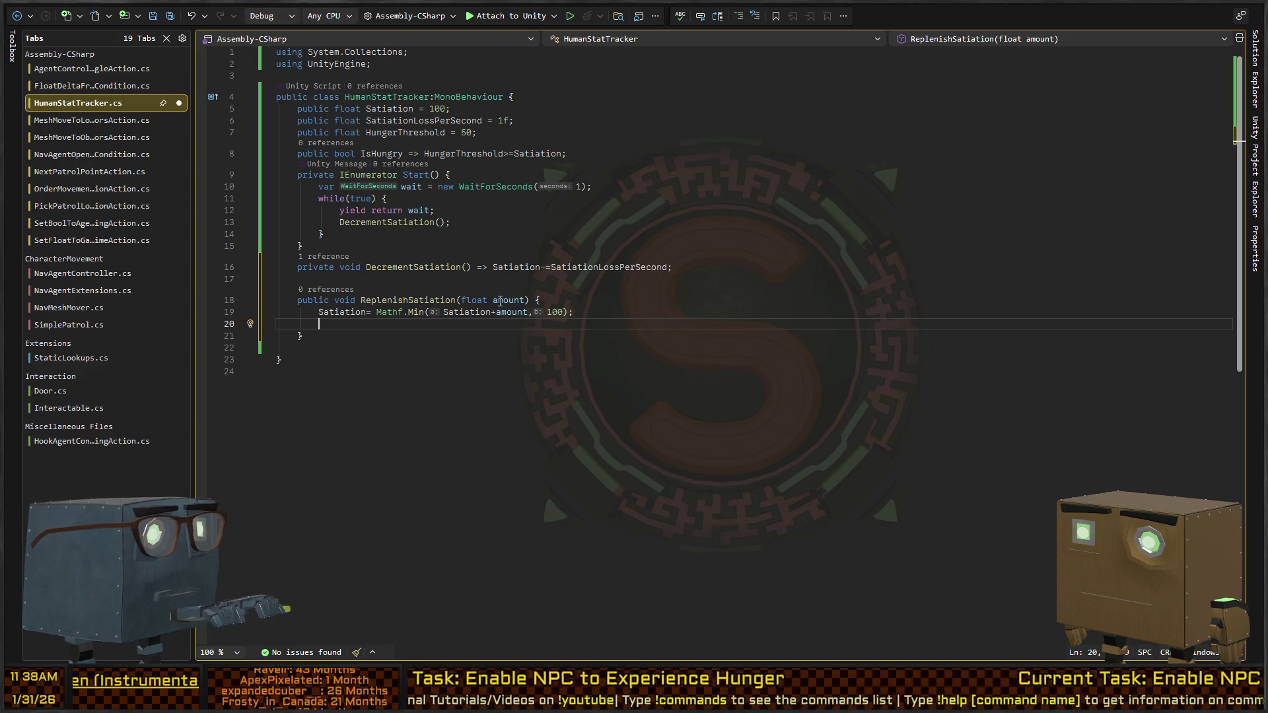
key(BackSpace)
key(BackSpace)
key(BackSpace)
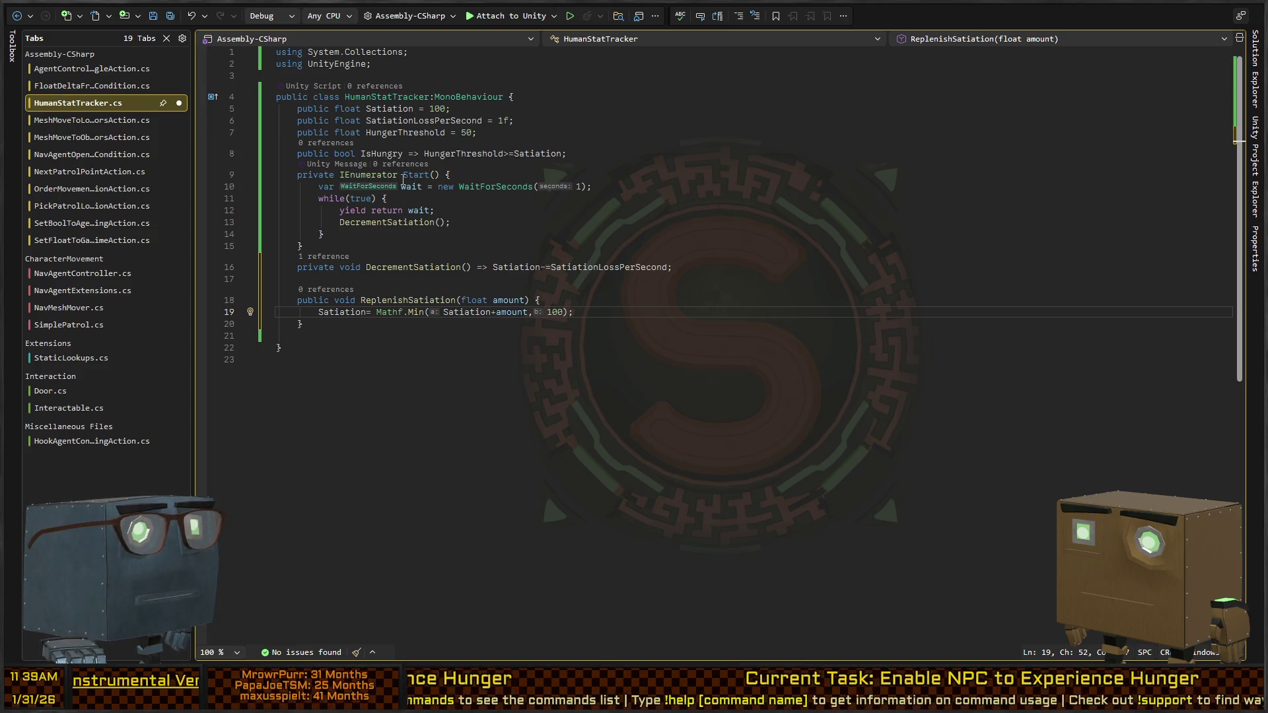
key(ctrl+s)
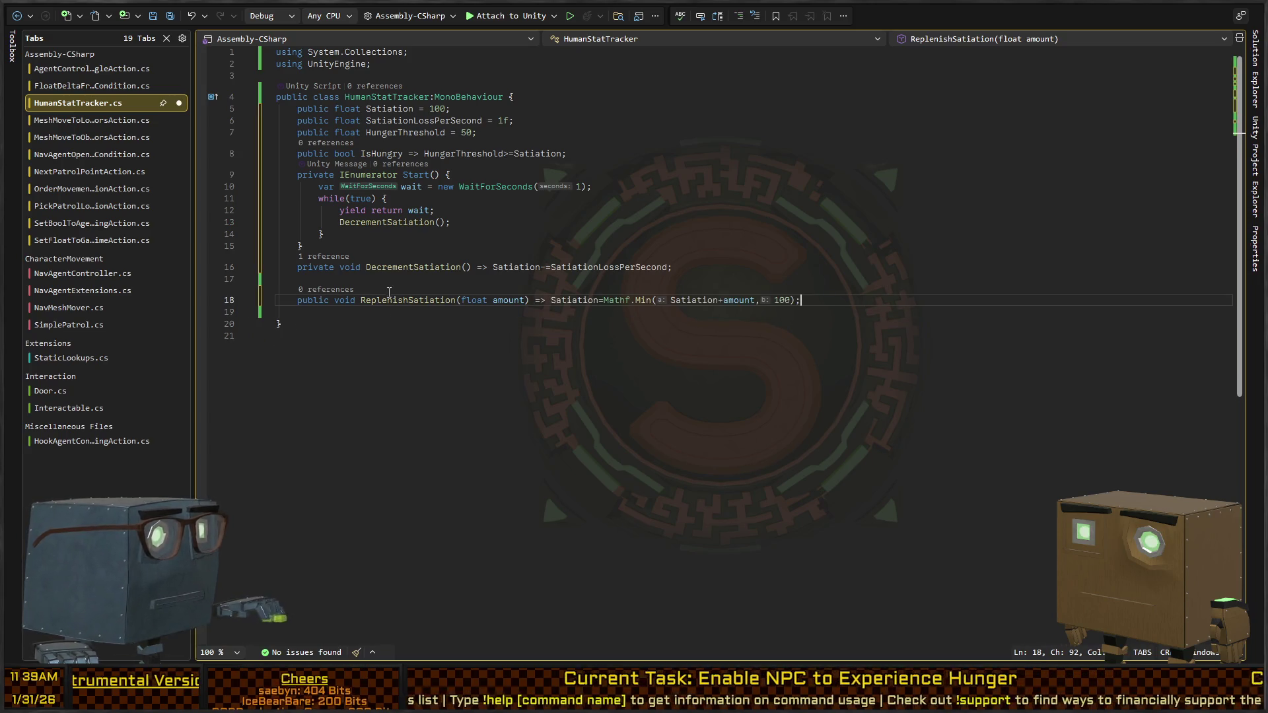
Step: Remove the blank line between DecrementSatiation and ReplenishSatiation
click(372, 282)
key(BackSpace)
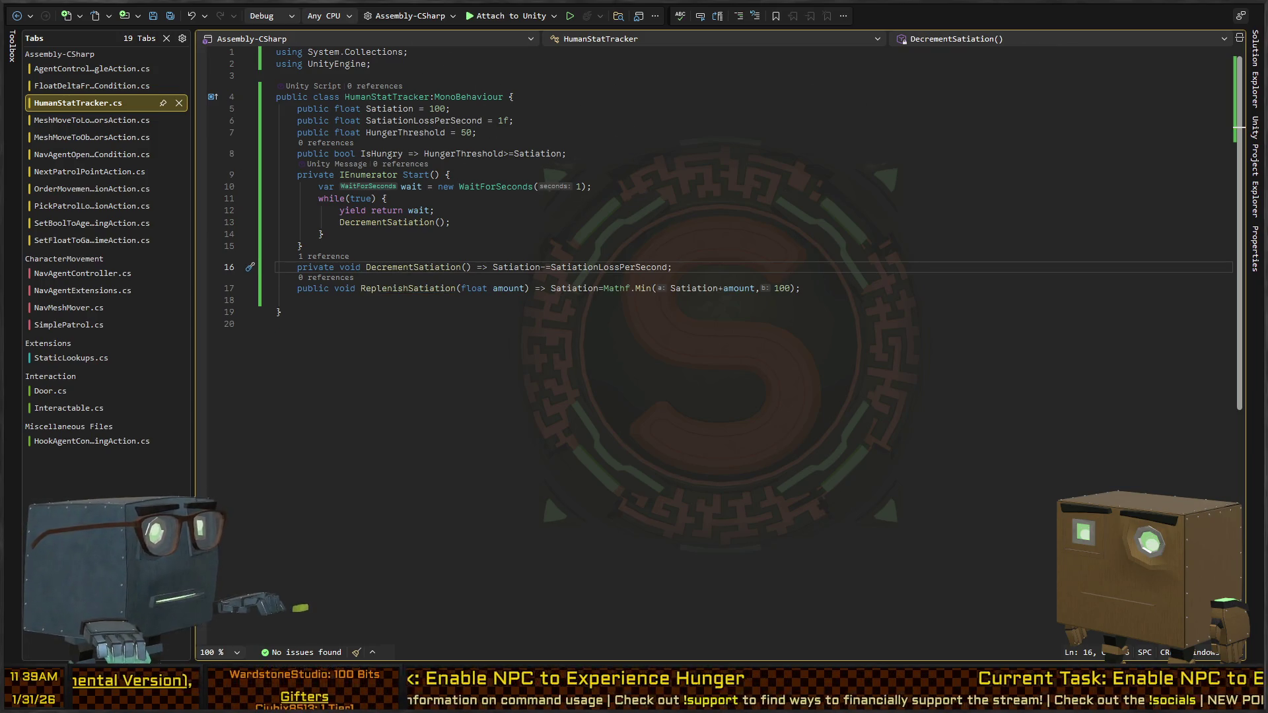
key(alt+Tab)
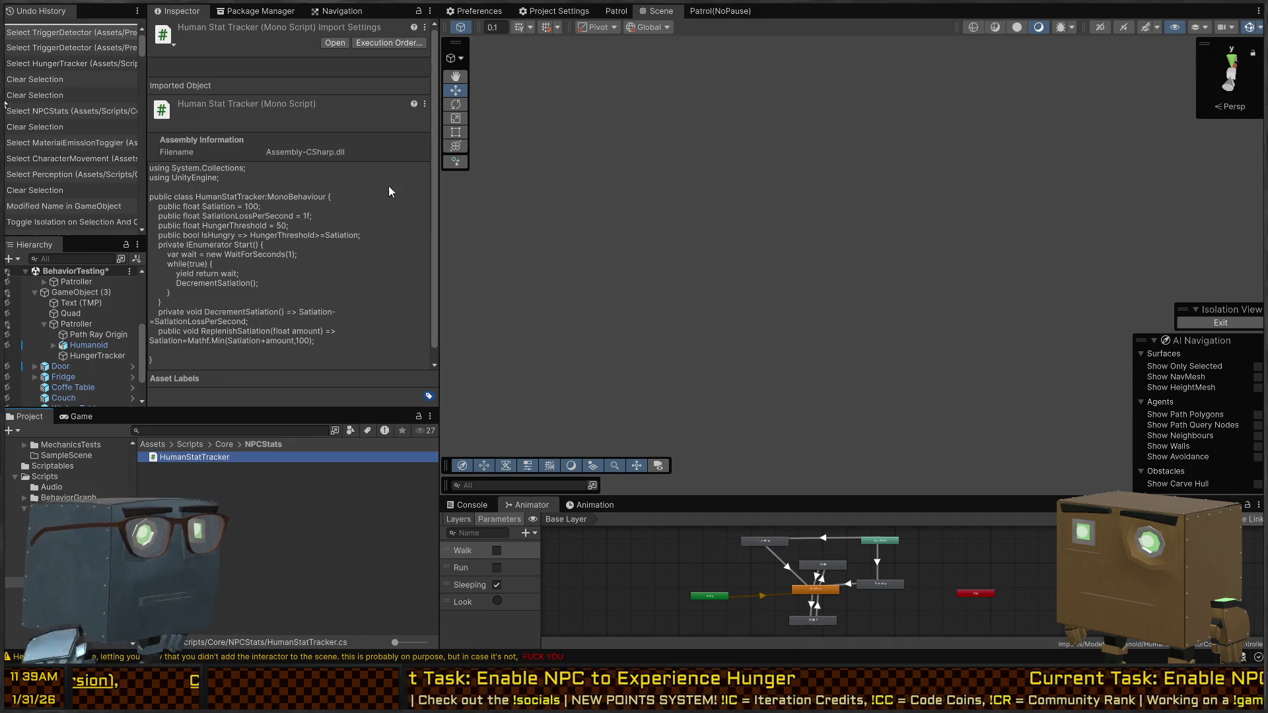
Step: Show the Console and scroll up to the earlier NavMesh agent and NullReferenceException errors
click(465, 506)
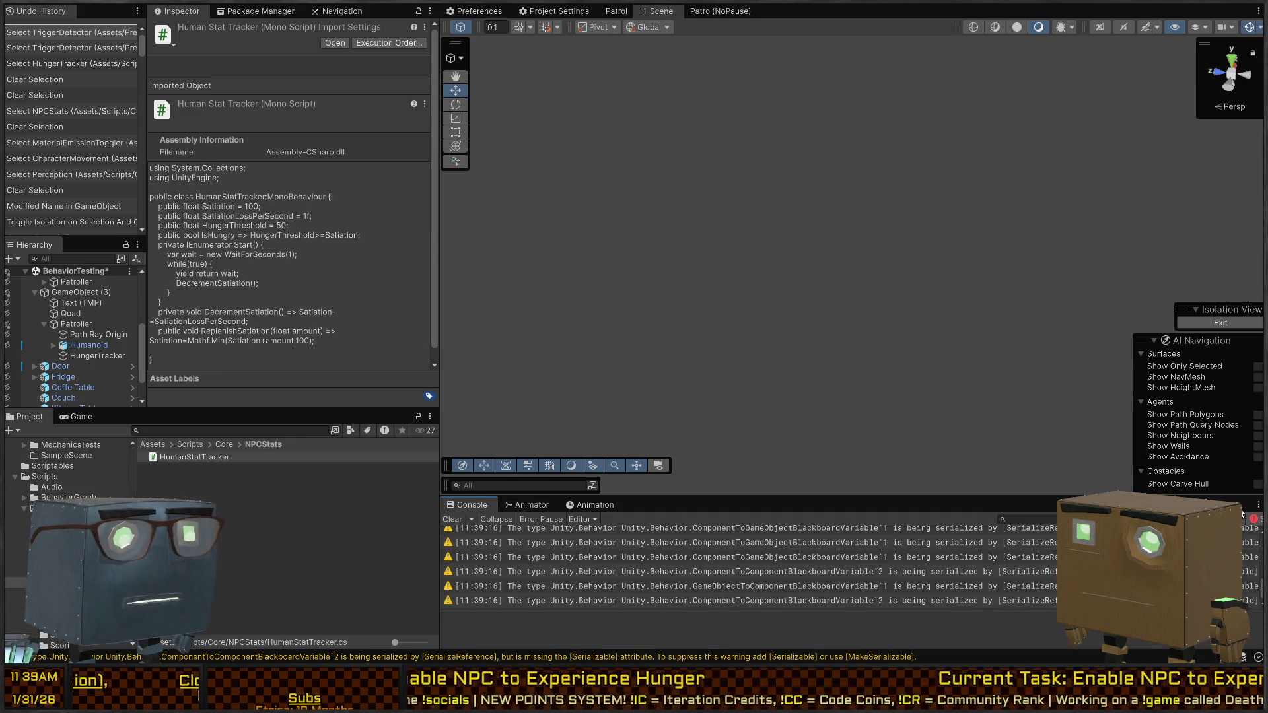
scroll(660, 561, up, 5)
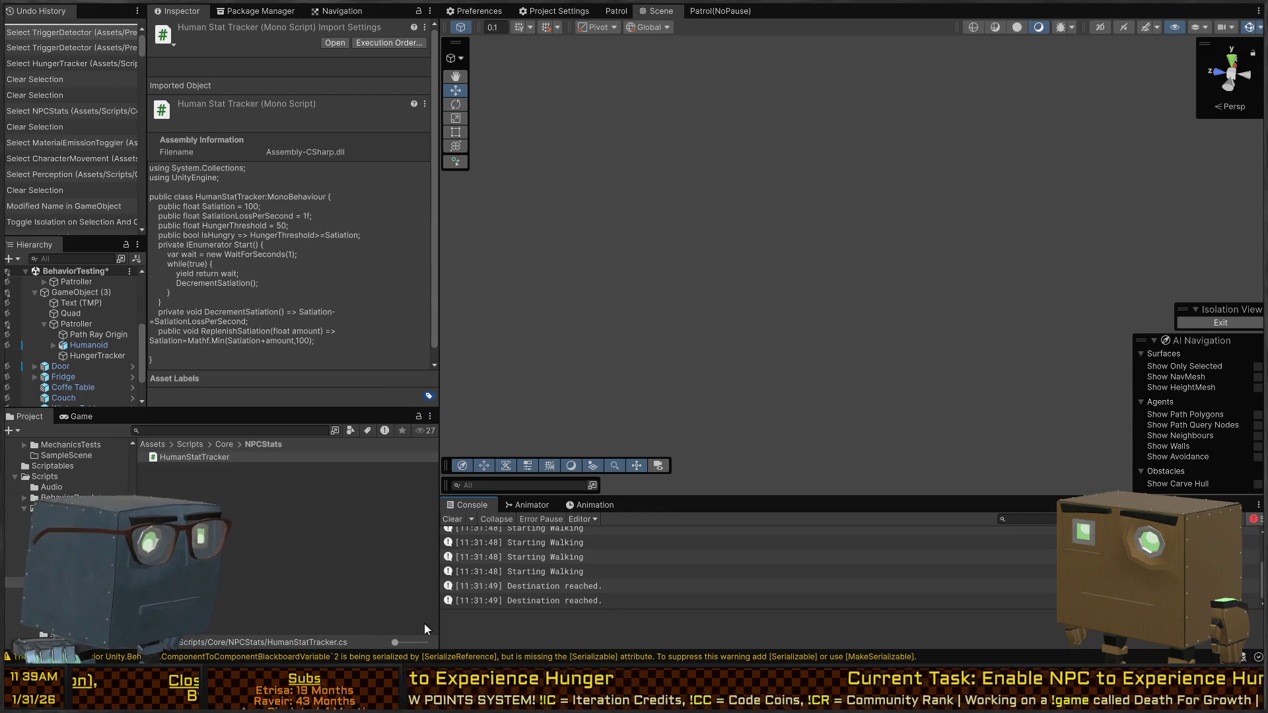
scroll(1016, 570, up, 3)
scroll(660, 561, up, 3)
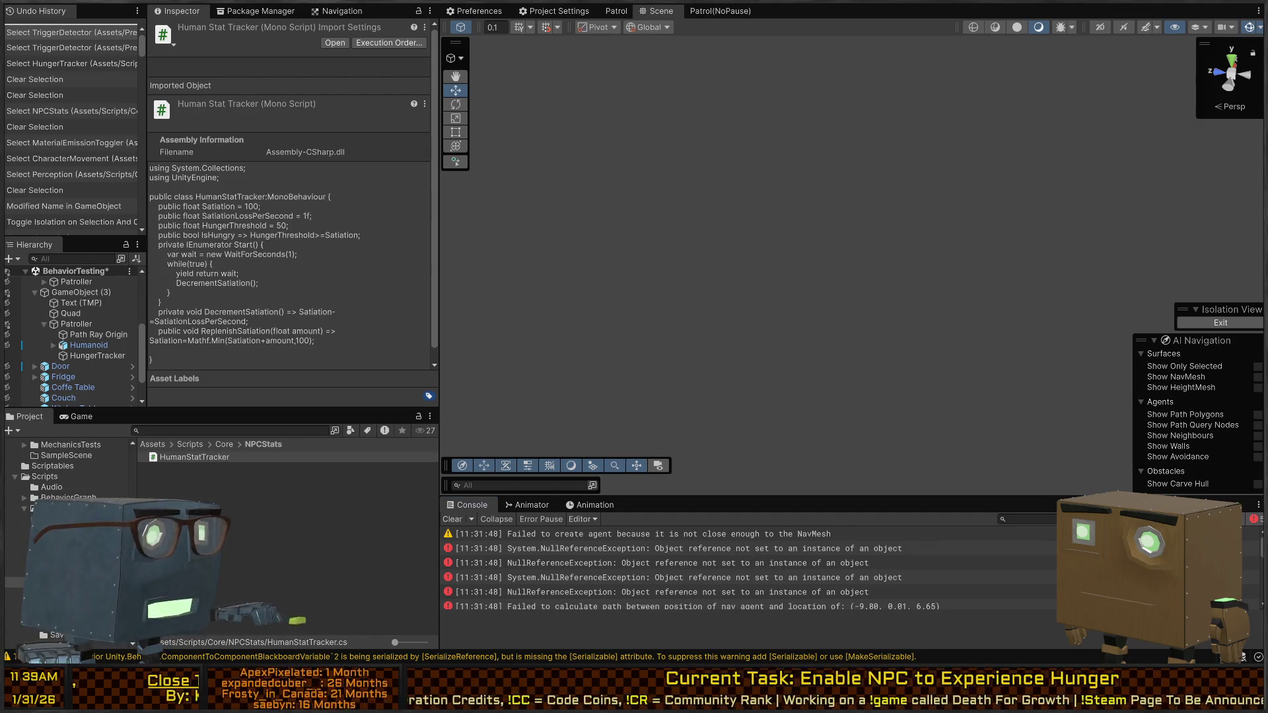
key(alt+Tab)
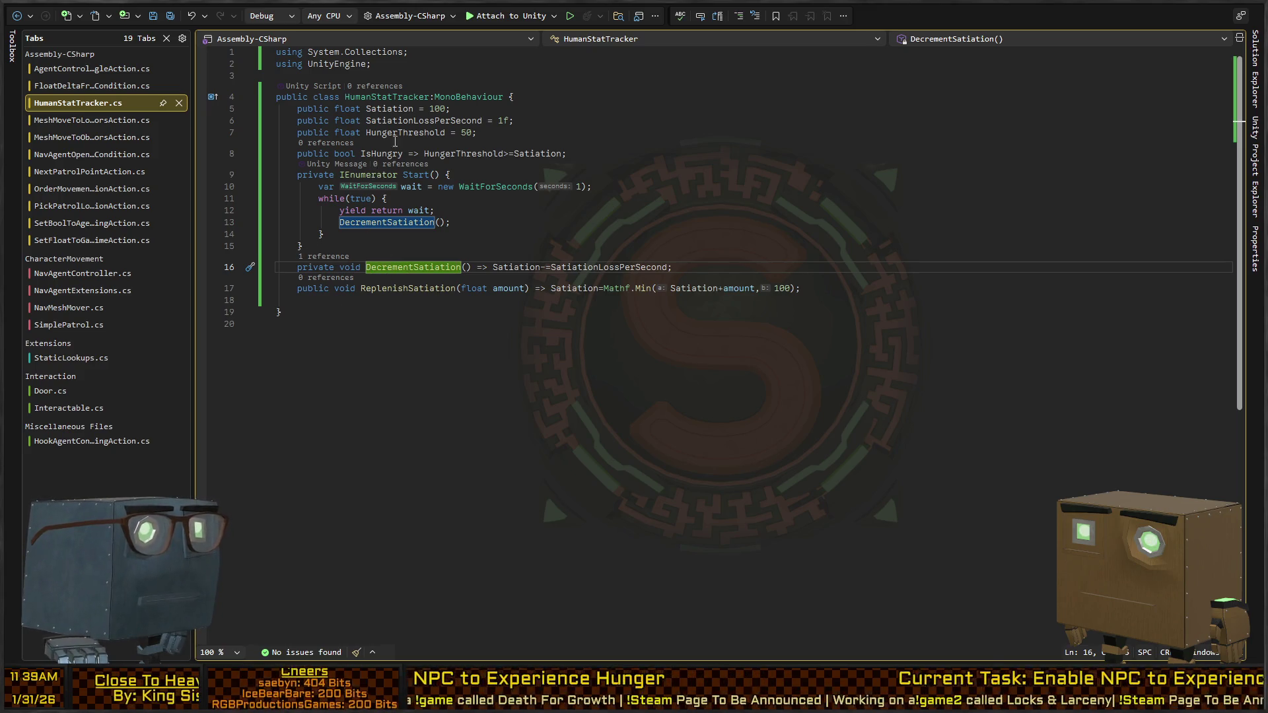
key(alt+Tab)
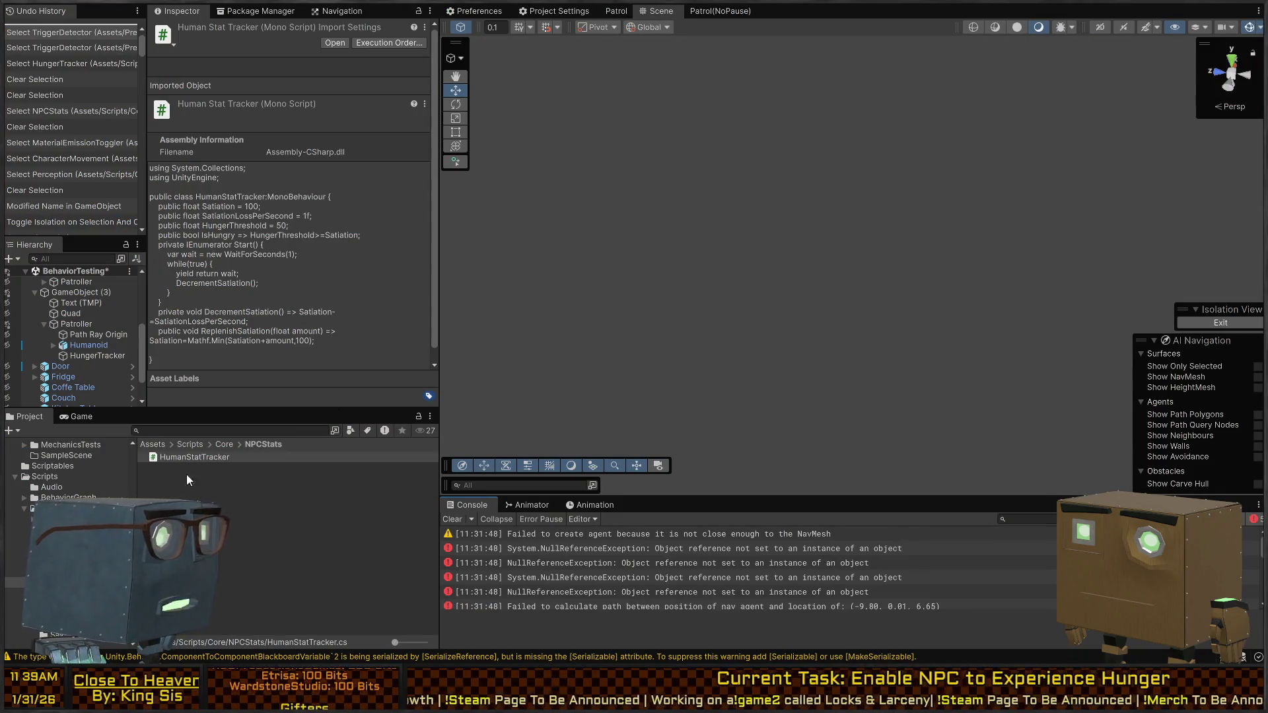
Step: Browse the Project window to Scripts > BehaviorGraph > Graphs > Subgraphs, listing ExitPatterns, Idle Movement Patterns, Investigation, Test
click(499, 77)
scroll(73, 476, up, 2)
scroll(73, 475, up, 3)
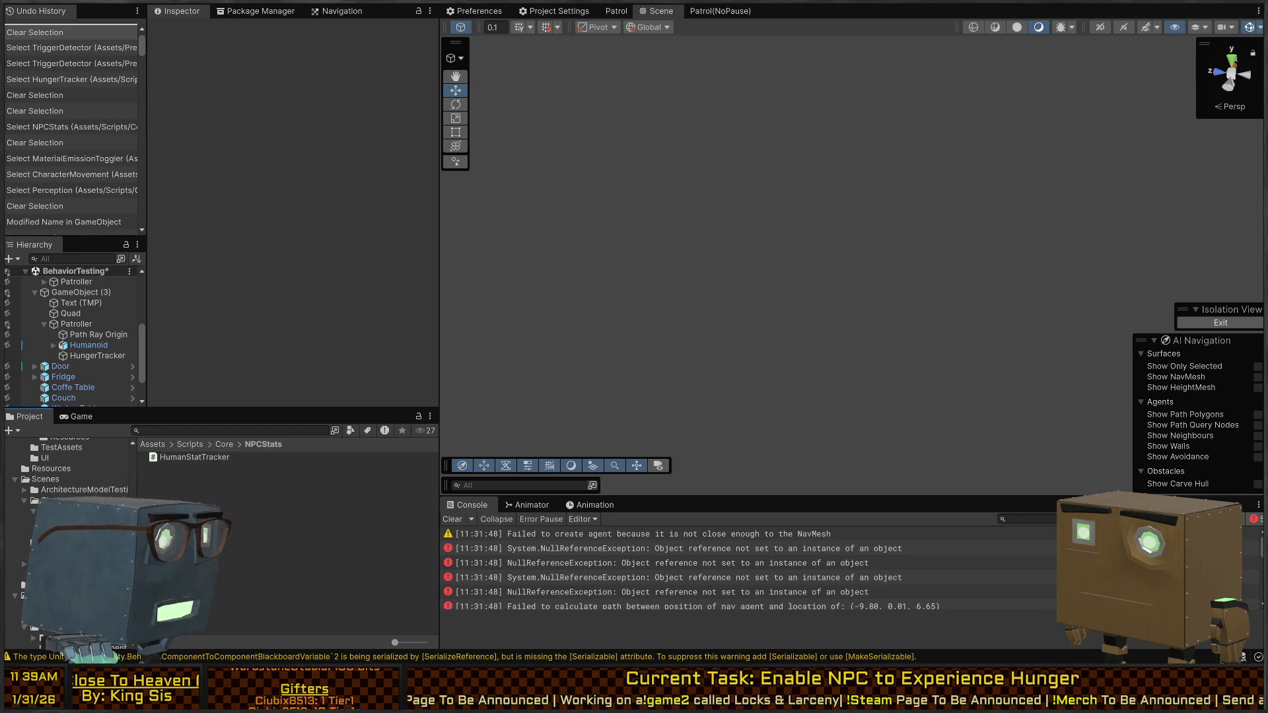
scroll(73, 475, up, 3)
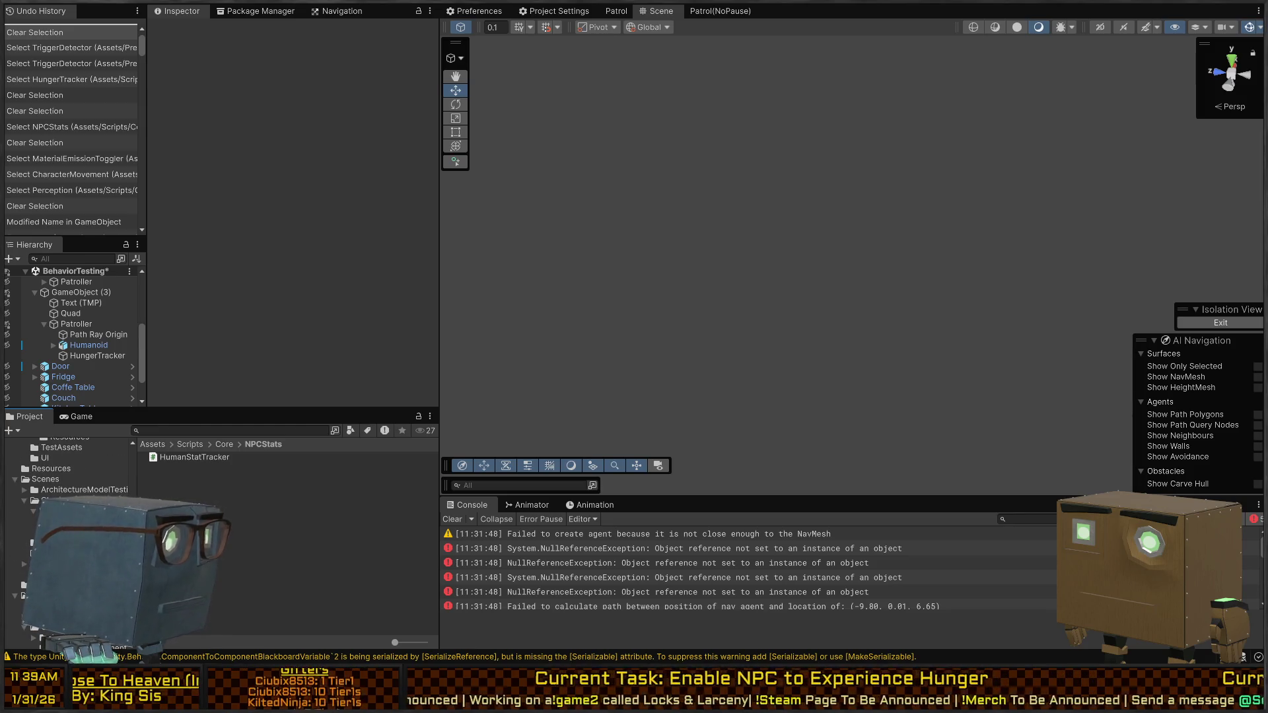
scroll(72, 475, down, 2)
click(66, 498)
double_click(171, 491)
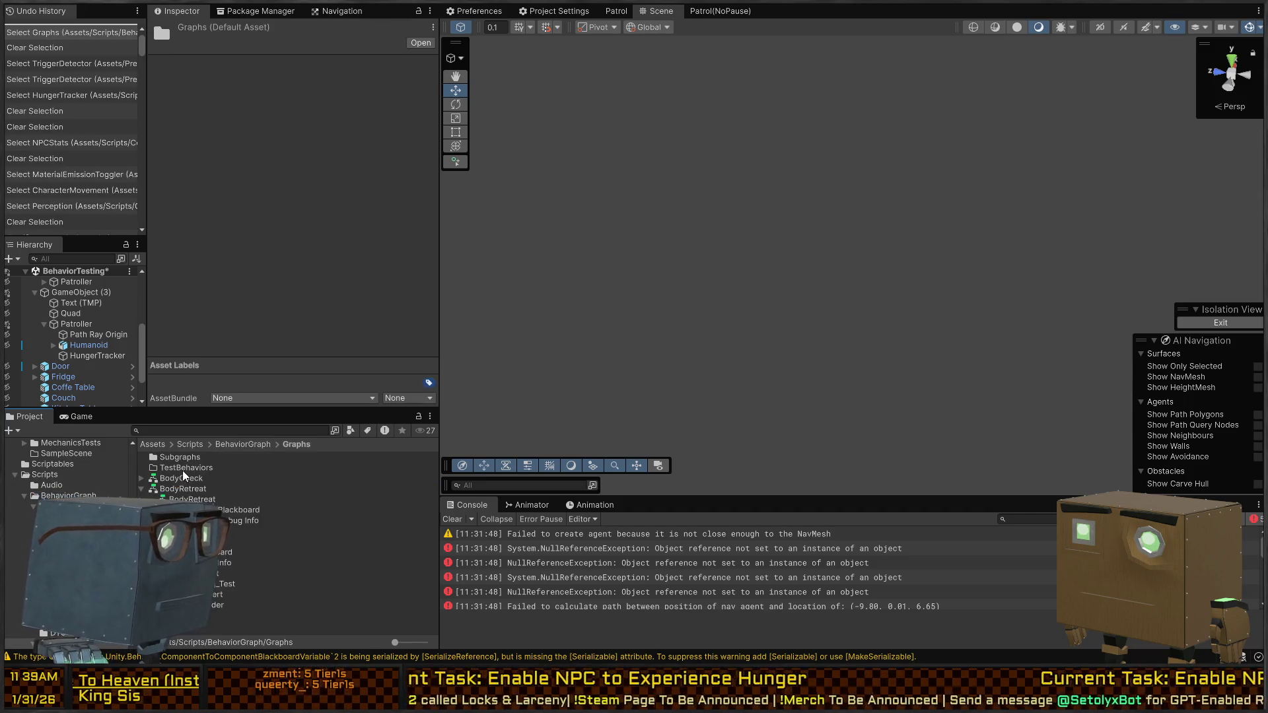
double_click(185, 458)
double_click(186, 467)
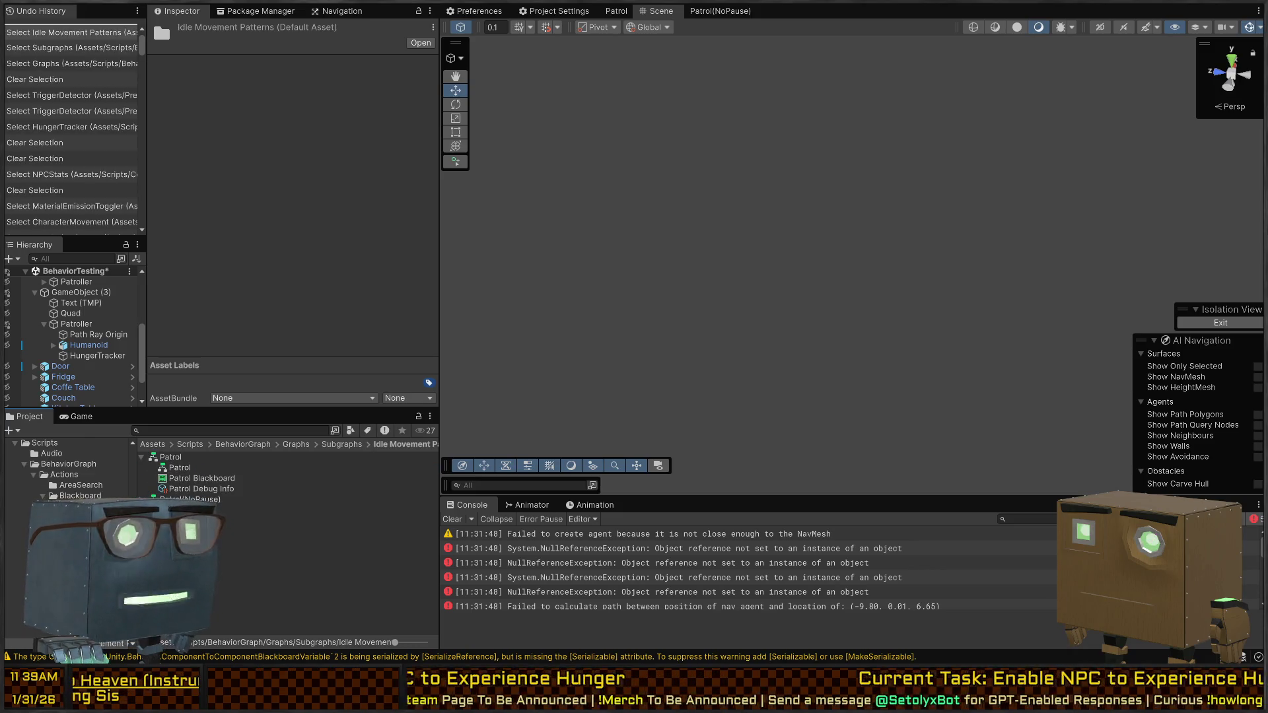
click(218, 510)
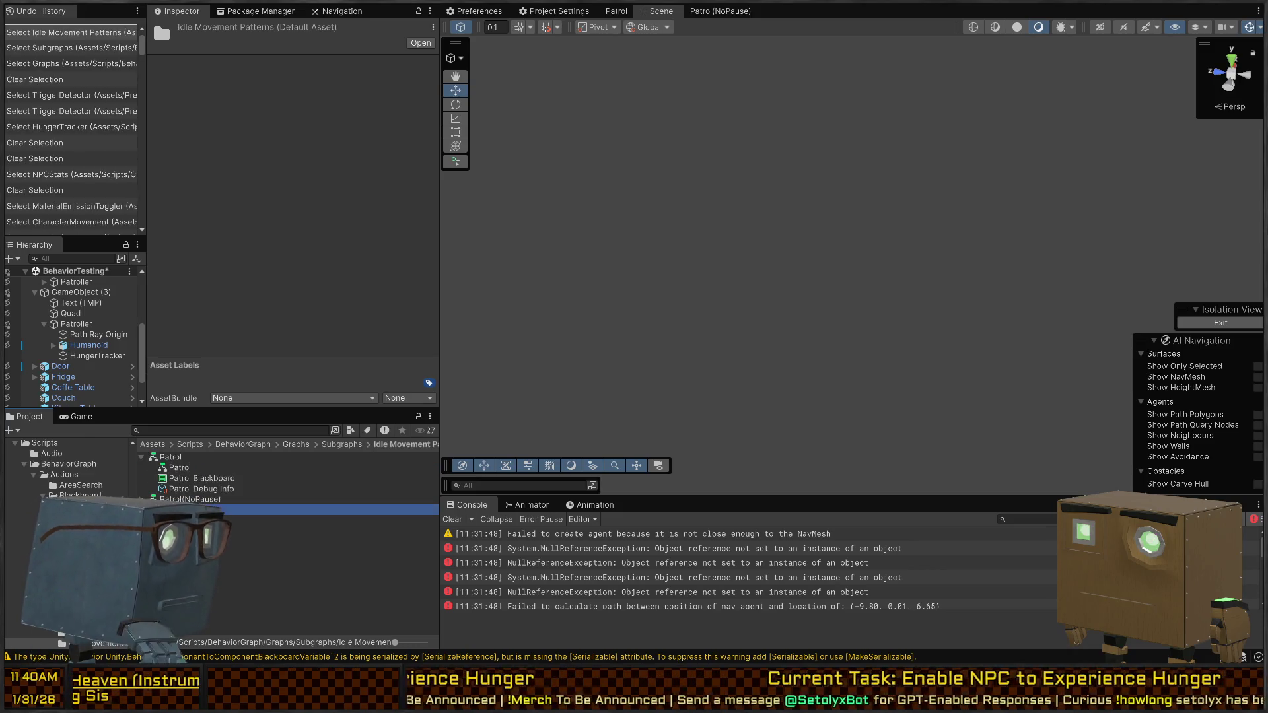
click(342, 443)
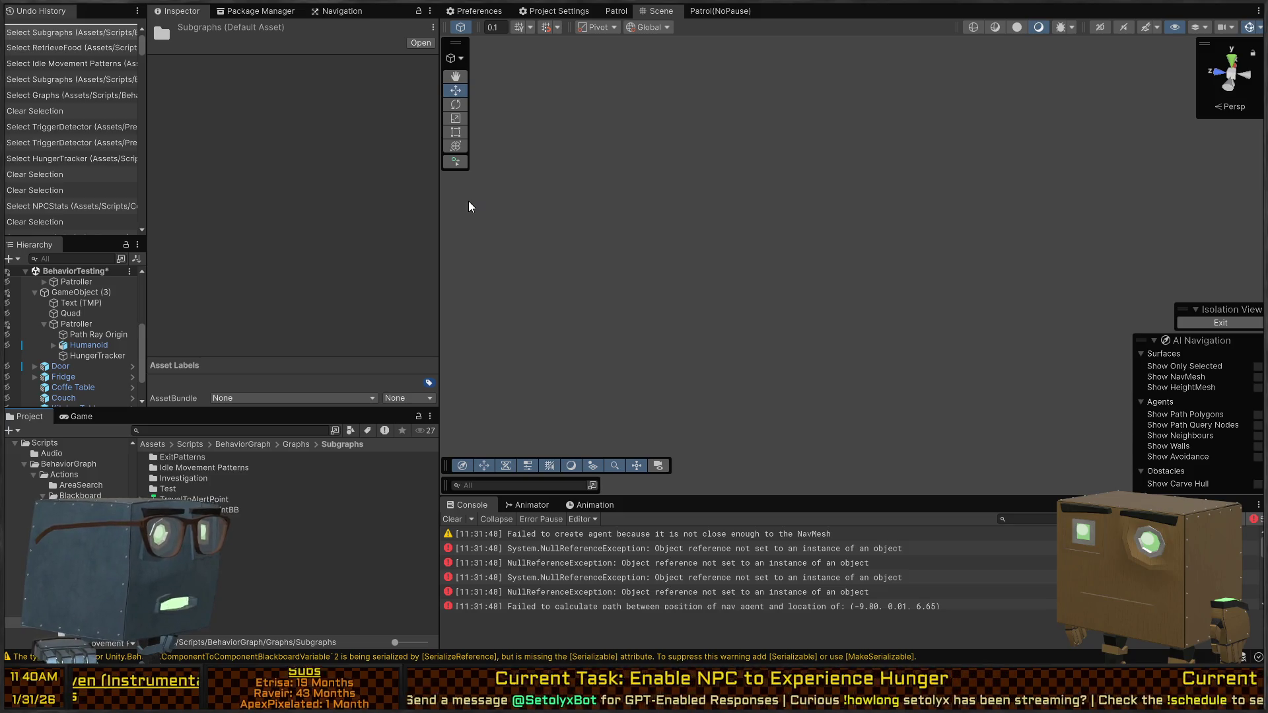
Step: Create a HumanBehaviors folder in Subgraphs, paste RetrieveFood into it, and open it
key(ctrl+shift+n)
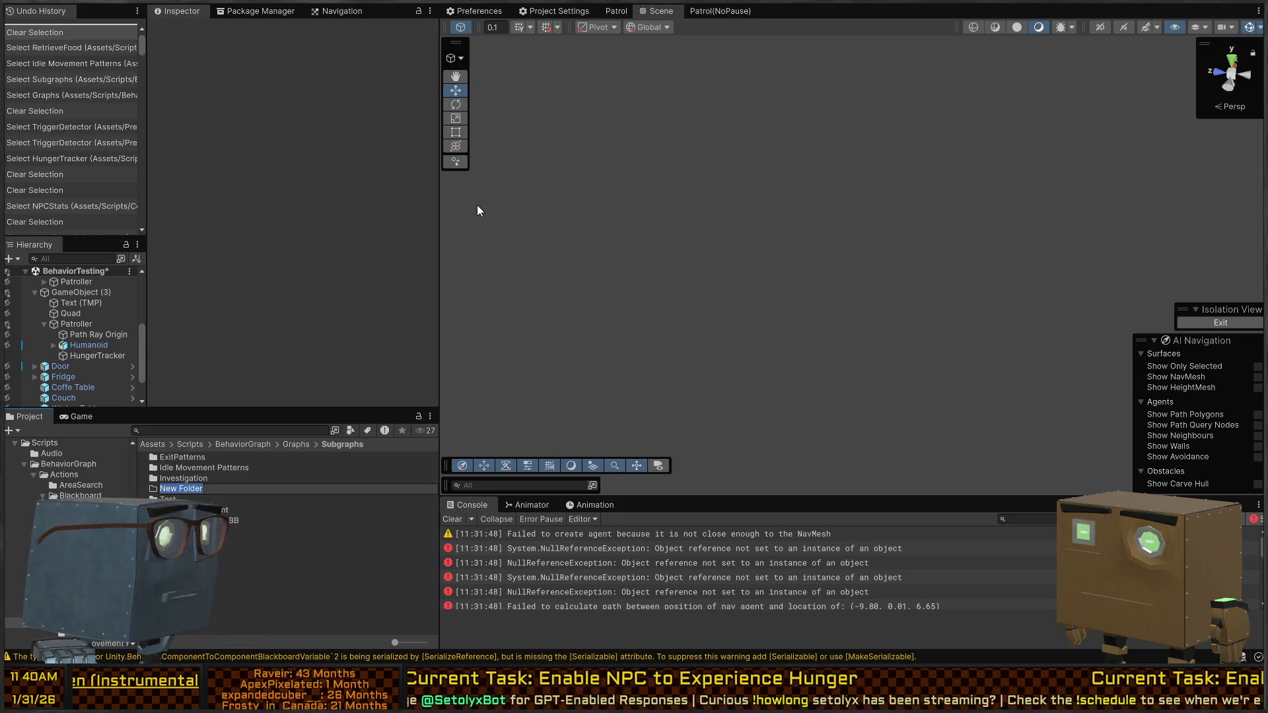
text(HumanBehaviors)
key(Return)
key(Return)
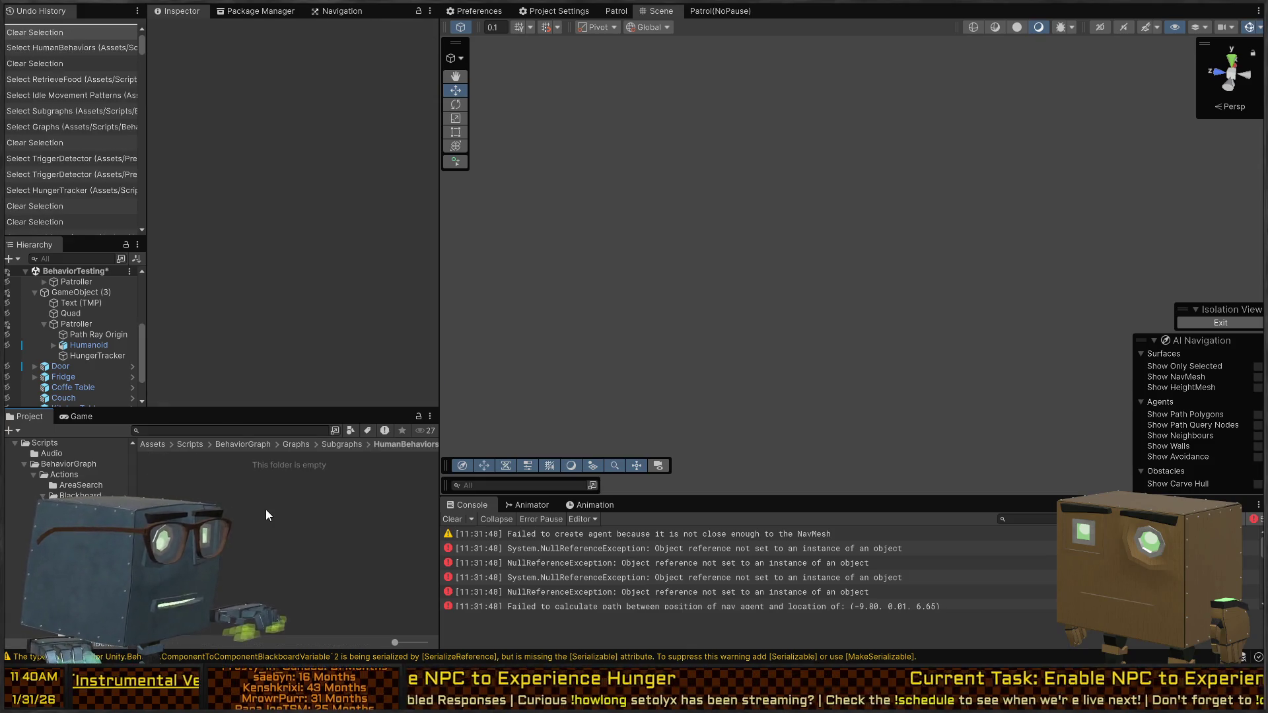
key(ctrl+v)
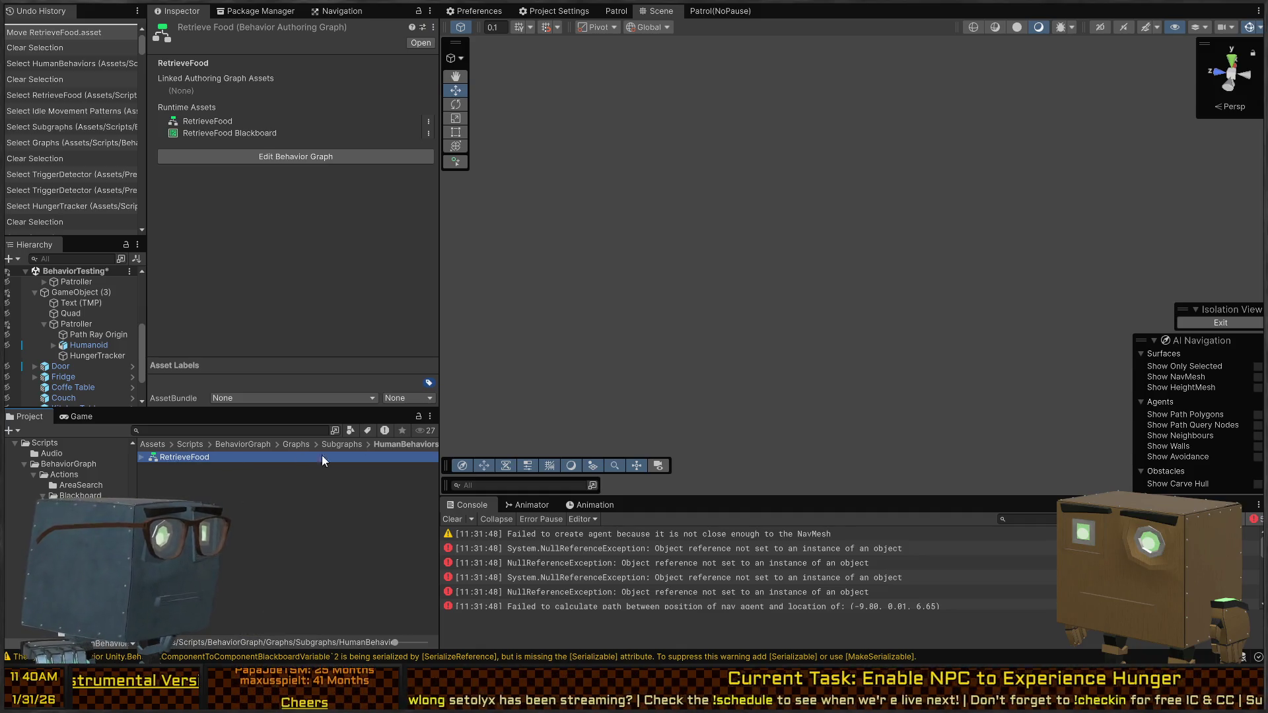
click(334, 444)
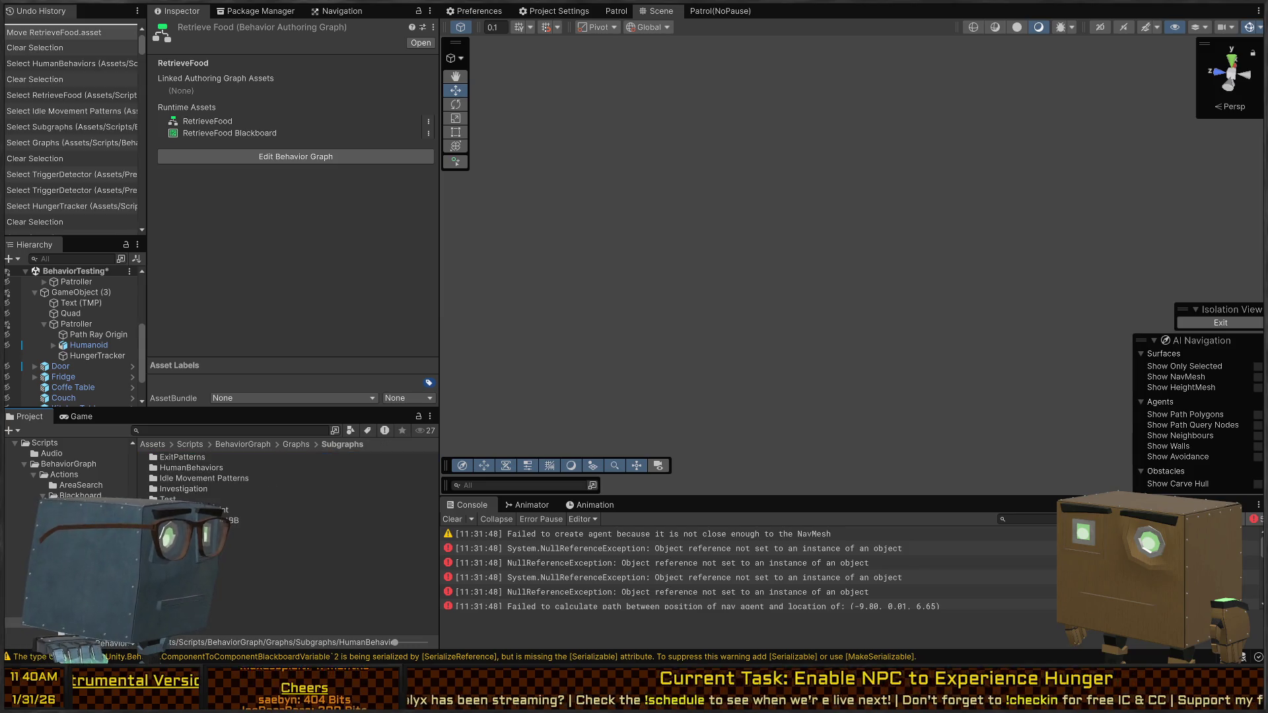
double_click(196, 467)
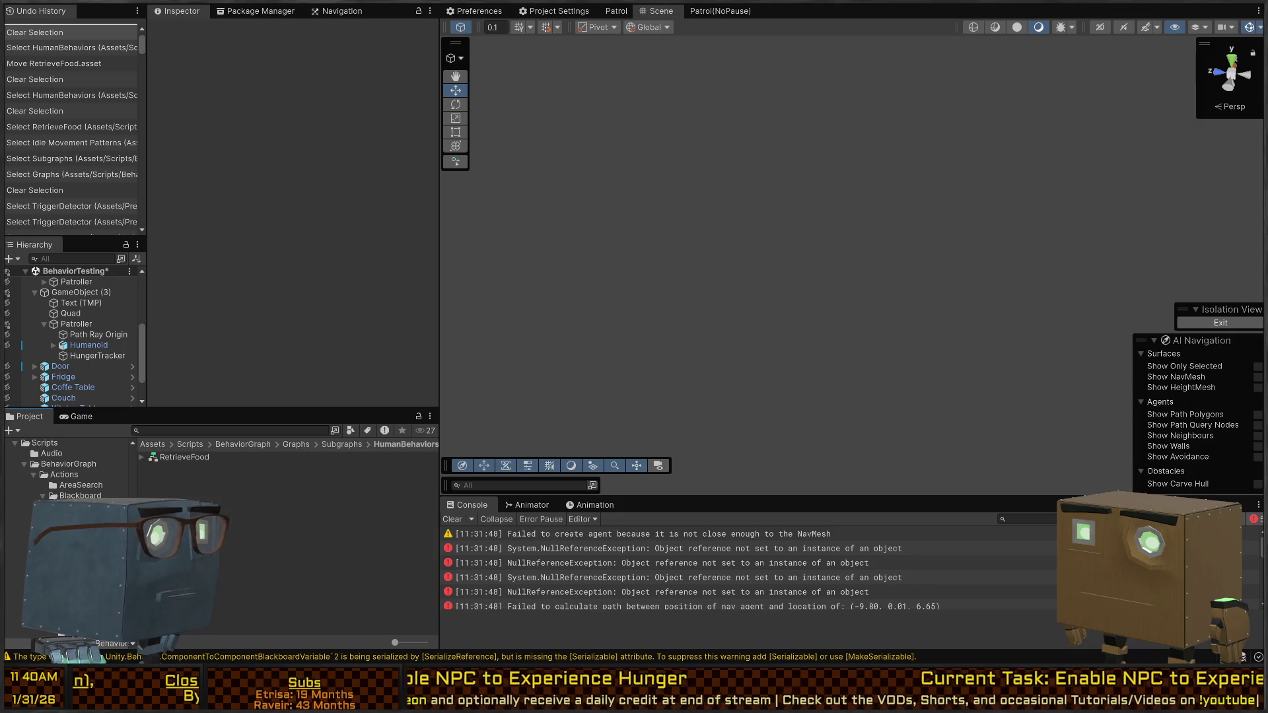
Step: Create a behavior graph named HomeOccupant inside the Idle Movement Patterns folder
click(342, 444)
double_click(191, 477)
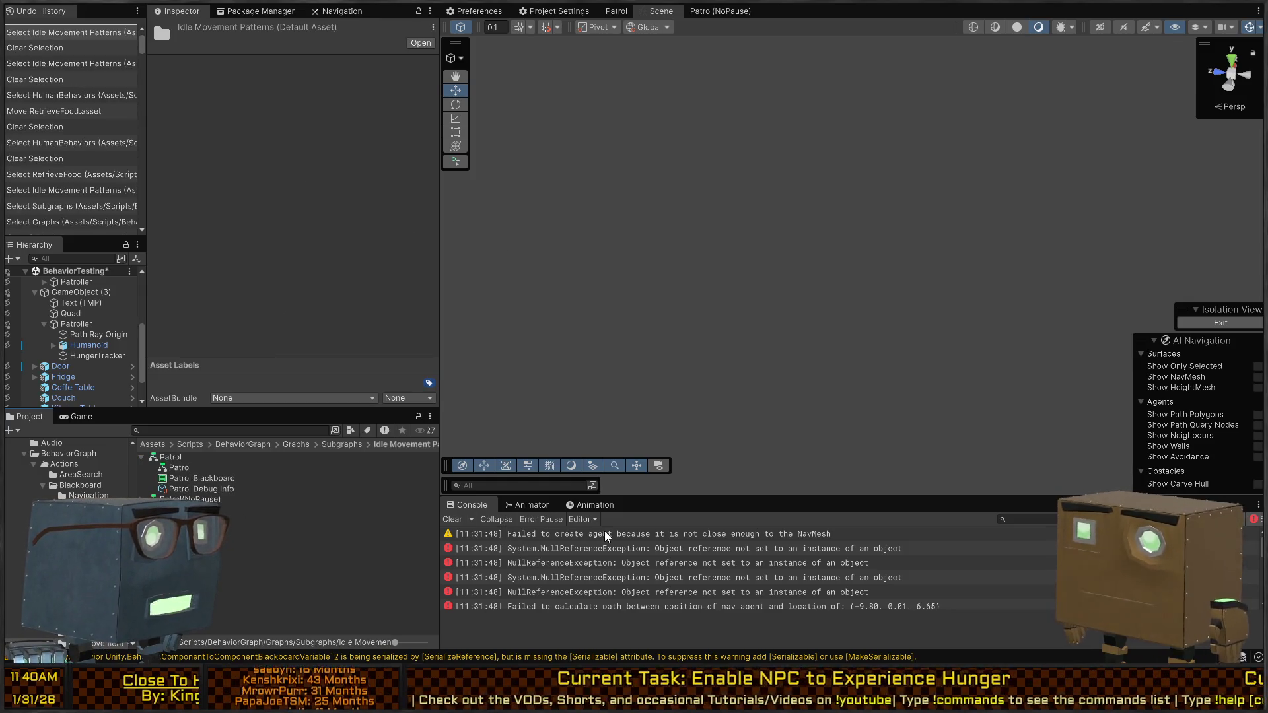
text(HomeOccupant)
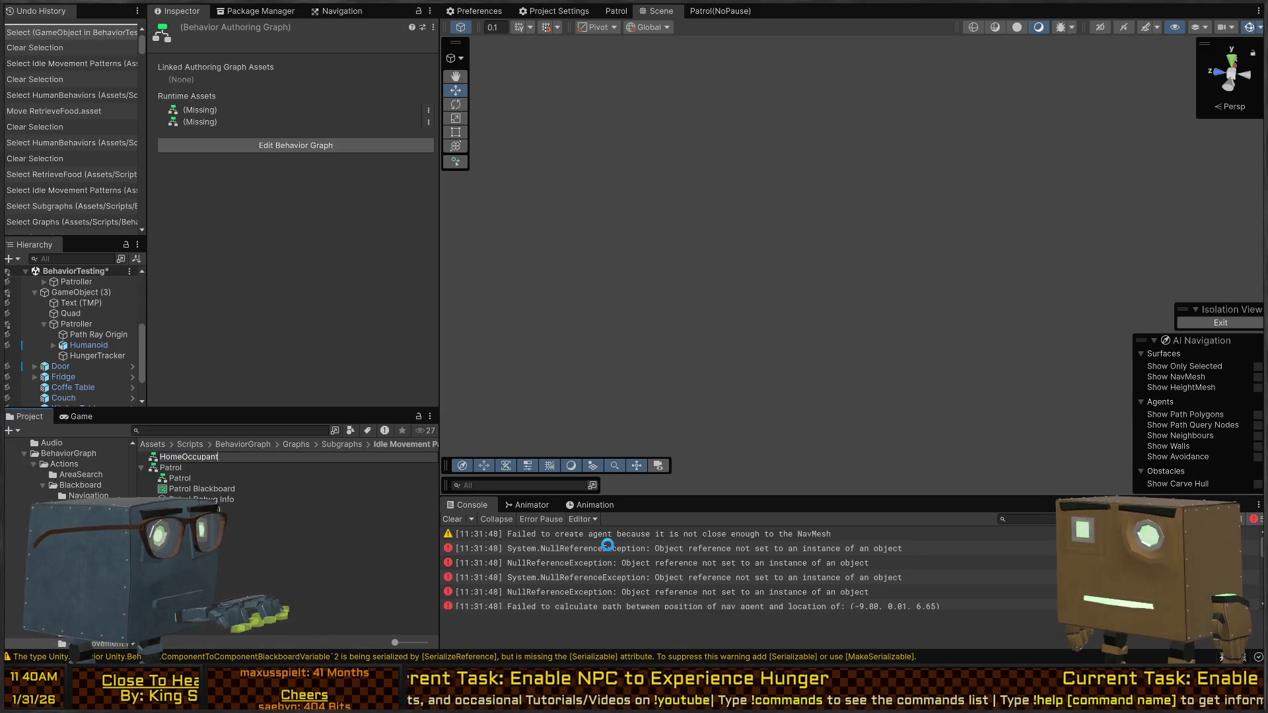
key(Return)
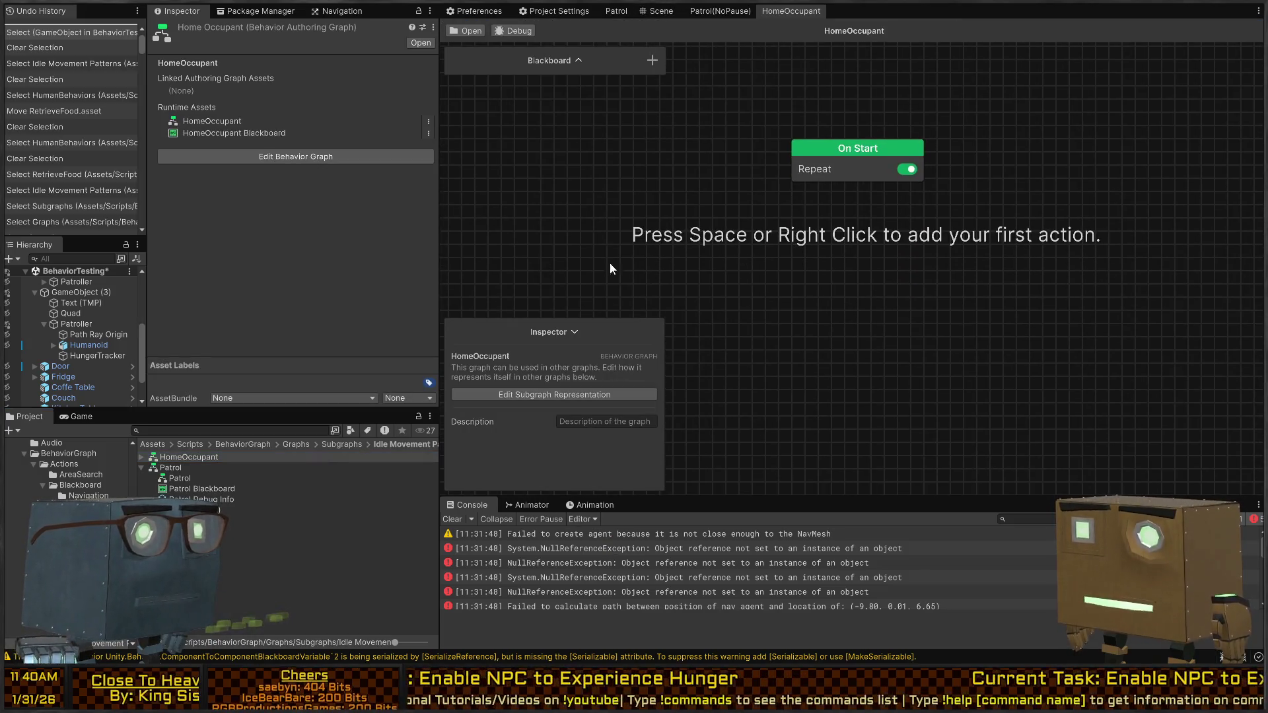
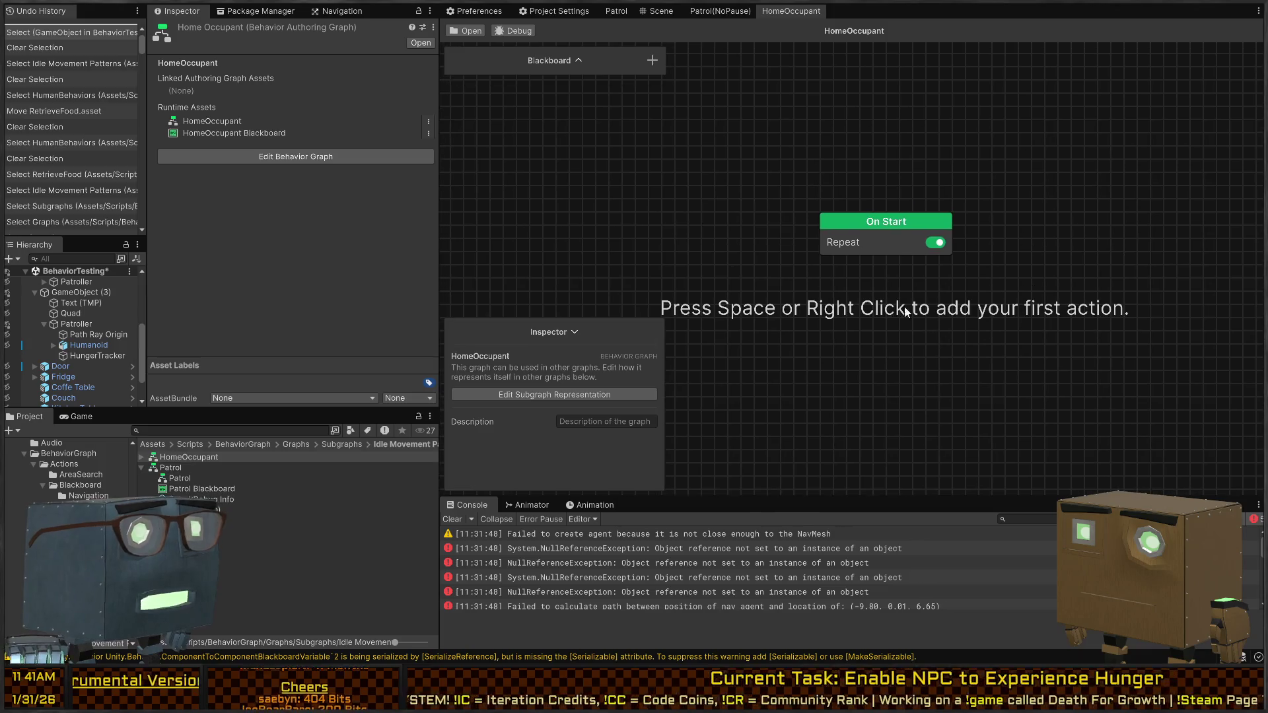
Step: Add a Sticky Note beside On Start by filtering the node list for 'sticky'
click(587, 337)
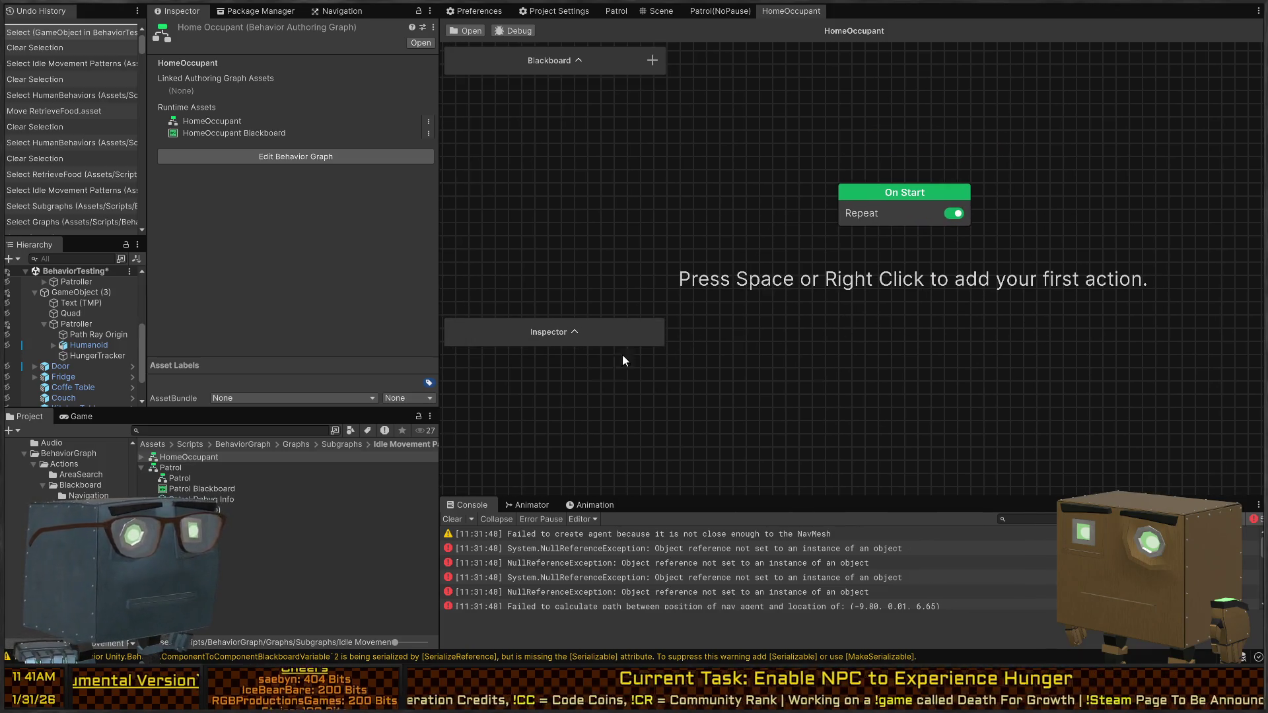
click(854, 109)
key(space)
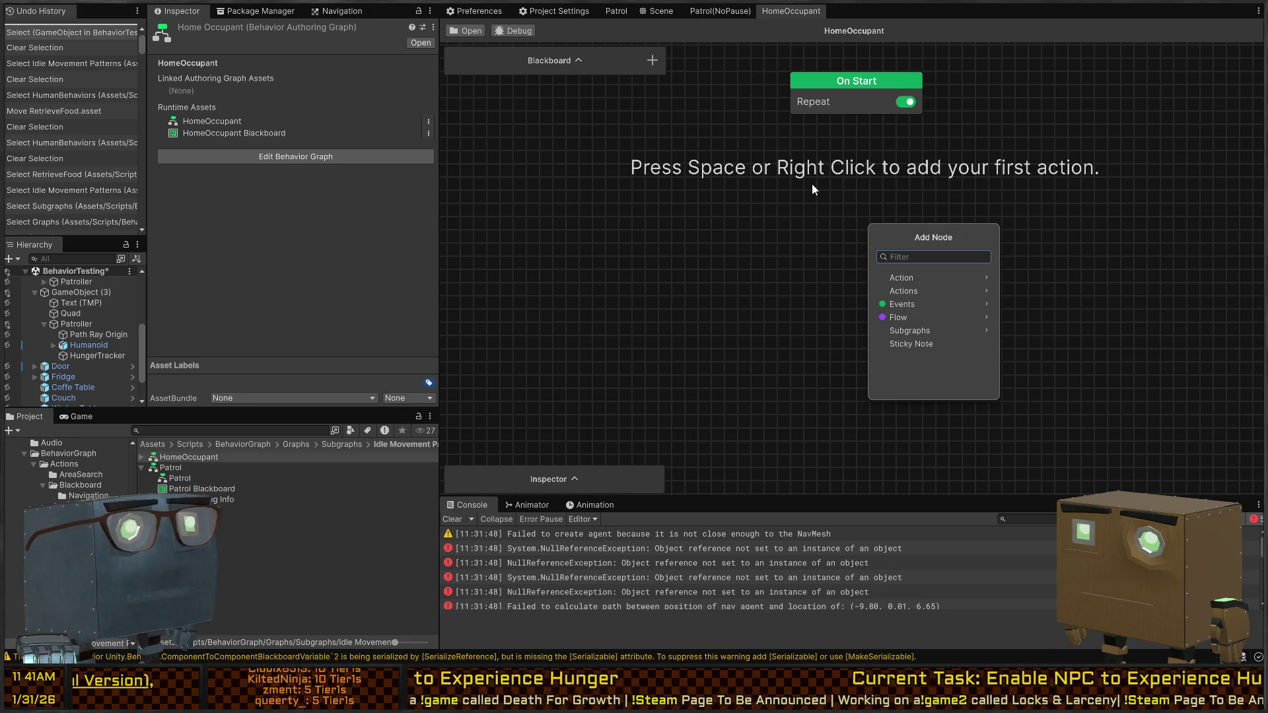
click(675, 179)
key(space)
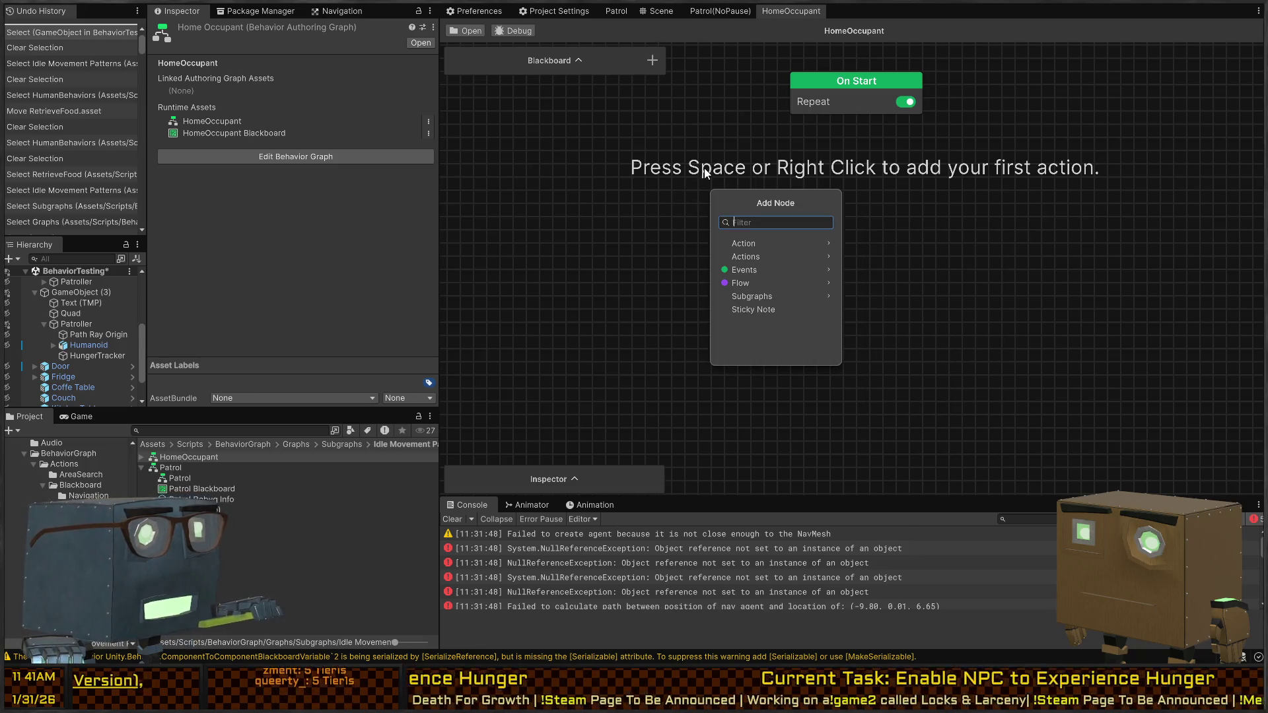
text(sticky)
key(Return)
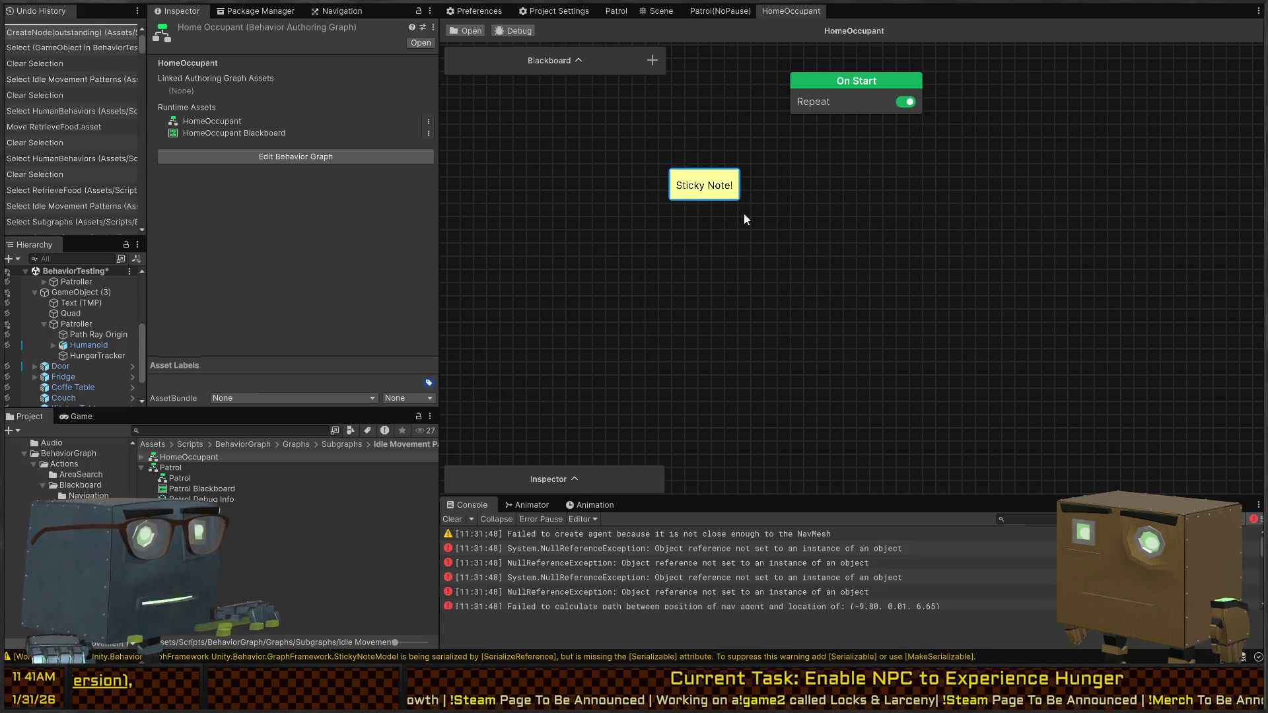
Step: Write the two-line note: sit around at the couch doing nothing, and for now just hover near the couch
double_click(702, 179)
text(Si)
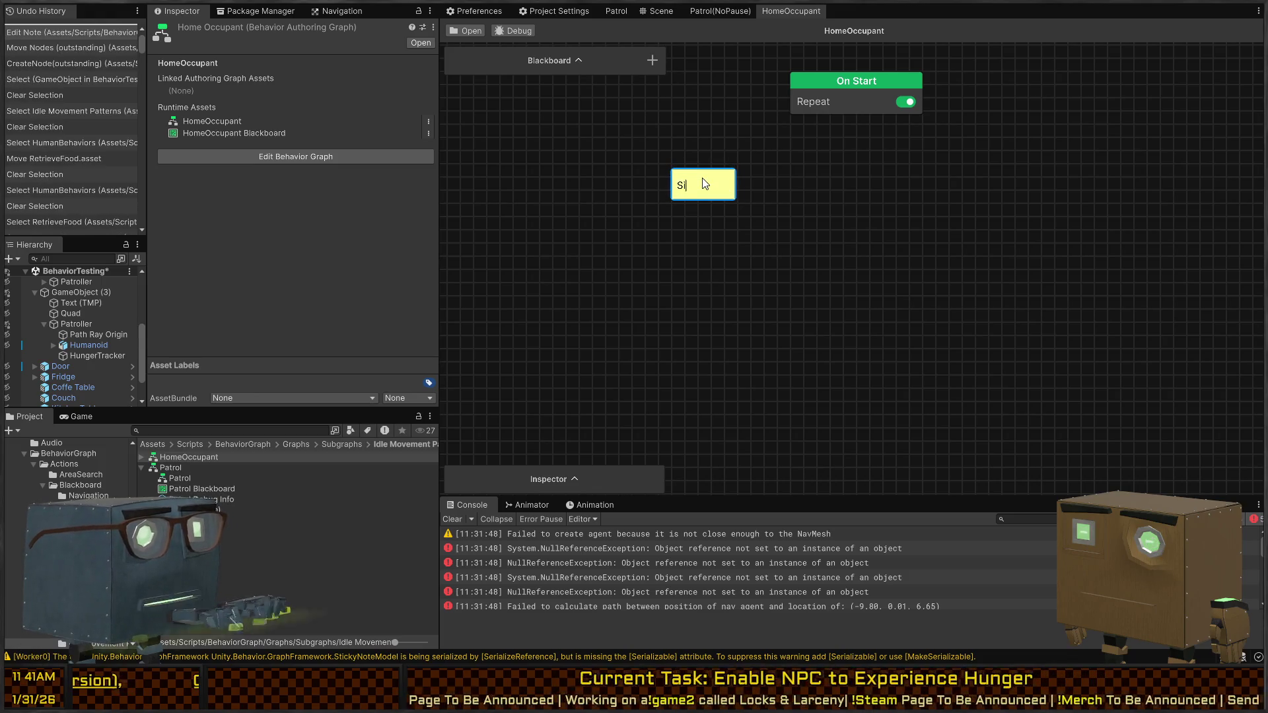
text(t around at the c)
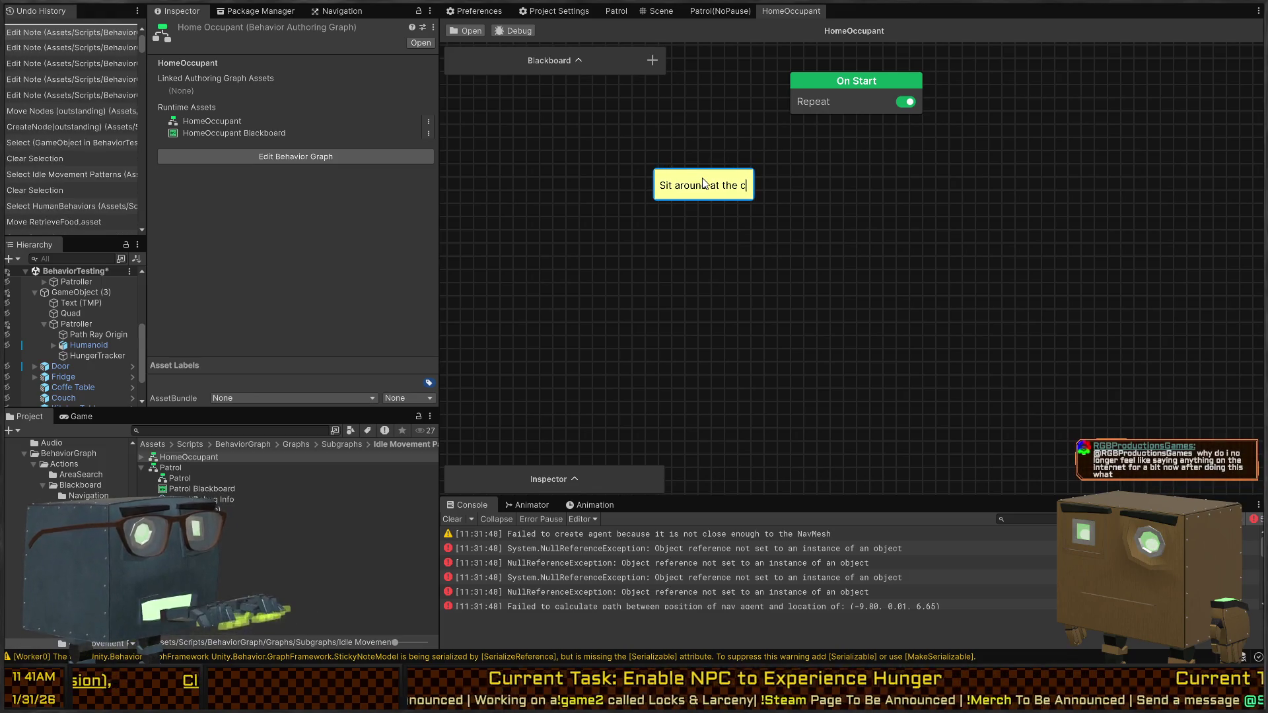
text(ouch just kind of doing nothing)
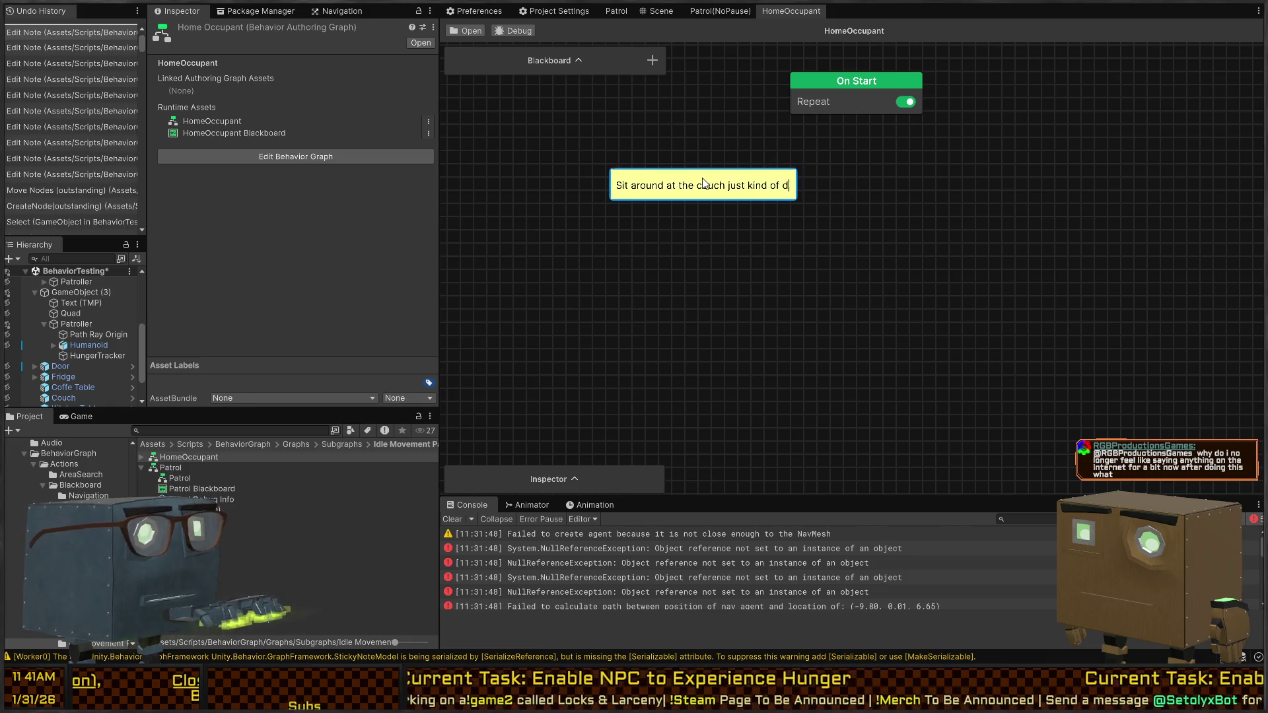
key(Return)
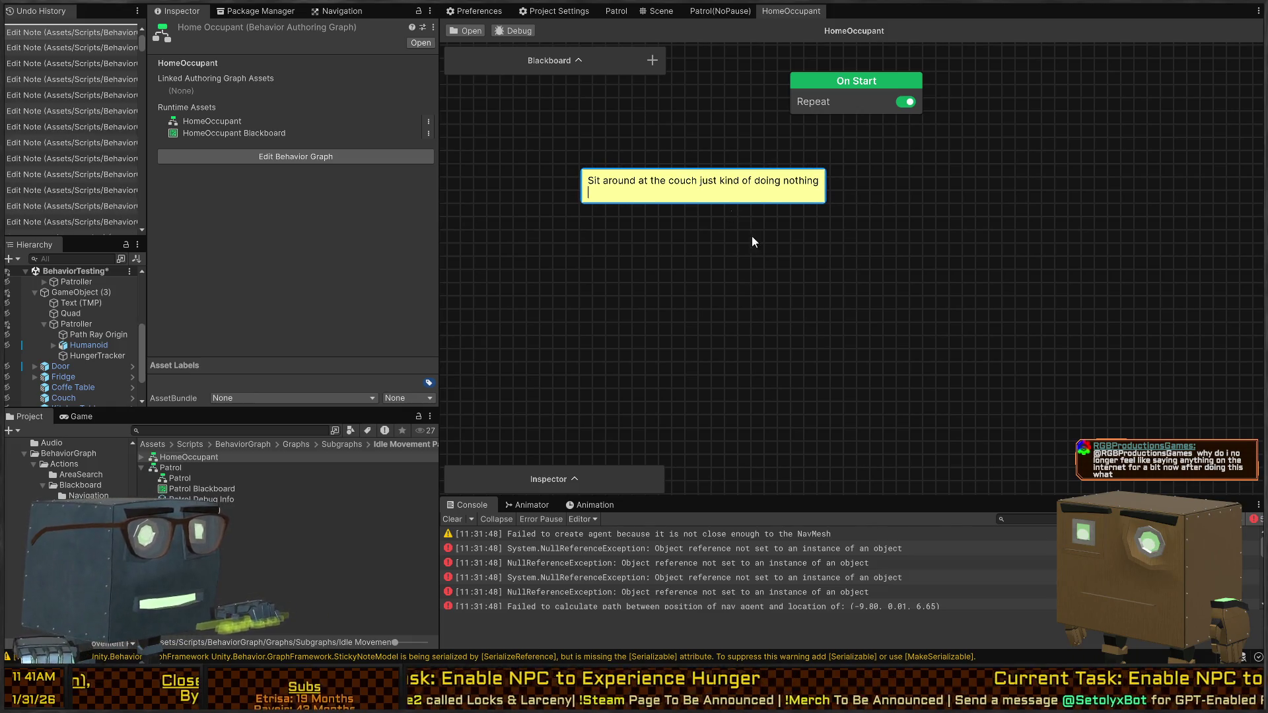
text(maybe they')
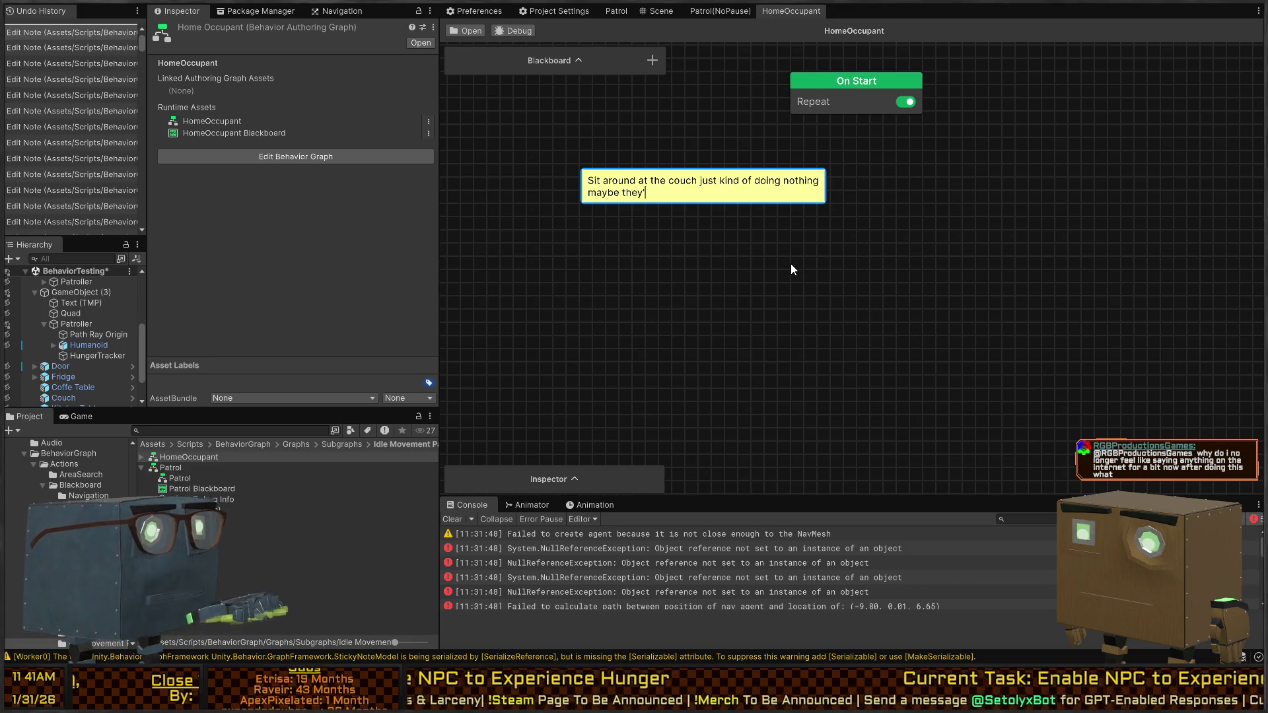
text(ll go outside later, but for now, just over n)
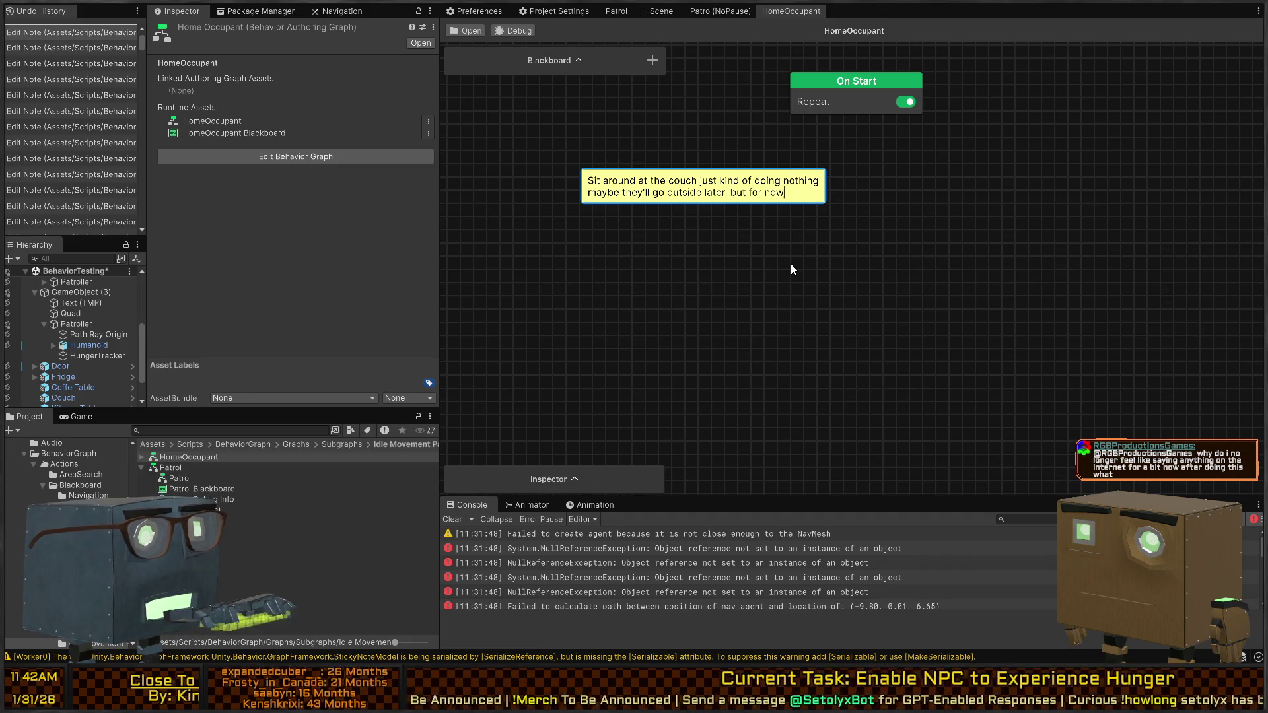
key(BackSpace)
key(BackSpace)
key(BackSpace)
text(hover near the couch)
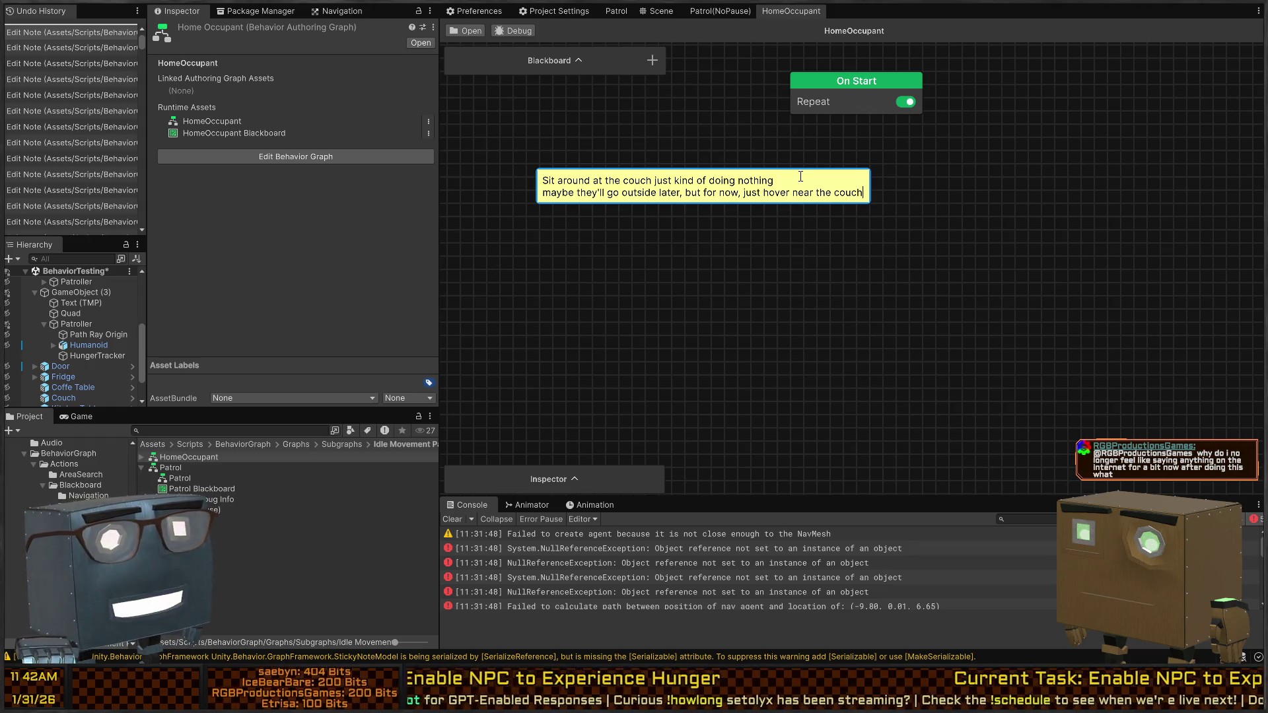
Step: Position the couch note left of and below On Start, then pull a connection from On Start
click(739, 221)
mouse_move(752, 189)
mouse_down()
mouse_move(612, 182)
mouse_move(697, 188)
mouse_up()
drag(839, 177, 951, 188)
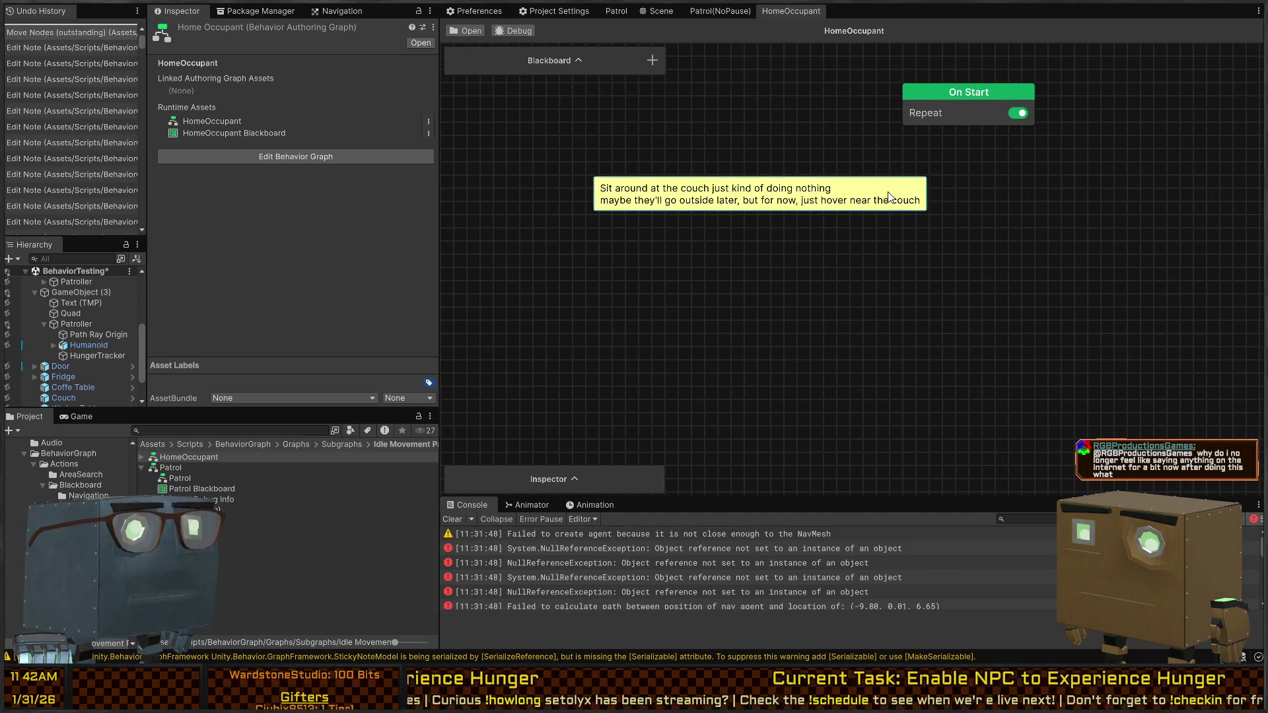
click(1000, 209)
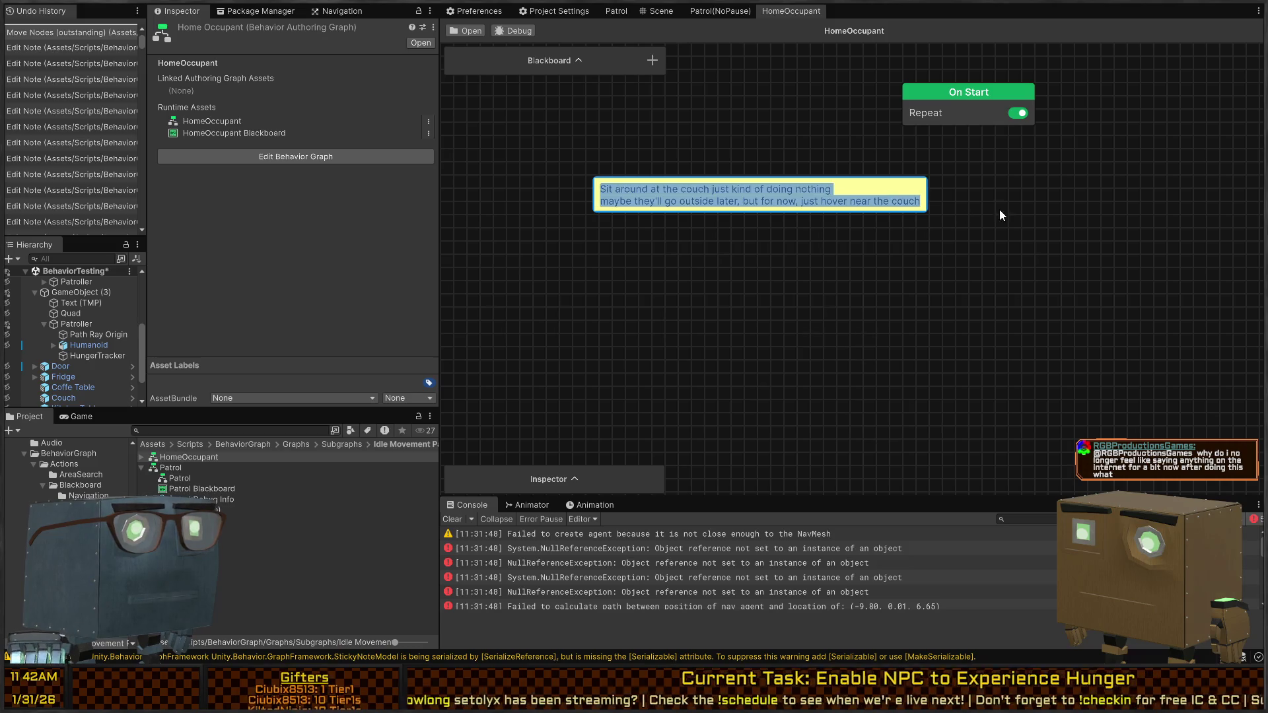
click(925, 203)
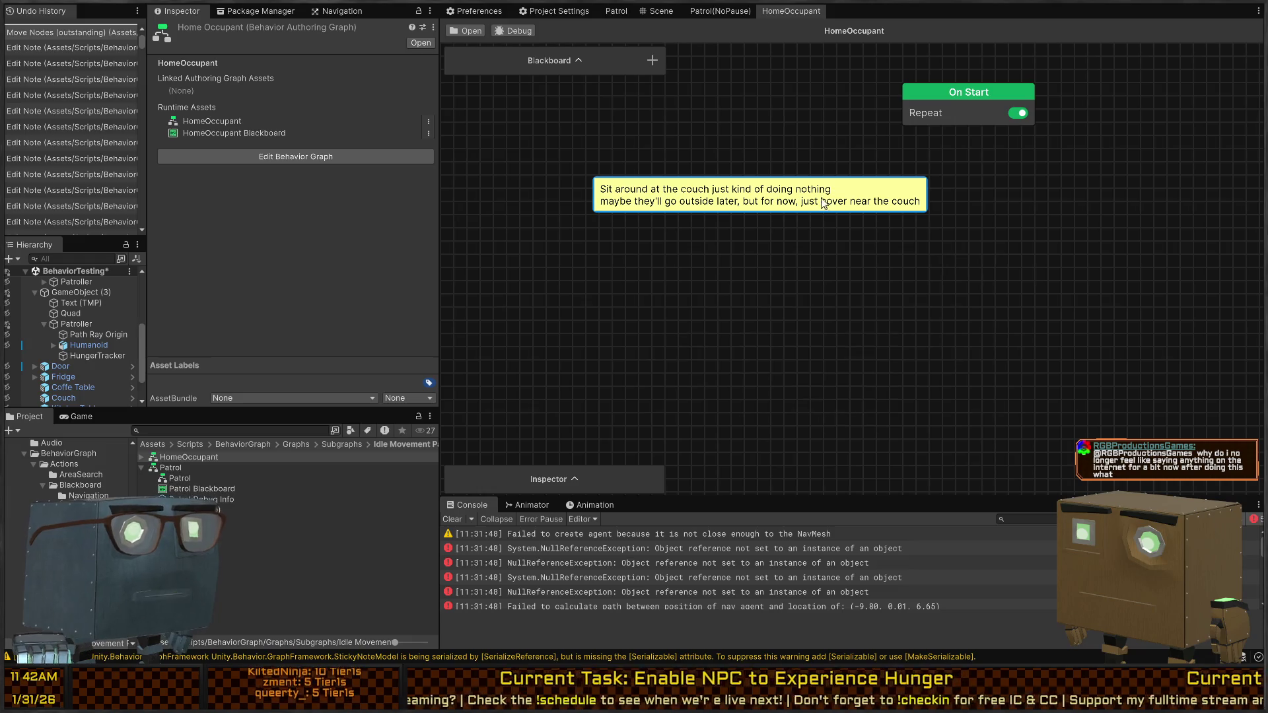
double_click(919, 197)
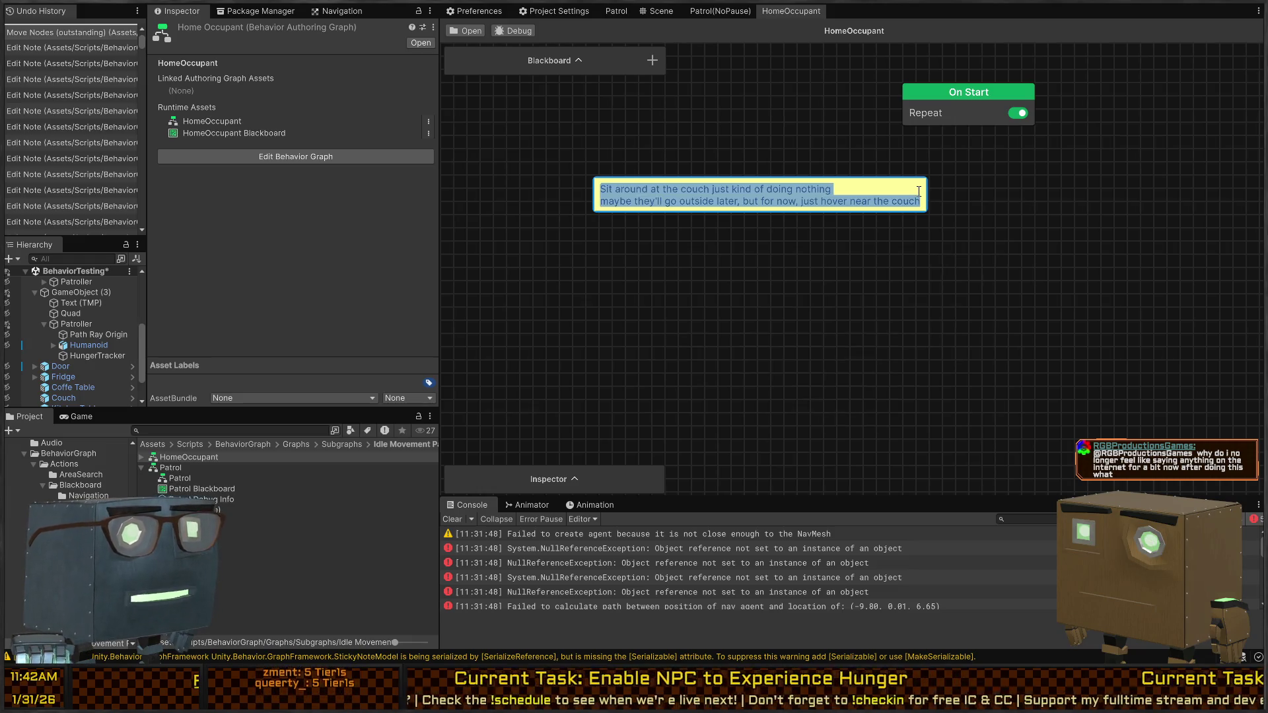
click(956, 184)
mouse_move(870, 193)
mouse_down()
mouse_move(892, 210)
mouse_move(852, 194)
mouse_up()
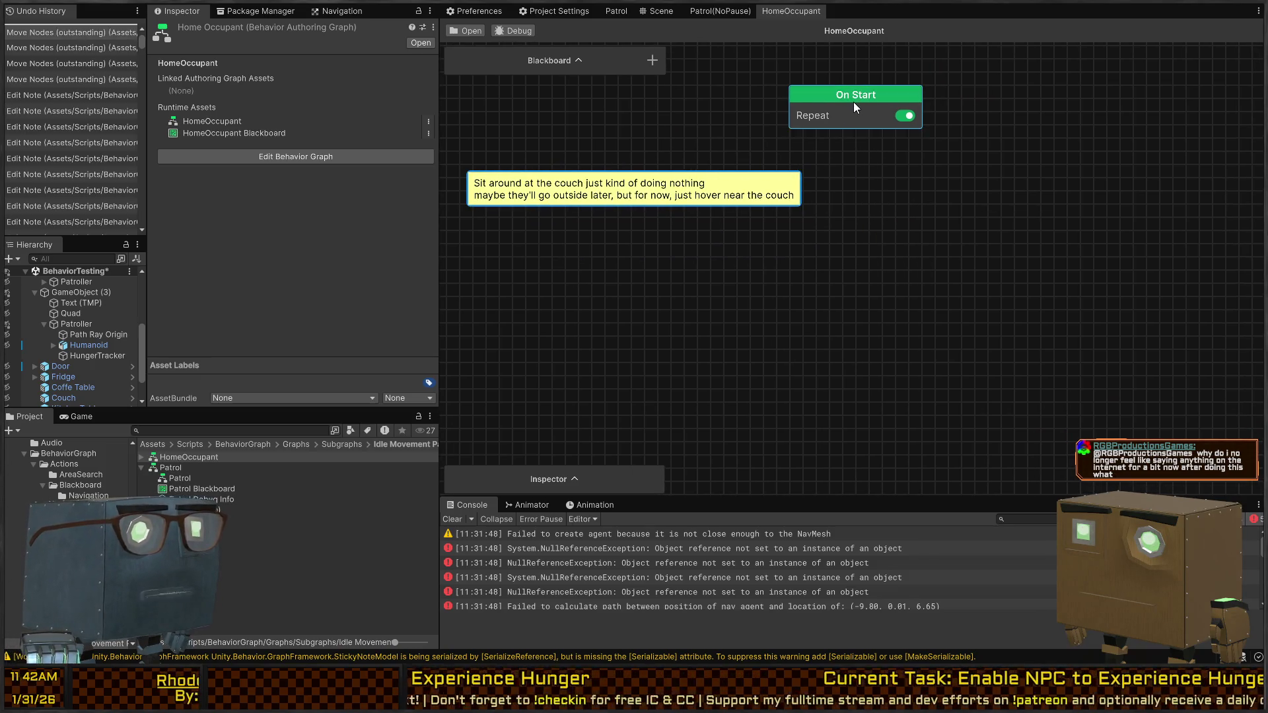
mouse_move(856, 132)
mouse_down()
mouse_move(864, 295)
mouse_move(855, 281)
mouse_up()
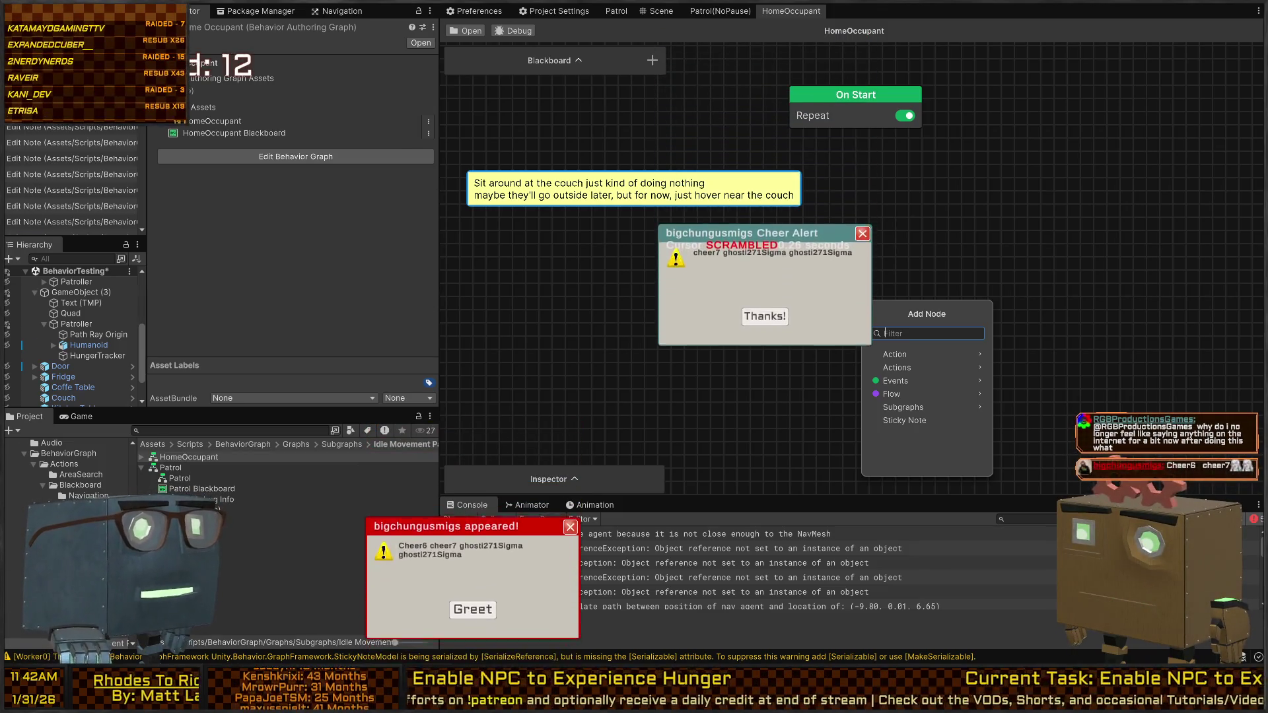
key(Escape)
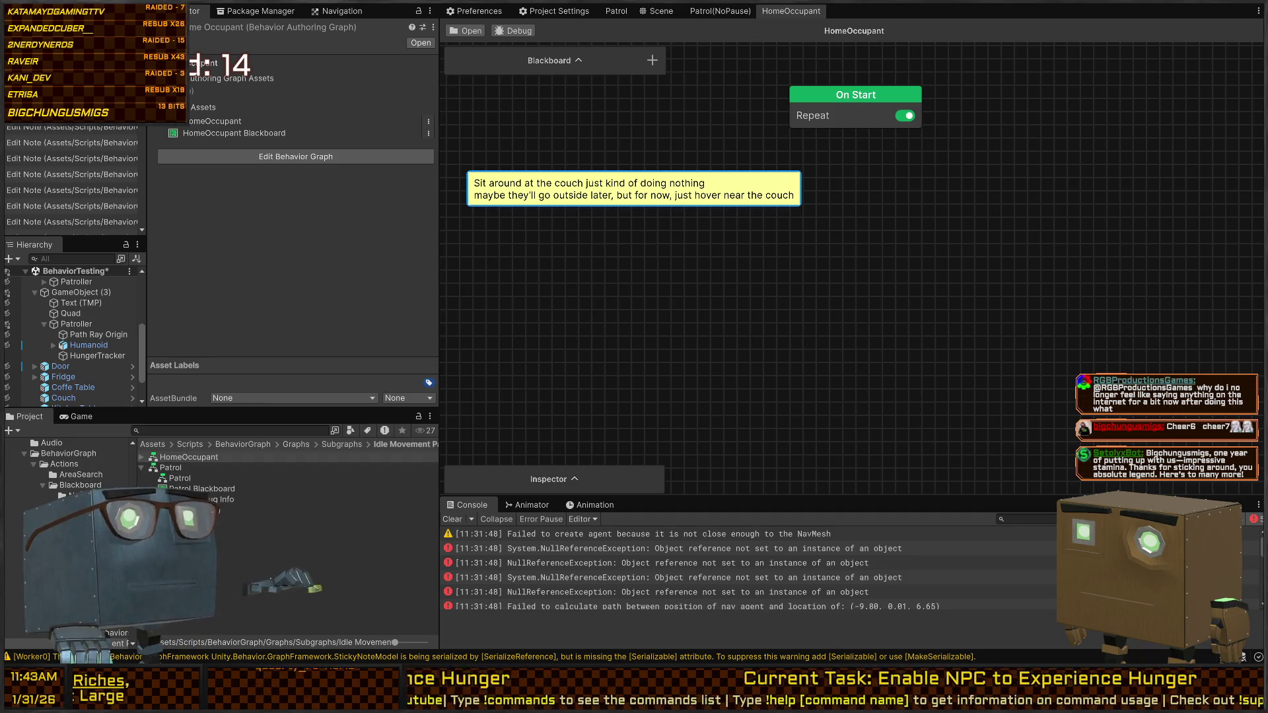
Step: Raise the couch note slightly and pull a new connection off On Start to list nodes
mouse_move(884, 196)
mouse_down()
mouse_move(877, 249)
mouse_move(862, 260)
mouse_up()
drag(693, 266, 679, 229)
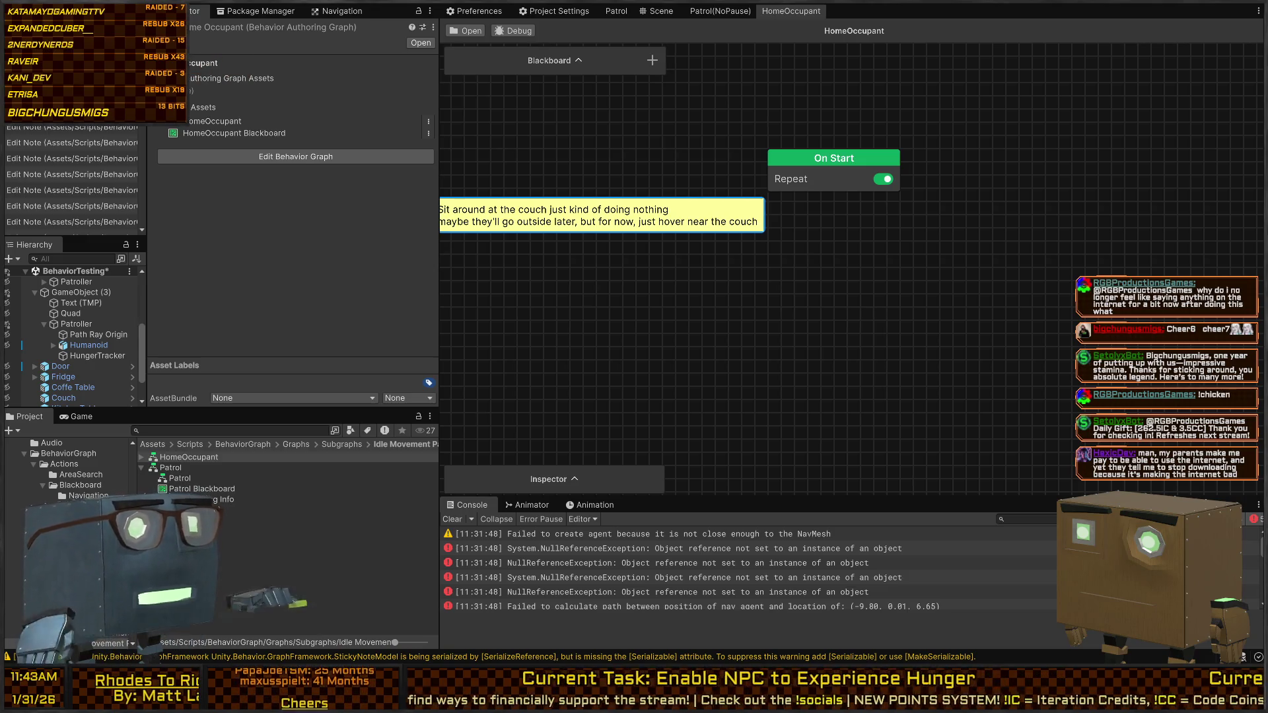
drag(751, 249, 792, 245)
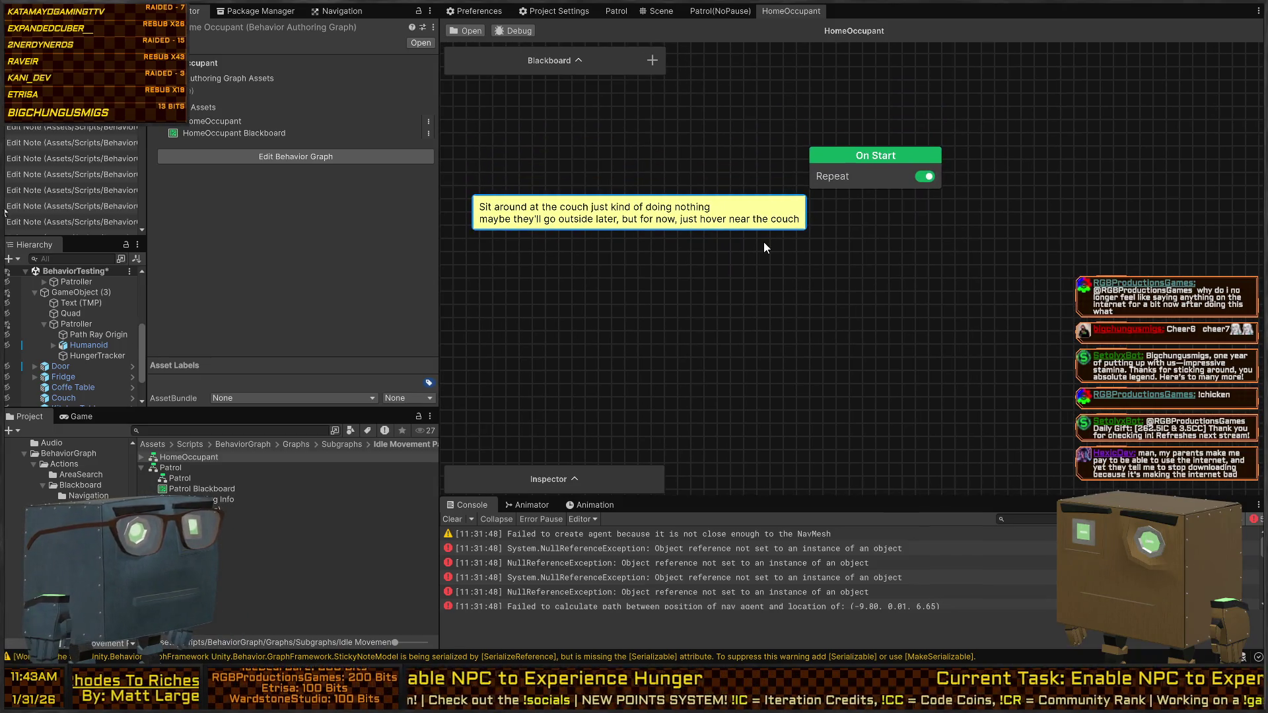
scroll(852, 224, down, 2)
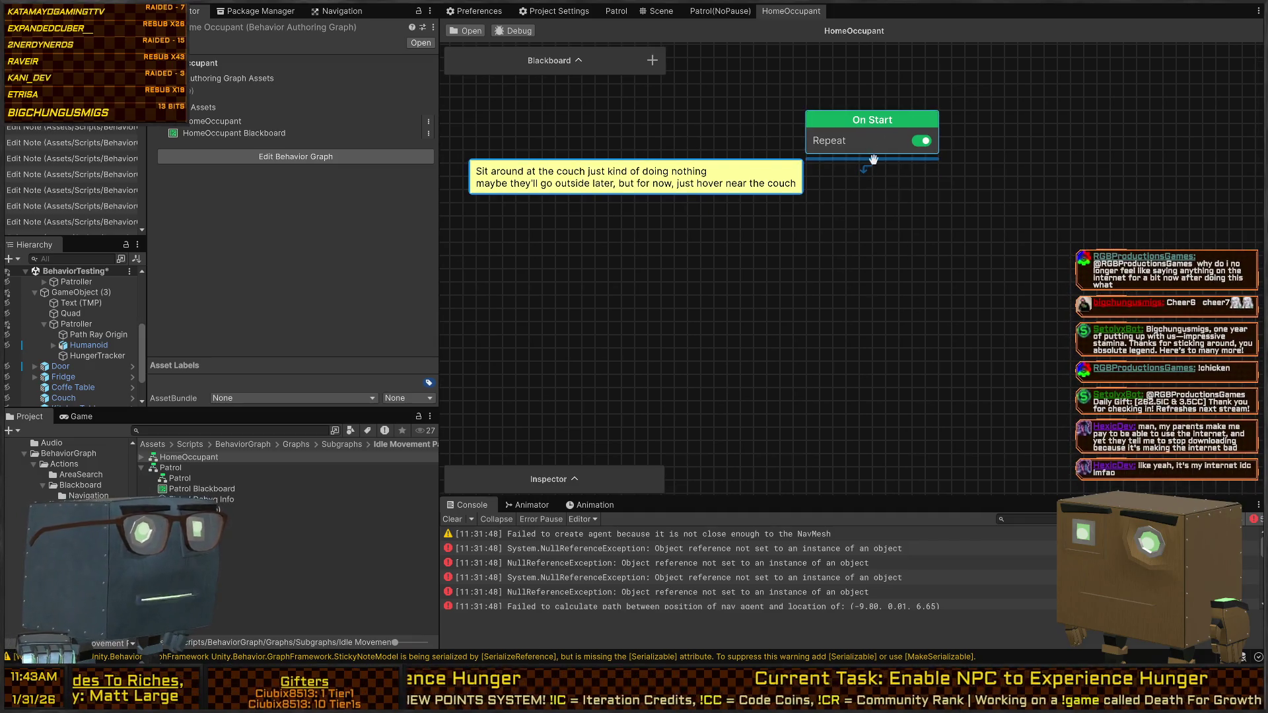
mouse_move(870, 161)
mouse_down()
mouse_move(841, 196)
mouse_move(647, 249)
mouse_move(700, 251)
mouse_up()
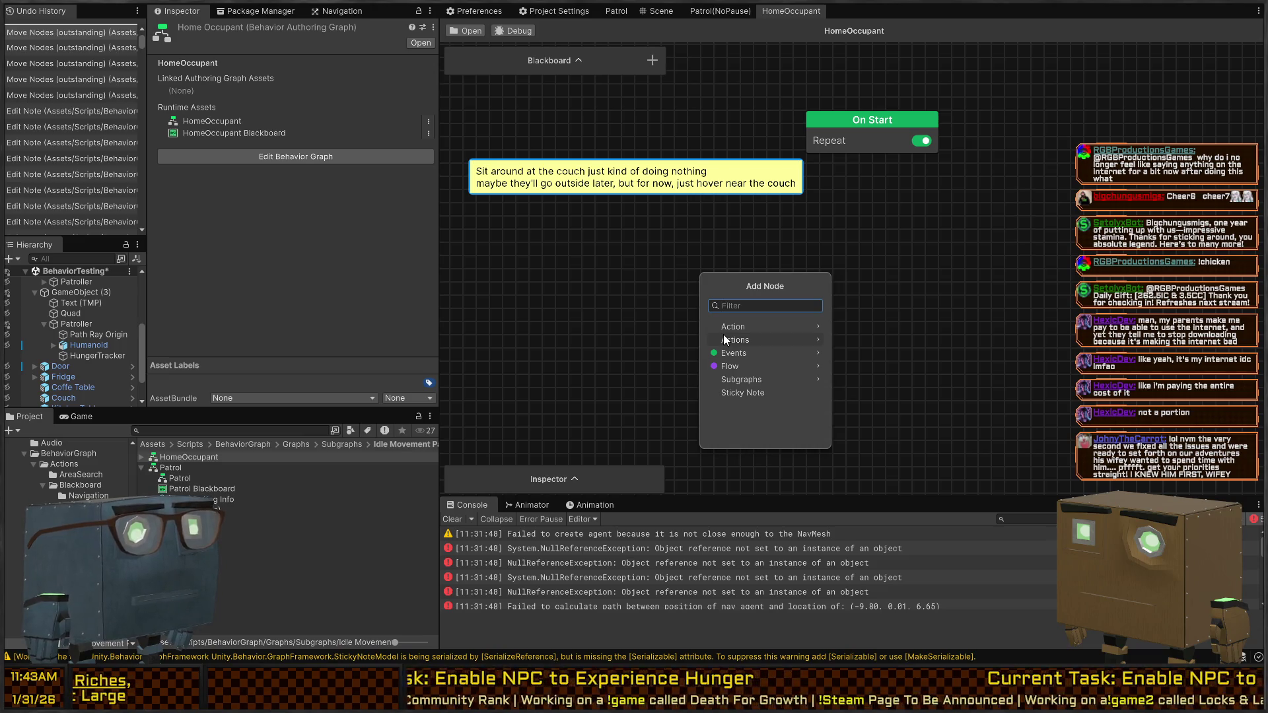
Step: Add a 'Wait between 1 and 3 seconds' node lower down, unlinked from On Start
text(wait)
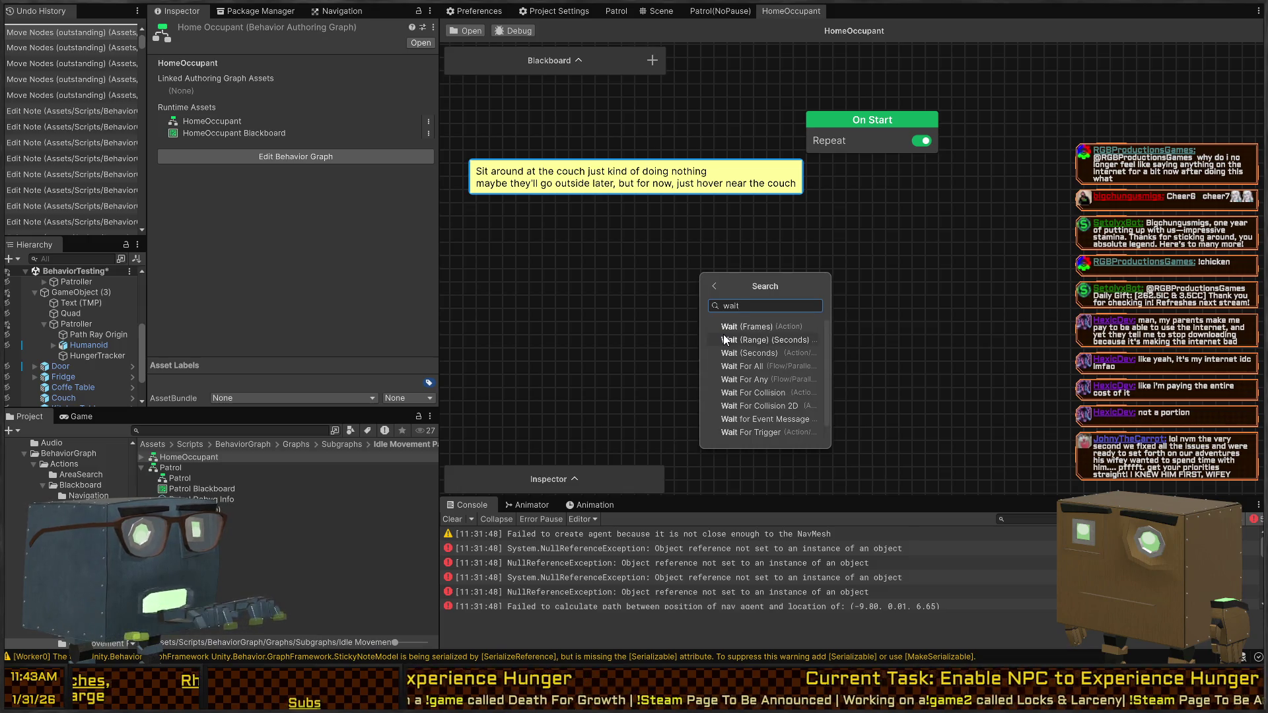
click(725, 340)
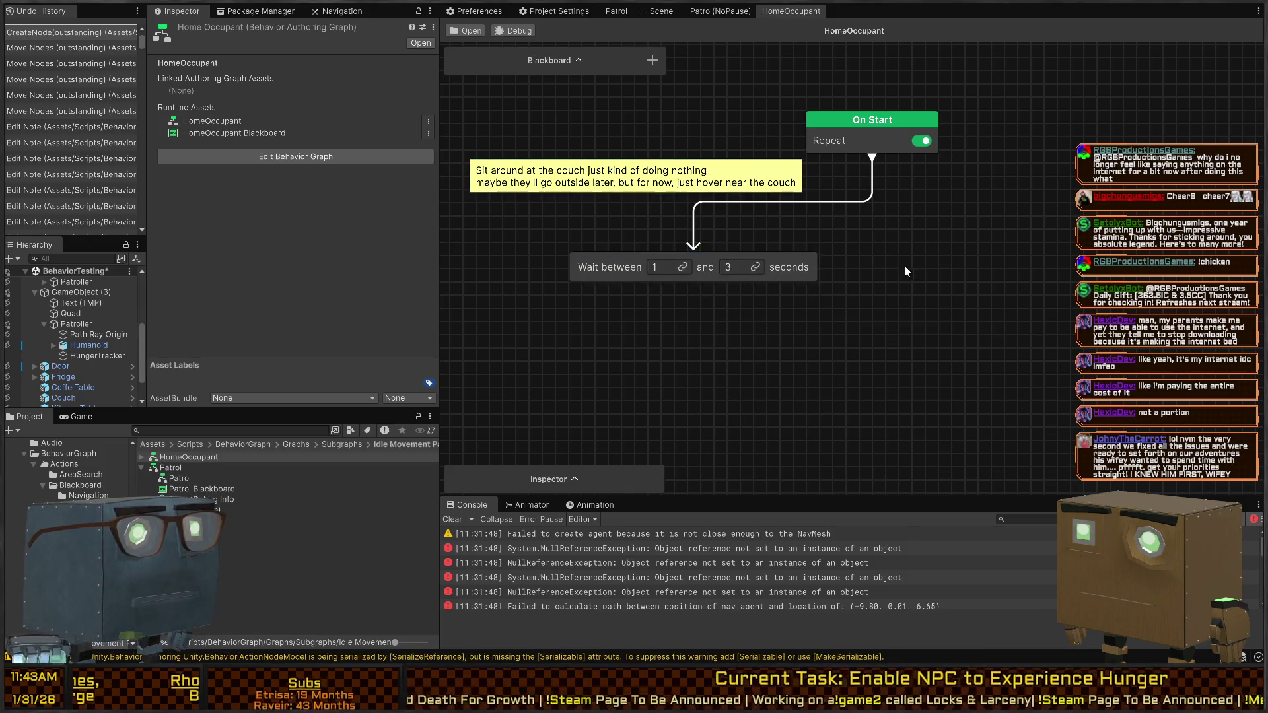
drag(617, 263, 686, 339)
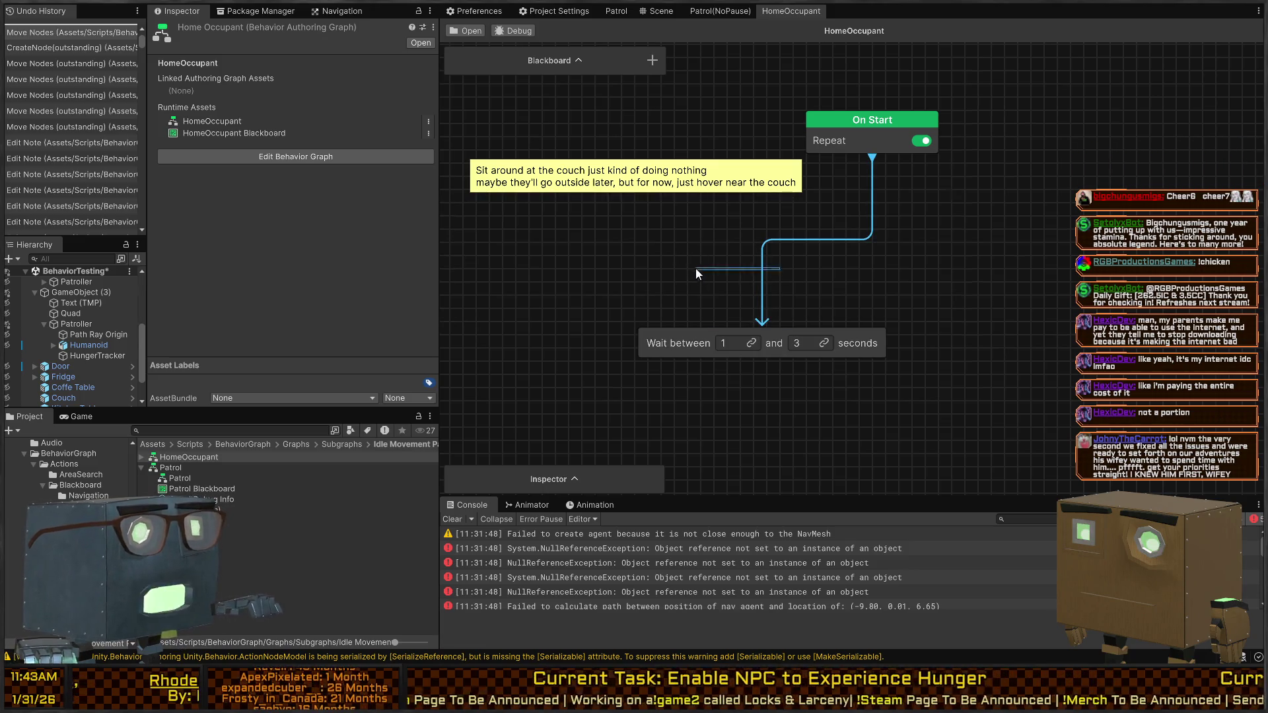
click(759, 264)
key(Delete)
Step: Add the NavAgent 'Starts Moving To' node and place it above the Wait node
key(space)
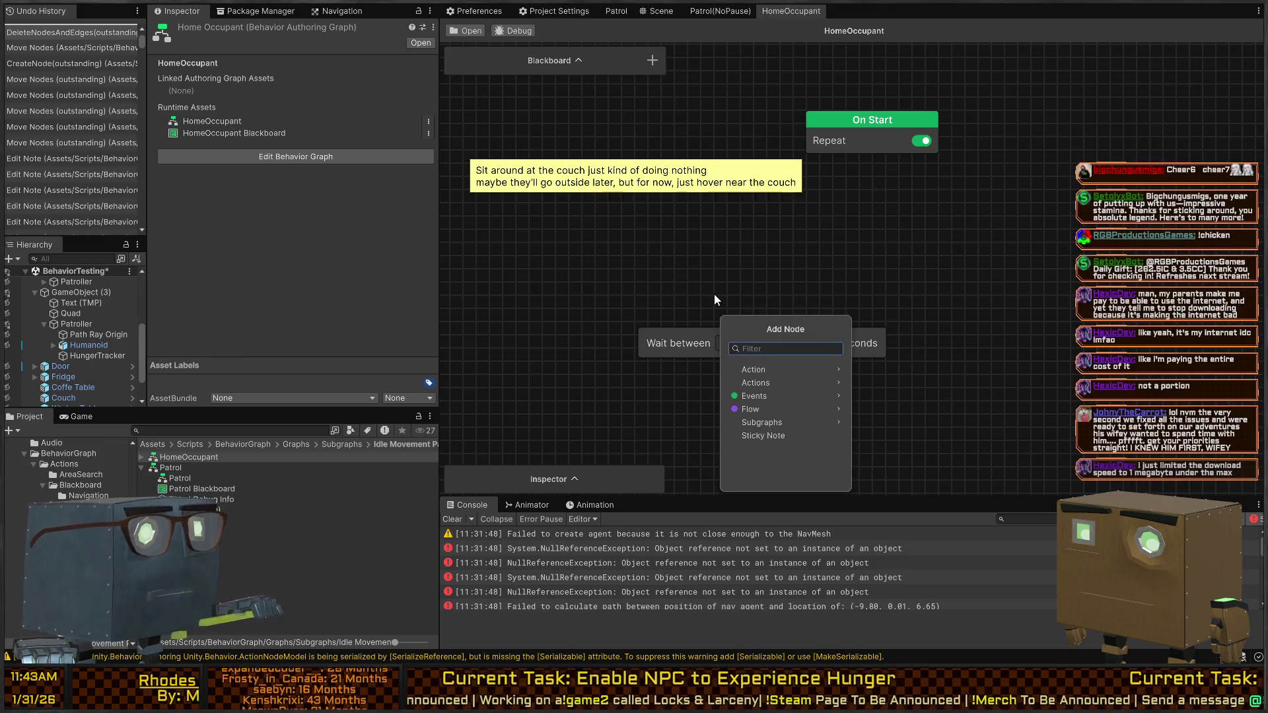
text(move to)
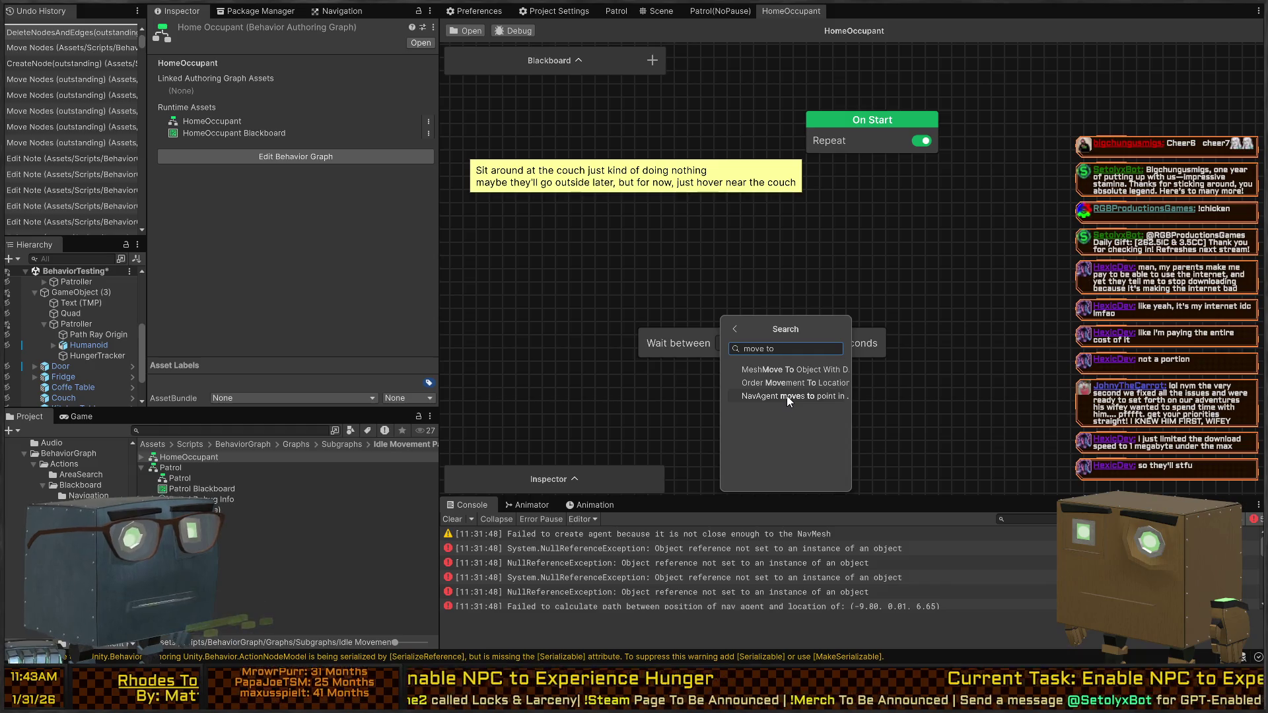
click(798, 382)
drag(729, 311, 721, 250)
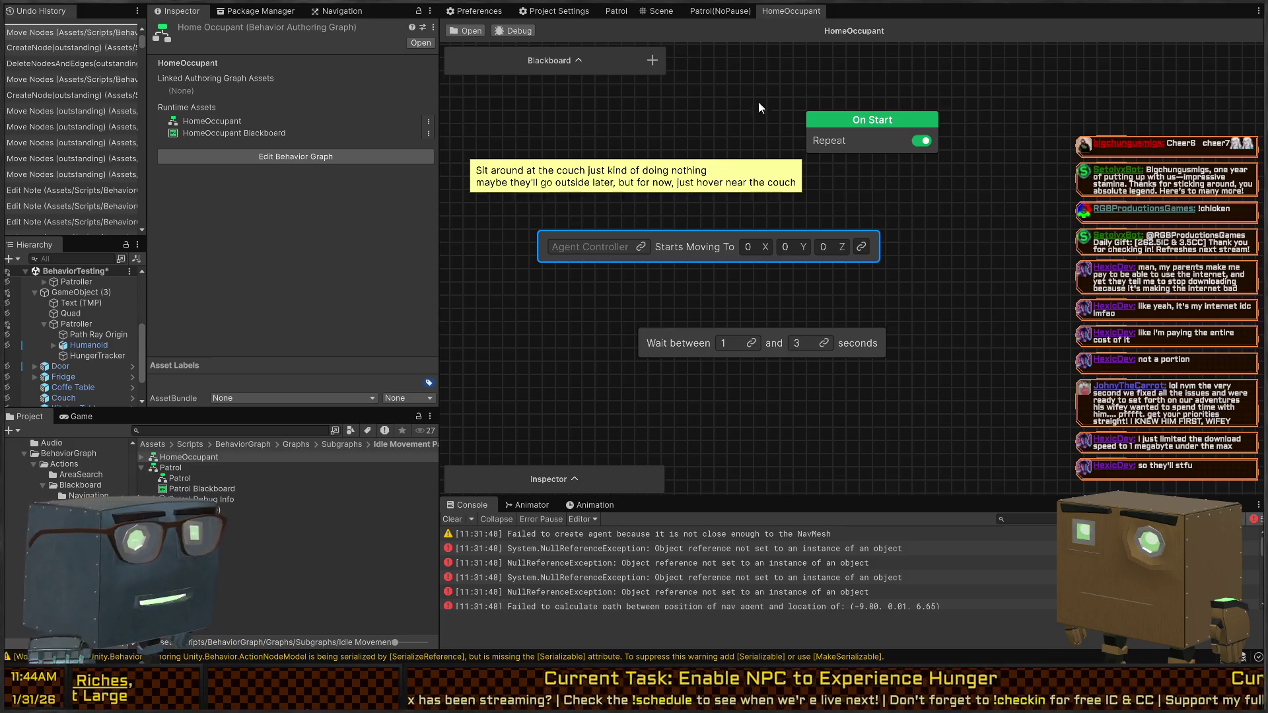
drag(812, 333, 787, 349)
drag(646, 362, 578, 327)
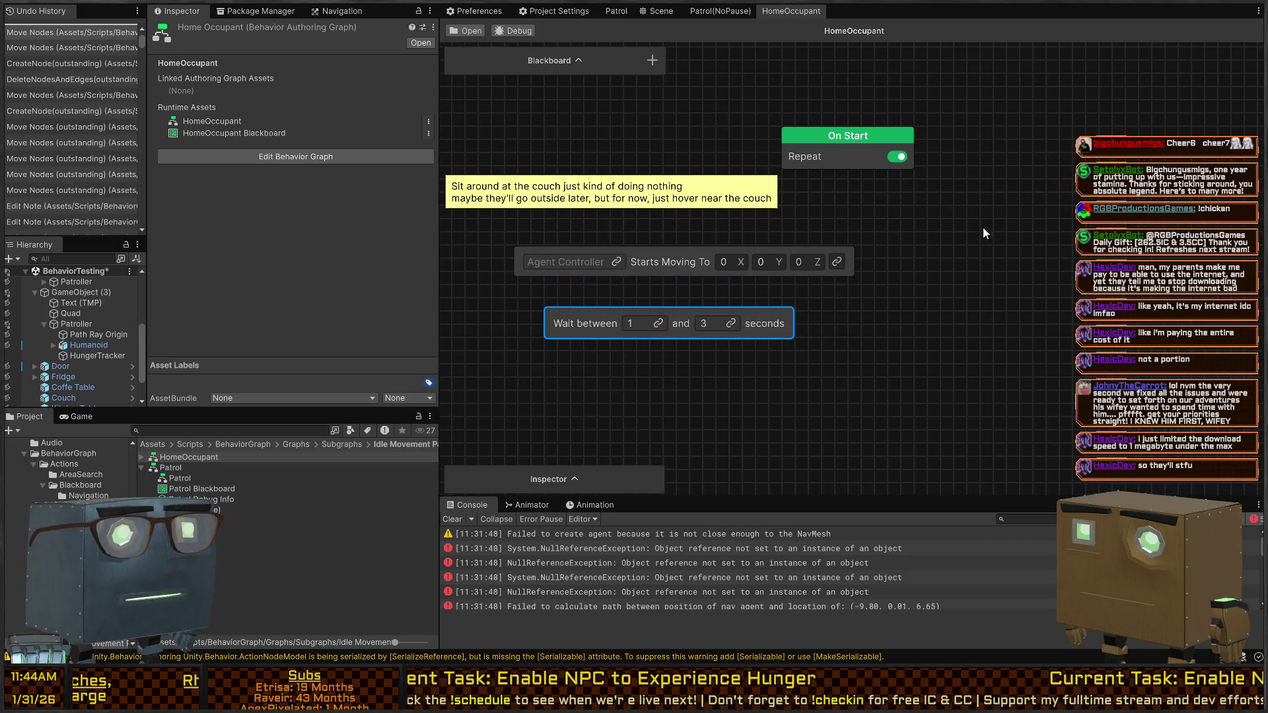
drag(894, 204, 920, 253)
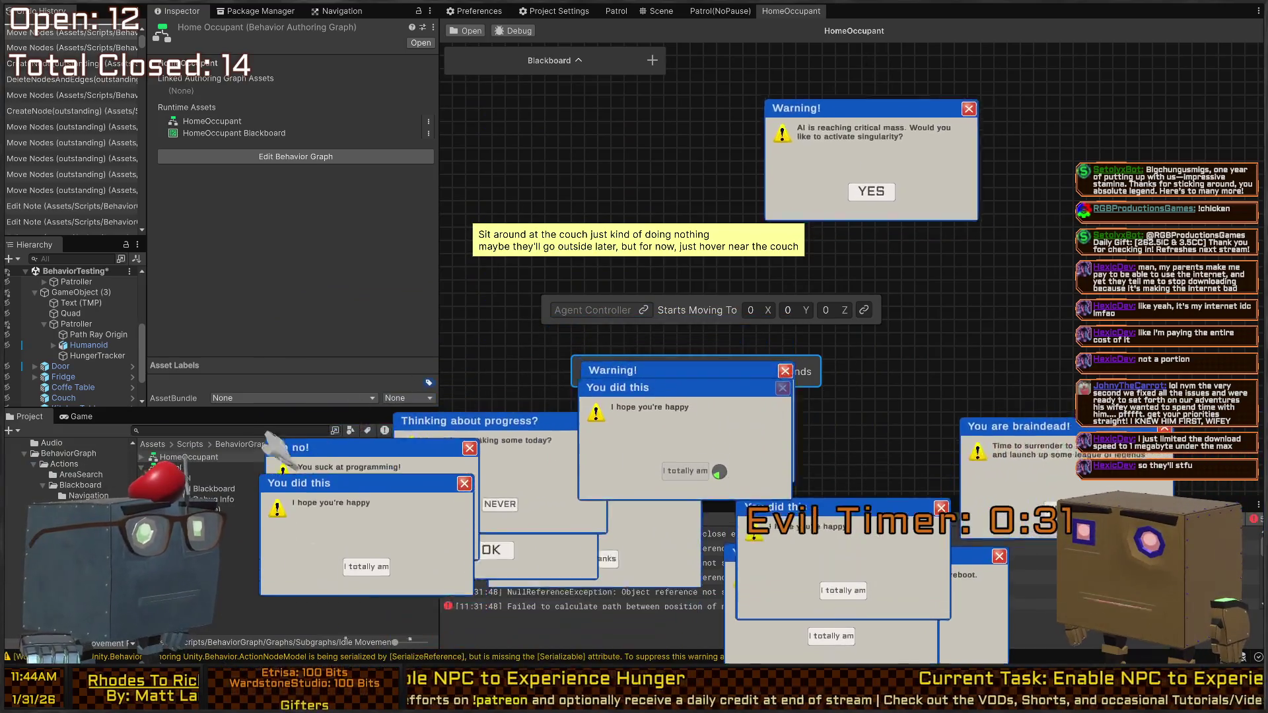
click(591, 189)
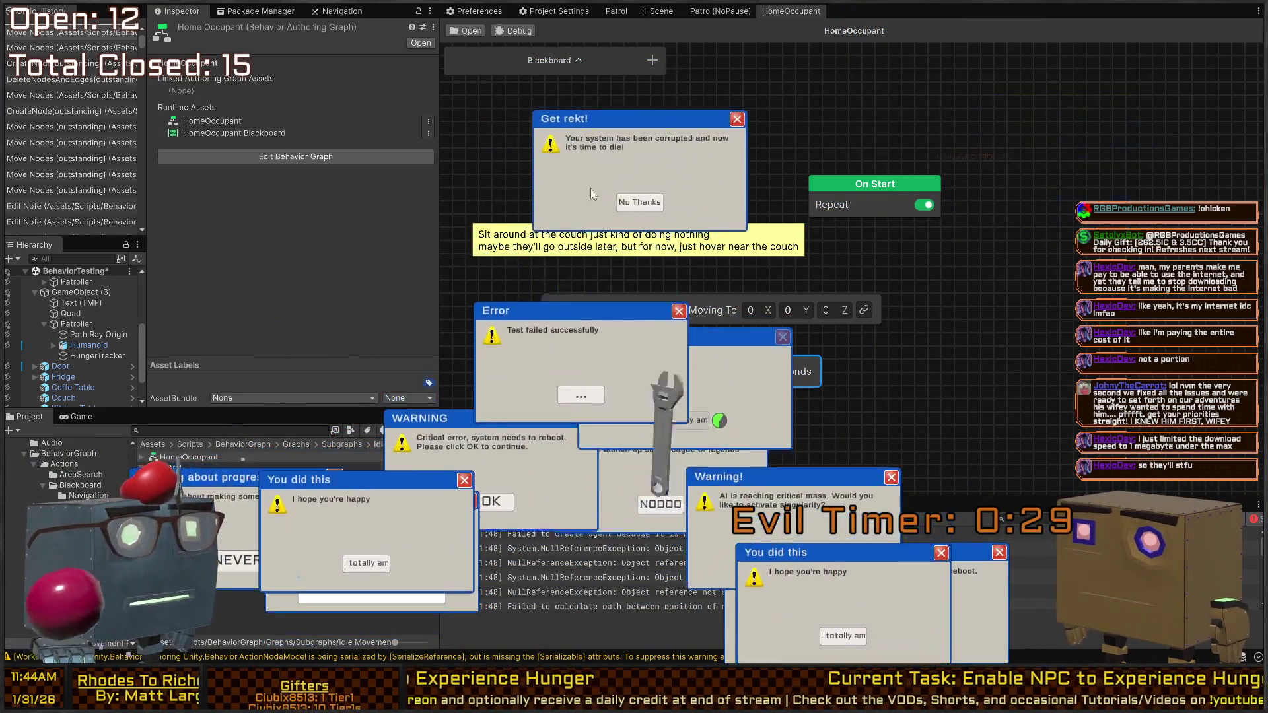
click(661, 258)
click(648, 291)
click(636, 308)
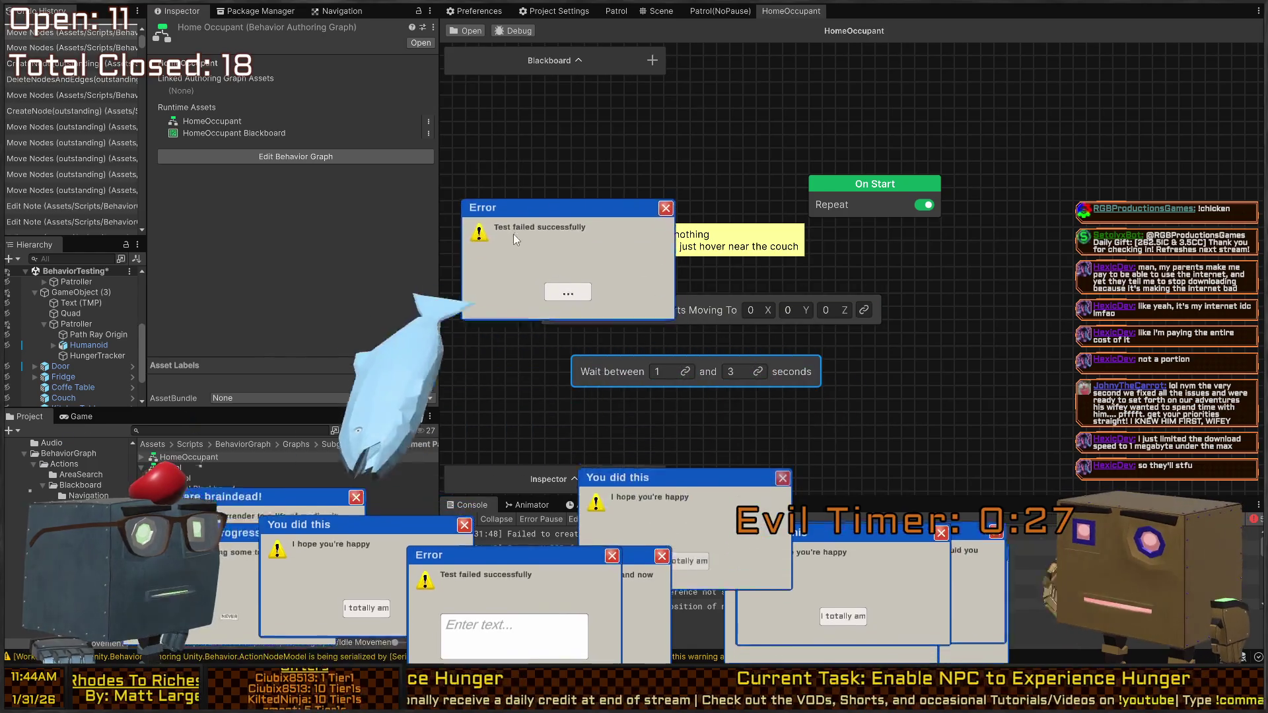
click(631, 285)
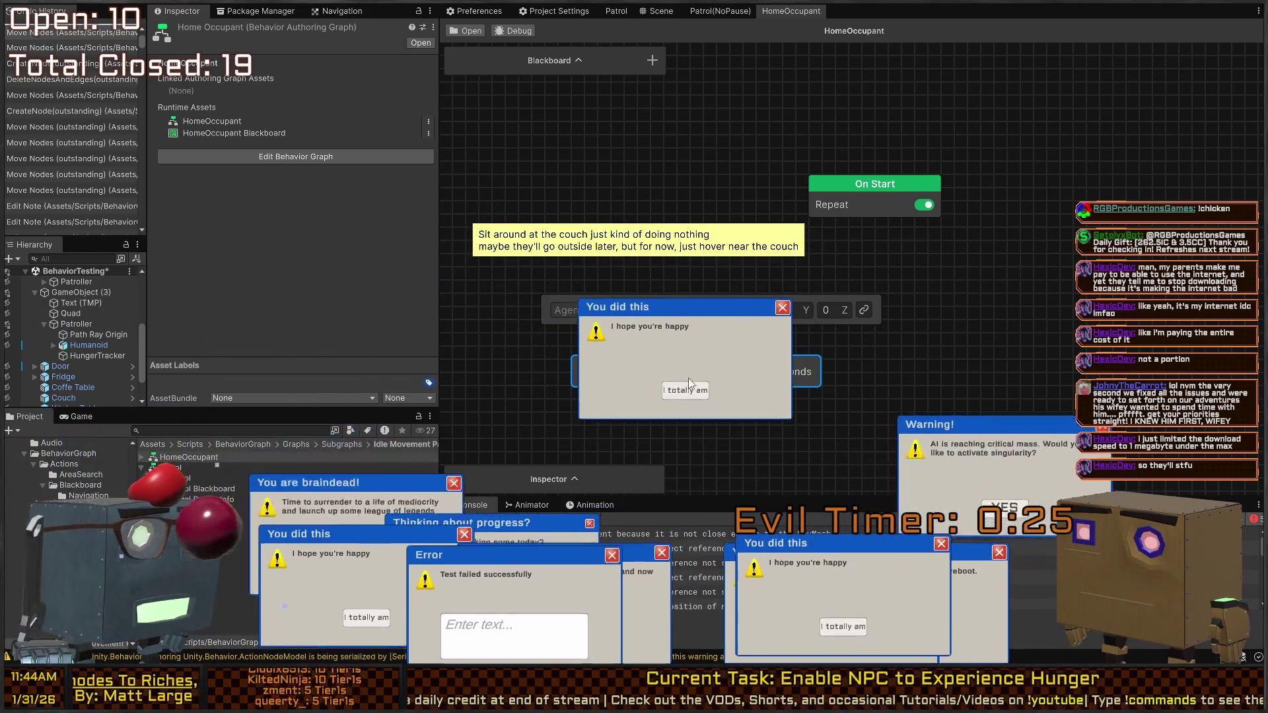
click(689, 389)
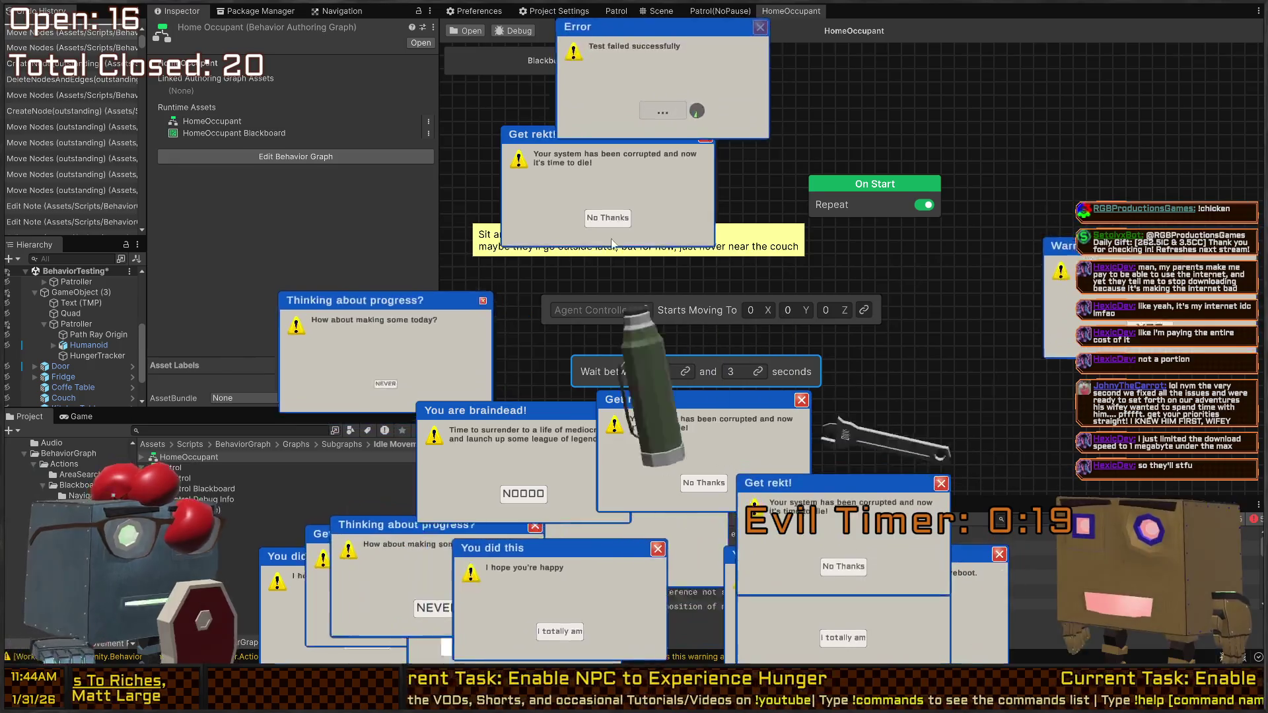
click(298, 360)
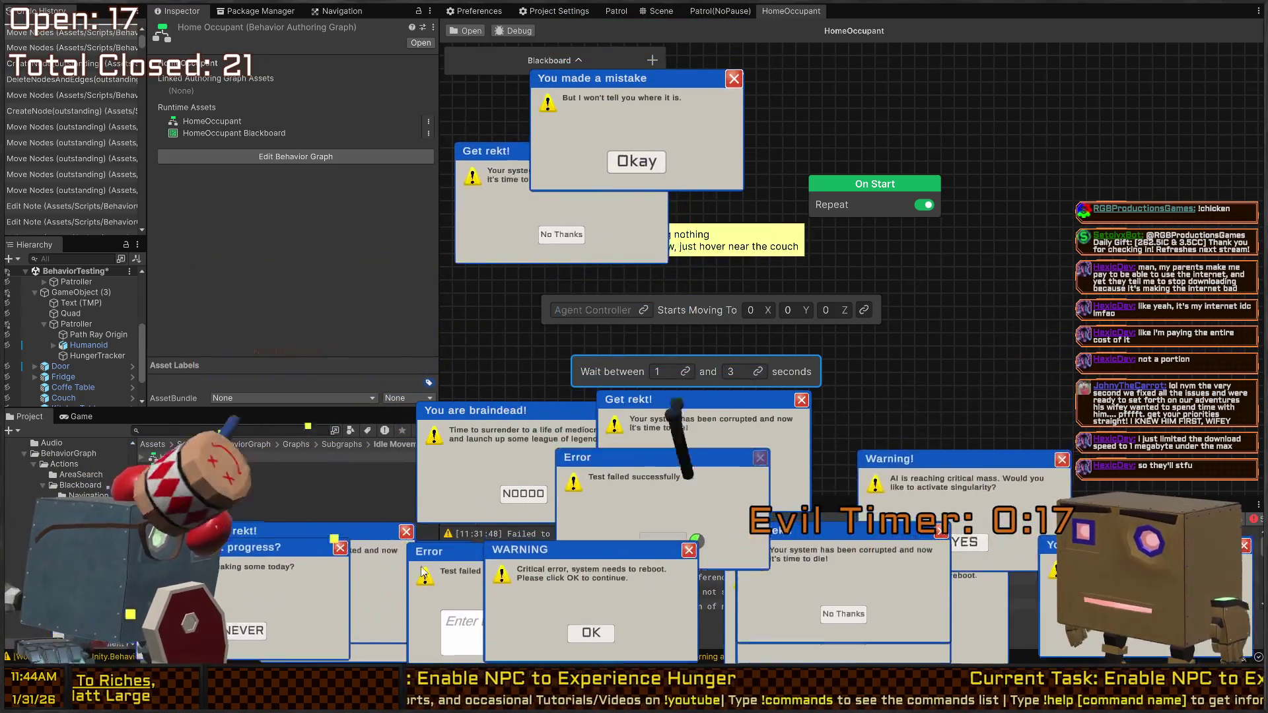
click(464, 636)
text(tex)
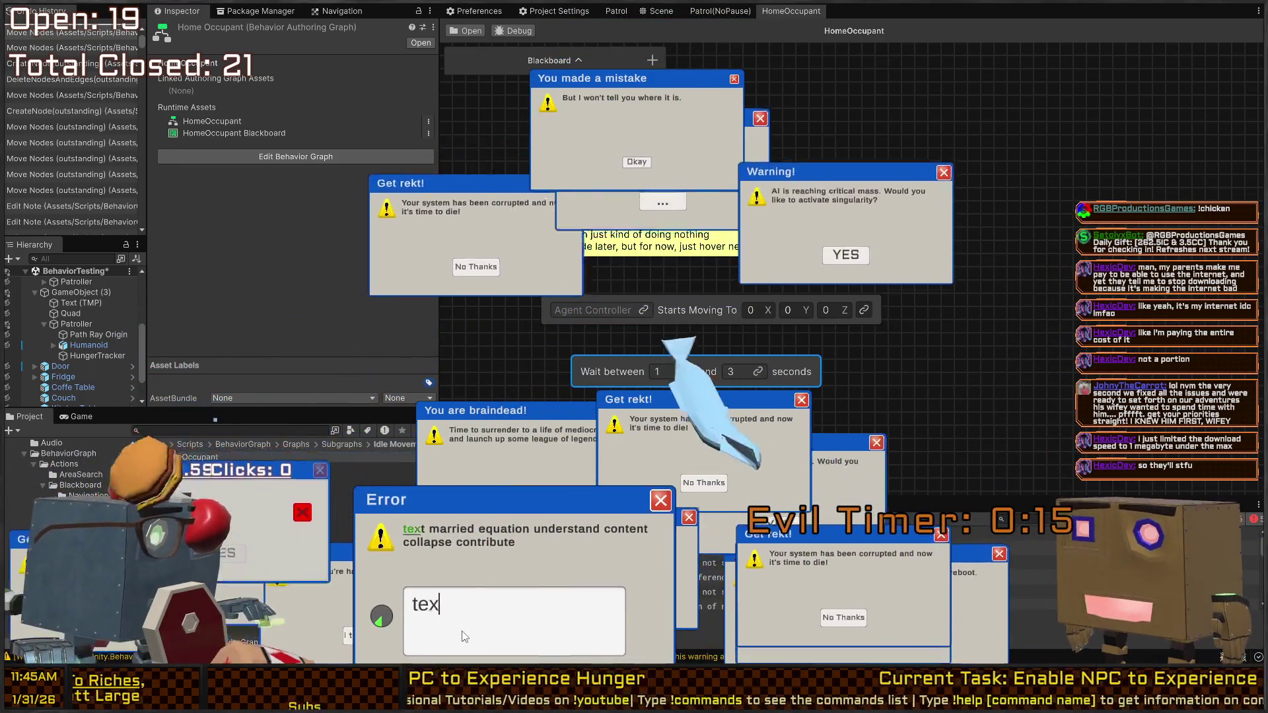
text(t married equa)
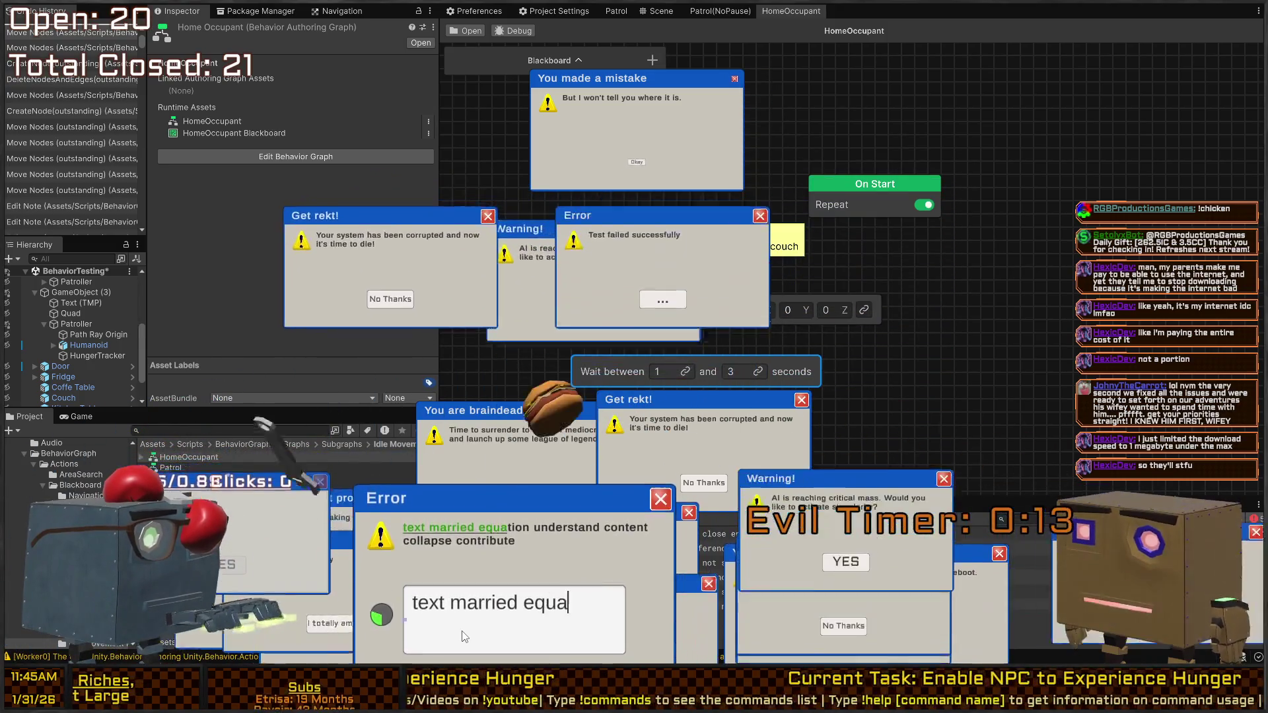
text(tion understand cont)
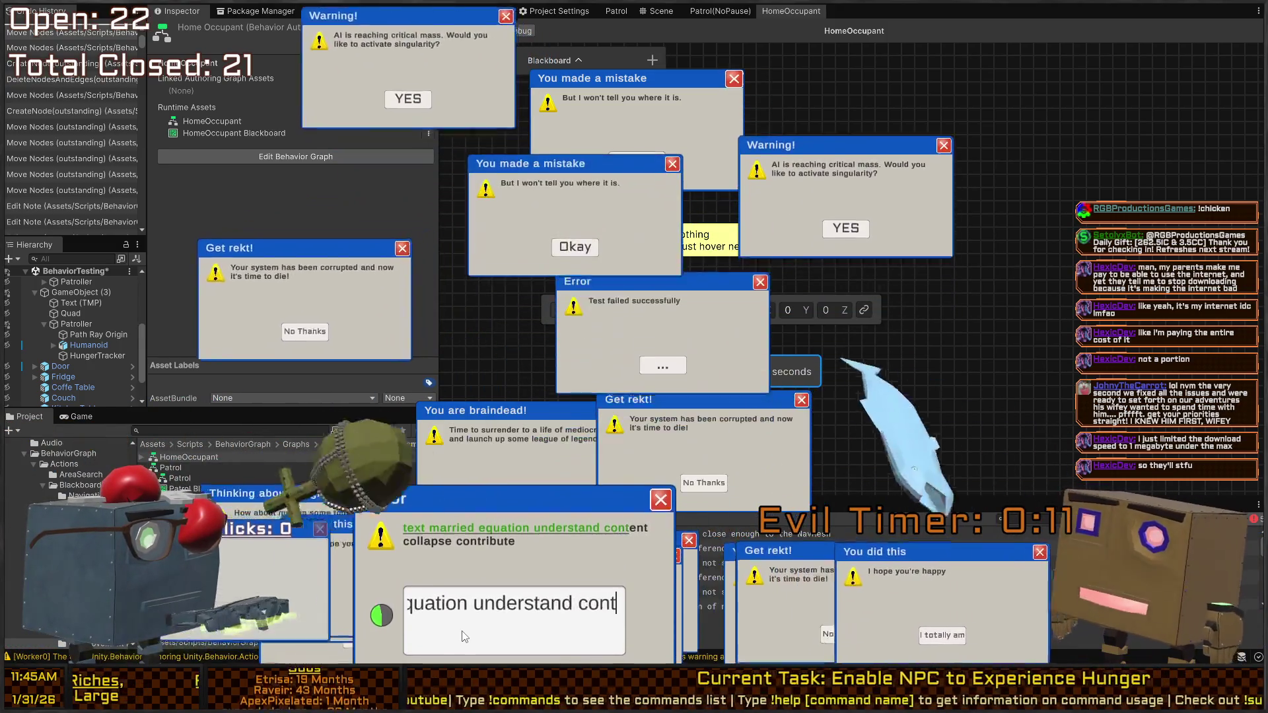
text(ent collapse contribu)
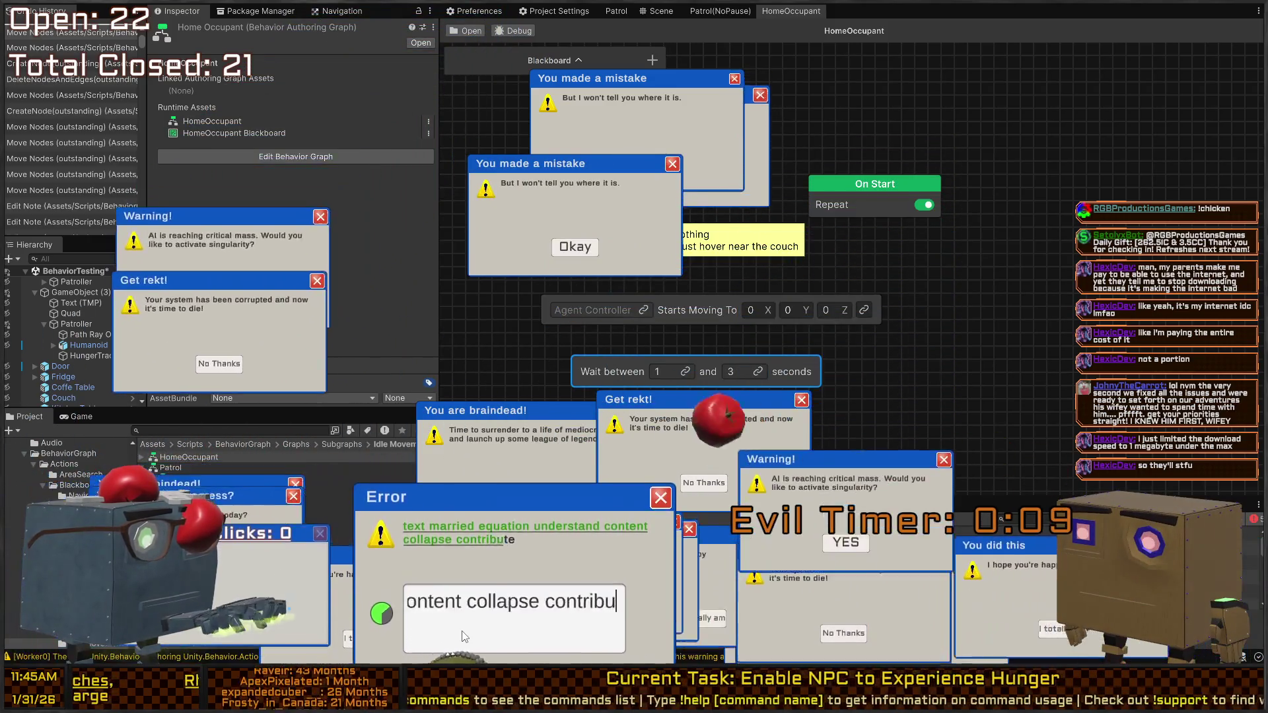
text(te)
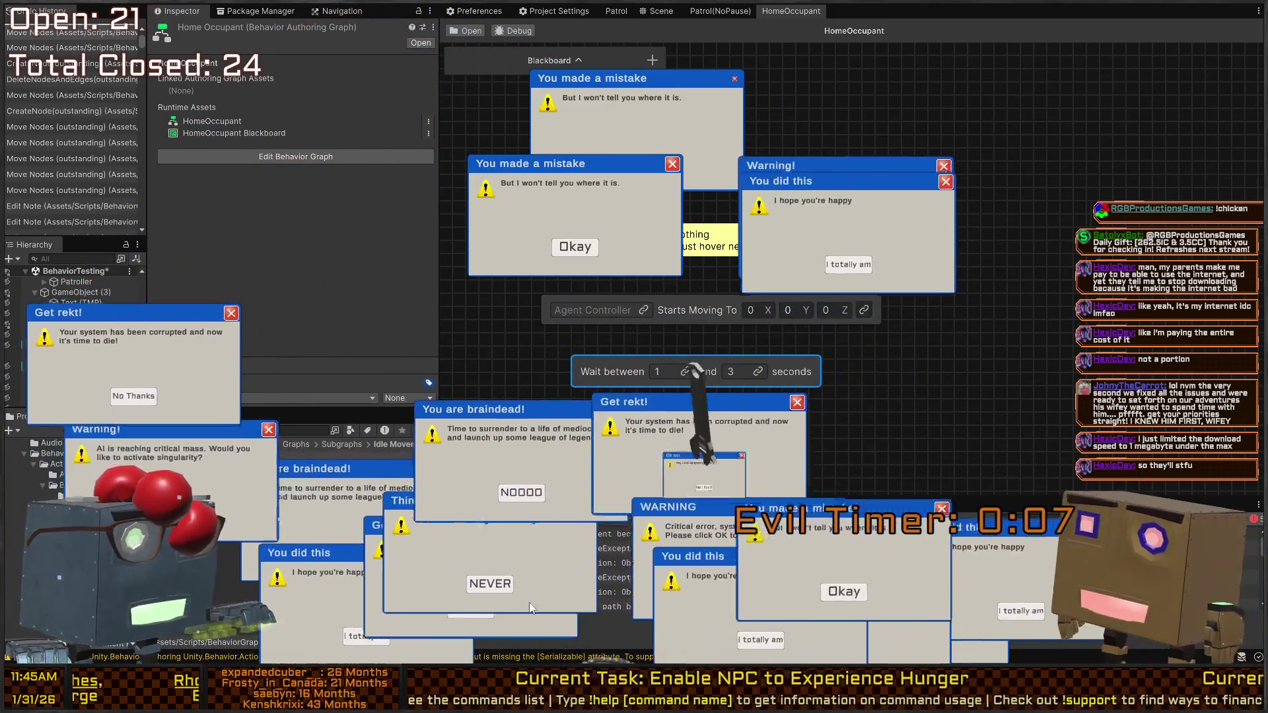
click(526, 608)
click(322, 605)
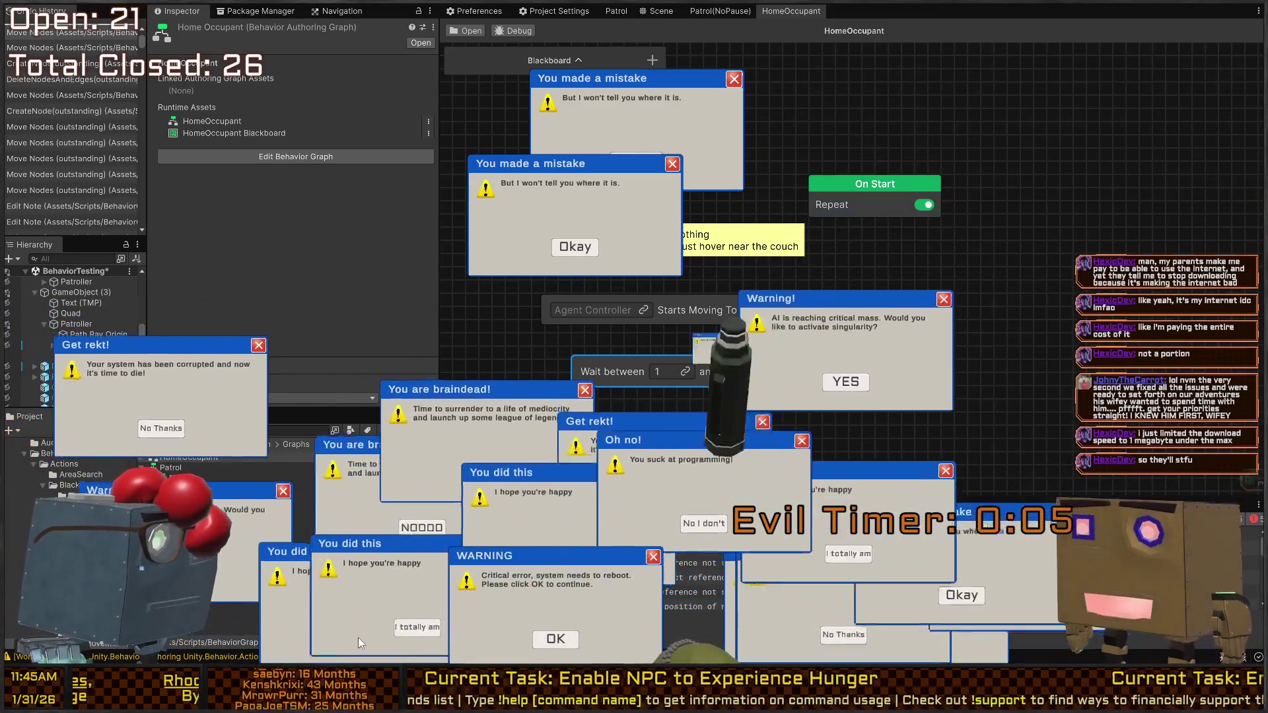
click(565, 645)
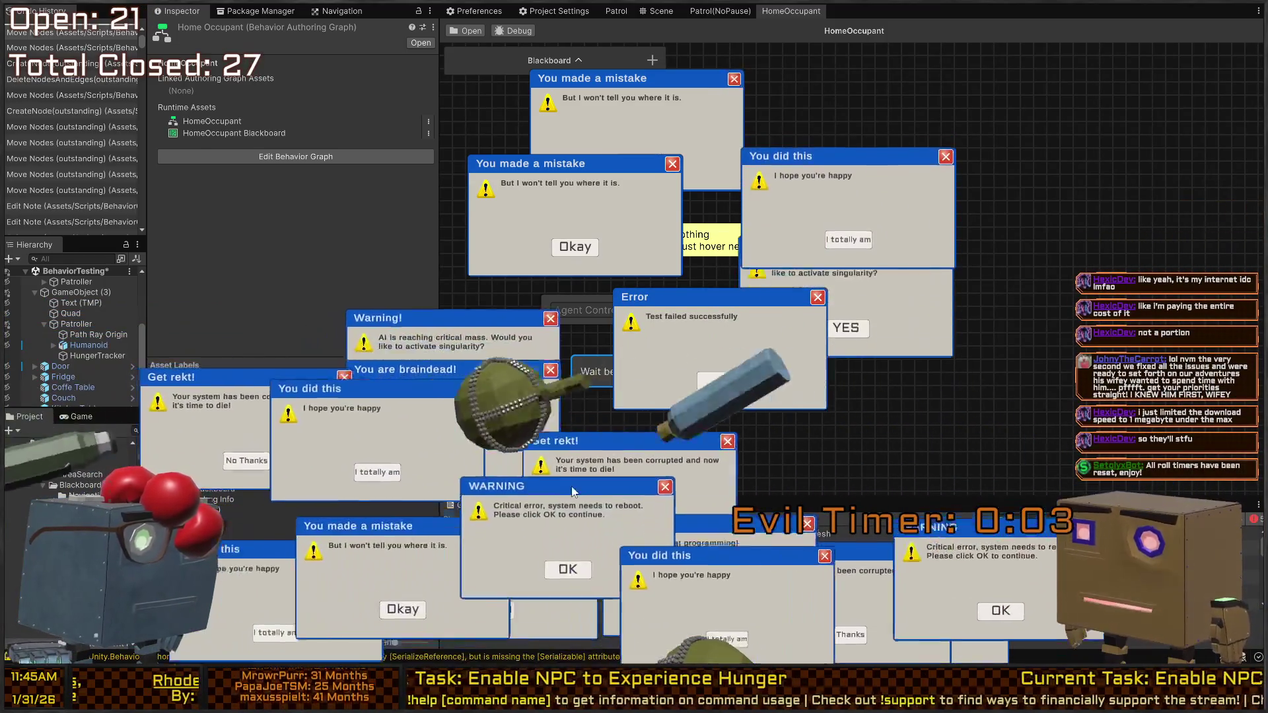
click(568, 569)
click(713, 330)
click(502, 370)
click(660, 343)
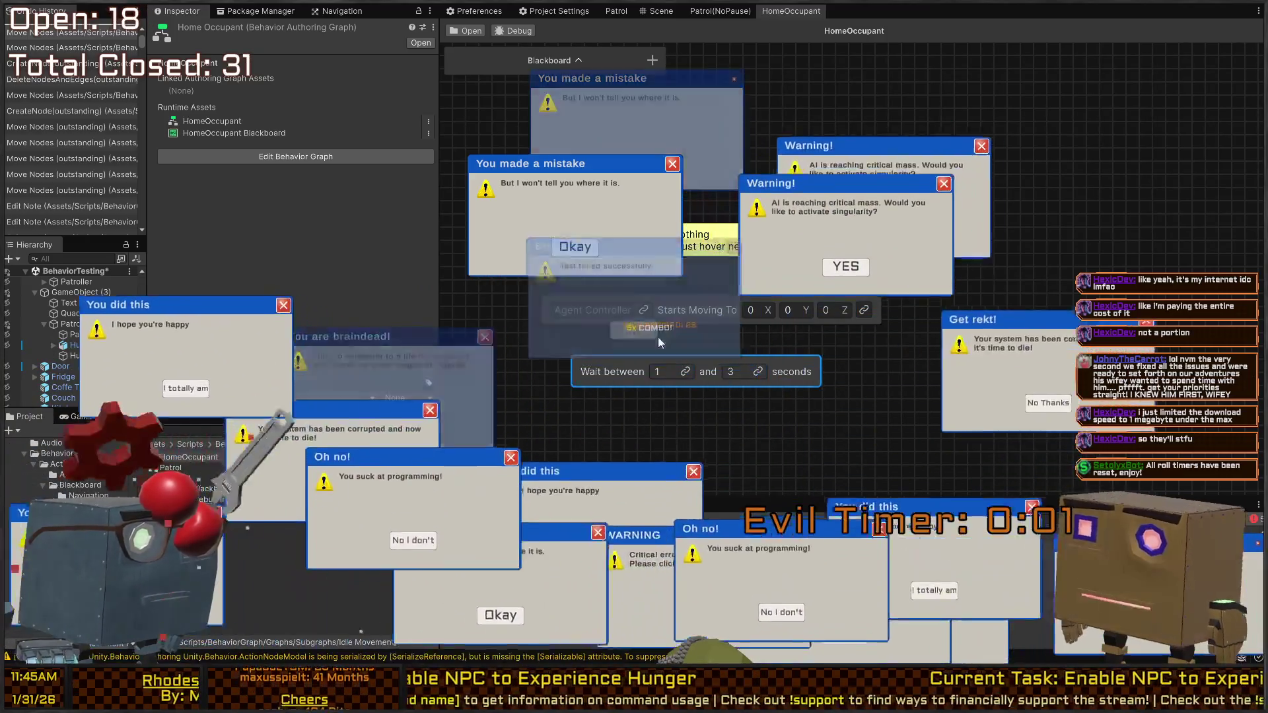
click(558, 132)
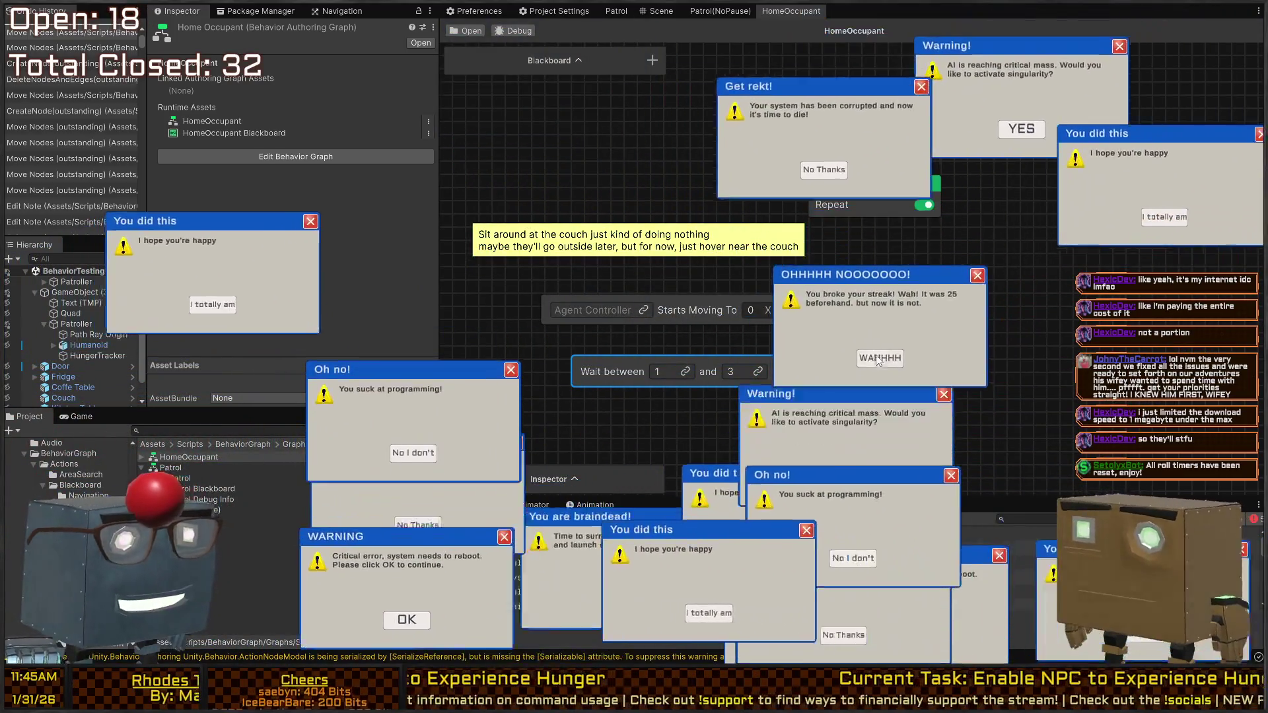
click(878, 360)
click(799, 218)
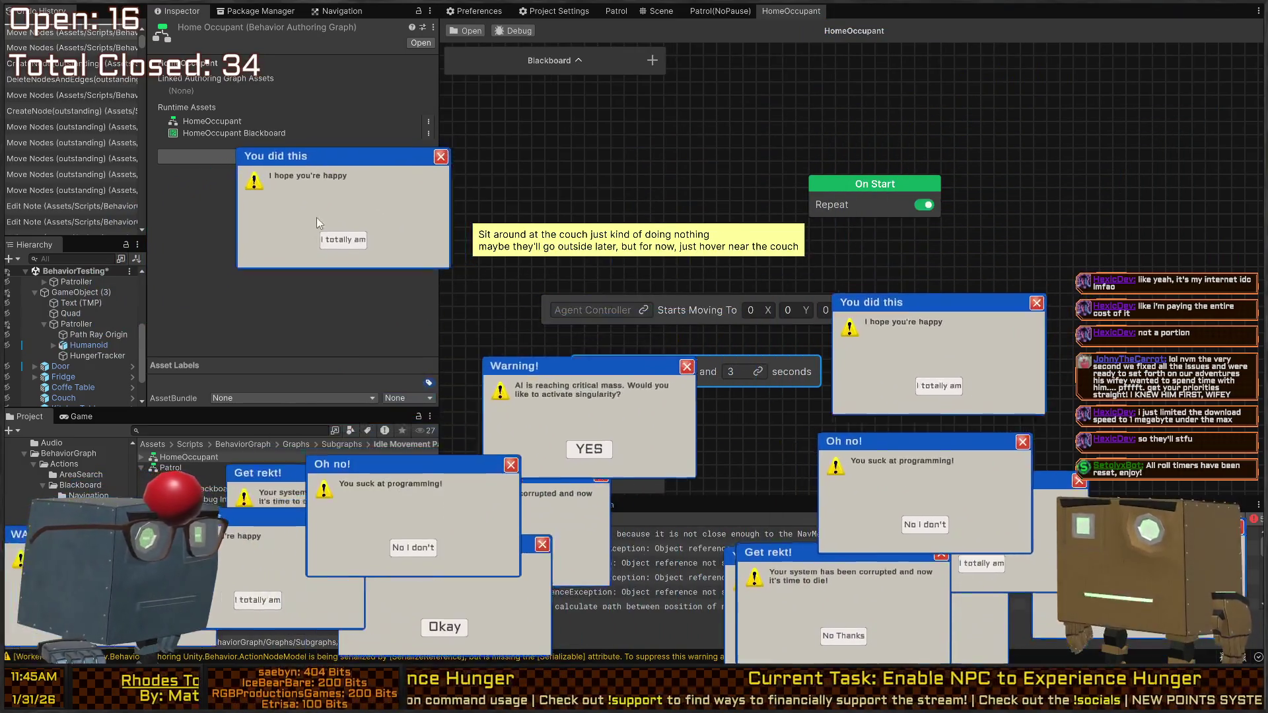
click(343, 239)
click(413, 475)
click(394, 485)
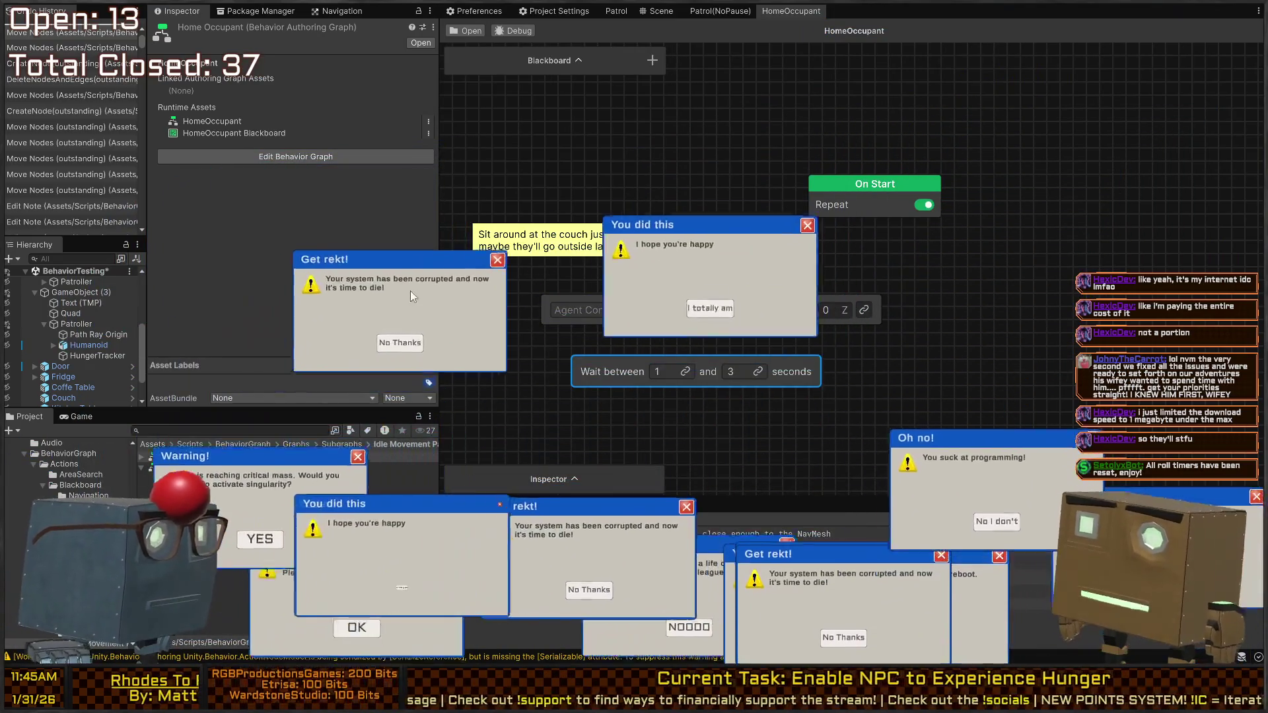
click(586, 169)
click(594, 267)
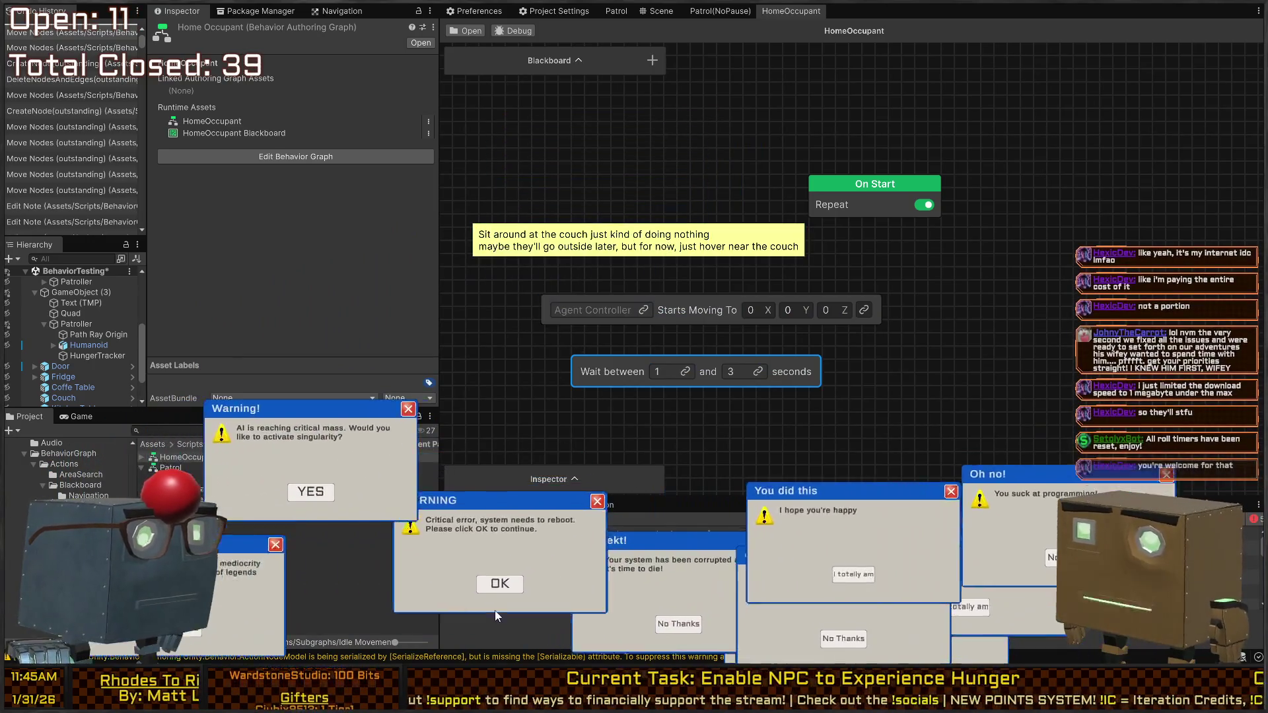
click(498, 588)
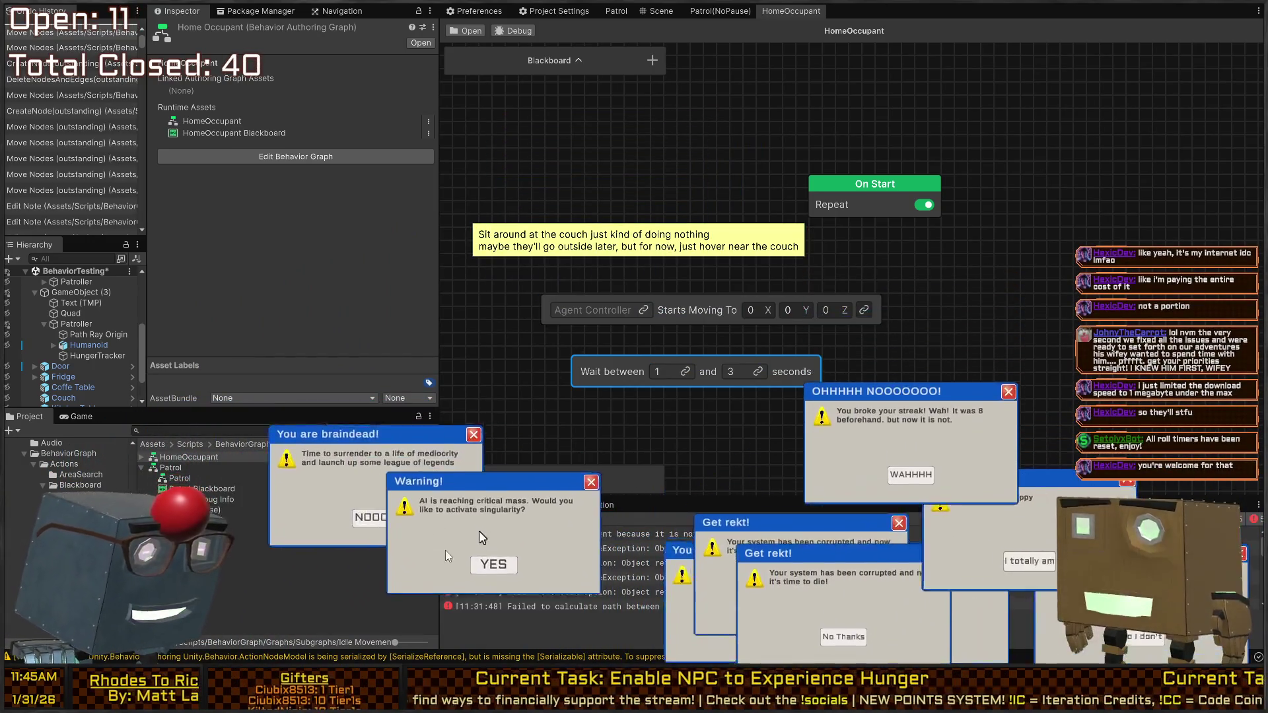
click(494, 564)
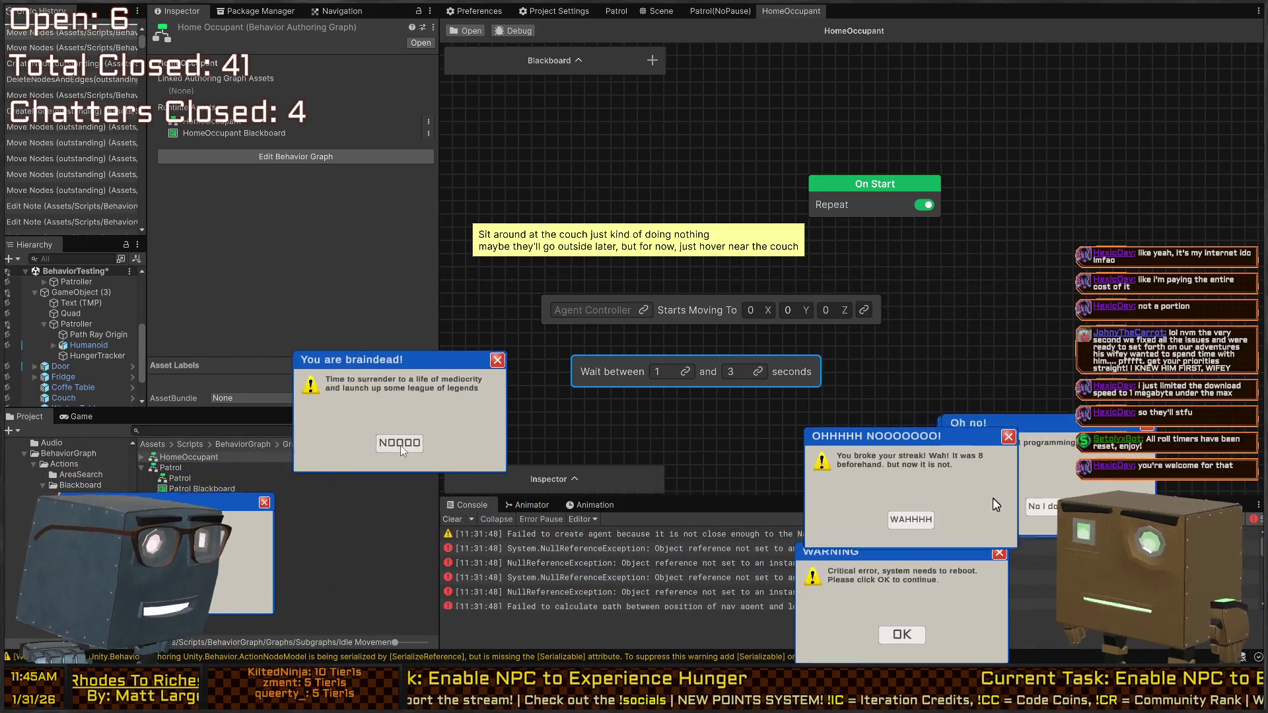
click(400, 444)
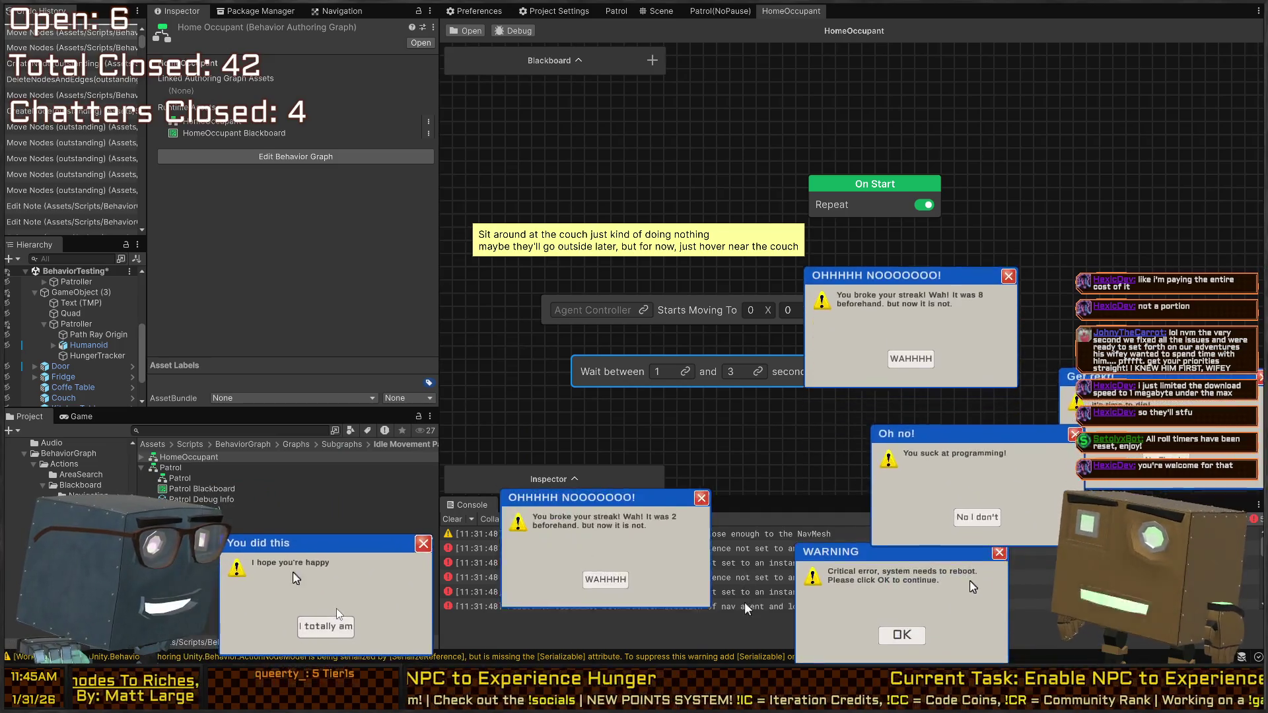
click(611, 592)
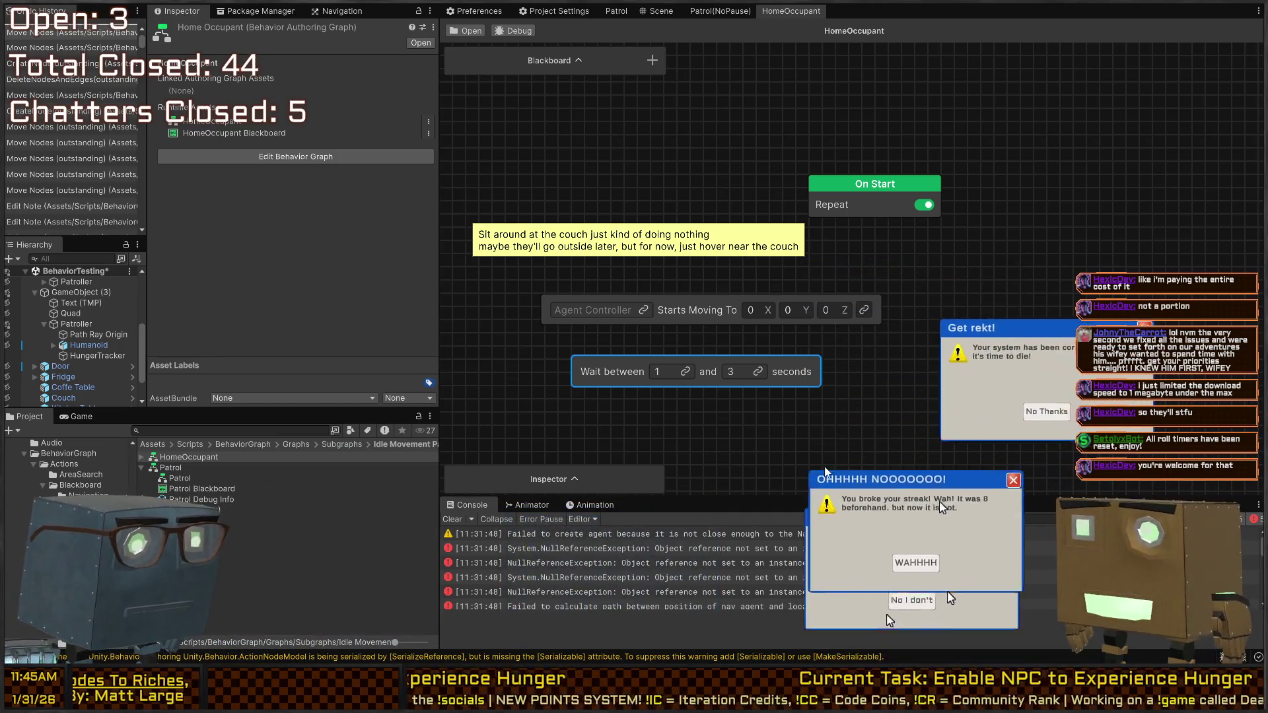
click(987, 601)
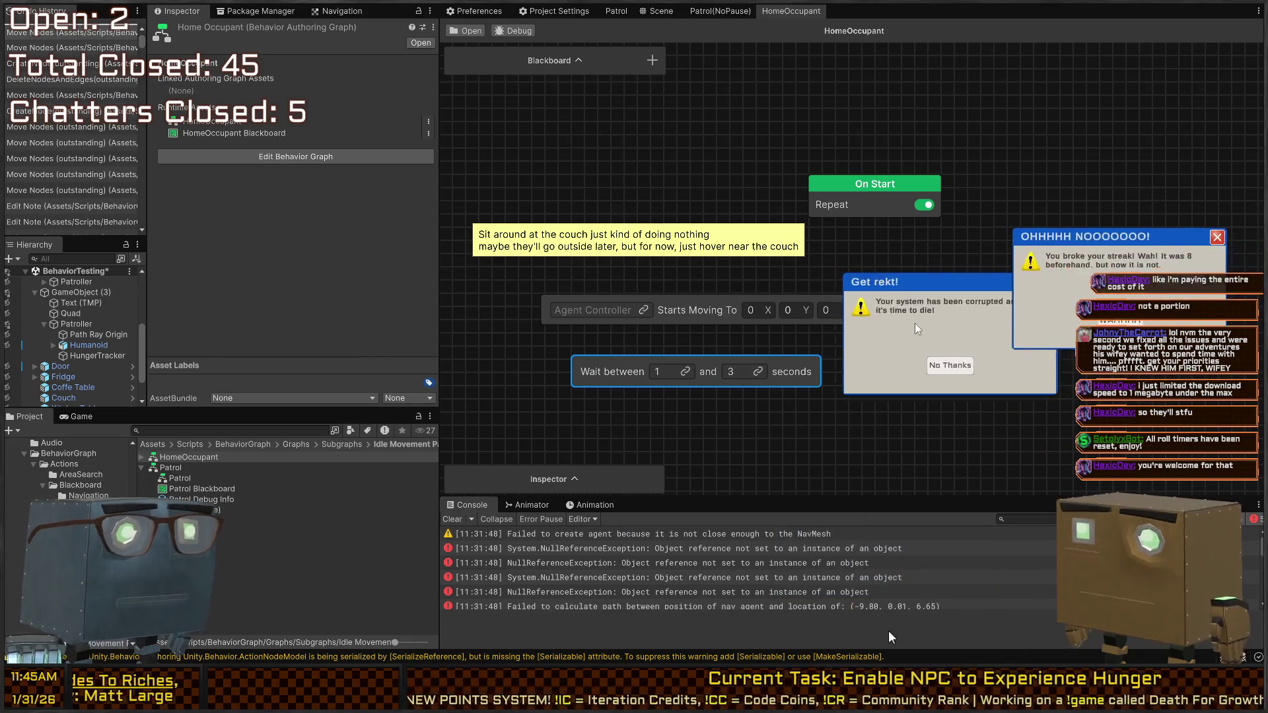
click(973, 327)
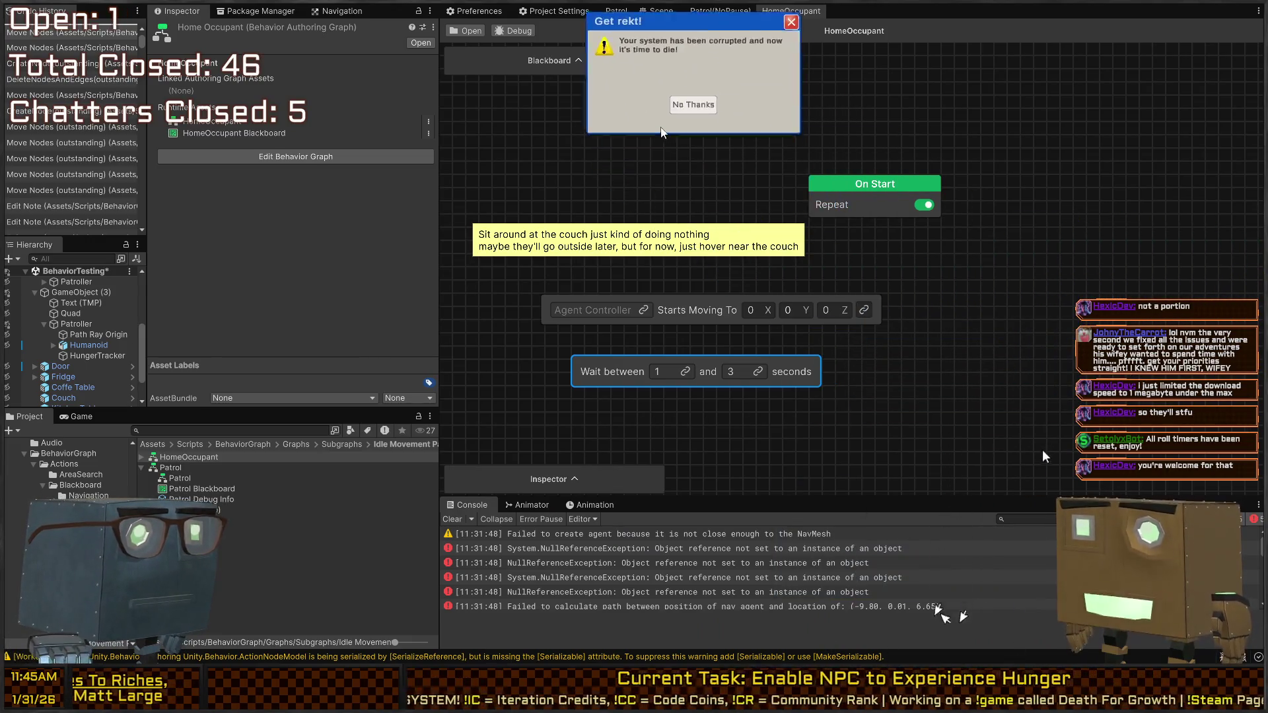
click(665, 198)
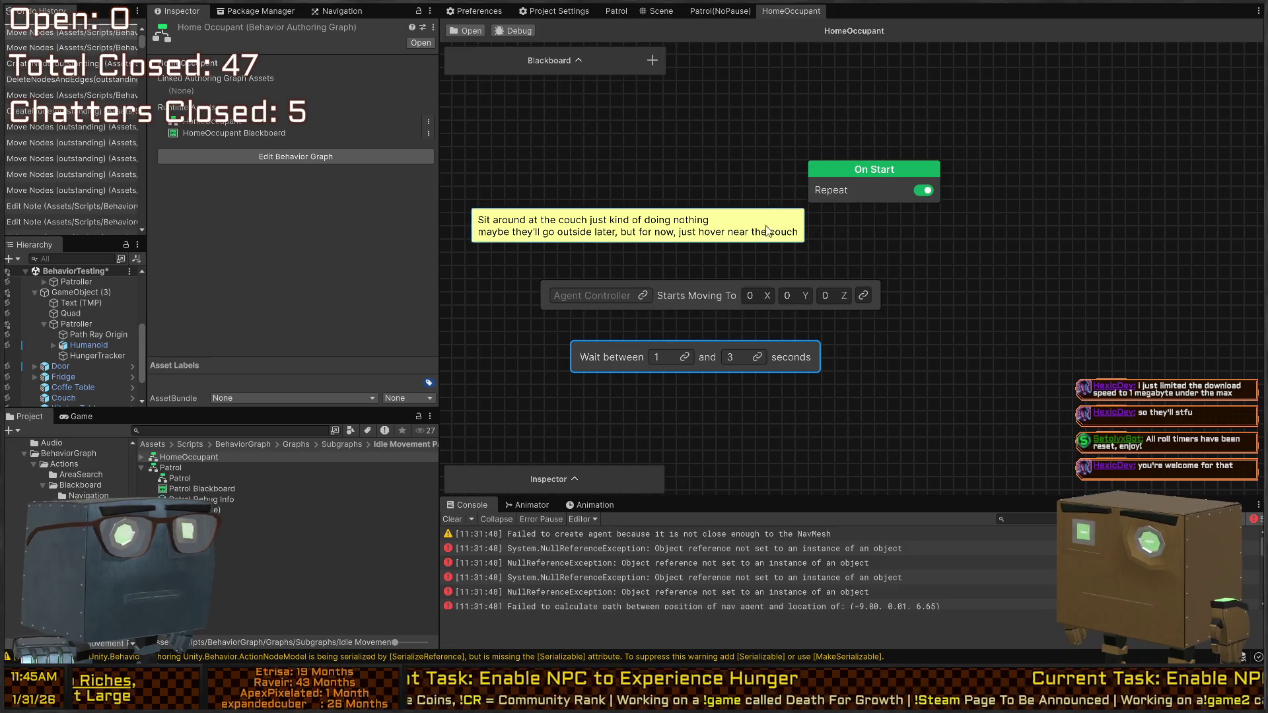
Step: Shift the sticky note, Starts Moving To and Wait nodes up and to the left
key(a)
drag(788, 208, 754, 166)
drag(845, 258, 774, 255)
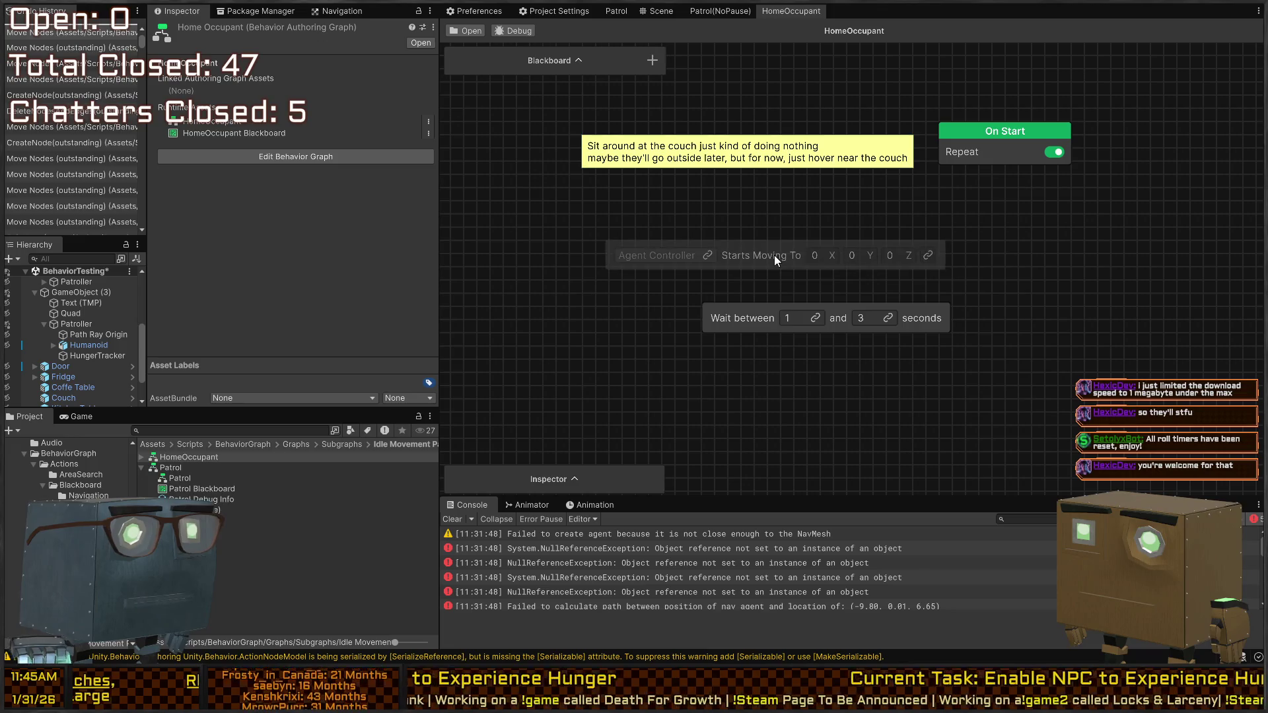
mouse_move(733, 321)
mouse_down()
mouse_move(669, 314)
mouse_move(679, 311)
mouse_up()
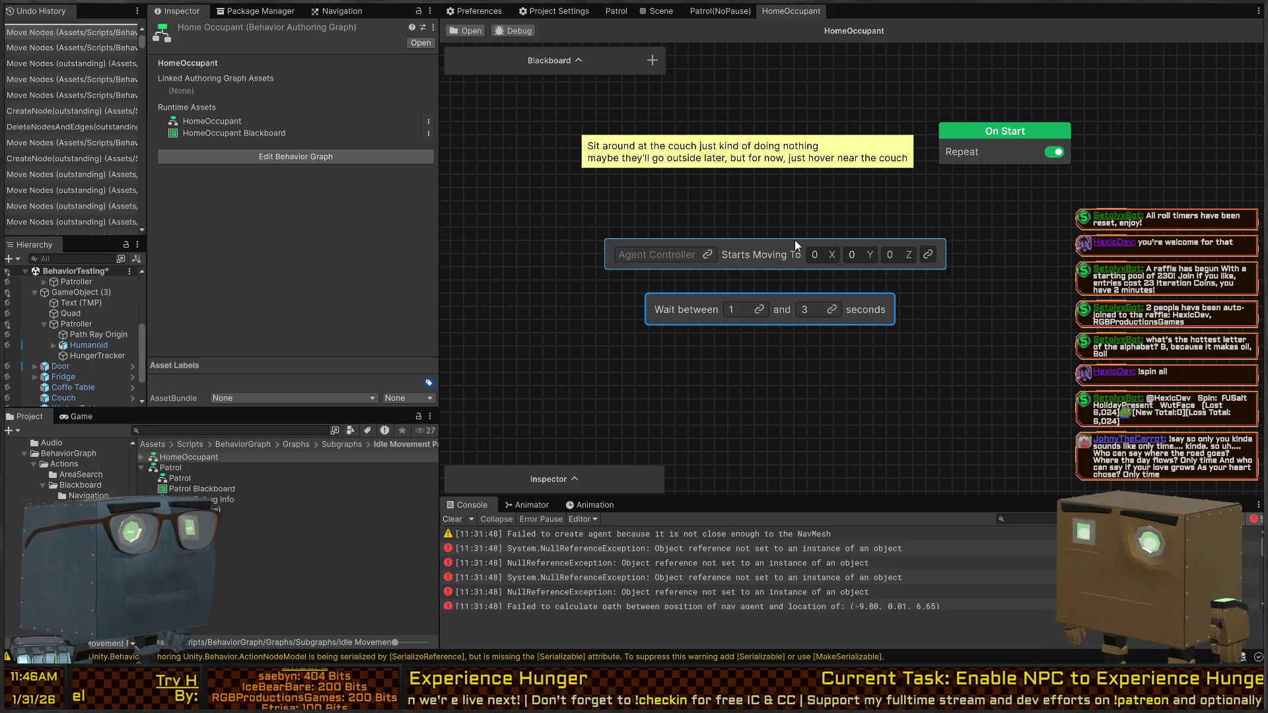
drag(765, 254, 729, 241)
mouse_move(693, 312)
mouse_down()
mouse_move(651, 294)
mouse_move(639, 311)
mouse_up()
Step: Move On Start and the note left, placing Starts Moving To directly beneath the note
key(a)
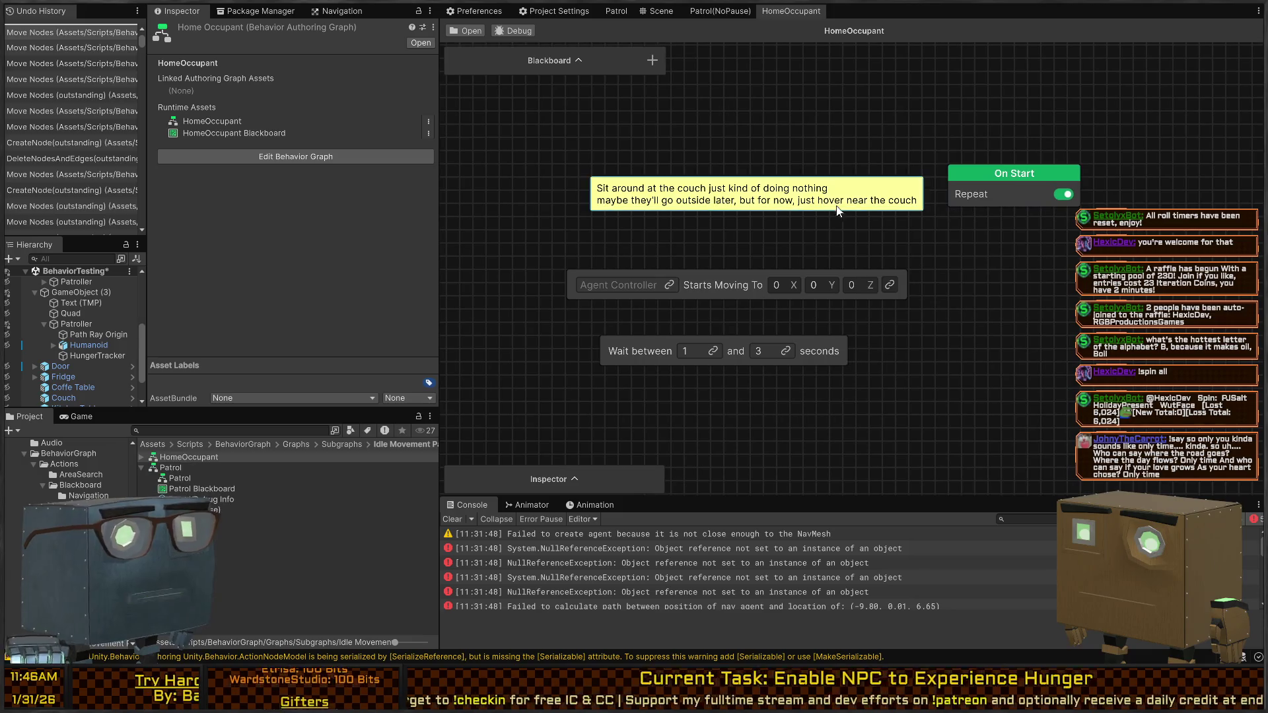
drag(1006, 171, 926, 81)
drag(840, 197, 746, 188)
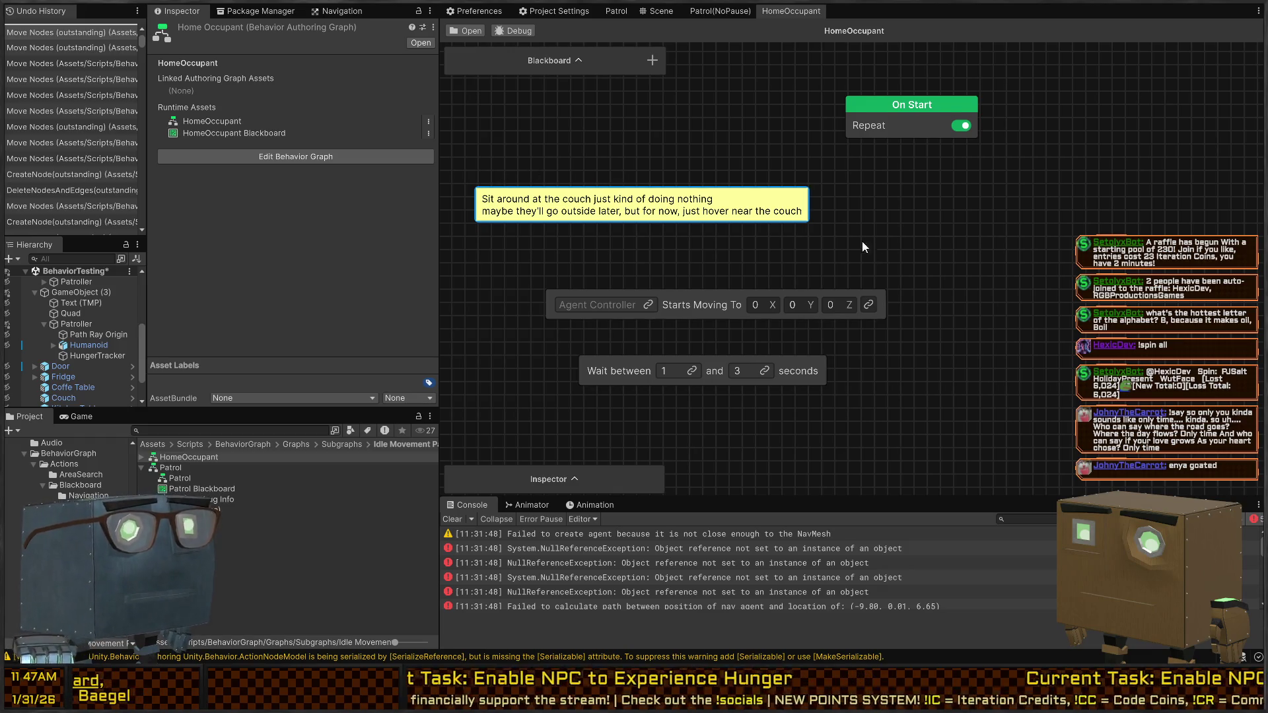
drag(718, 236, 702, 268)
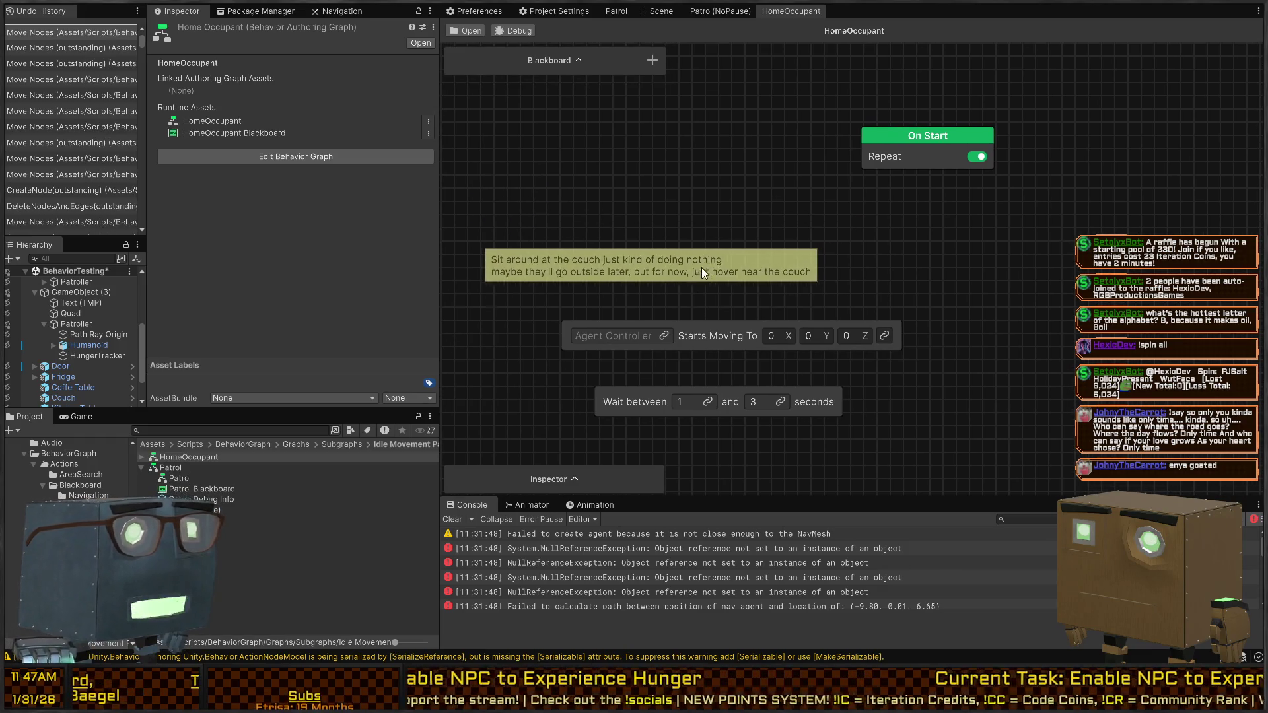
click(741, 306)
drag(741, 306, 664, 281)
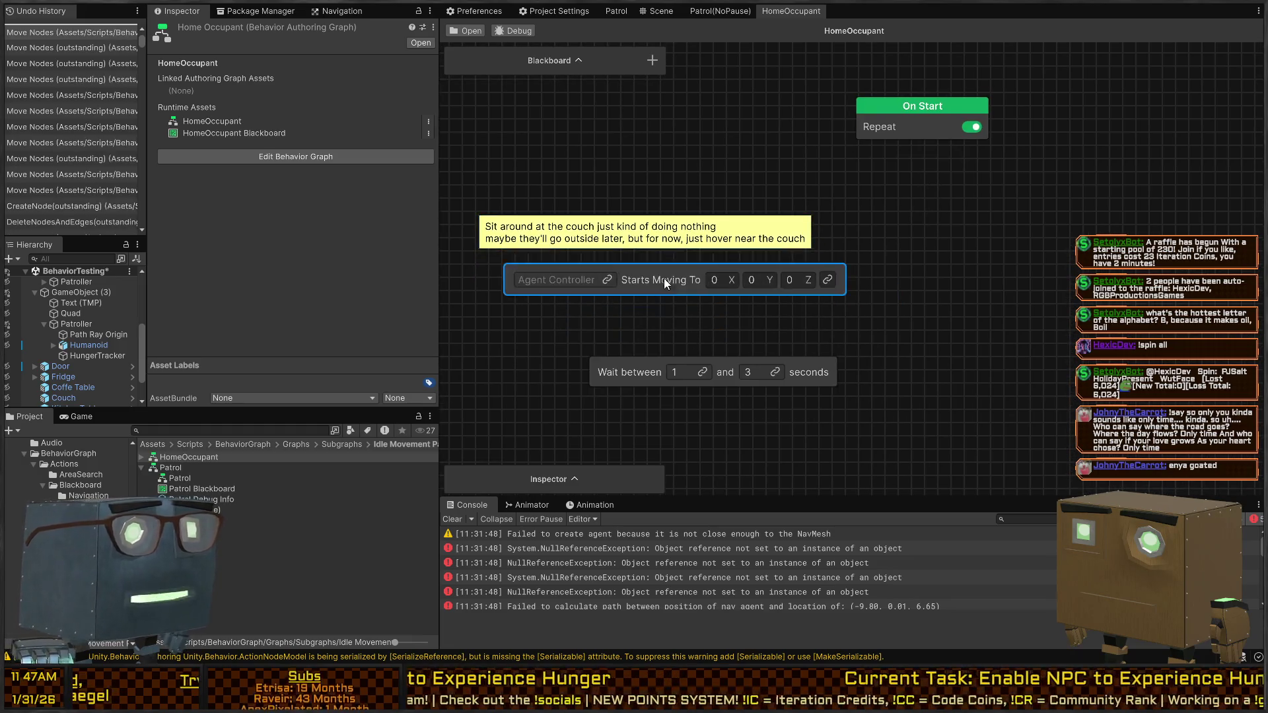
Step: Add a Transform blackboard variable named Couch
click(652, 60)
text(Transform)
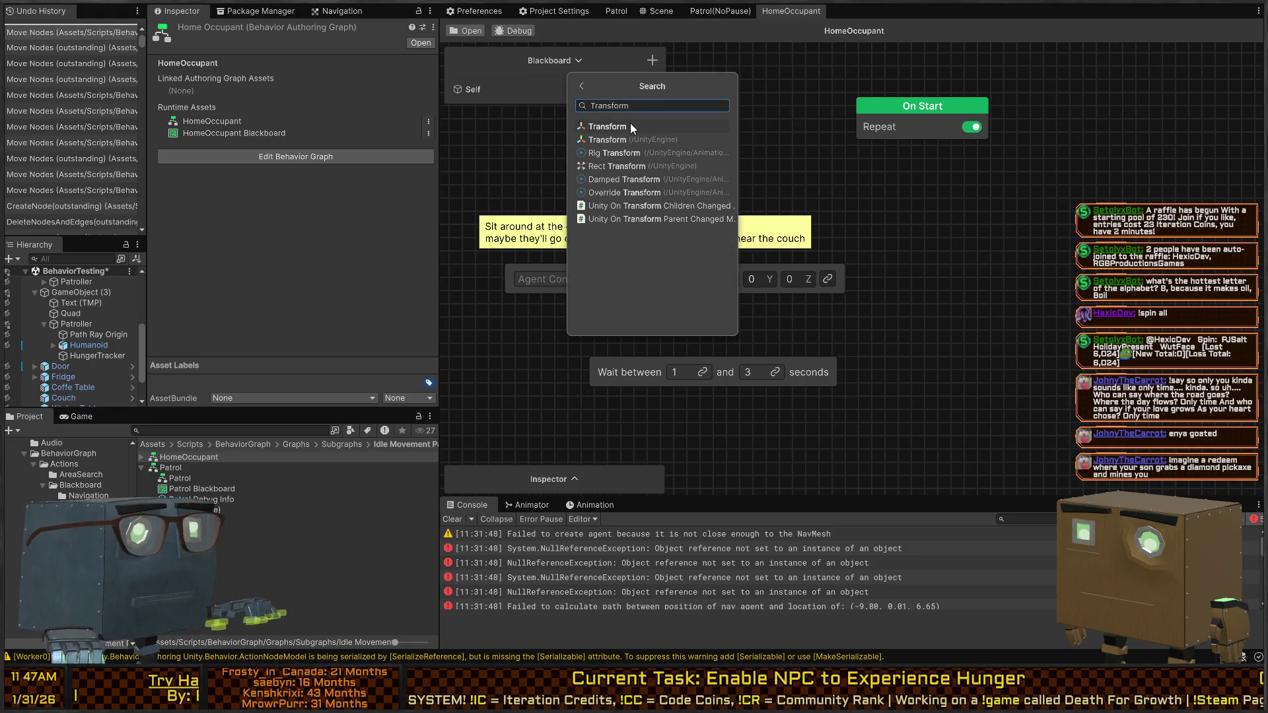
click(630, 127)
text(Couch)
key(Return)
click(549, 105)
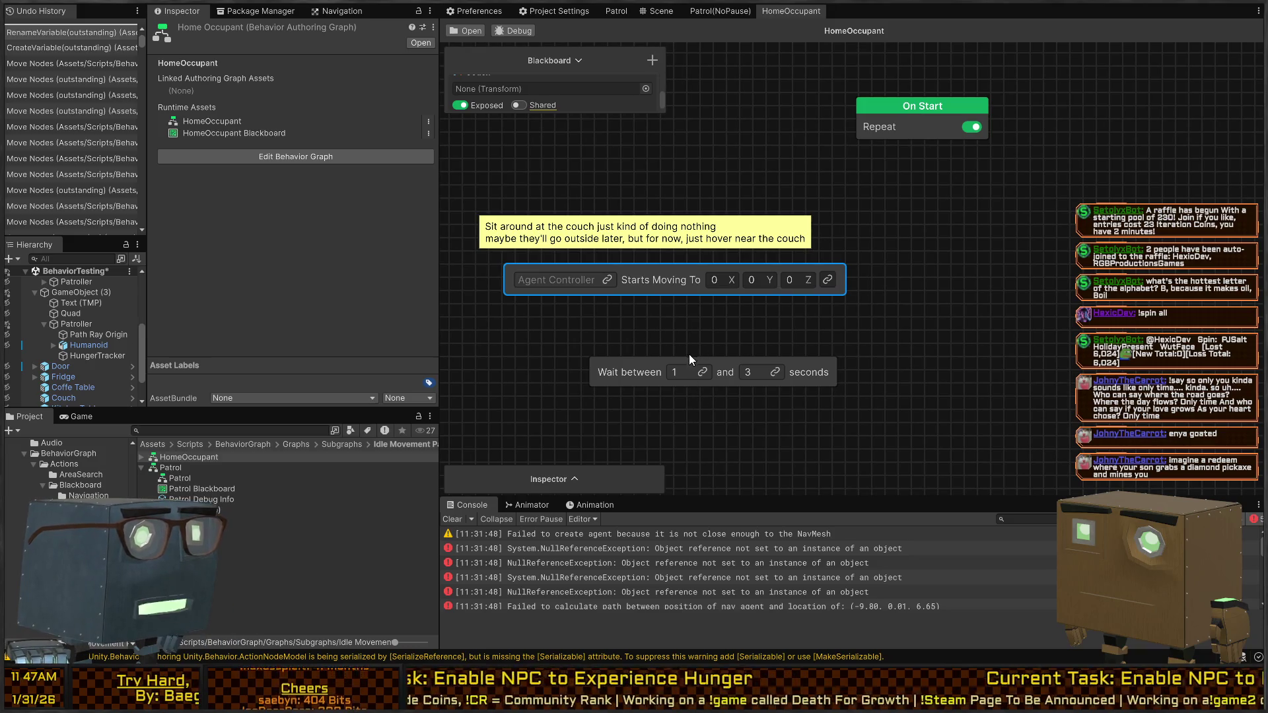
Step: Enlarge the Blackboard panel and try linking Couch to the node's target position
key(alt+Tab)
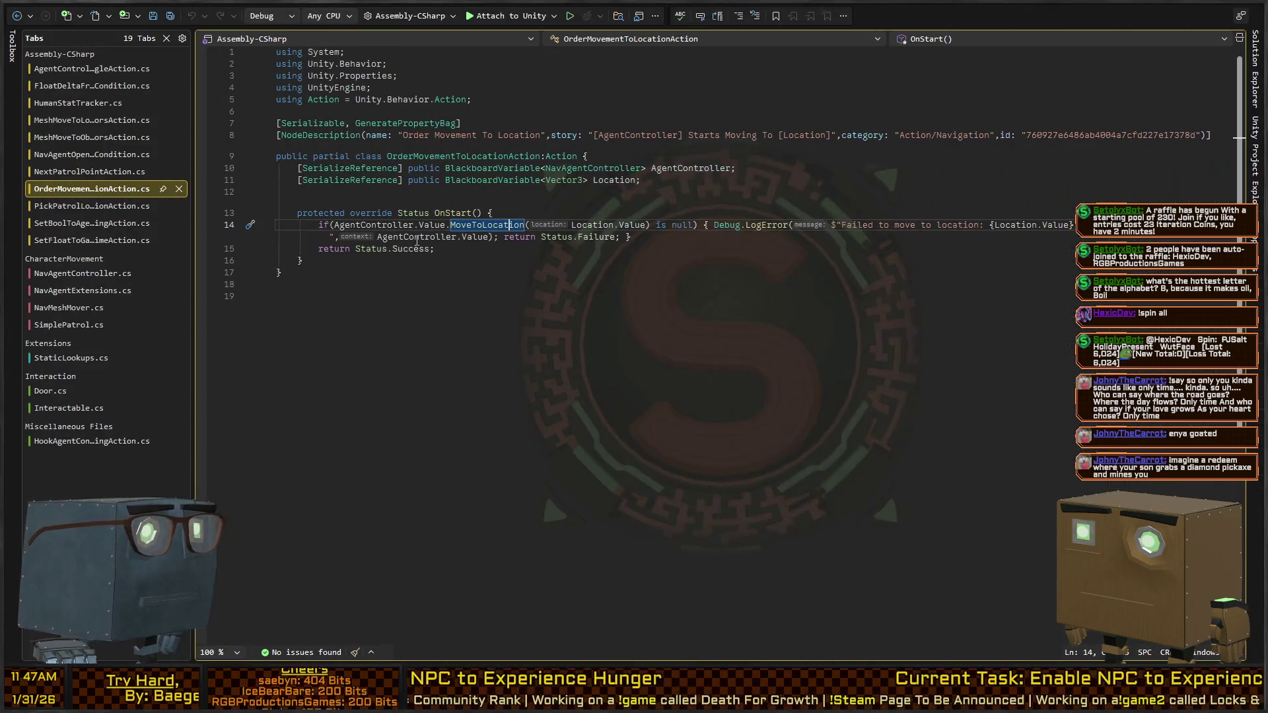
key(alt+Tab)
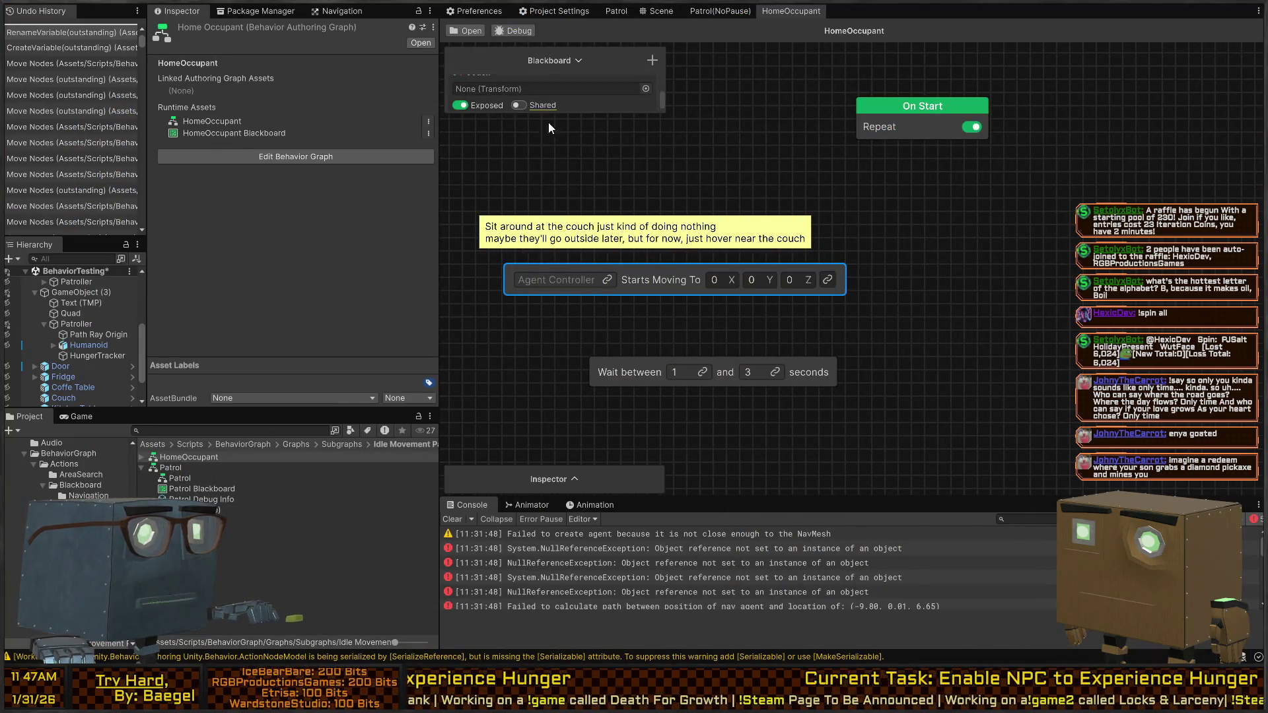
drag(603, 113, 603, 174)
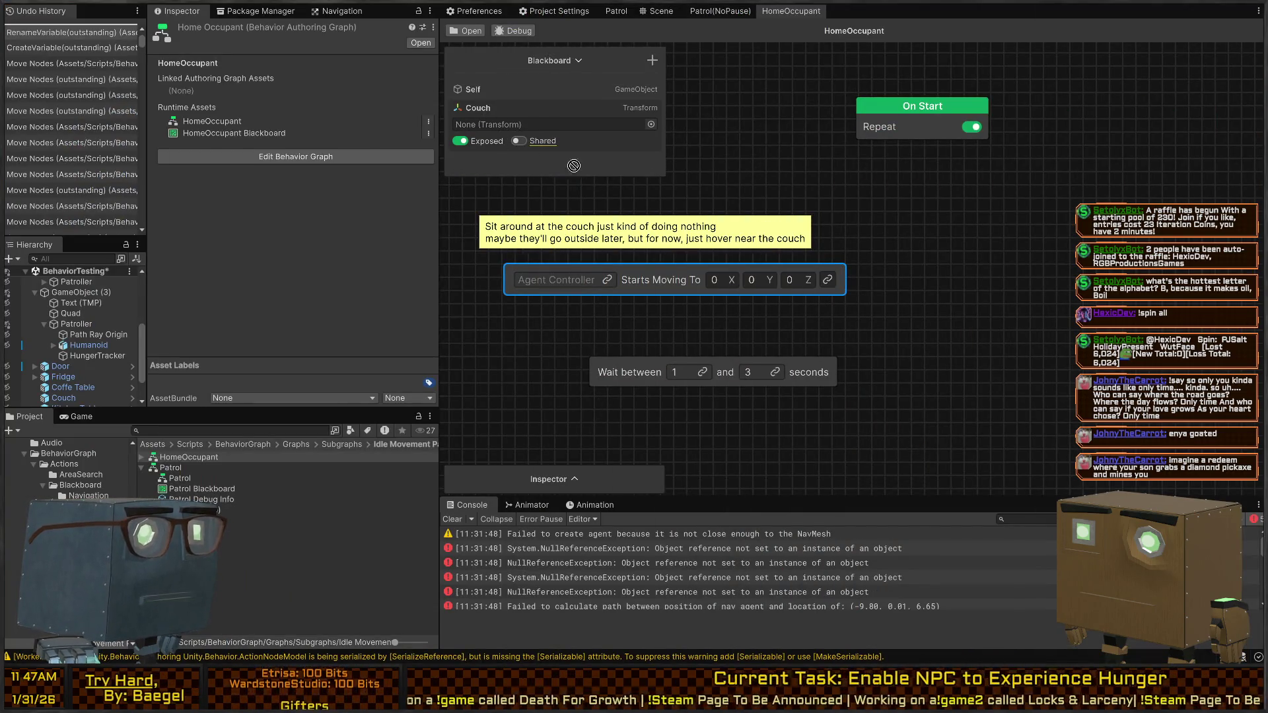
drag(596, 176, 776, 278)
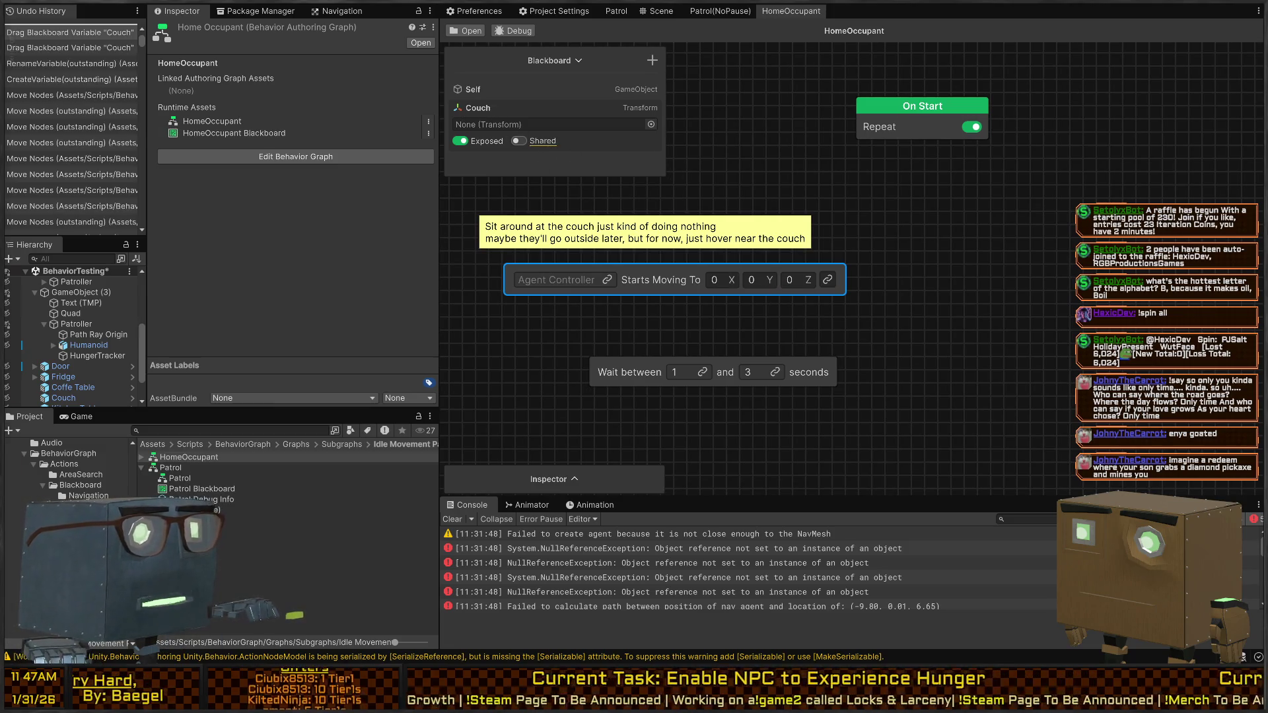
key(alt+Tab)
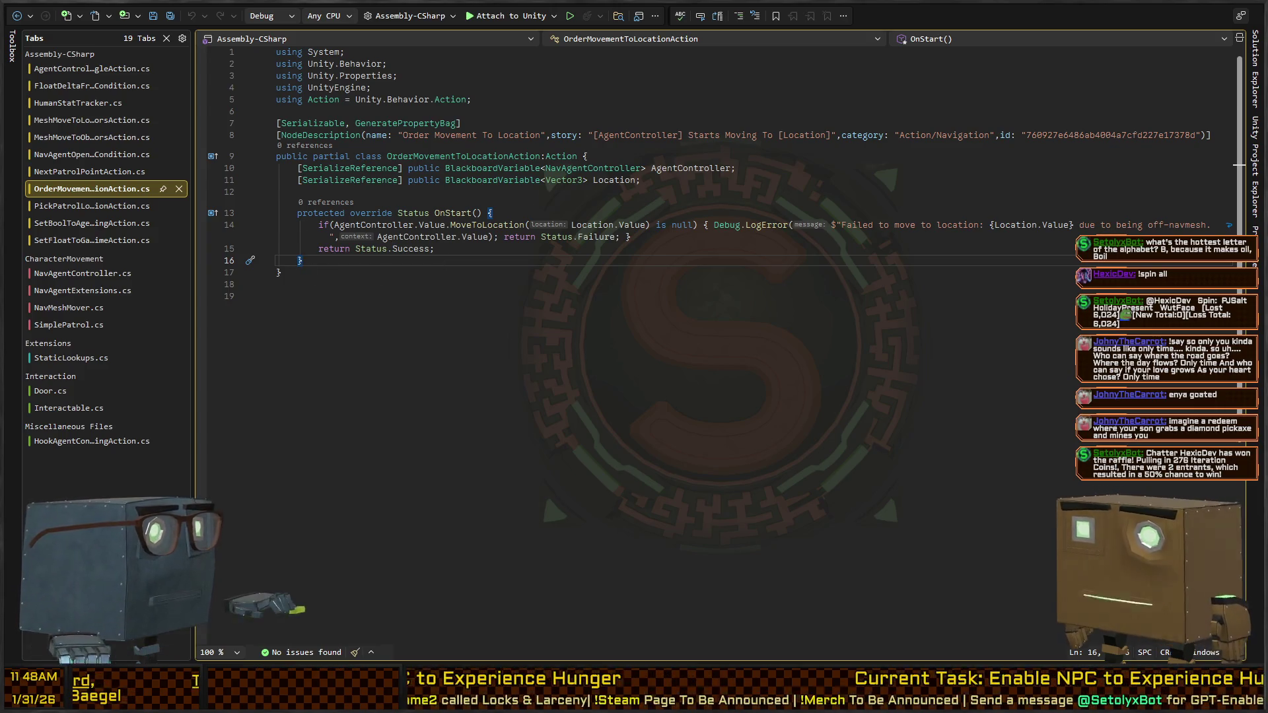
key(alt+Tab)
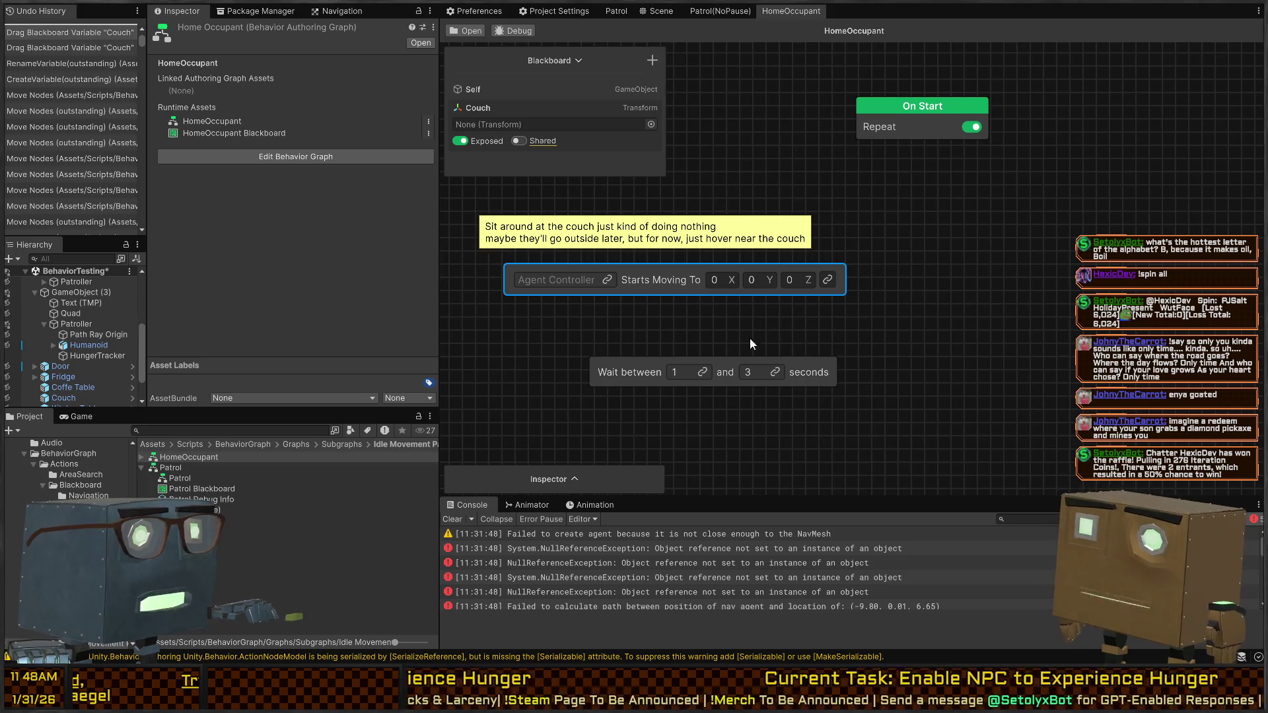
Step: Bring up the node list on the empty canvas and go into the Action category
click(859, 304)
key(space)
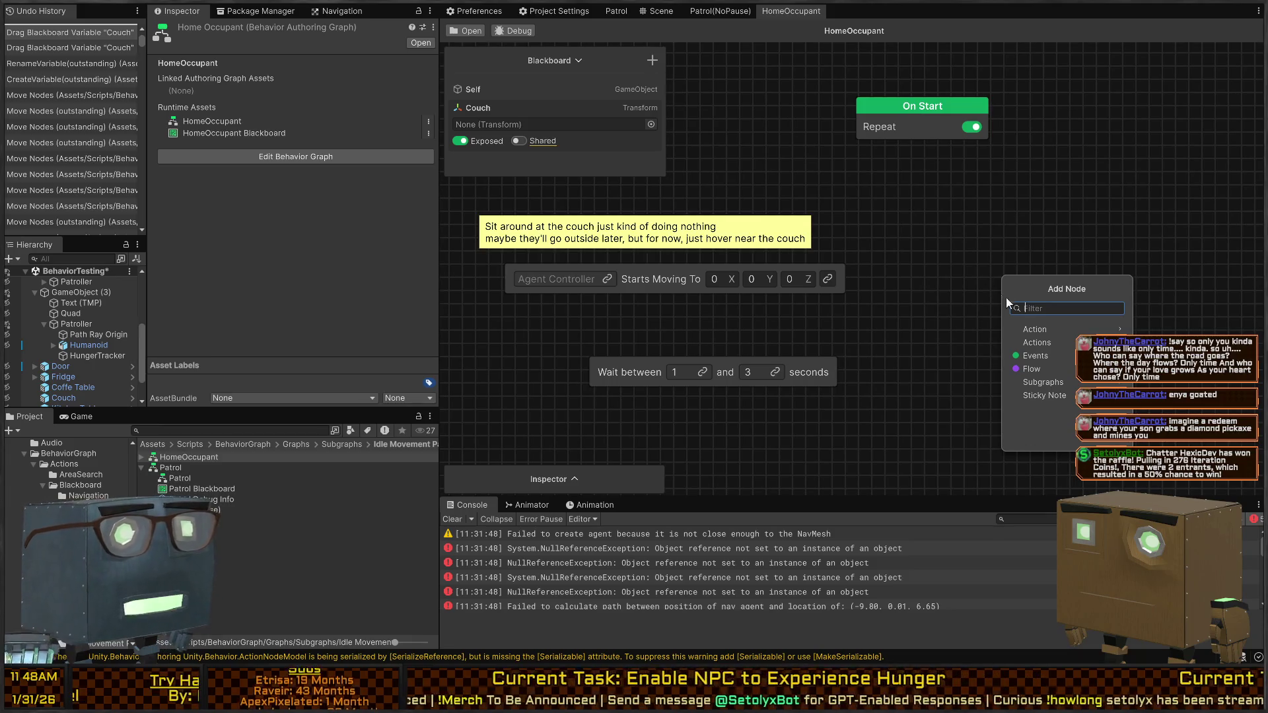
click(1076, 323)
Step: Start a New Action with a typed name and the Action/Navigation category
click(1066, 328)
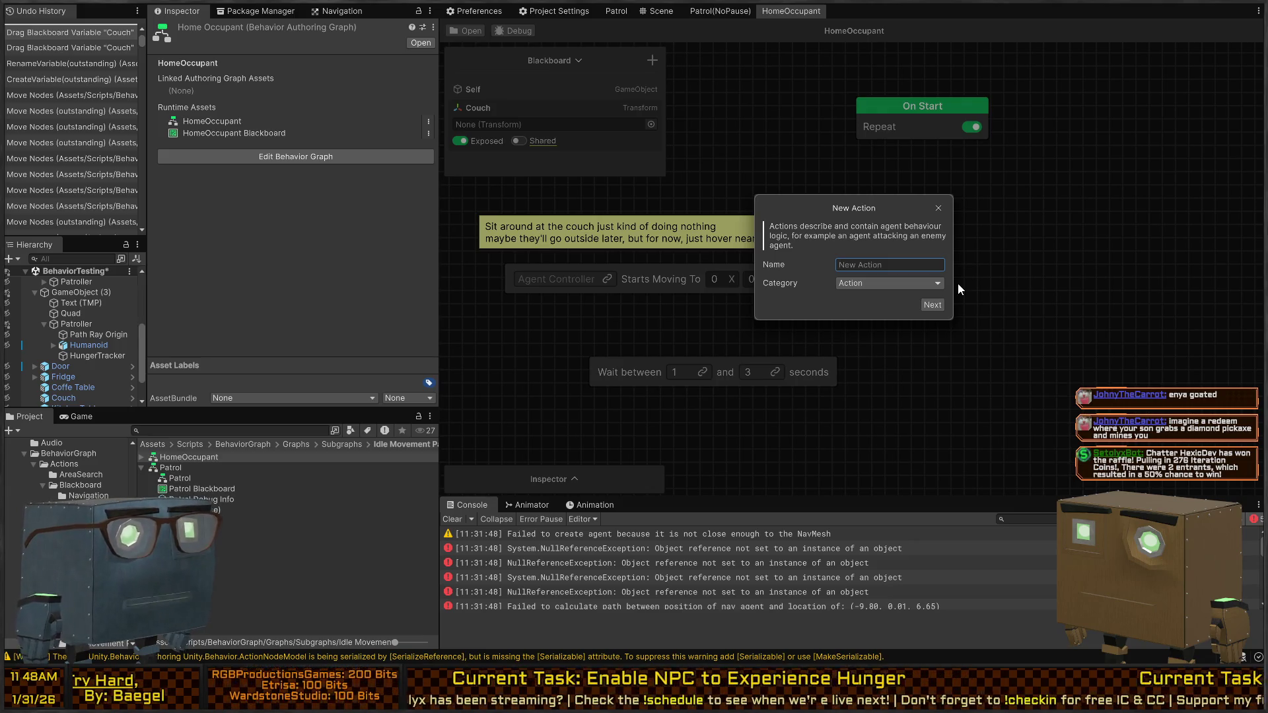
text(AgentContro)
text(er Start Mov)
text(ing To Objec)
text(t p)
text(osition)
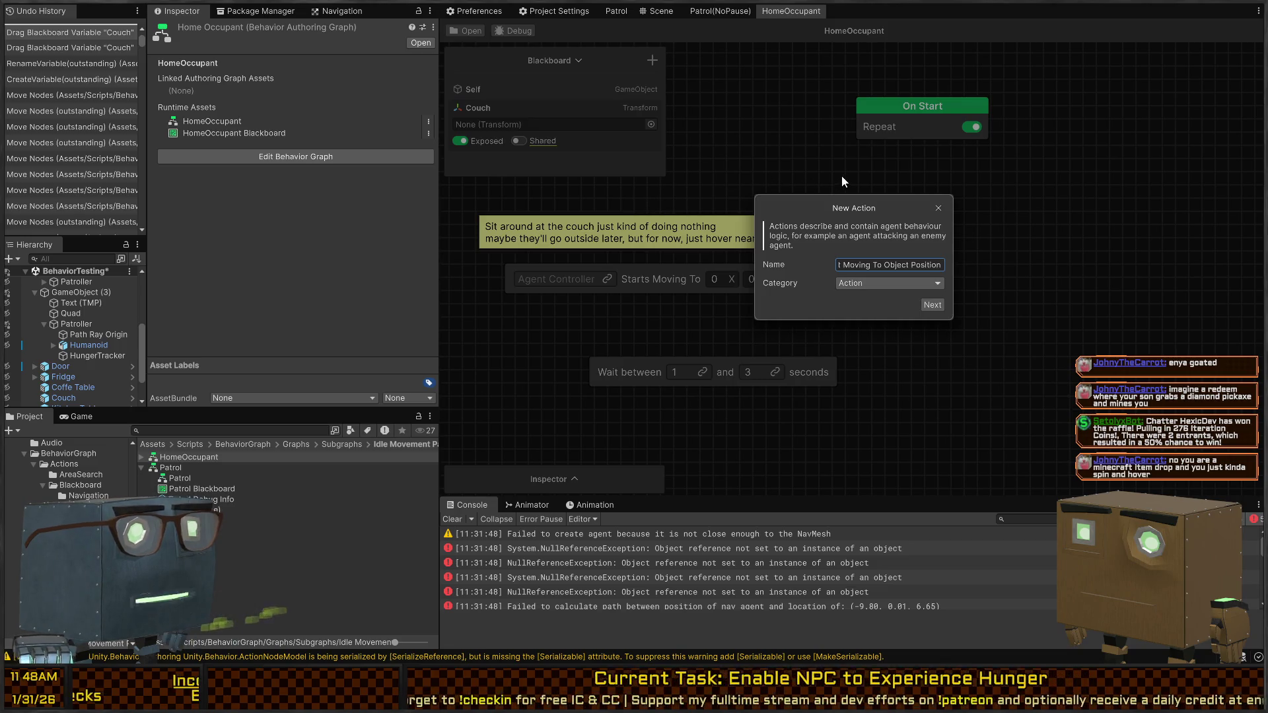
click(922, 285)
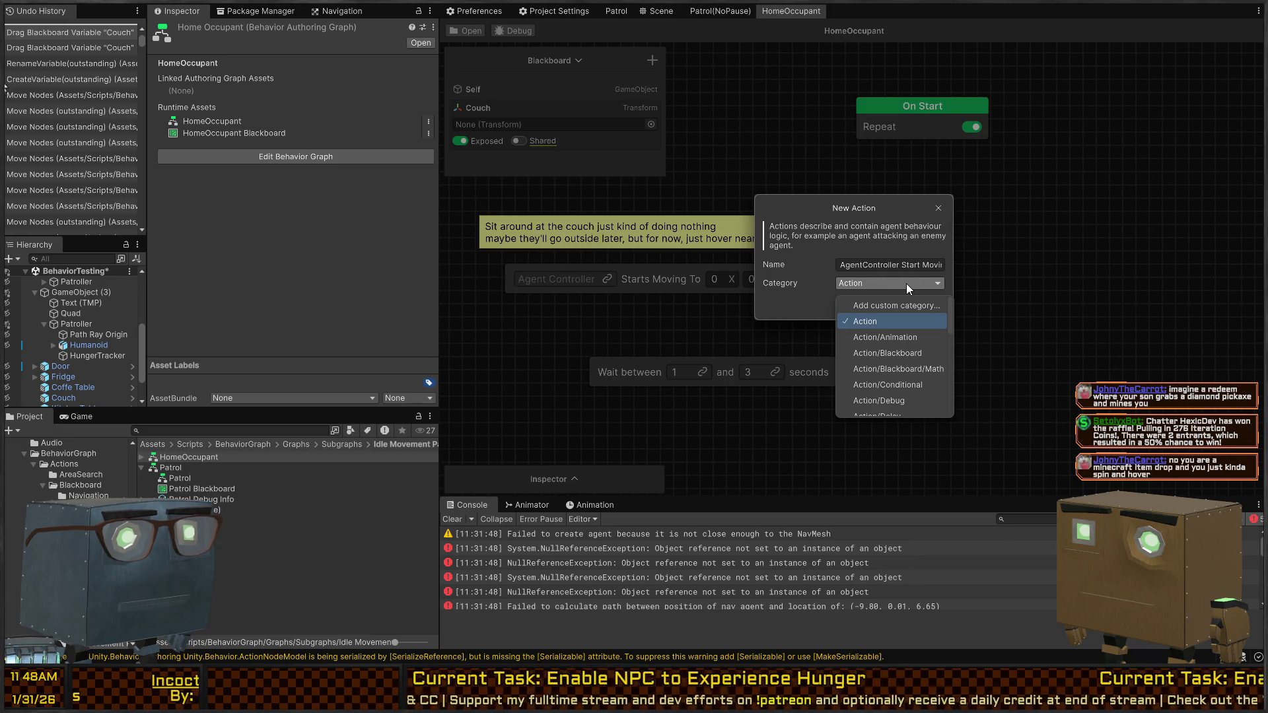
click(907, 283)
click(932, 305)
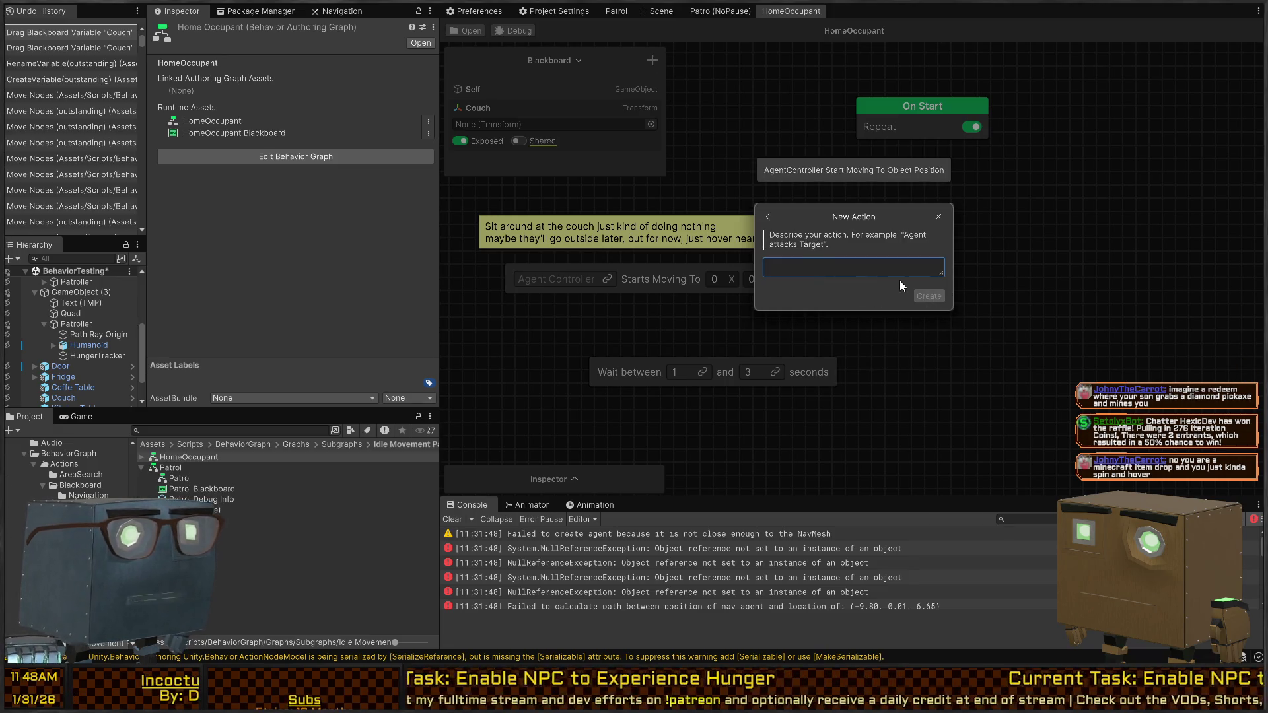
click(768, 217)
click(909, 284)
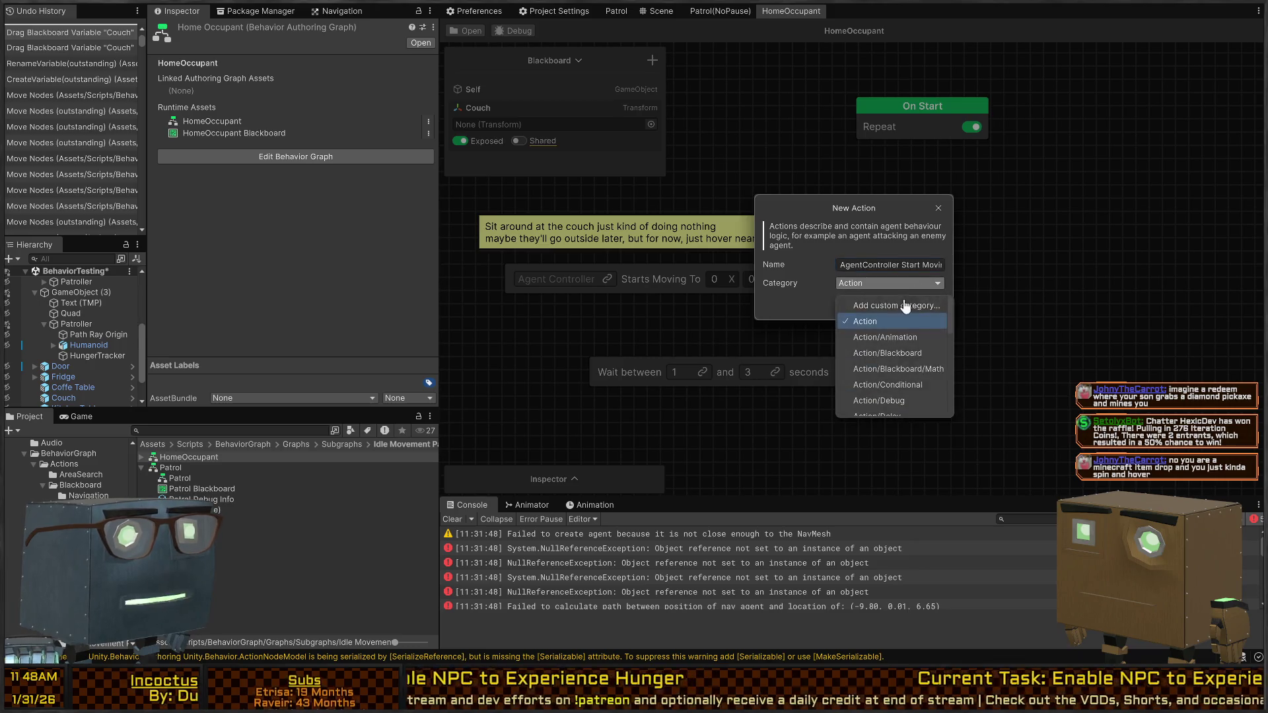
scroll(914, 368, down, 4)
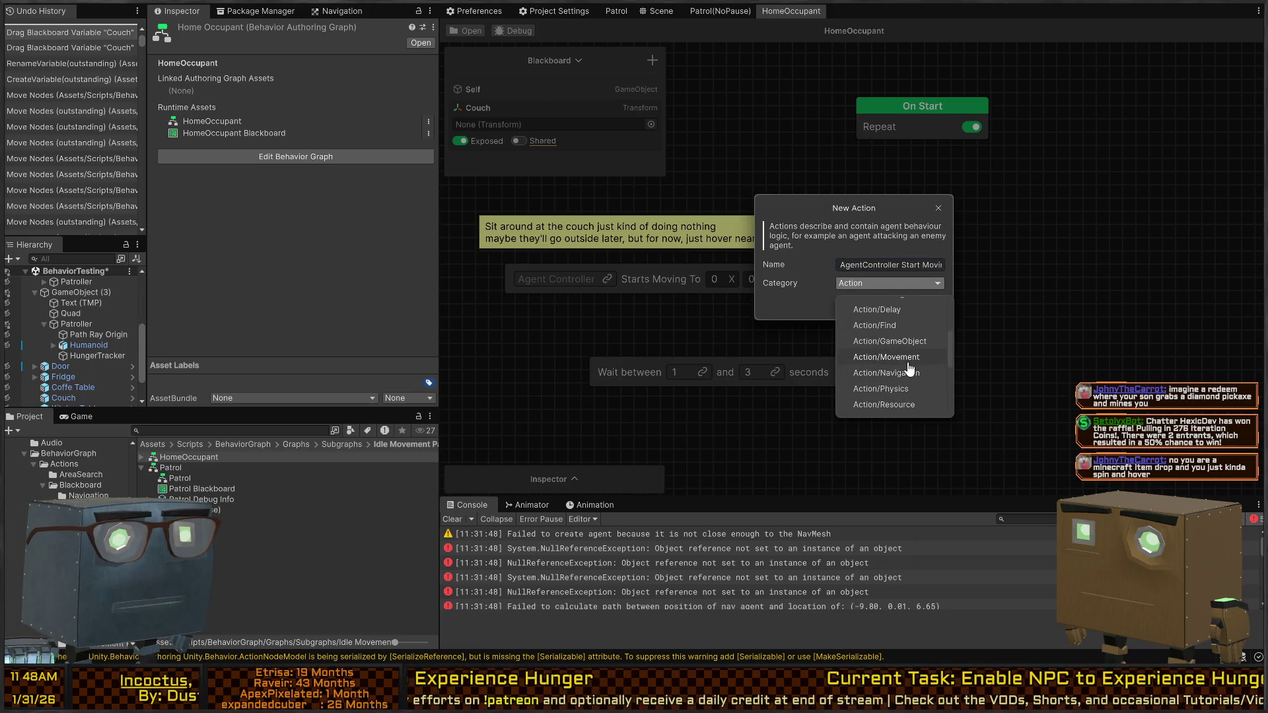
click(905, 373)
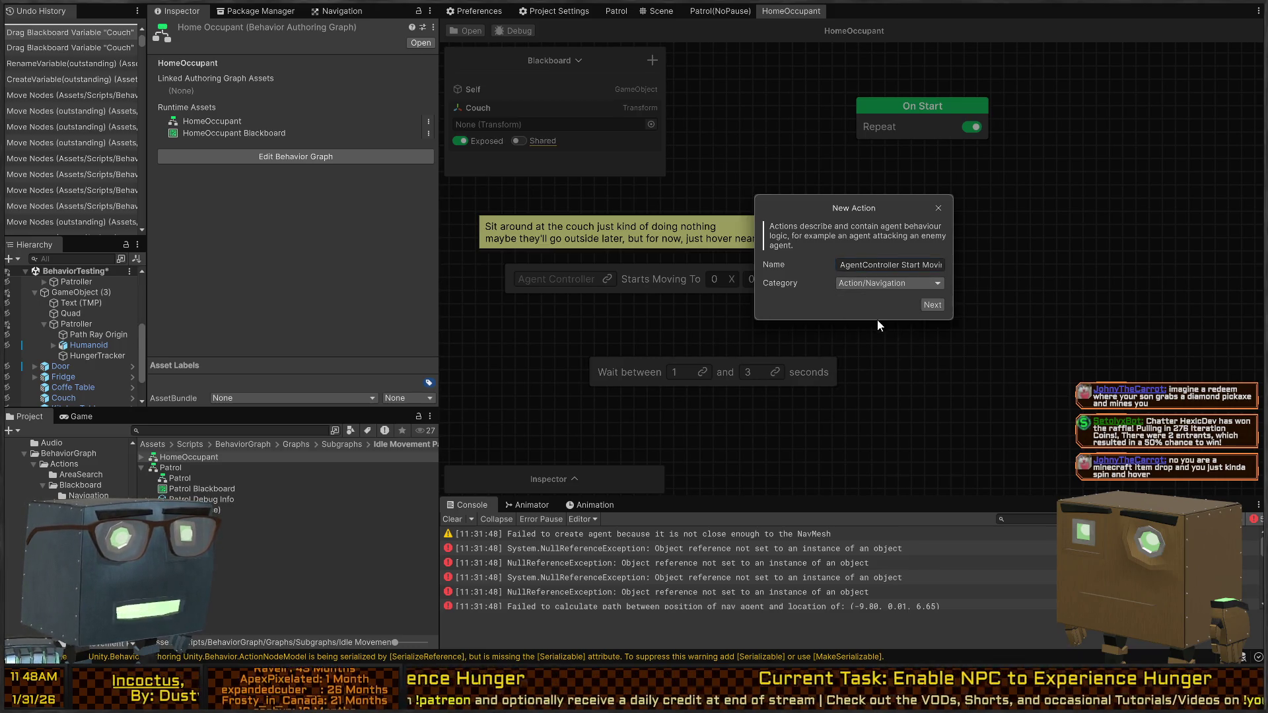
click(932, 305)
Step: Clear the action name and type the story 'AgentController Starts Moving To Object'
text(Agent)
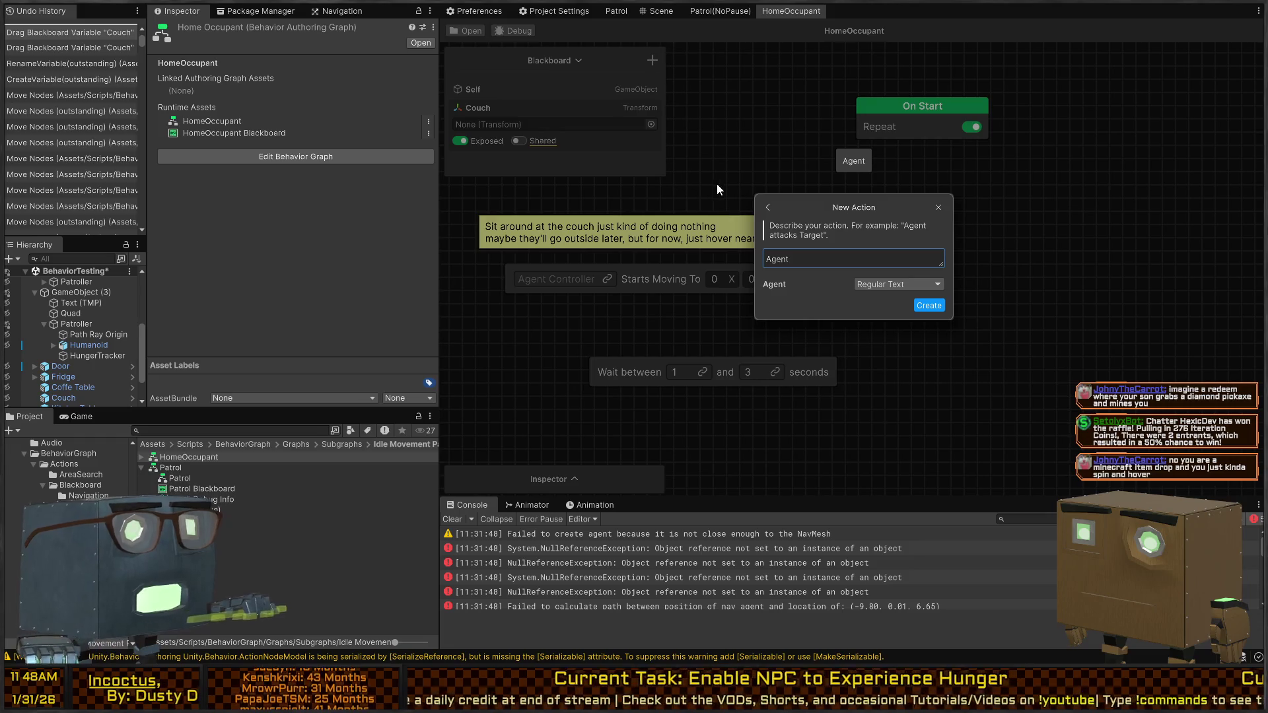
click(768, 208)
click(862, 264)
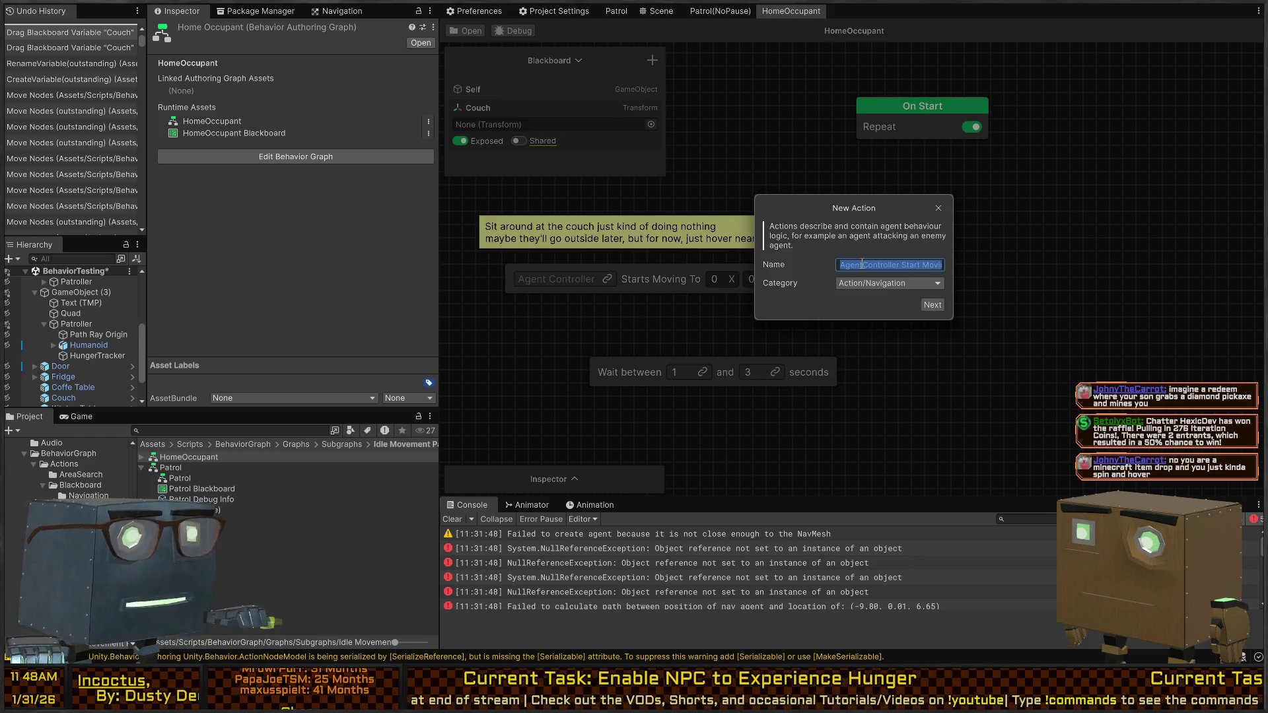
key(BackSpace)
text(Order Move To Object)
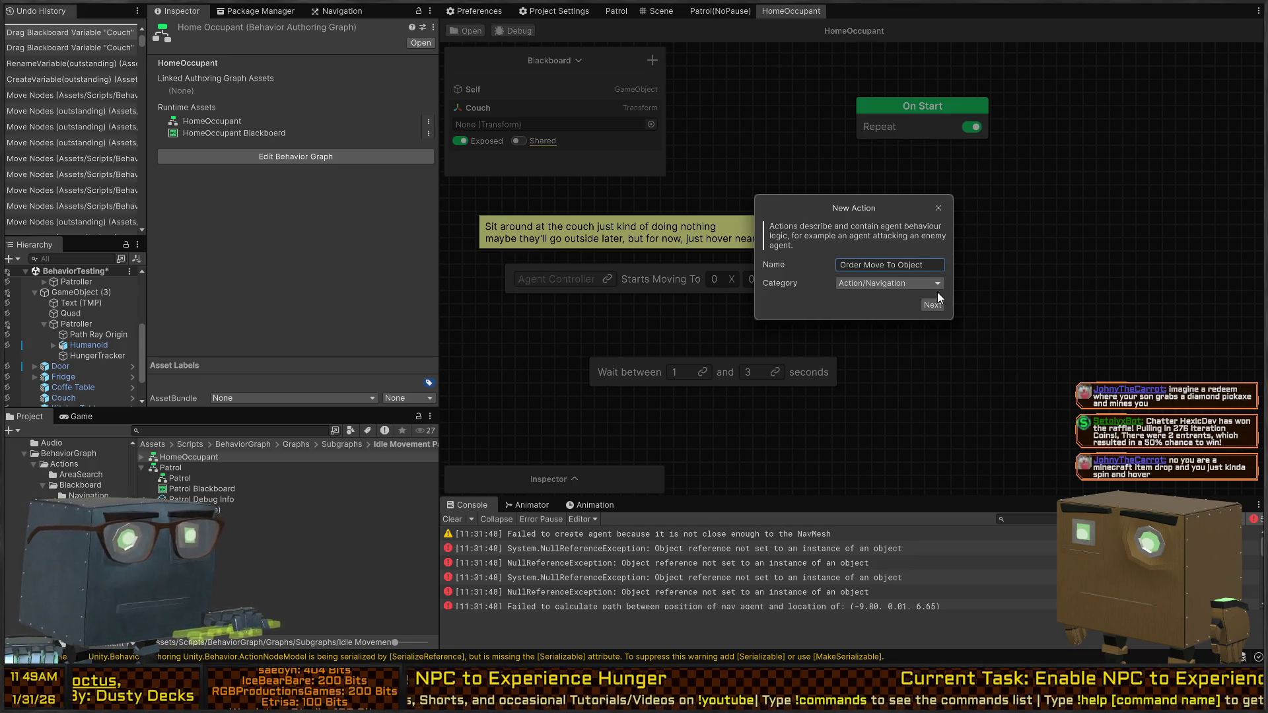
click(933, 304)
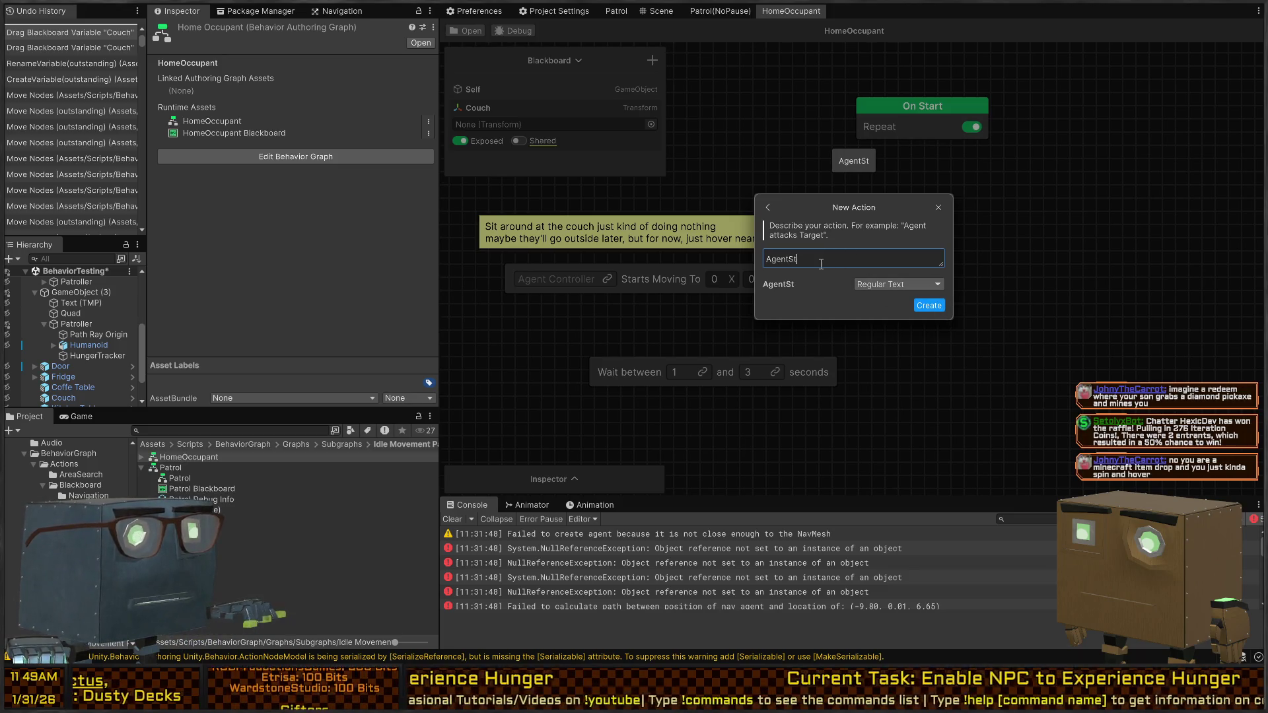
key(BackSpace)
key(BackSpace)
key(BackSpace)
text(ontroller Start s)
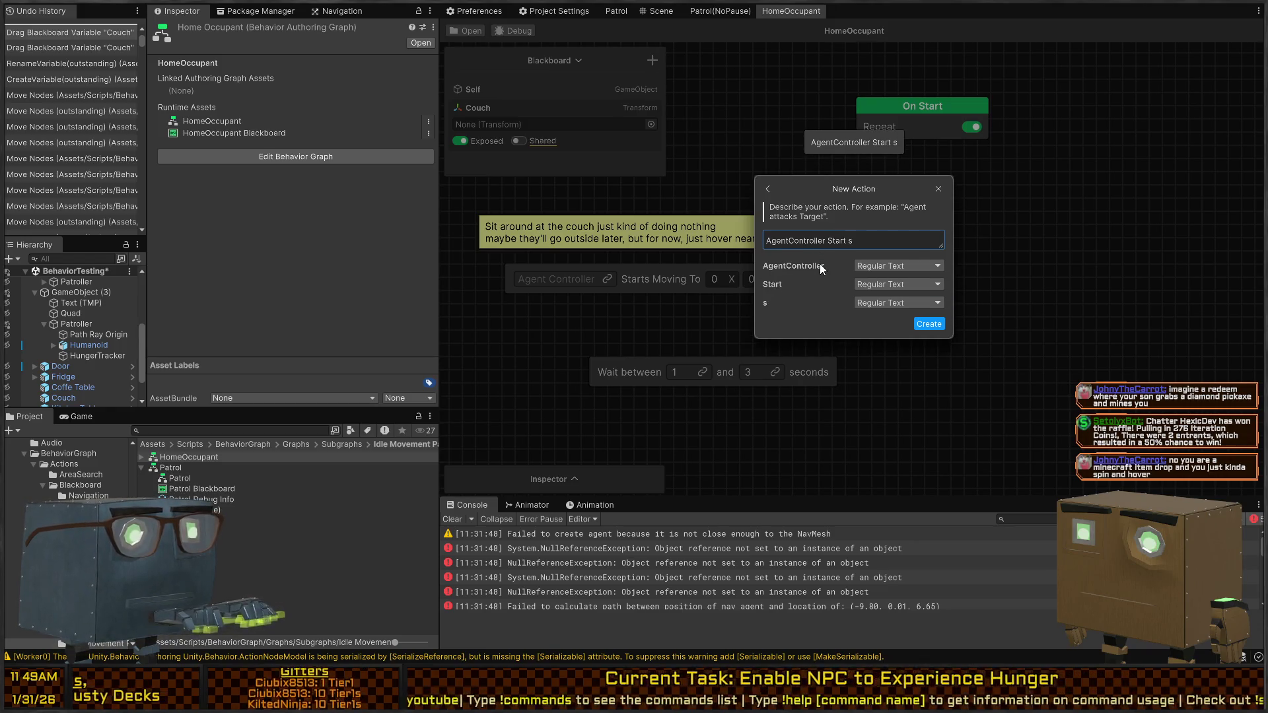
key(BackSpace)
key(BackSpace)
text(s Moving To Object)
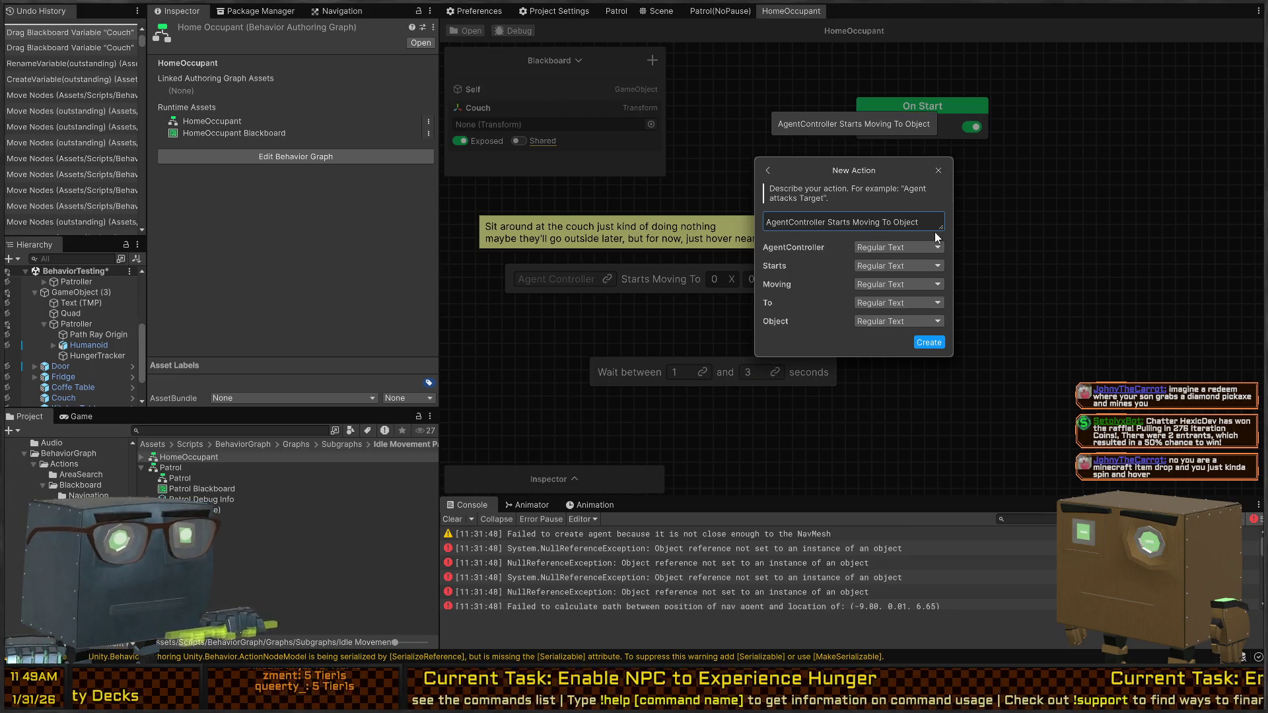
Step: Make Object a Transform and AgentController a Nav Agent Controller parameter
click(884, 321)
text(transform)
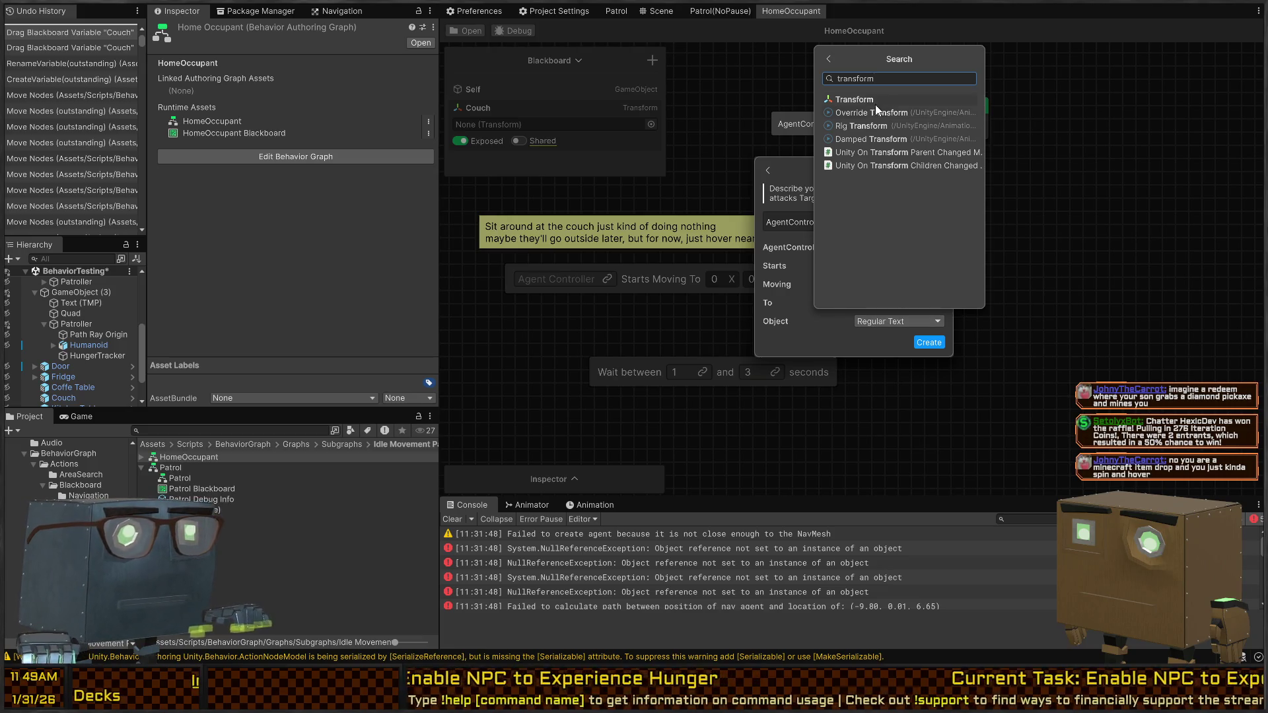
click(874, 102)
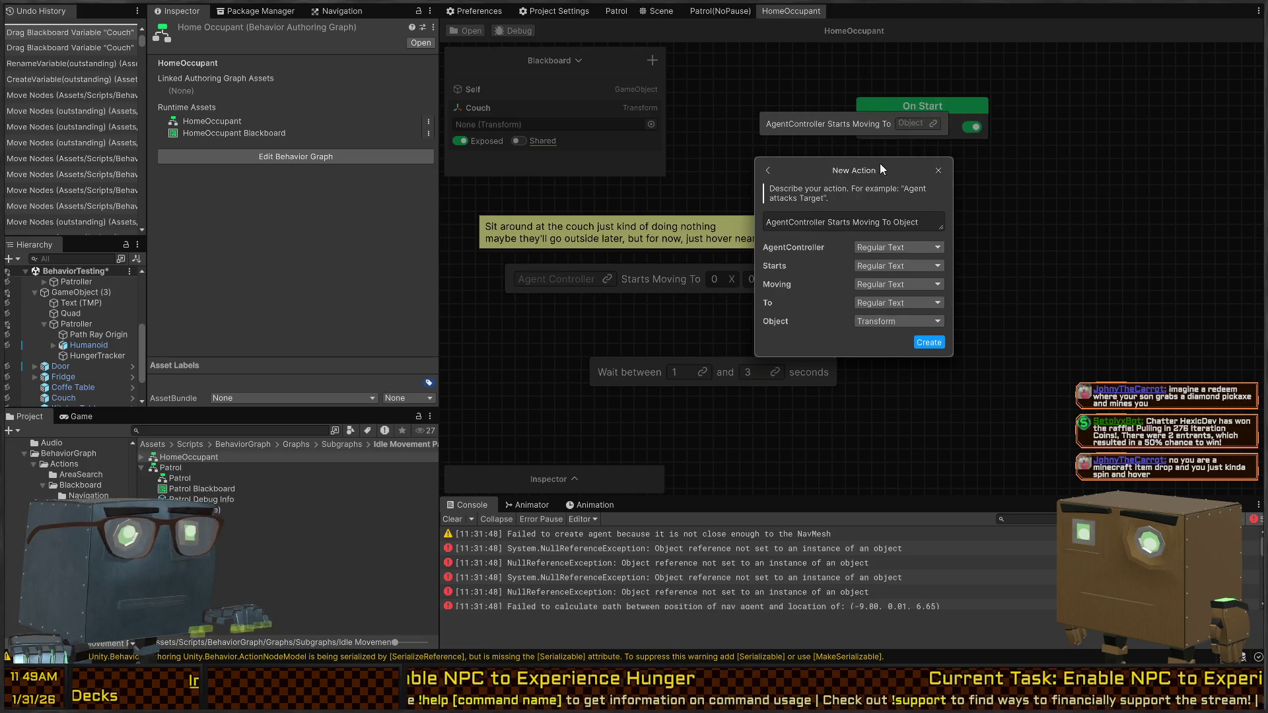
click(888, 247)
text(agentcon)
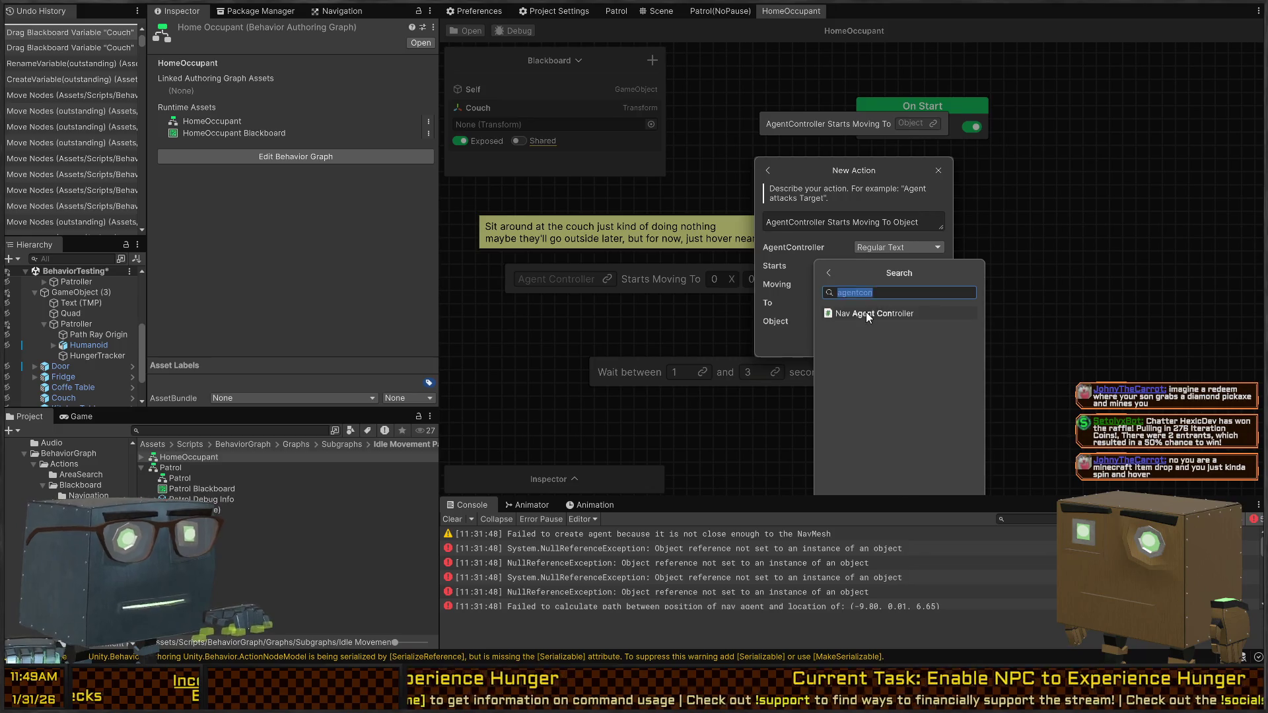
click(871, 313)
Step: Set Moving to the Move Type enumeration and create the action, opening its script
click(885, 284)
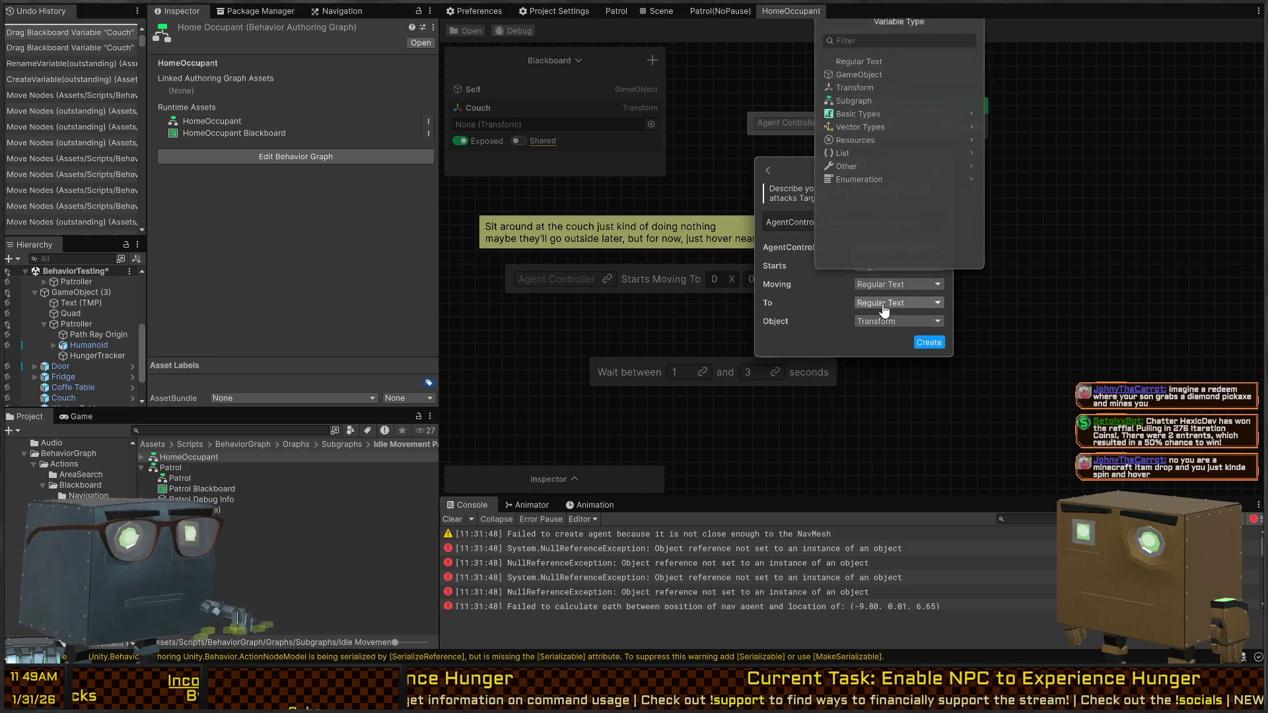
text(transform)
key(ctrl+a)
key(BackSpace)
text(enum)
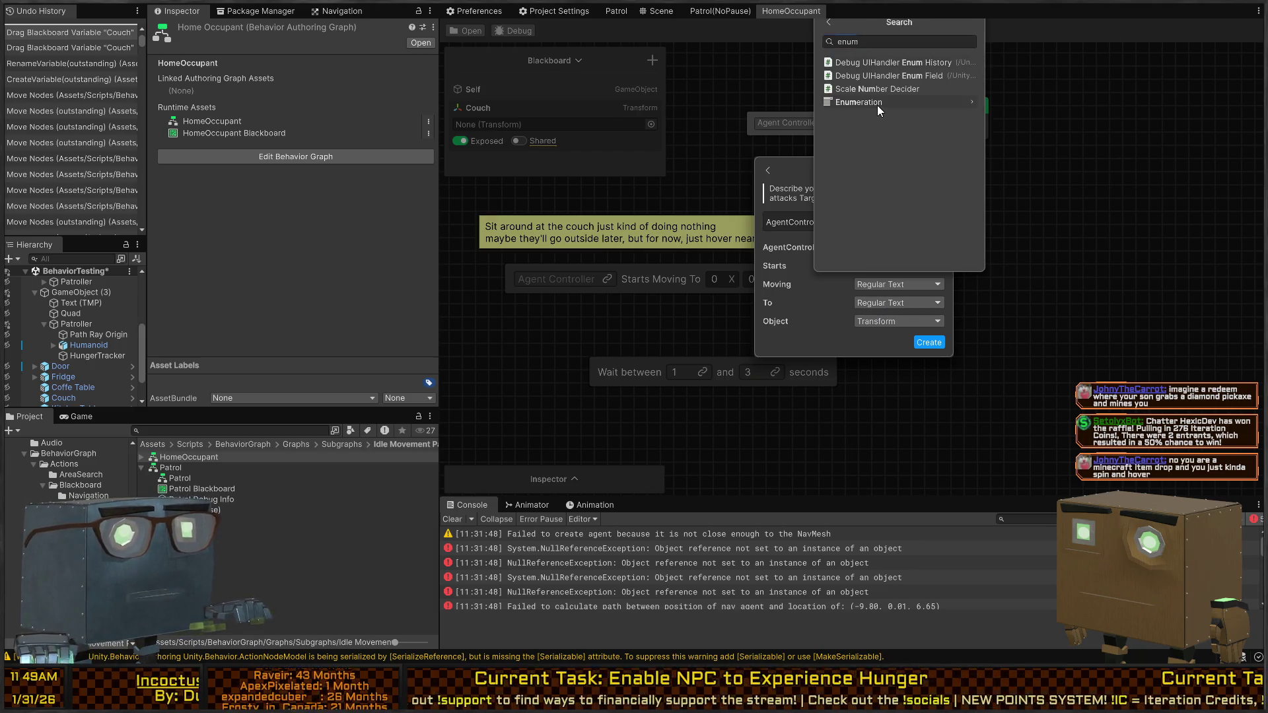
click(875, 102)
click(868, 63)
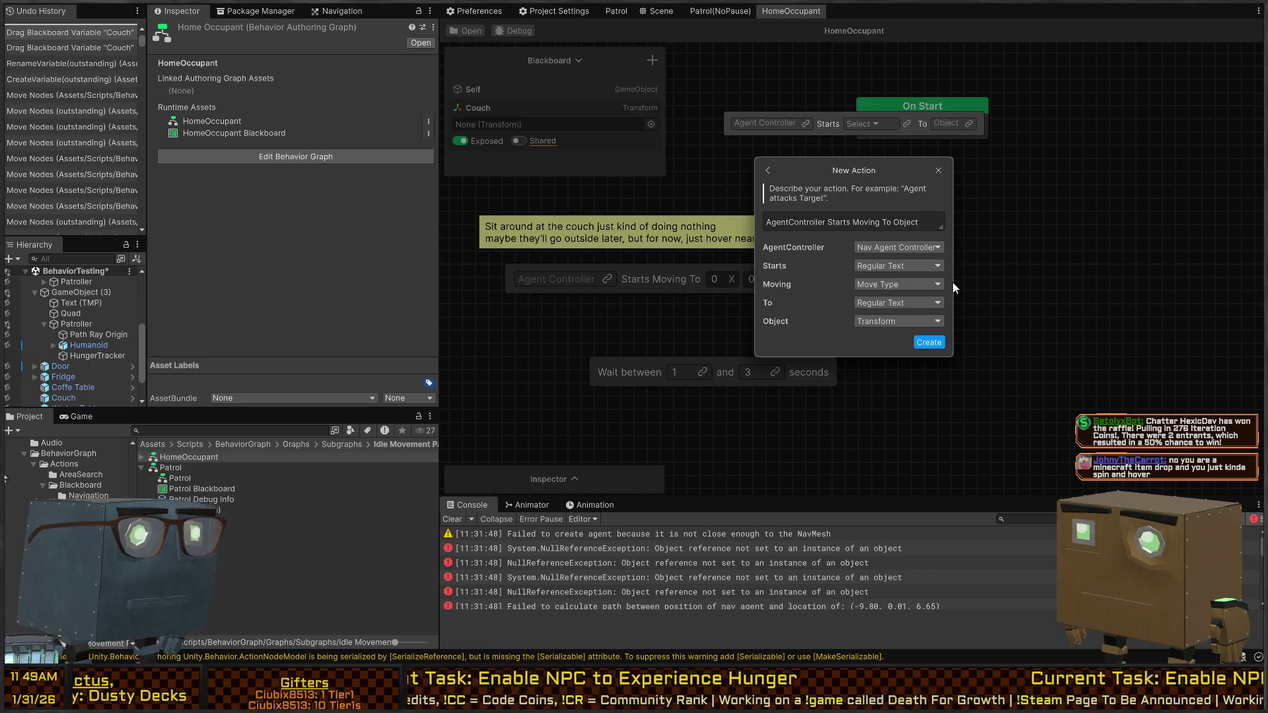
click(932, 343)
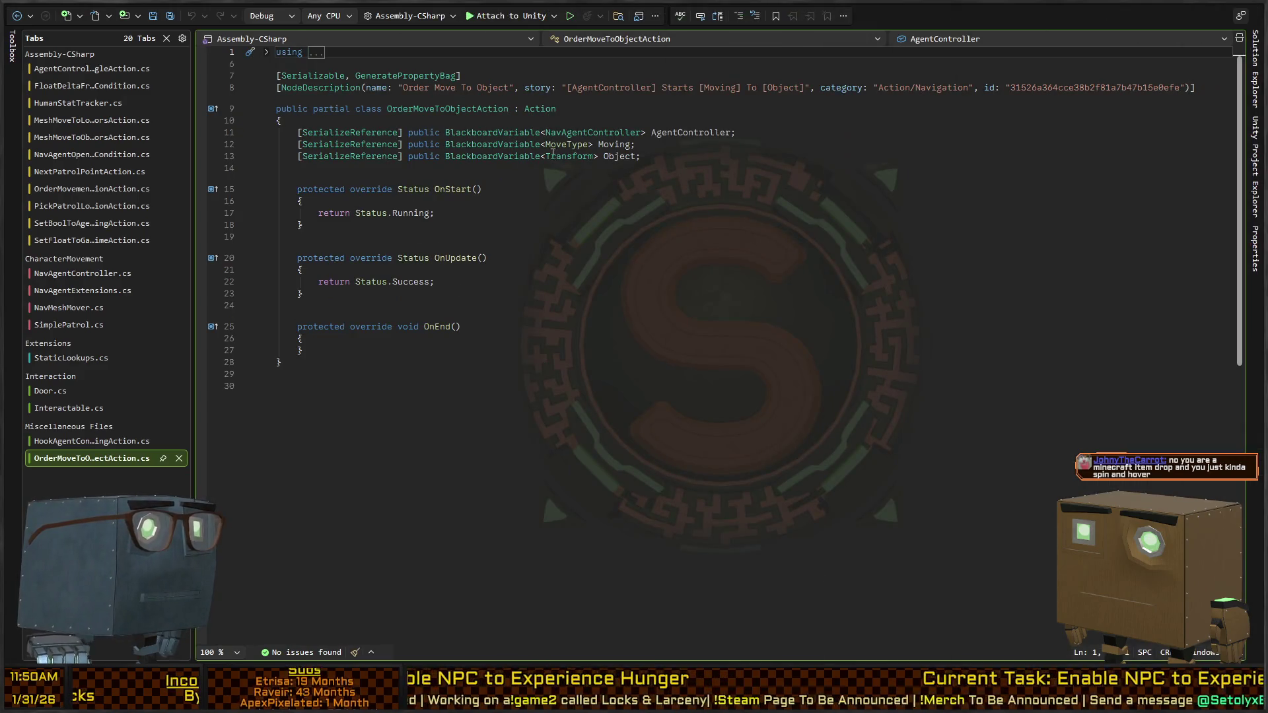
click(555, 168)
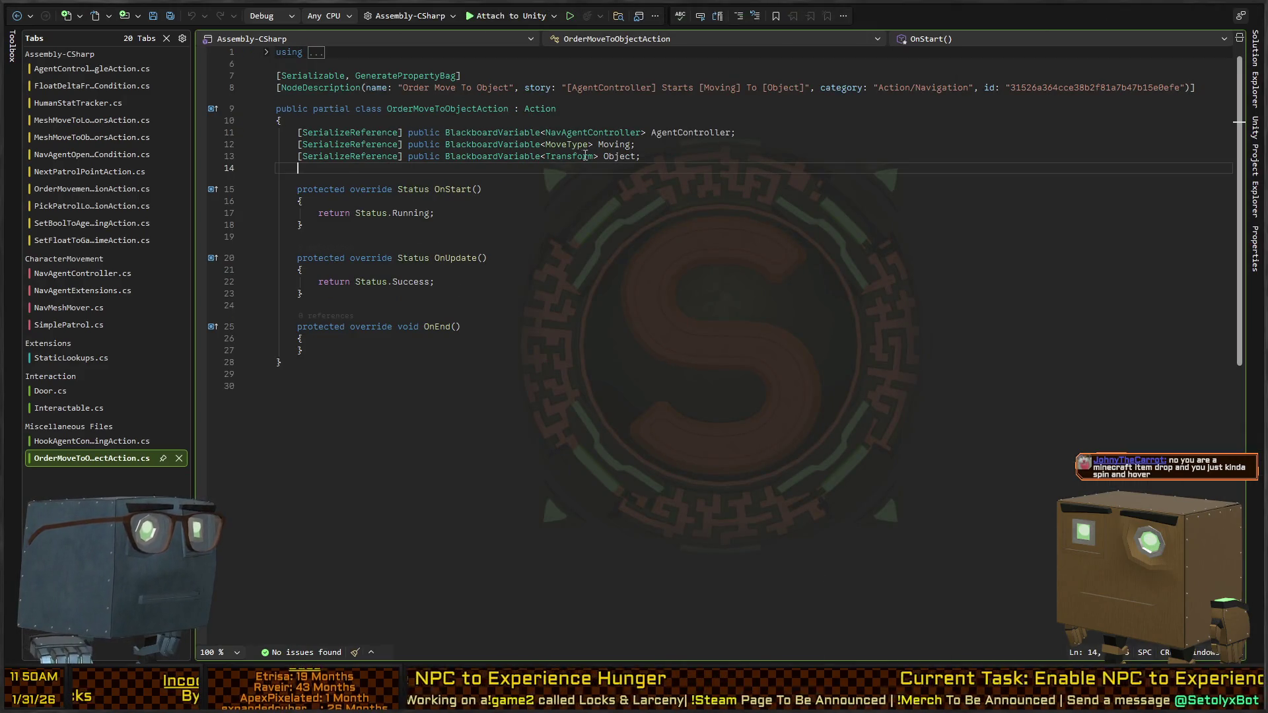
Step: Inspect the MoveType enum definition (Sneak, Walk, Sprint), then return to the Unity graph
click(557, 145)
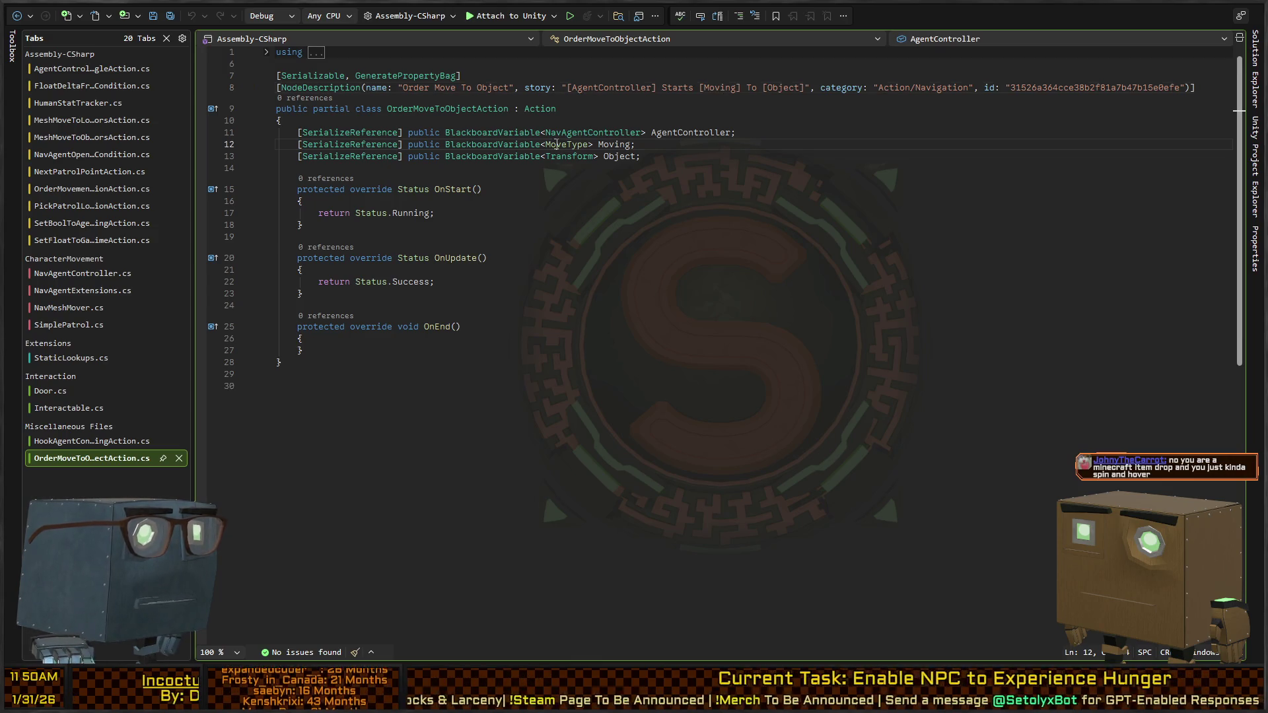
key(F12)
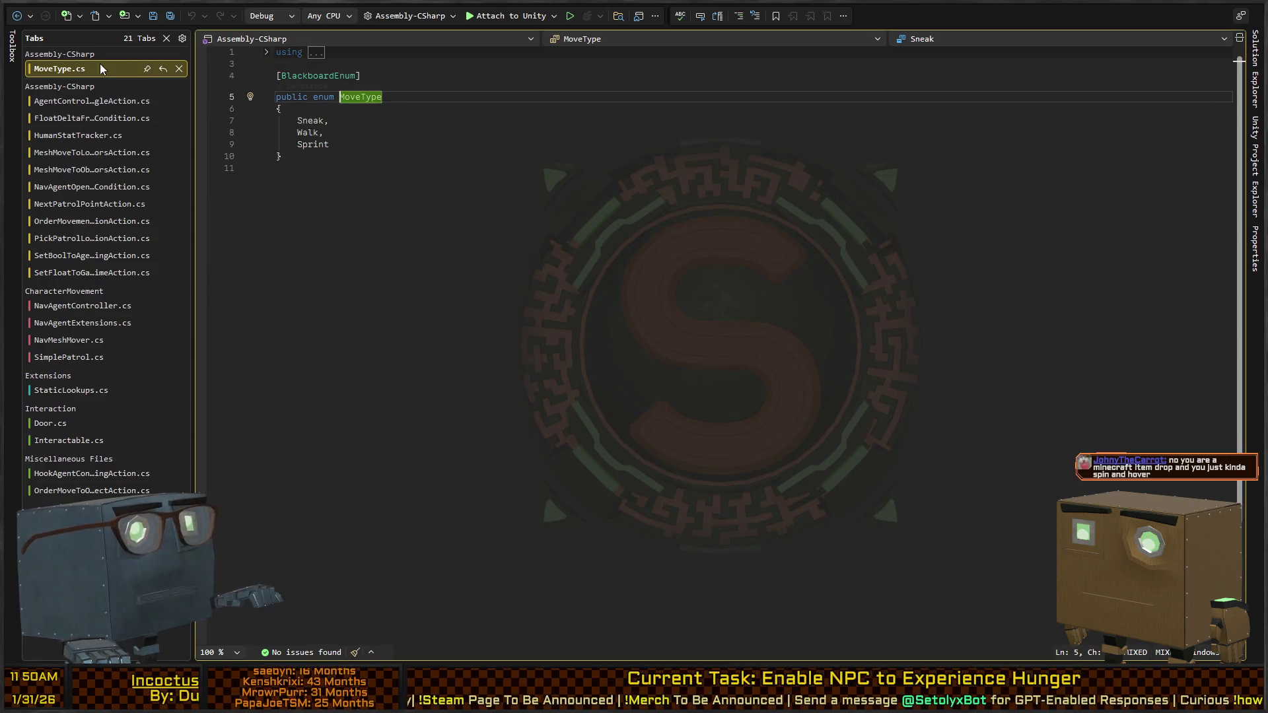
key(ctrl+minus)
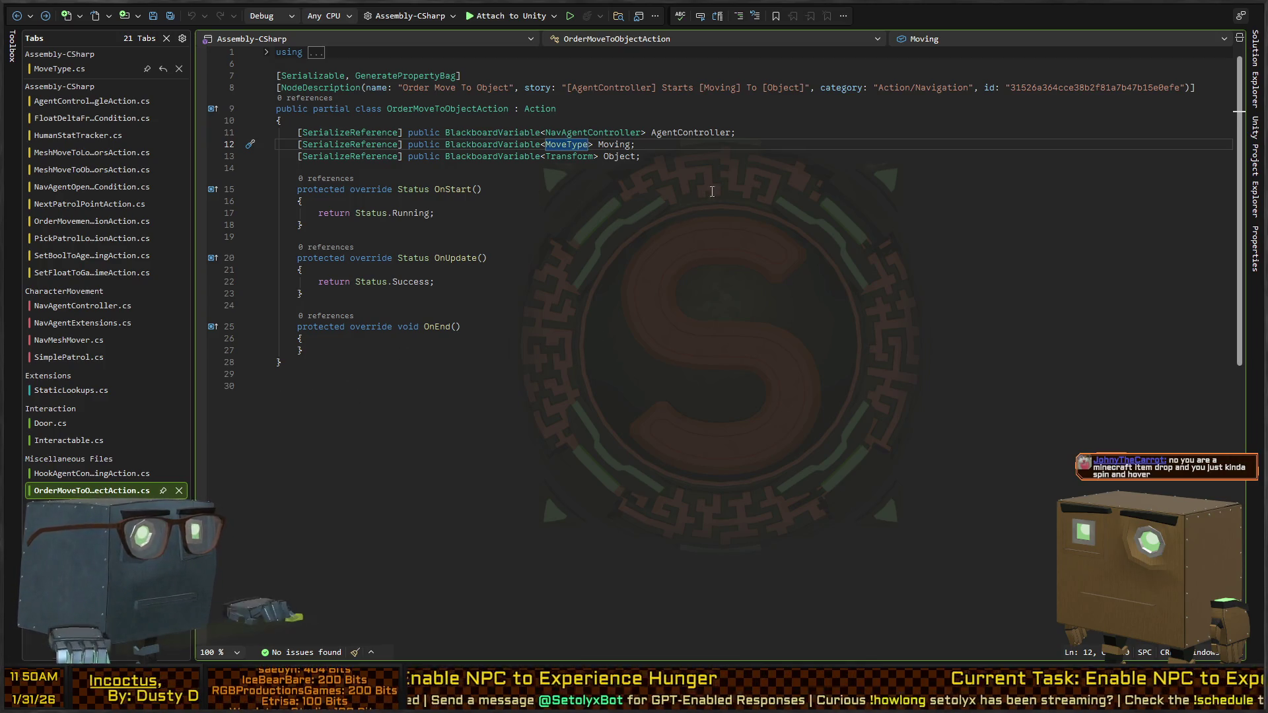
key(alt+Tab)
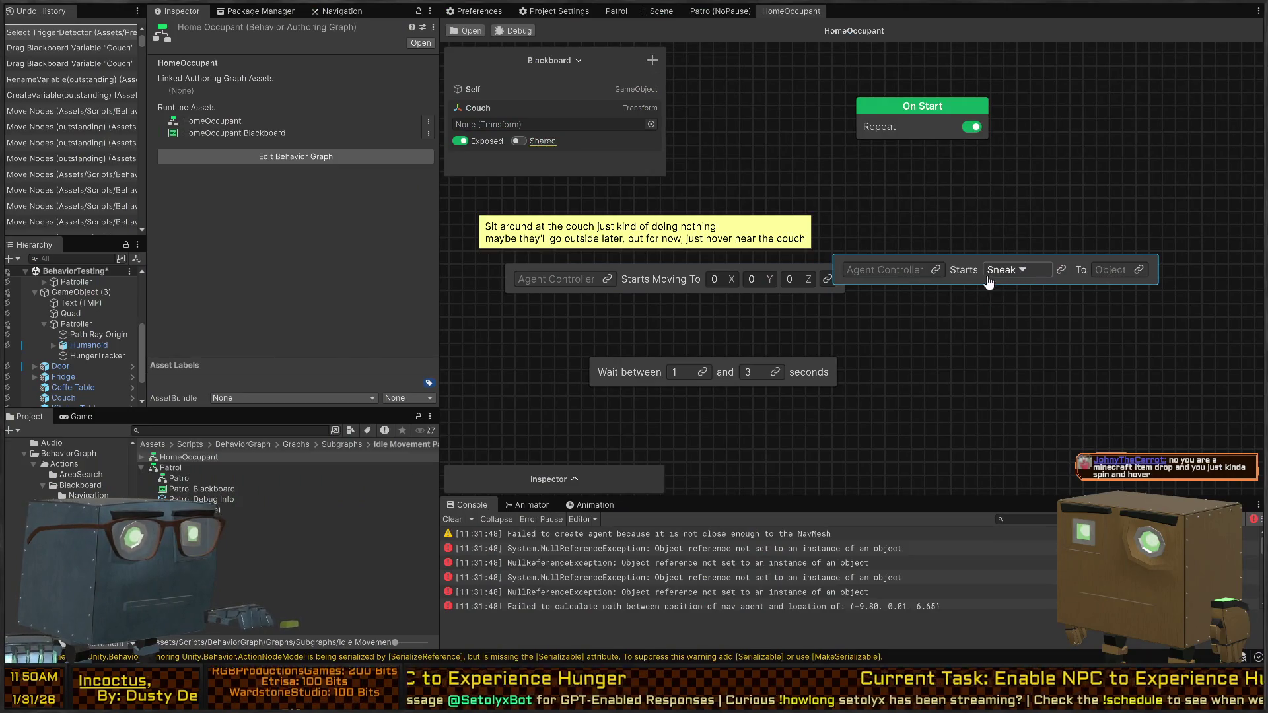
Step: Reposition the Starts Sneak To Object and Starts Moving To nodes in the behavior graph
drag(977, 285, 1044, 286)
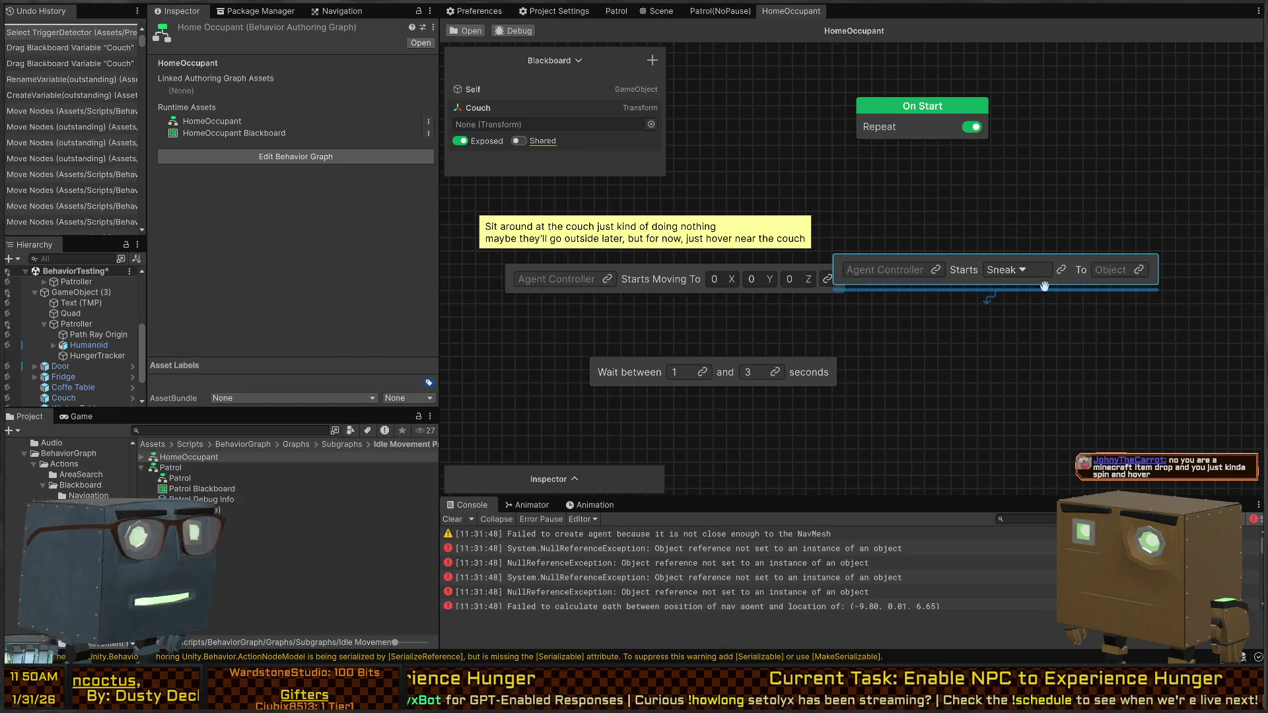
drag(840, 284, 840, 285)
key(alt+Tab)
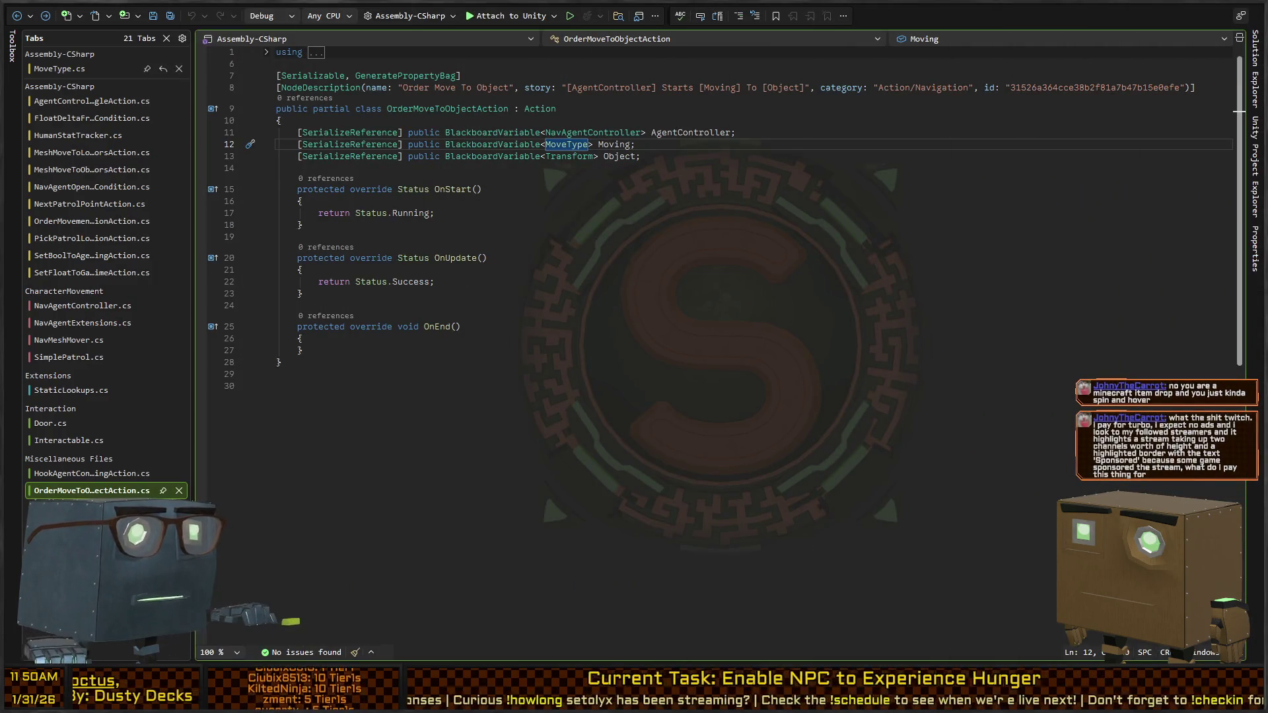
key(alt+Tab)
drag(625, 292, 627, 291)
Step: Bring up OrderMovementToLocationAction.cs in Visual Studio and select 'Moving' in its node story
key(alt+Tab)
key(alt+Tab)
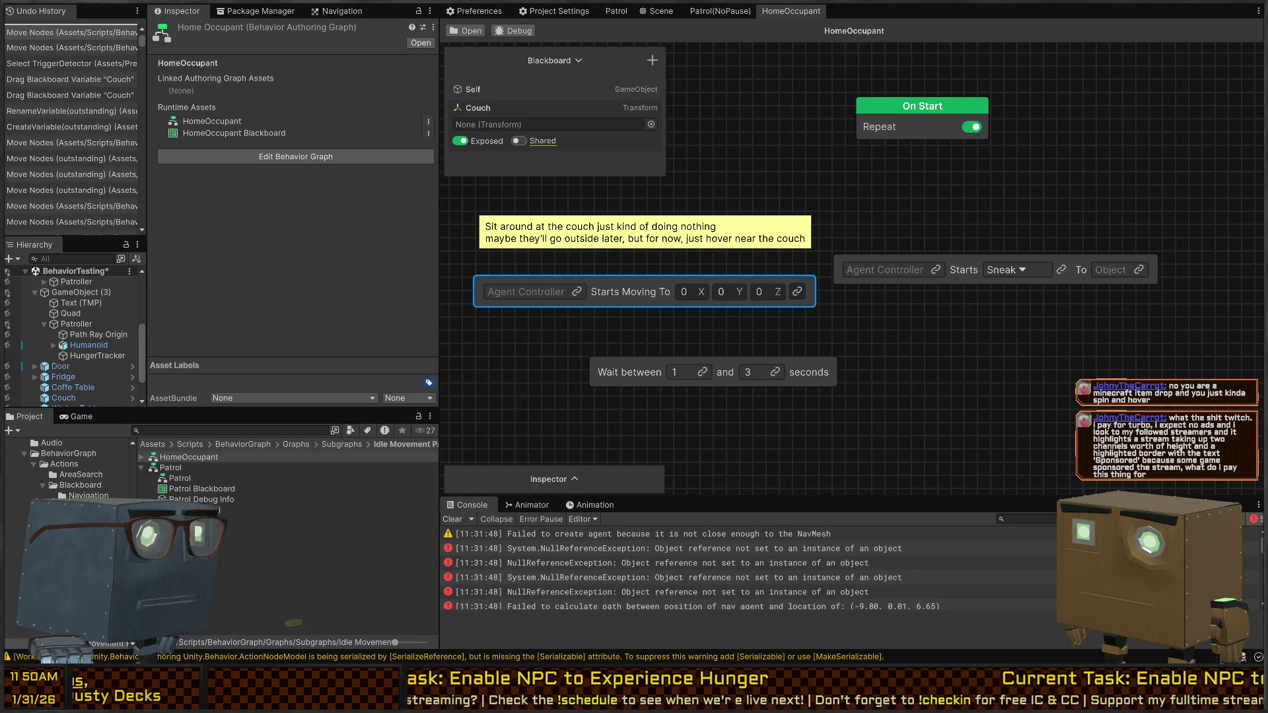
key(alt+Tab)
double_click(749, 135)
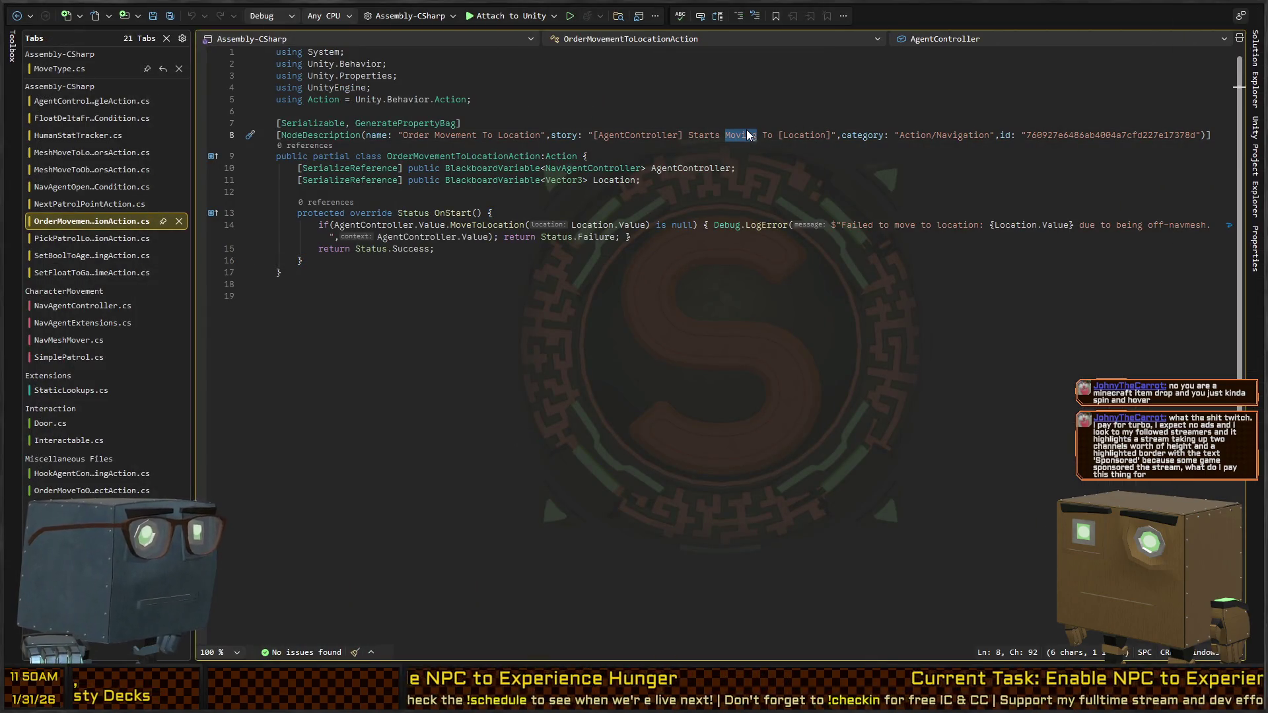
Step: Add the MoveType Moving field from OrderMoveToObjectAction to OrderMovementToLocationAction
text([)
key(ctrl+Tab)
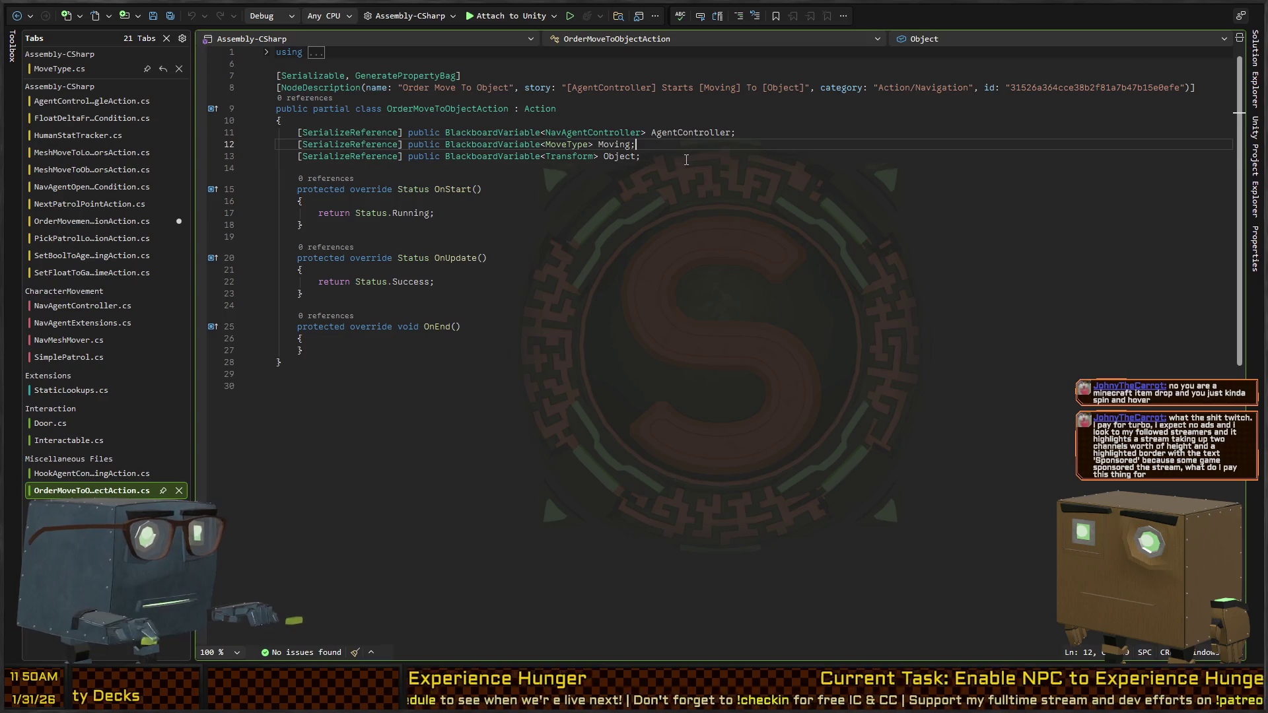
key(ctrl+Tab)
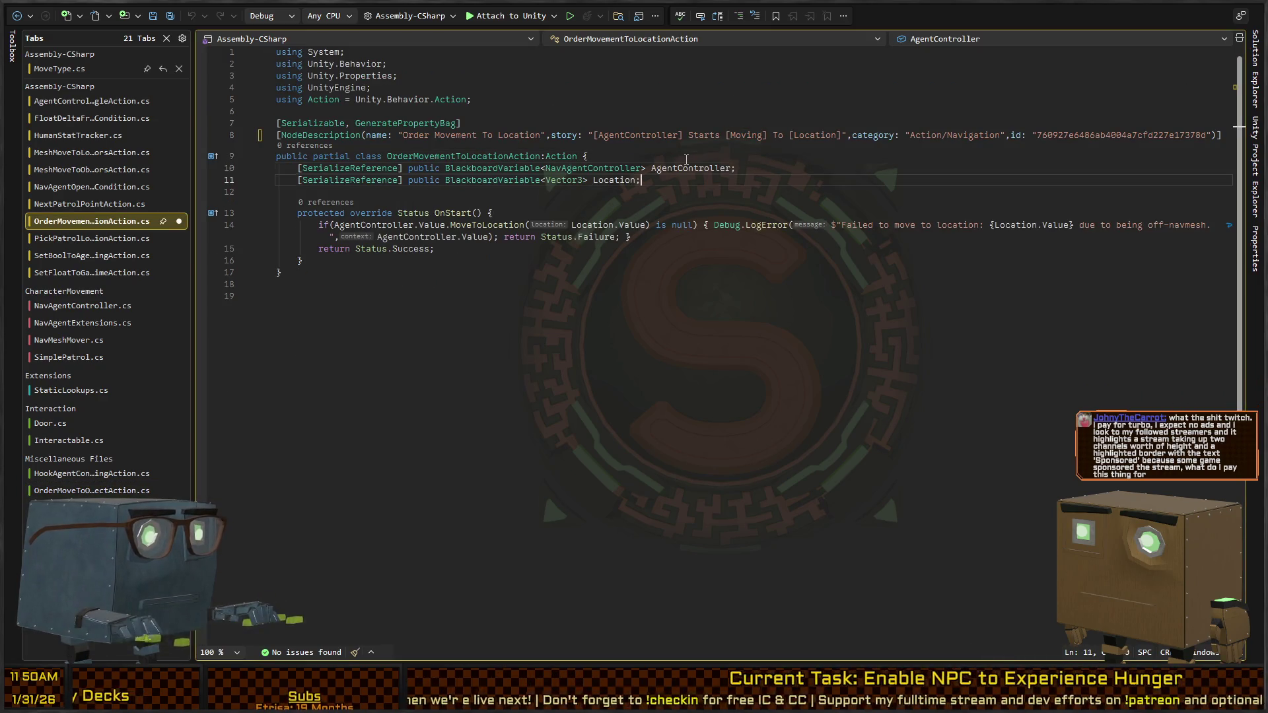
key(Tab)
key(Tab)
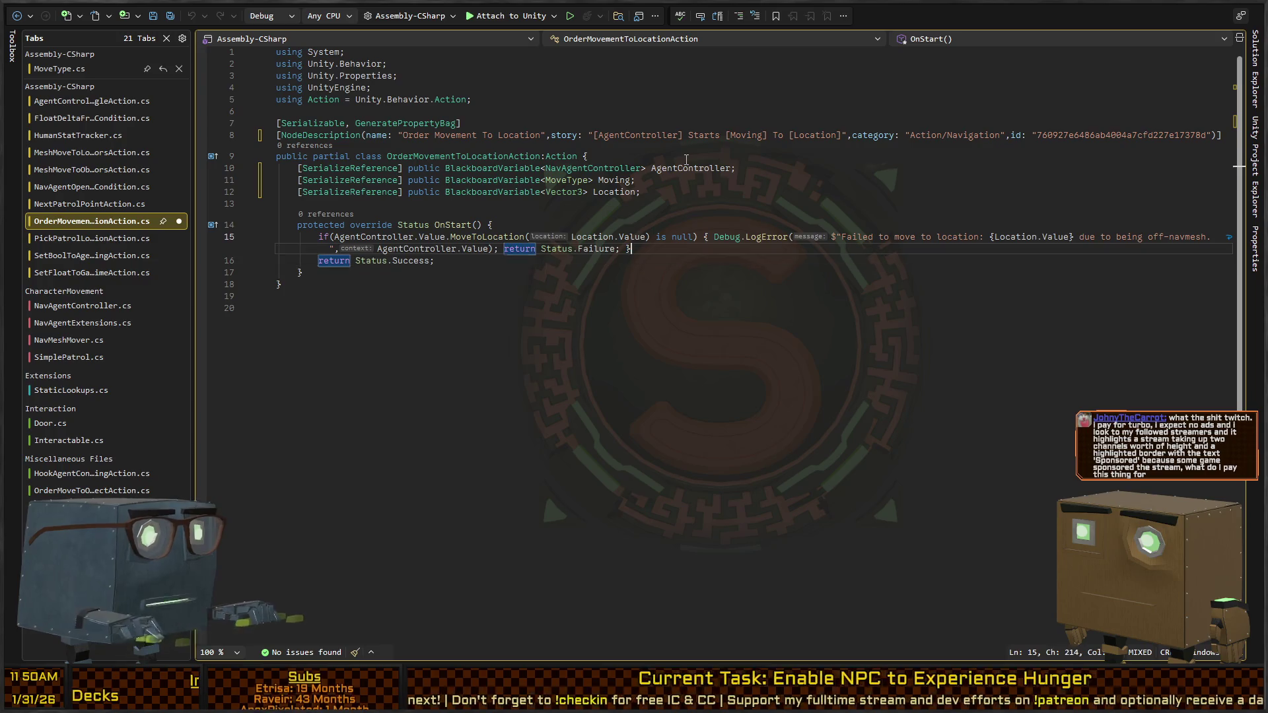
Step: Begin an OnStart line accessing a speed member on AgentController.Value
key(ctrl+Return)
text(AgentController)
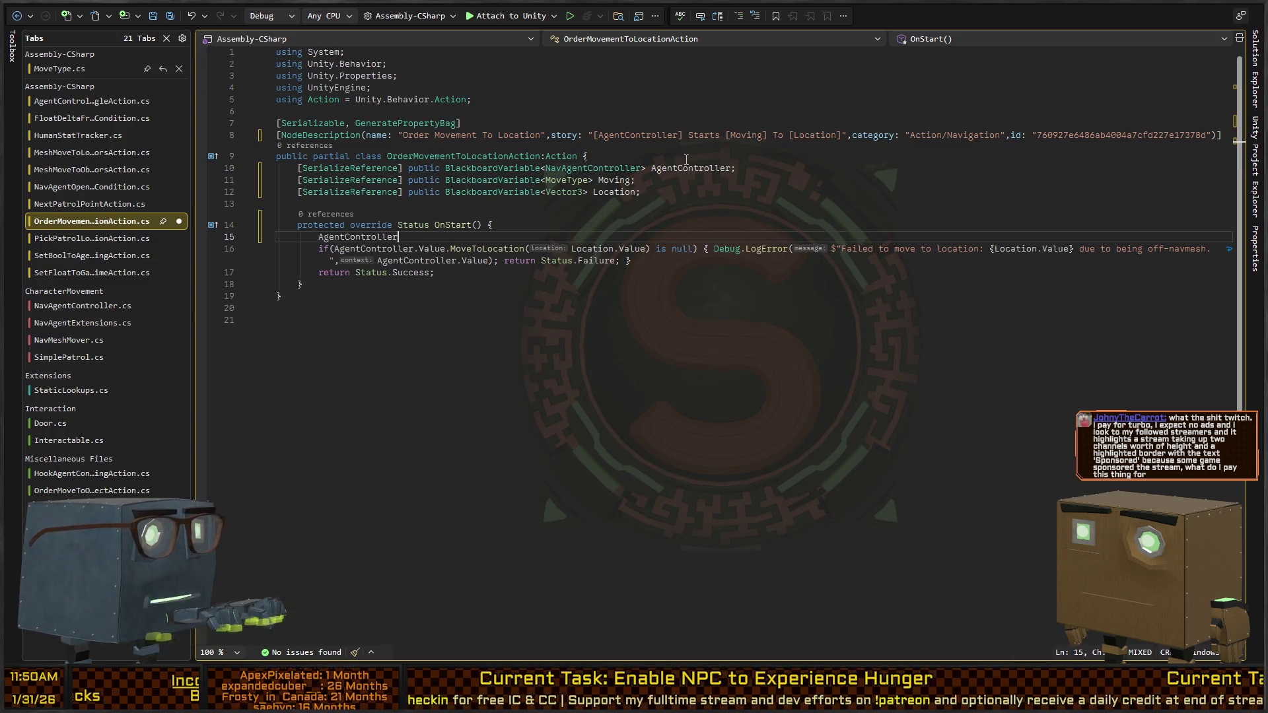
text(.Mov)
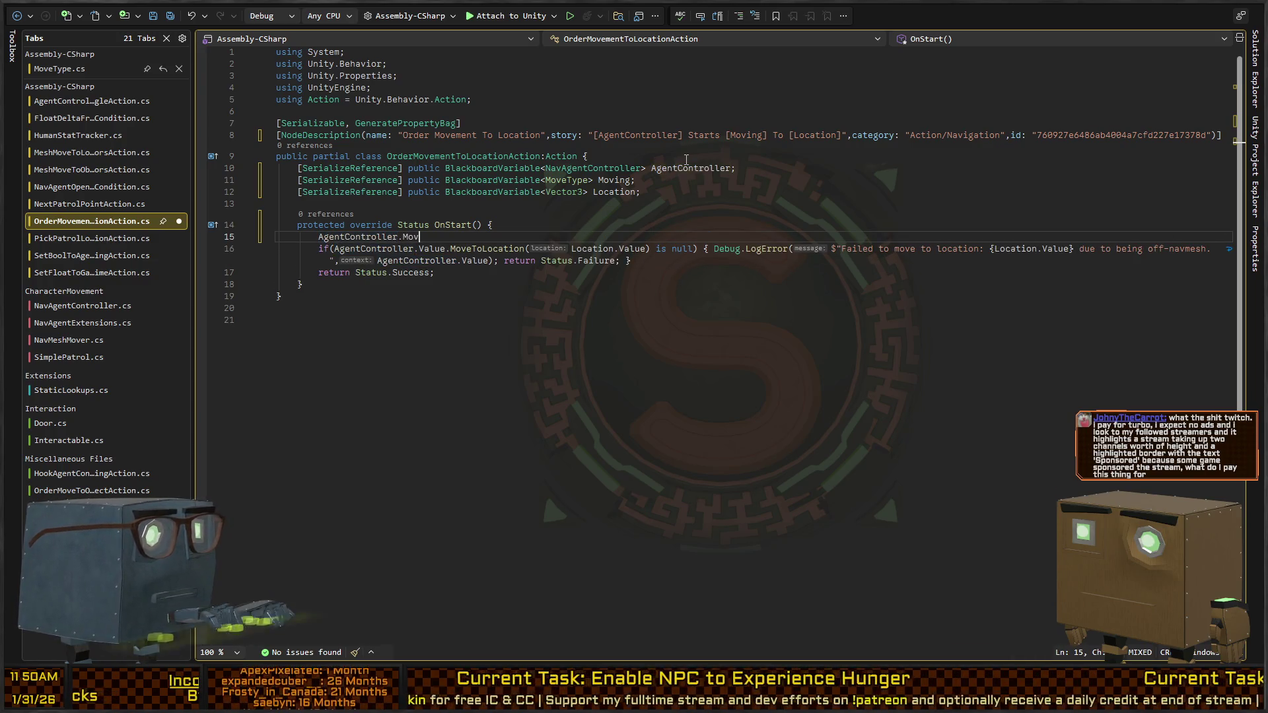
key(BackSpace)
key(BackSpace)
key(BackSpace)
text(Value.)
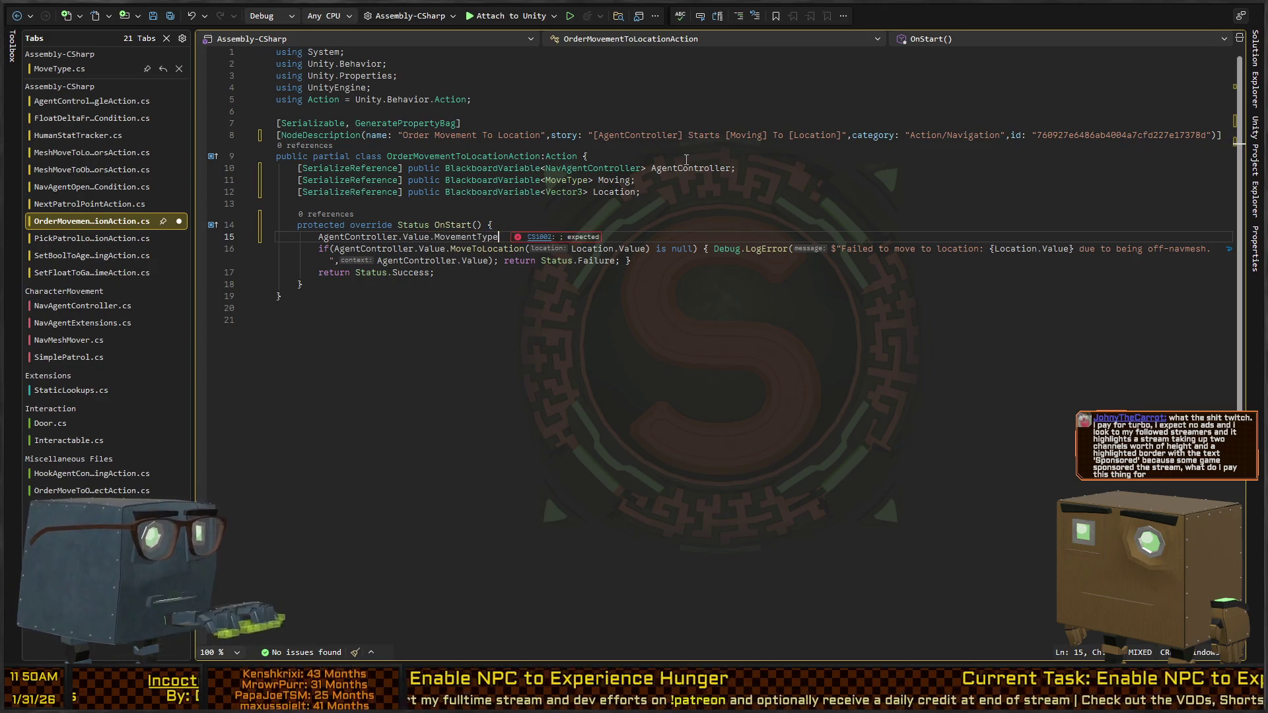
key(BackSpace)
key(BackSpace)
key(BackSpace)
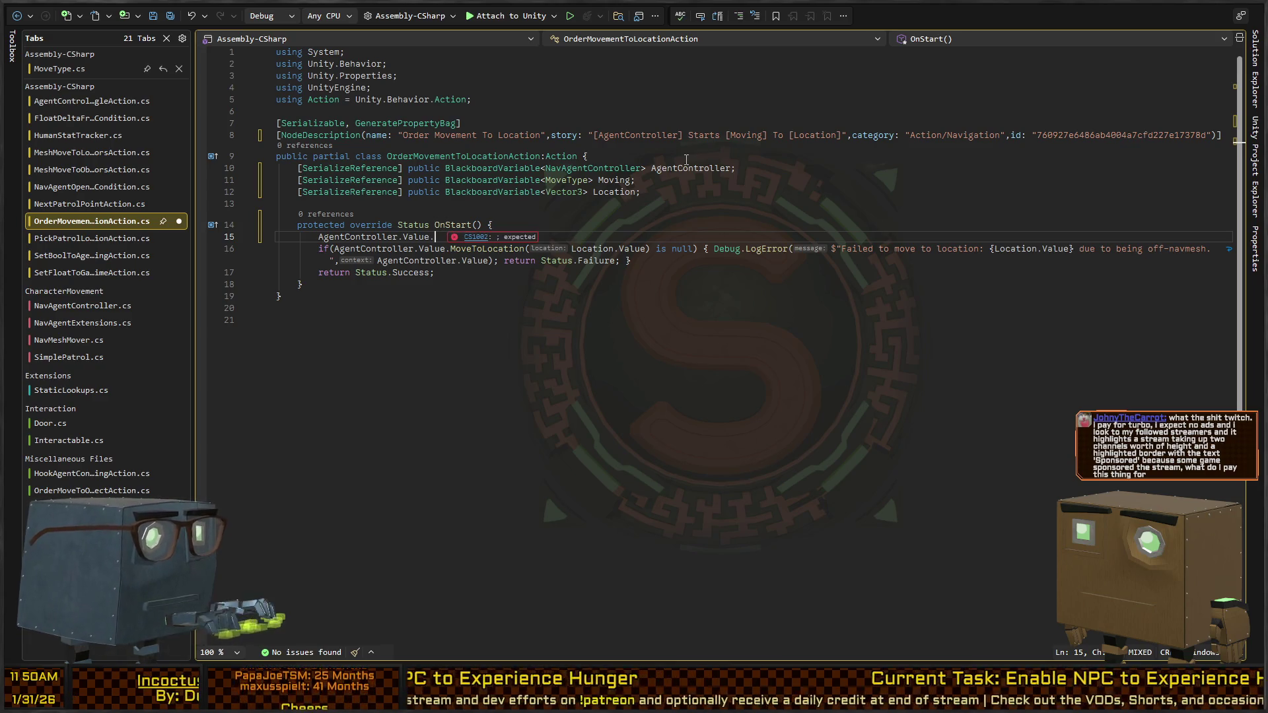
key(BackSpace)
key(BackSpace)
text(Speed)
key(BackSpace)
key(BackSpace)
key(BackSpace)
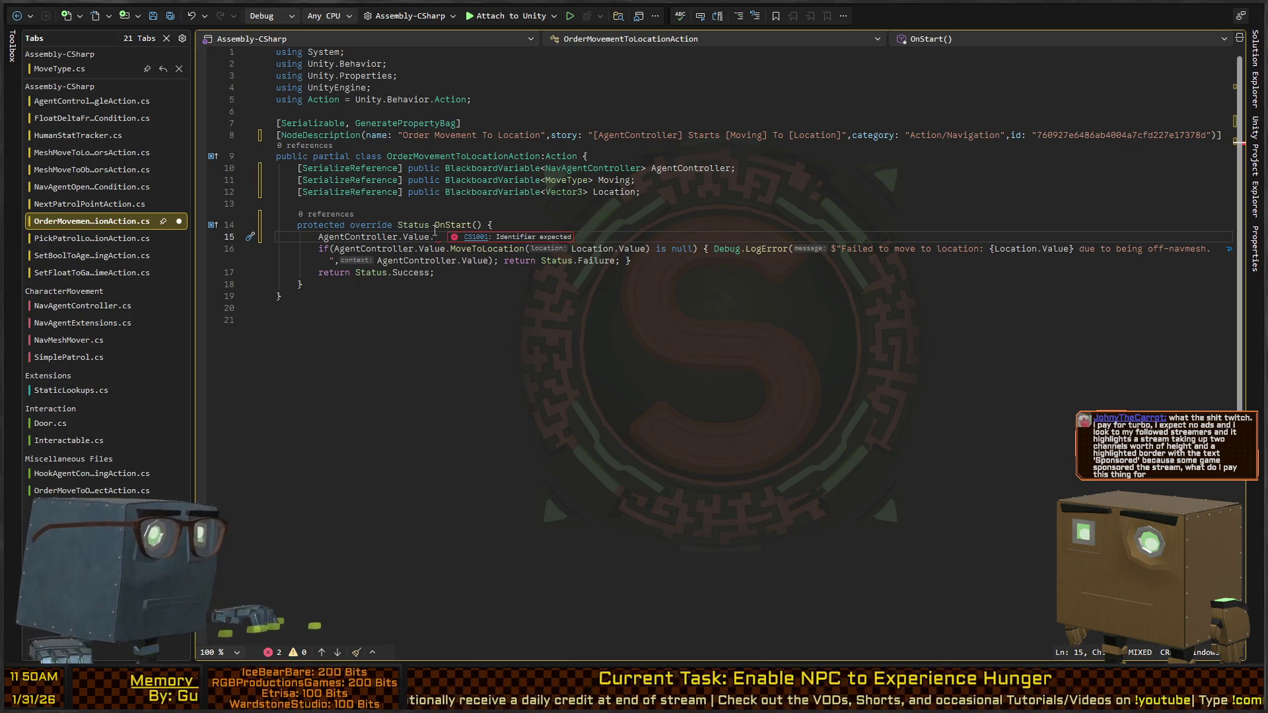
Step: Check NavAgentController's _activeSpeed usage, then write 'MoveSpeedState=Moving.Value;' in OnStart
ctrl+click(592, 168)
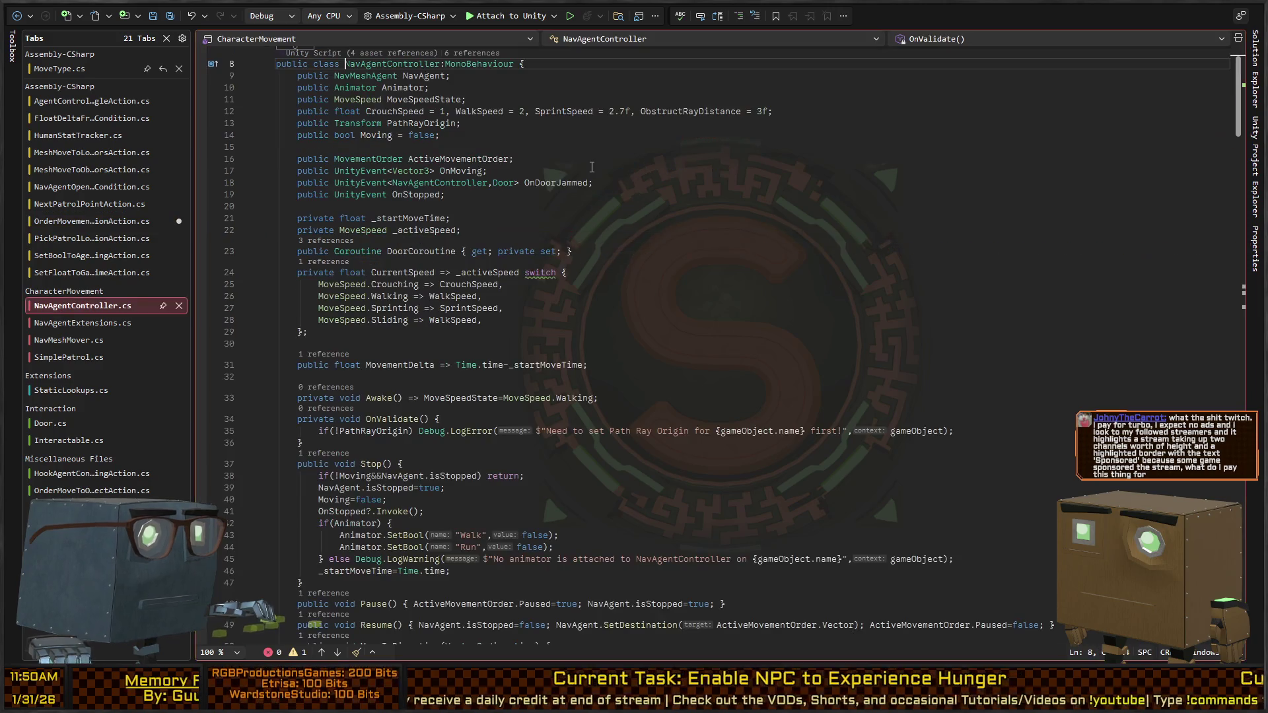
click(418, 231)
ctrl+click(418, 231)
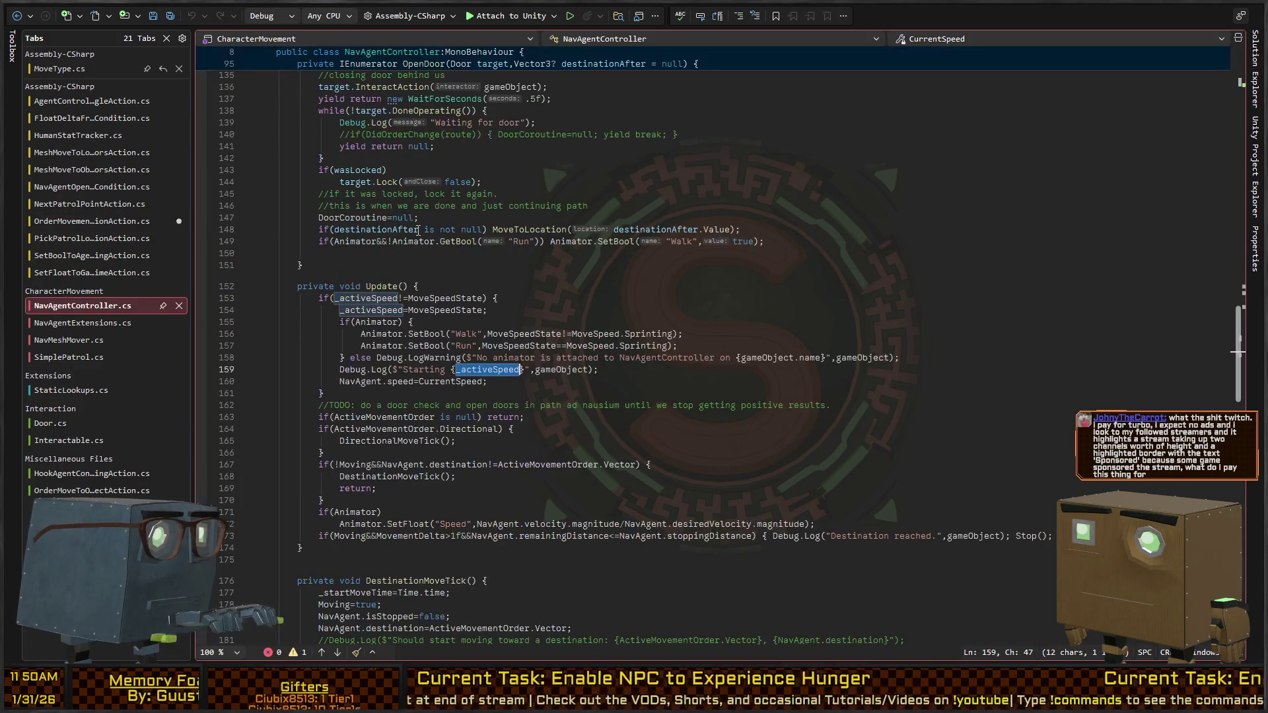
key(ctrl+minus)
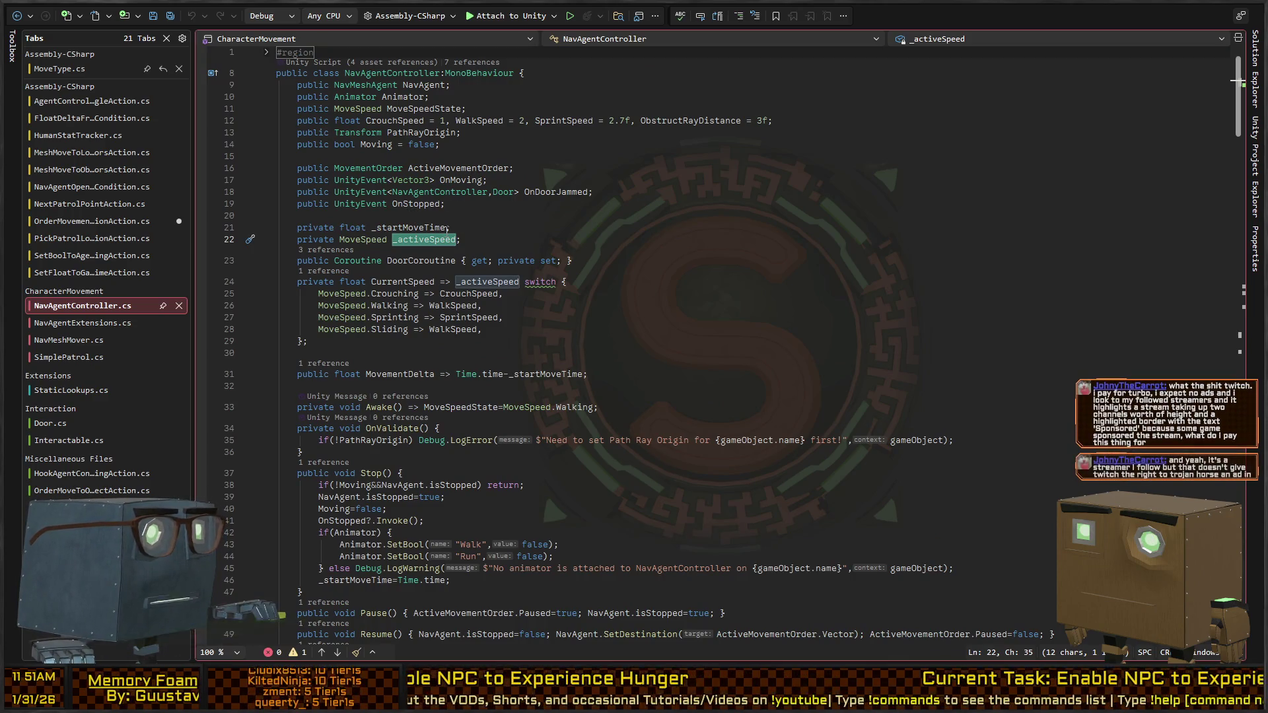
ctrl+click(447, 236)
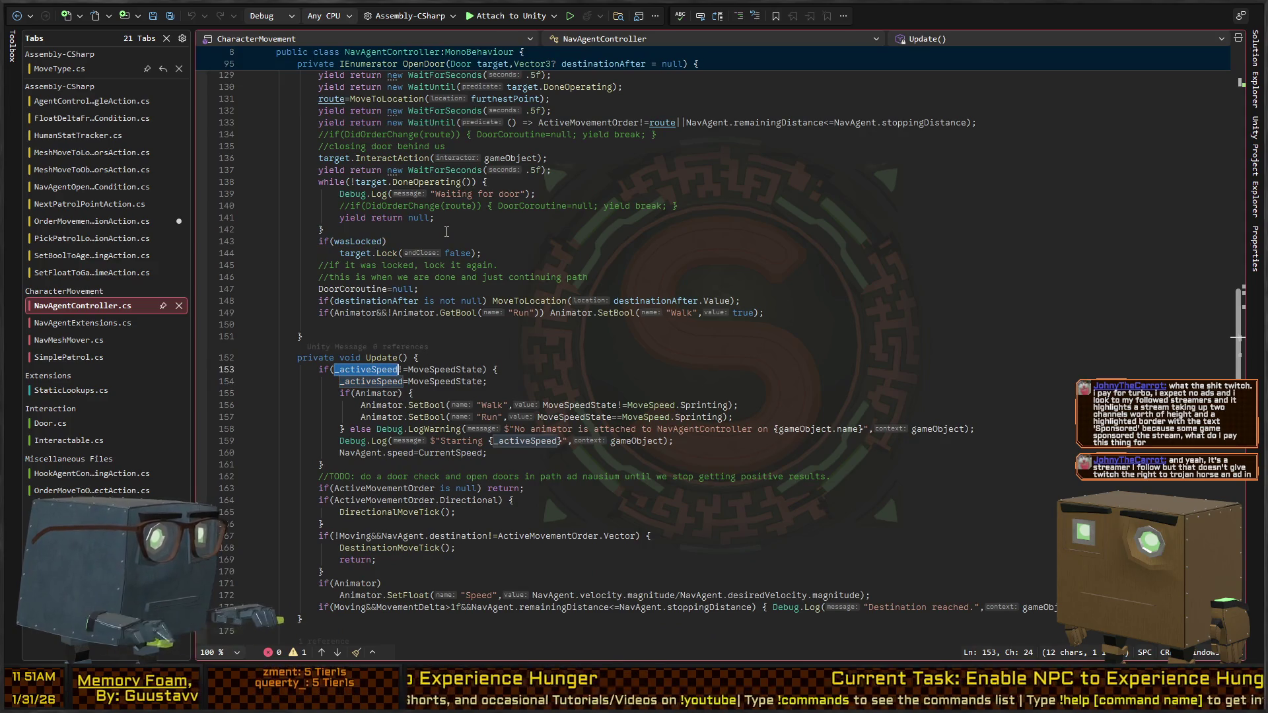
key(ctrl+minus)
click(447, 236)
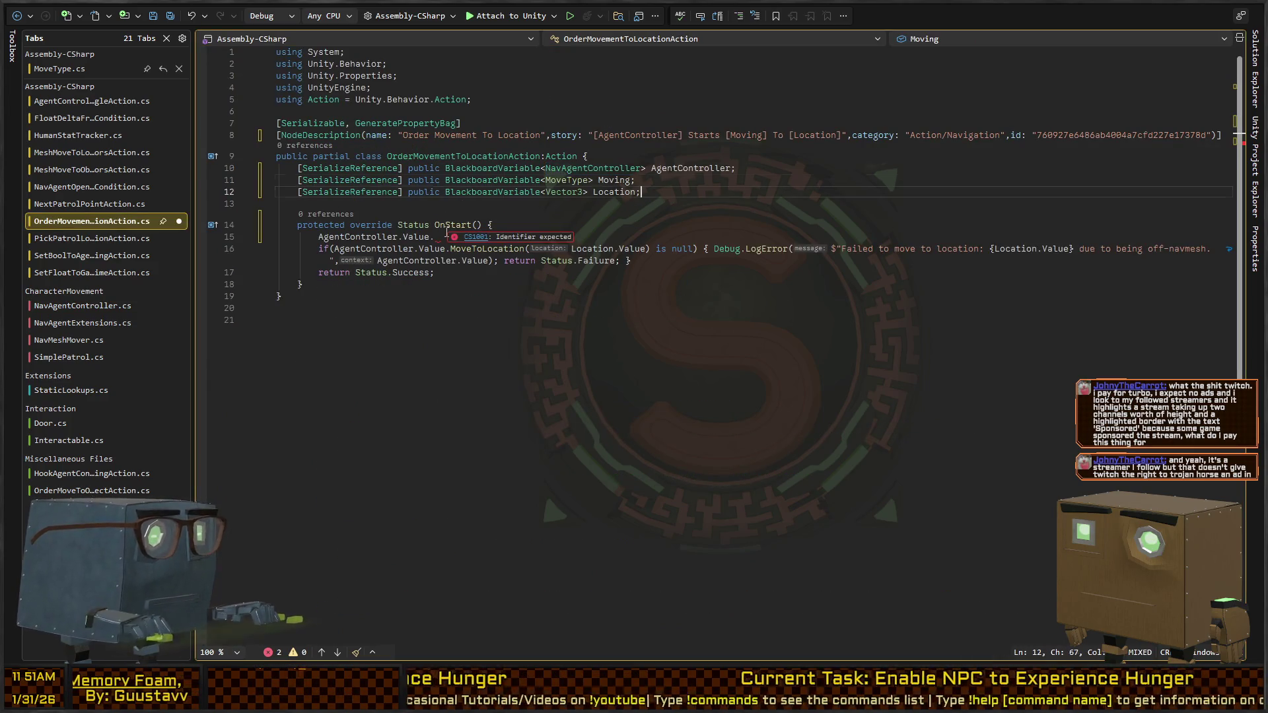
text(MoveS)
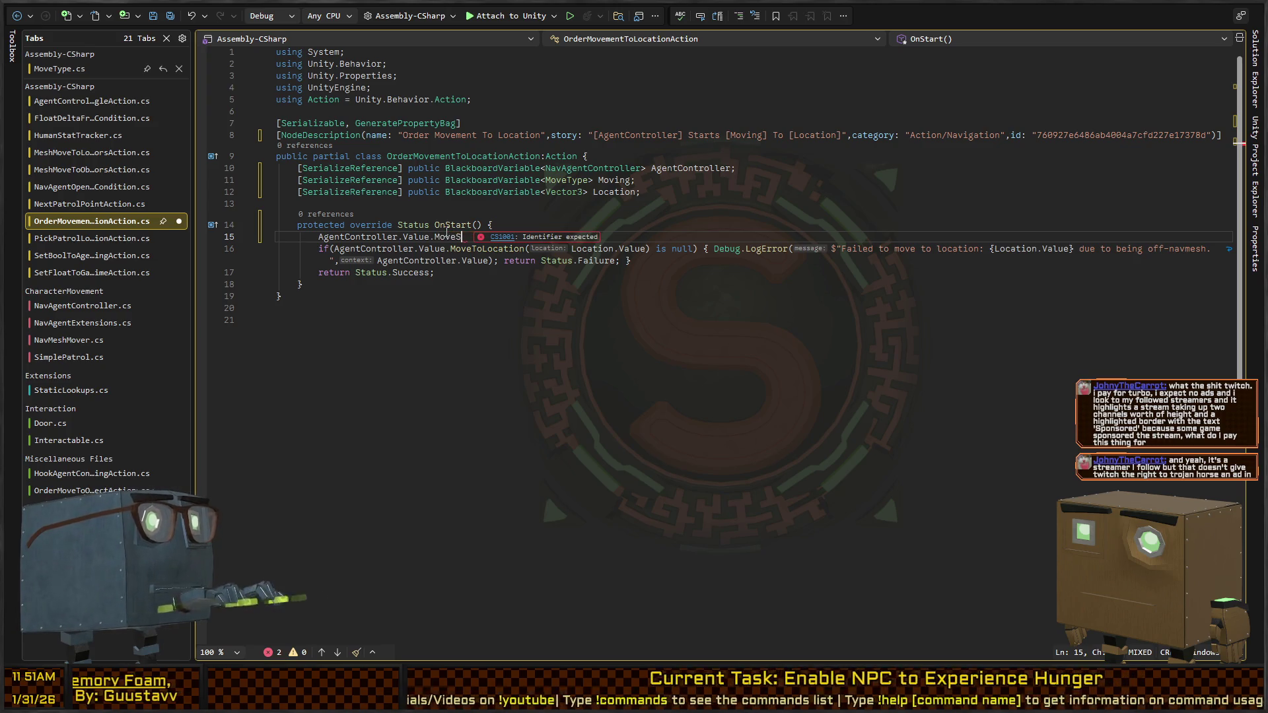
text(peedState=)
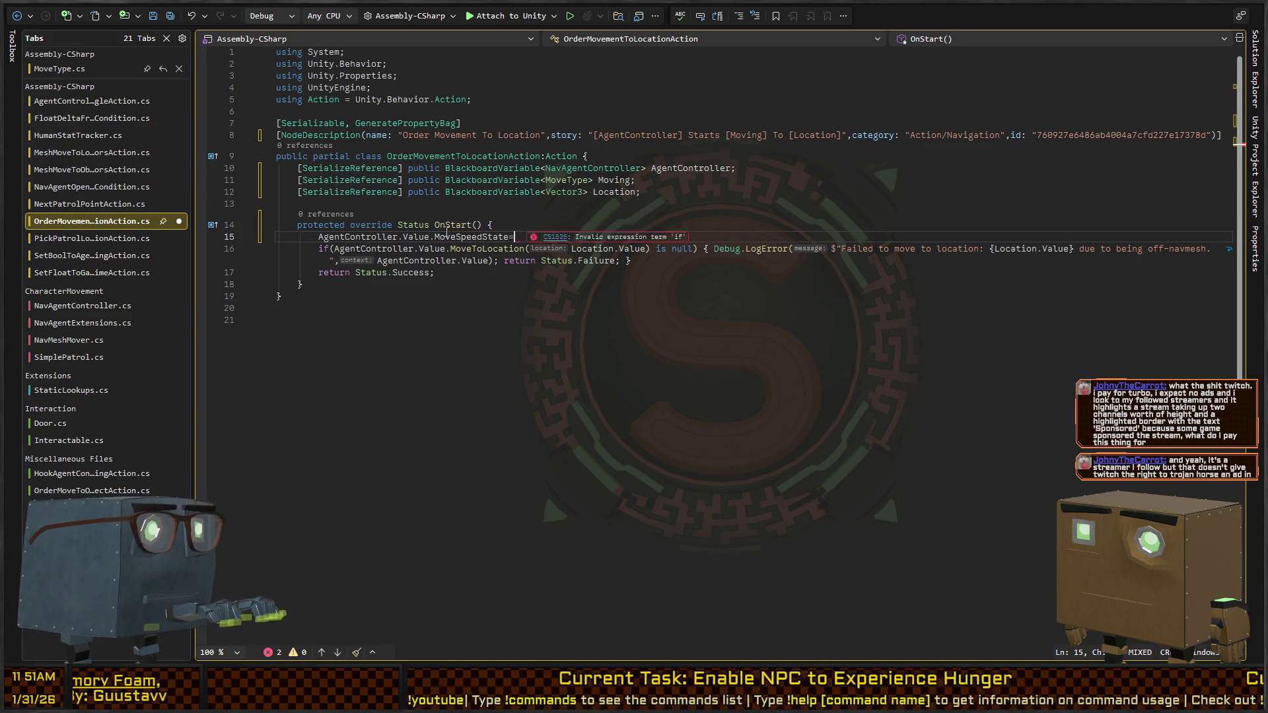
text(Moving.Value;)
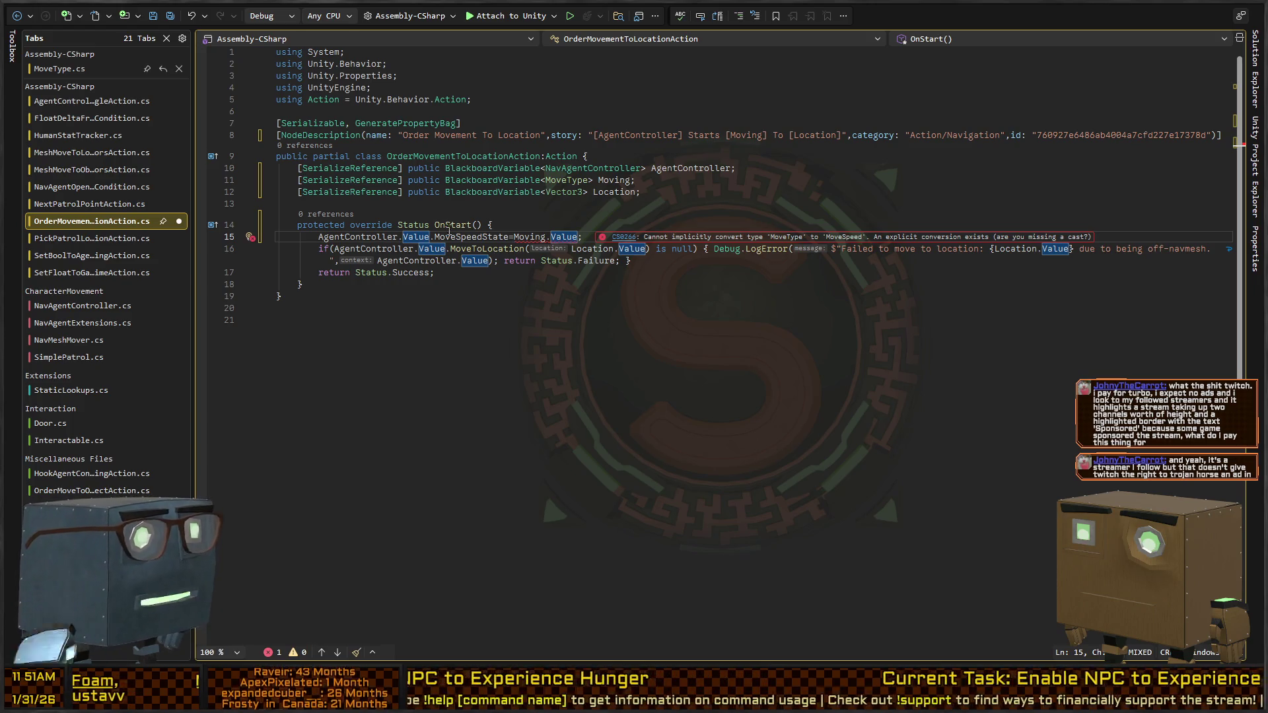
Step: Change the Moving field's type from MoveType to MoveSpeed
click(567, 177)
key(ctrl+Delete)
text(Speed)
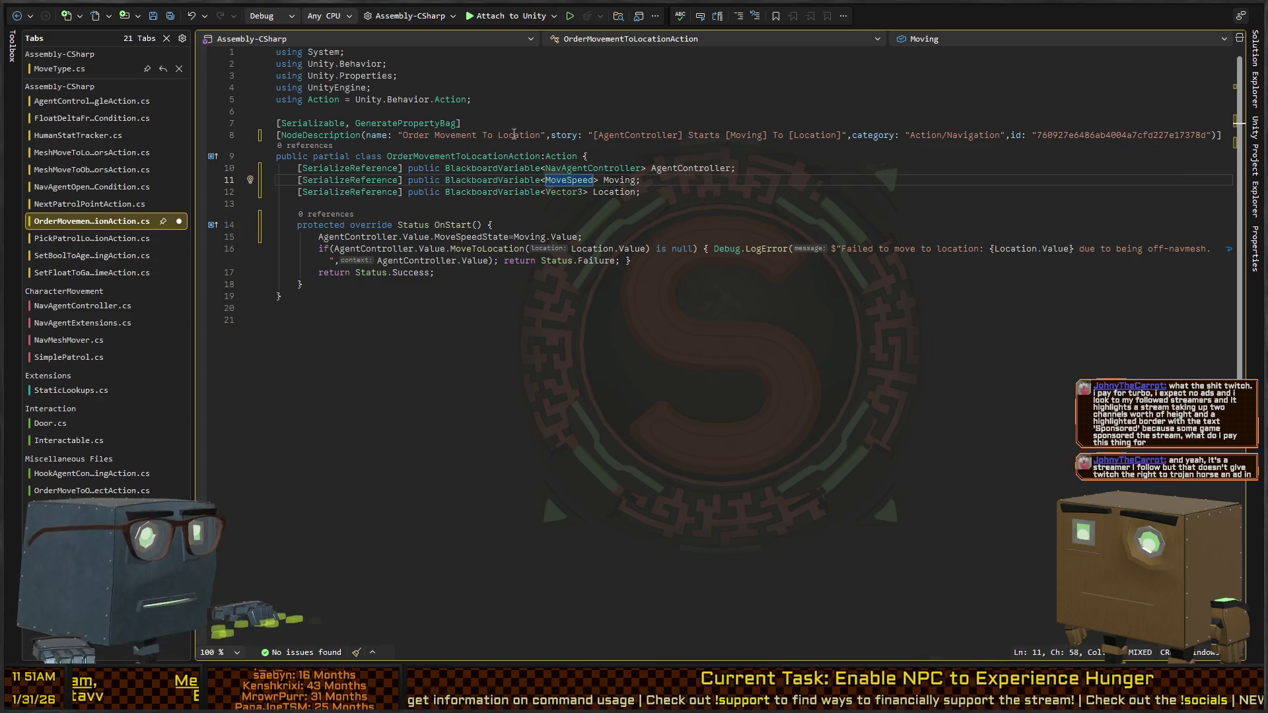
Step: Review NavAgentController, then select the MoveType type name in OrderMoveToObjectAction
key(ctrl+Tab)
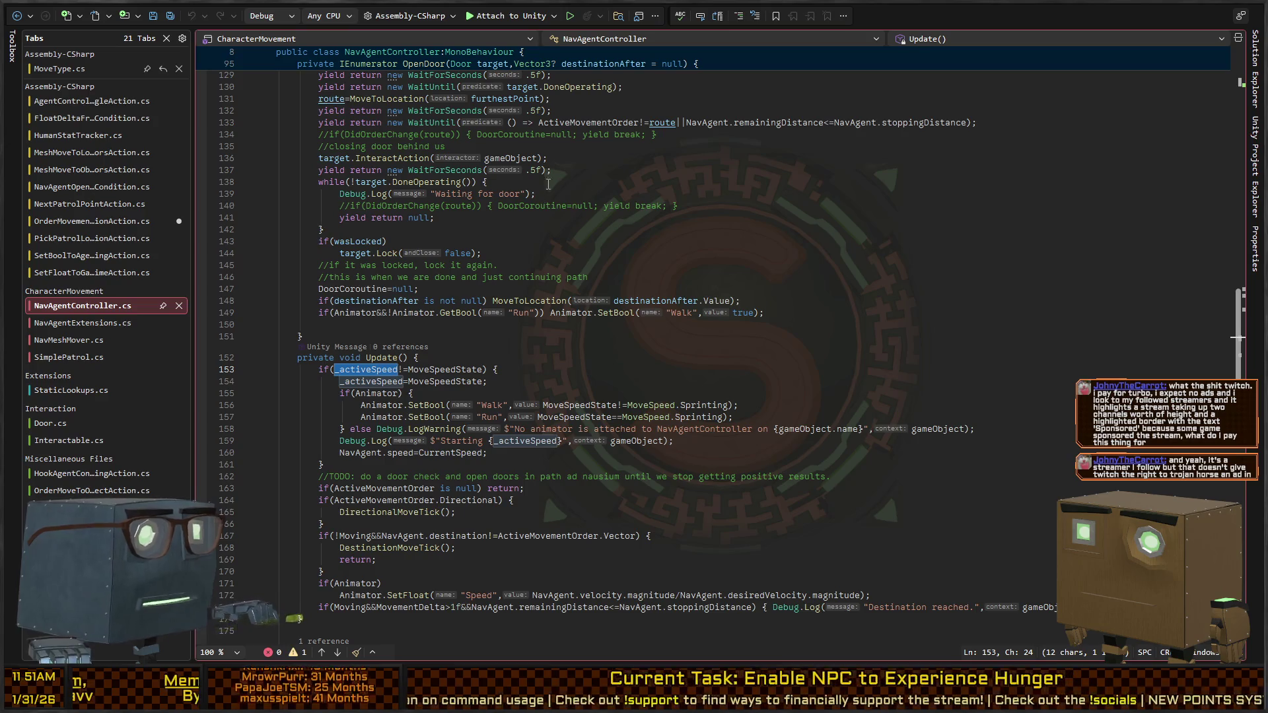
scroll(550, 233, up, 10)
scroll(550, 233, down, 5)
key(ctrl+Tab)
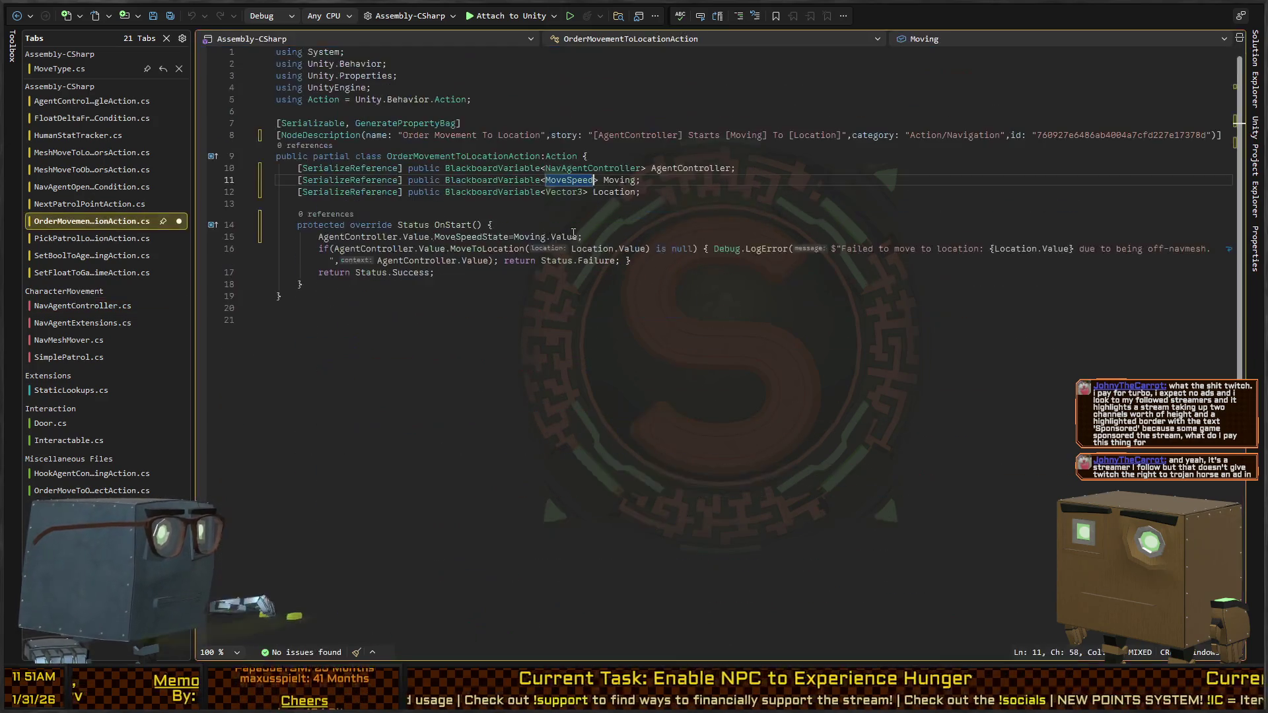
key(ctrl+Tab)
double_click(560, 146)
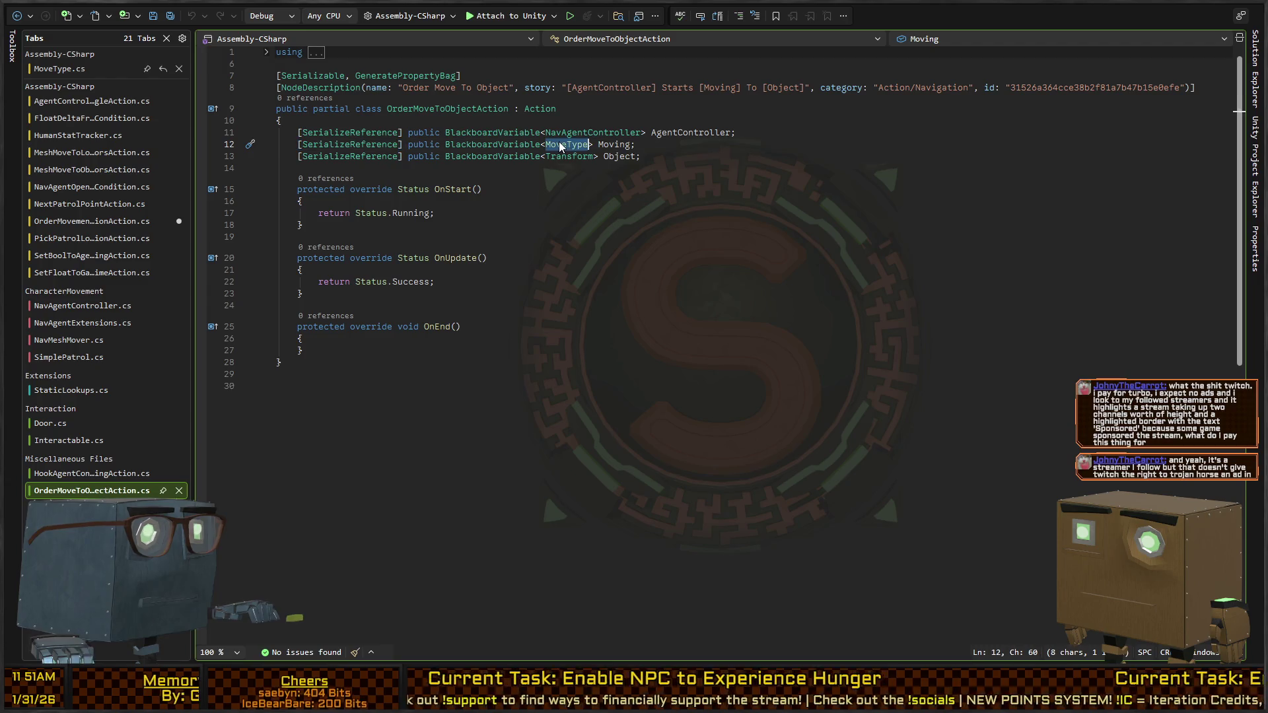
Step: Retype the field as MoveSpeed and copy the OnStart method from OrderMovementToLocationAction
text(M)
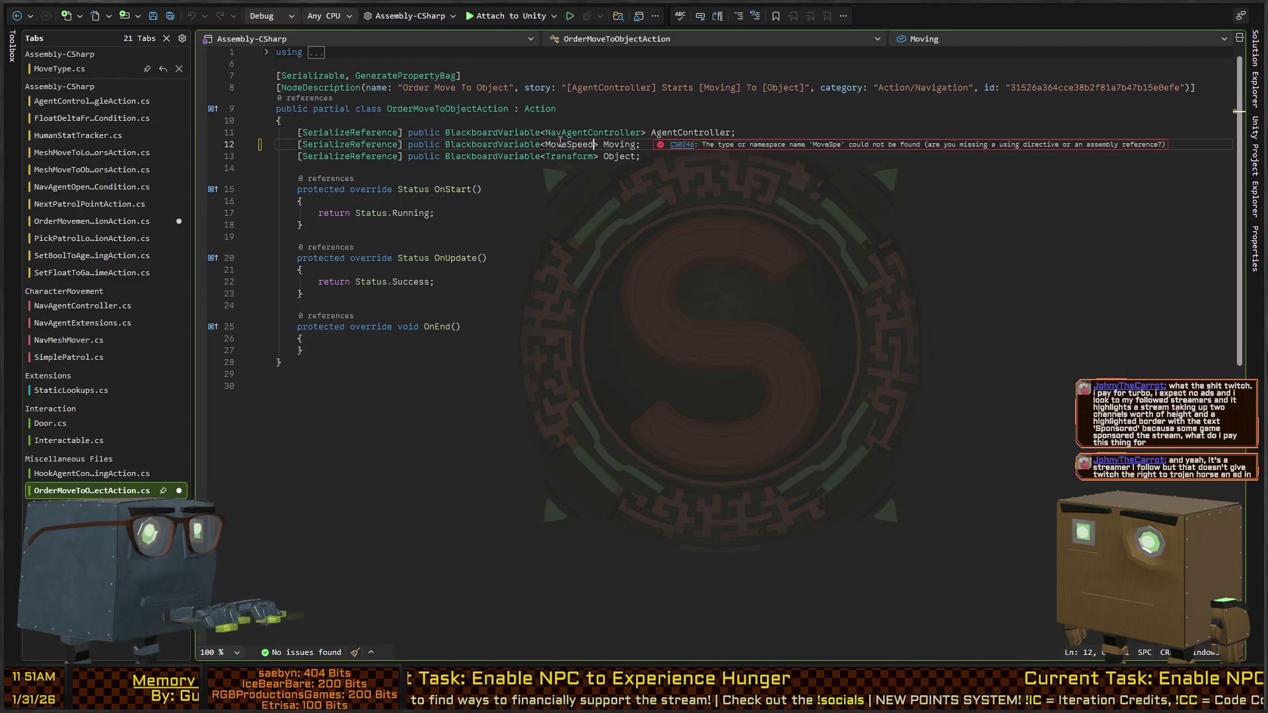
key(ctrl+Tab)
click(494, 262)
click(465, 271)
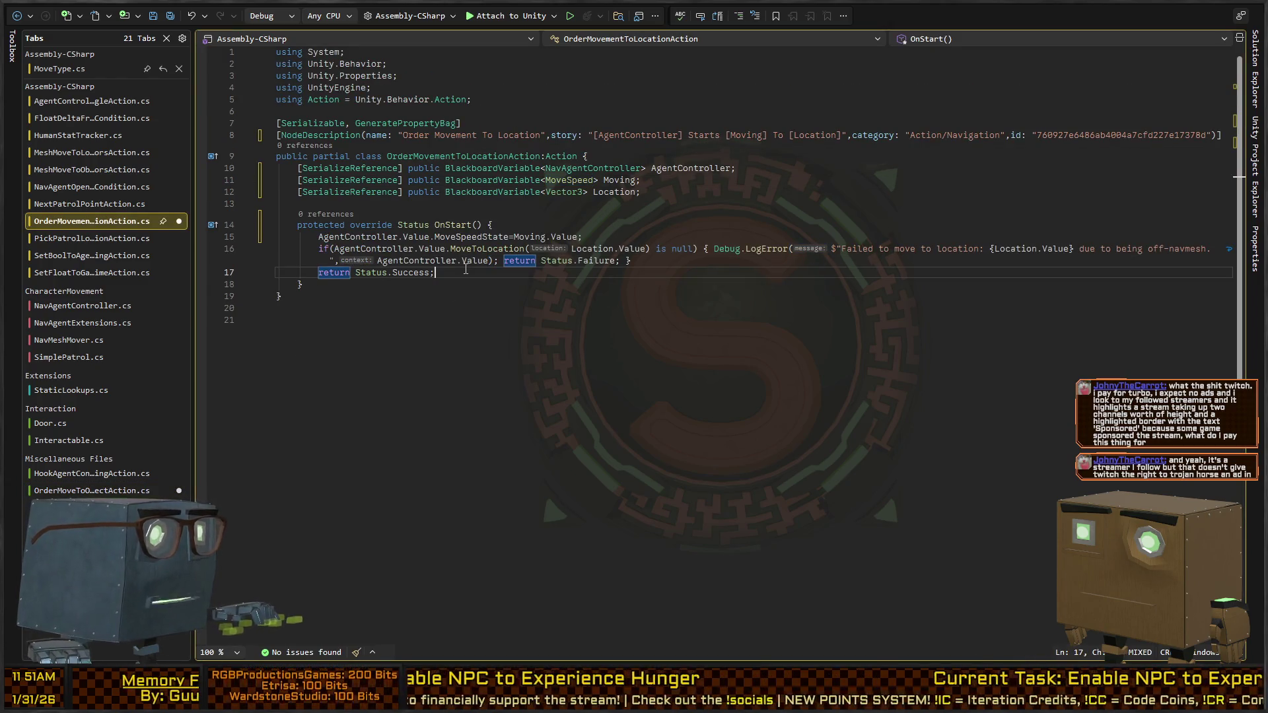
key(shift+alt+equal)
key(shift+alt+equal)
key(shift+alt+equal)
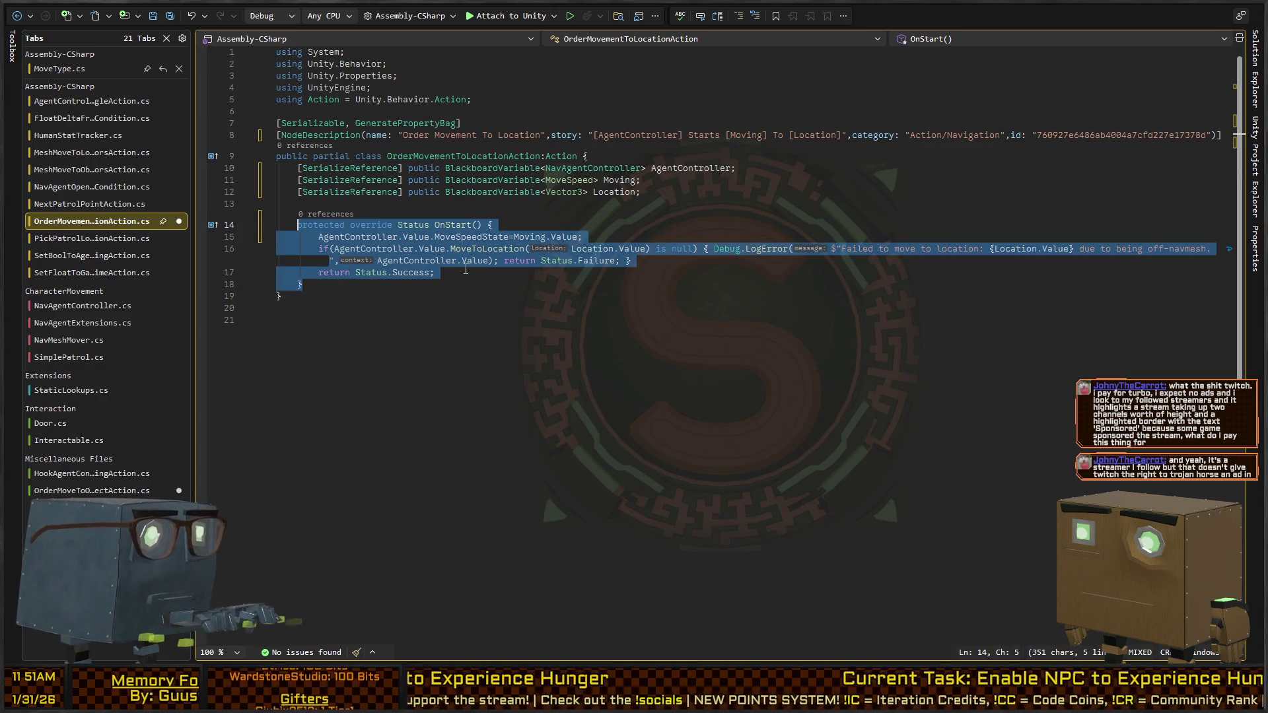
Step: Replace OrderMoveToObjectAction's three methods with the copied OnStart method
key(ctrl+Tab)
key(Down)
key(Down)
key(Down)
key(shift+alt+equal)
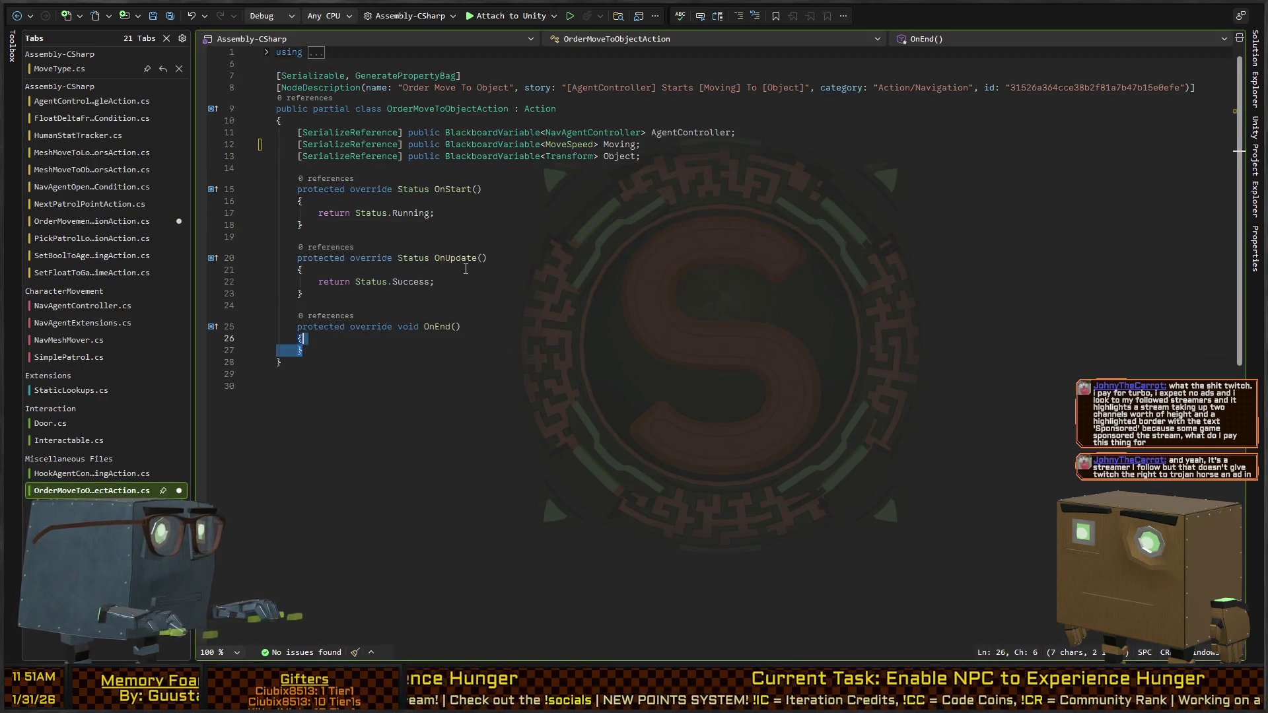
key(shift+alt+equal)
key(shift+alt+equal)
key(ctrl+v)
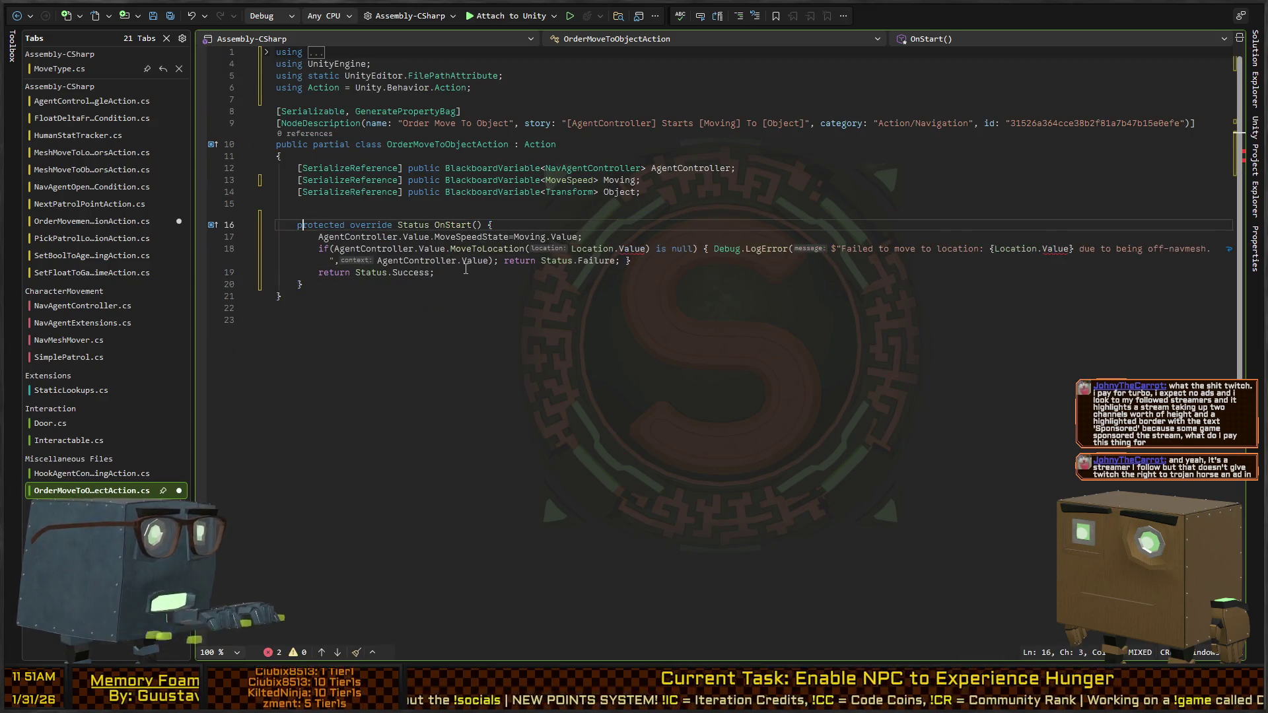
Step: Change the MoveToLocation argument to Object.Value.transform.position
key(alt+Page_Down)
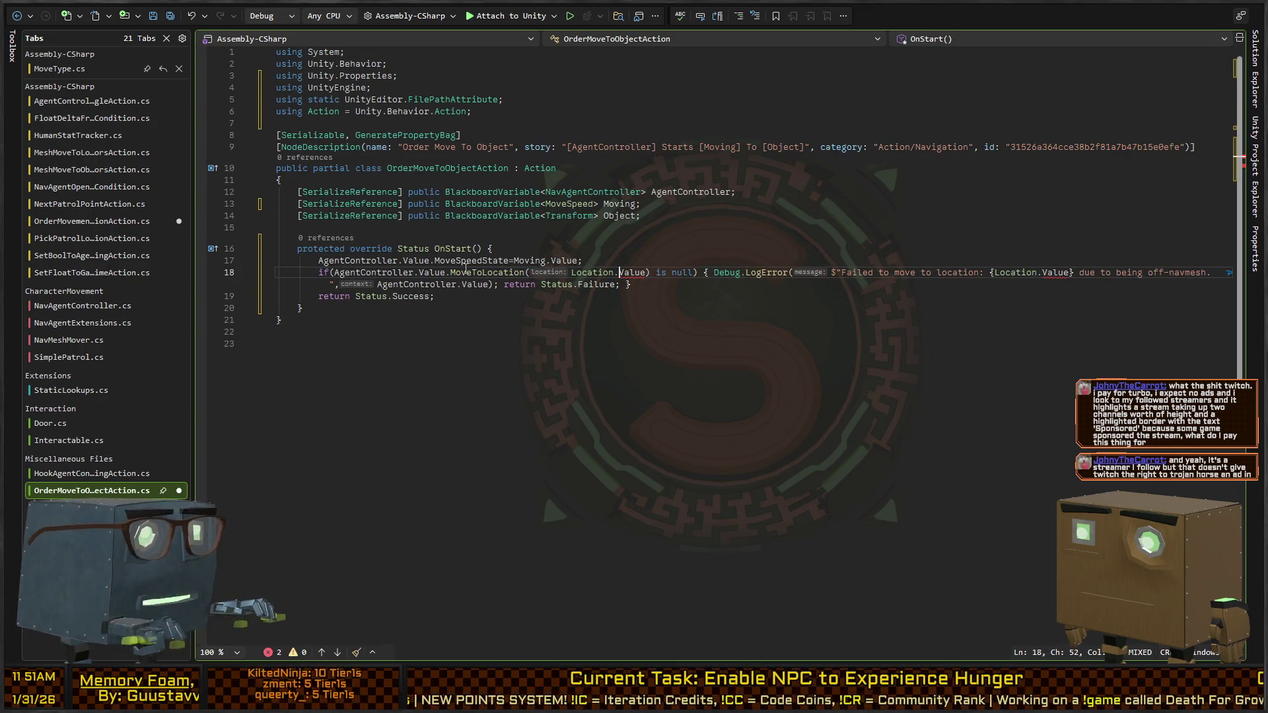
key(ctrl+Left)
key(ctrl+Left)
key(ctrl+Left)
double_click(466, 274)
text(MoveToO)
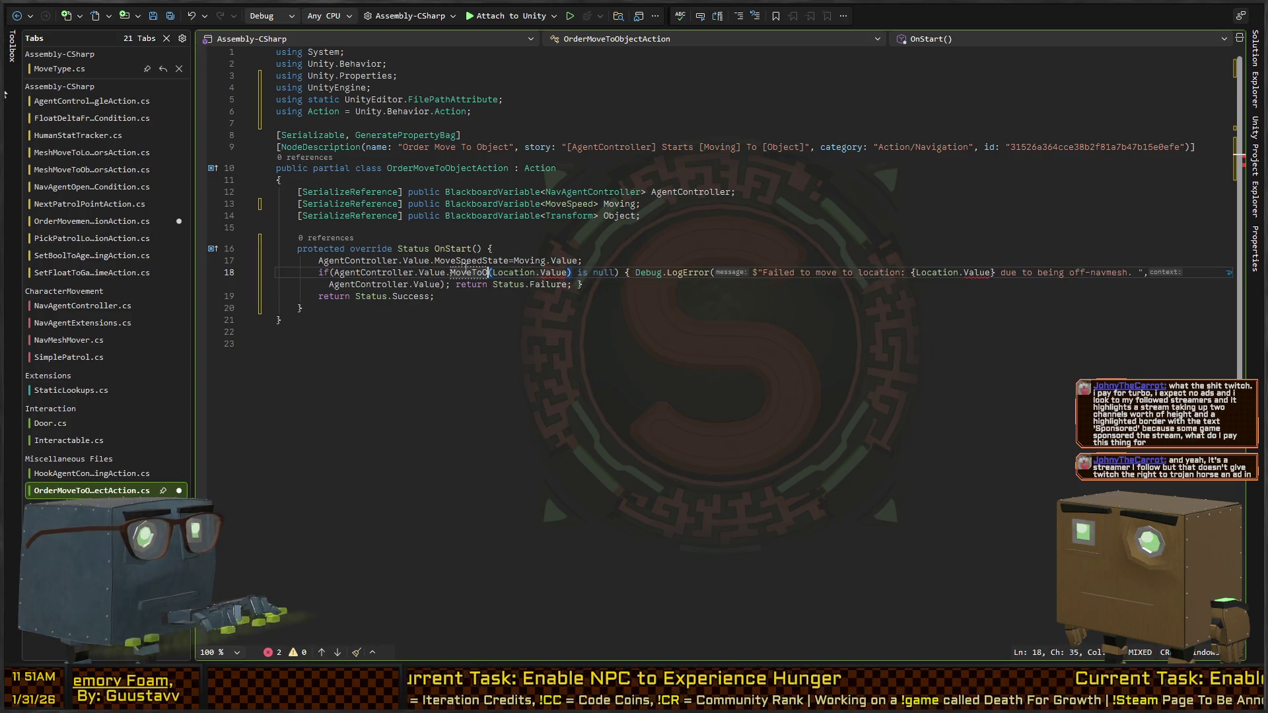
key(ctrl+z)
key(ctrl+Right)
key(ctrl+Right)
key(ctrl+Right)
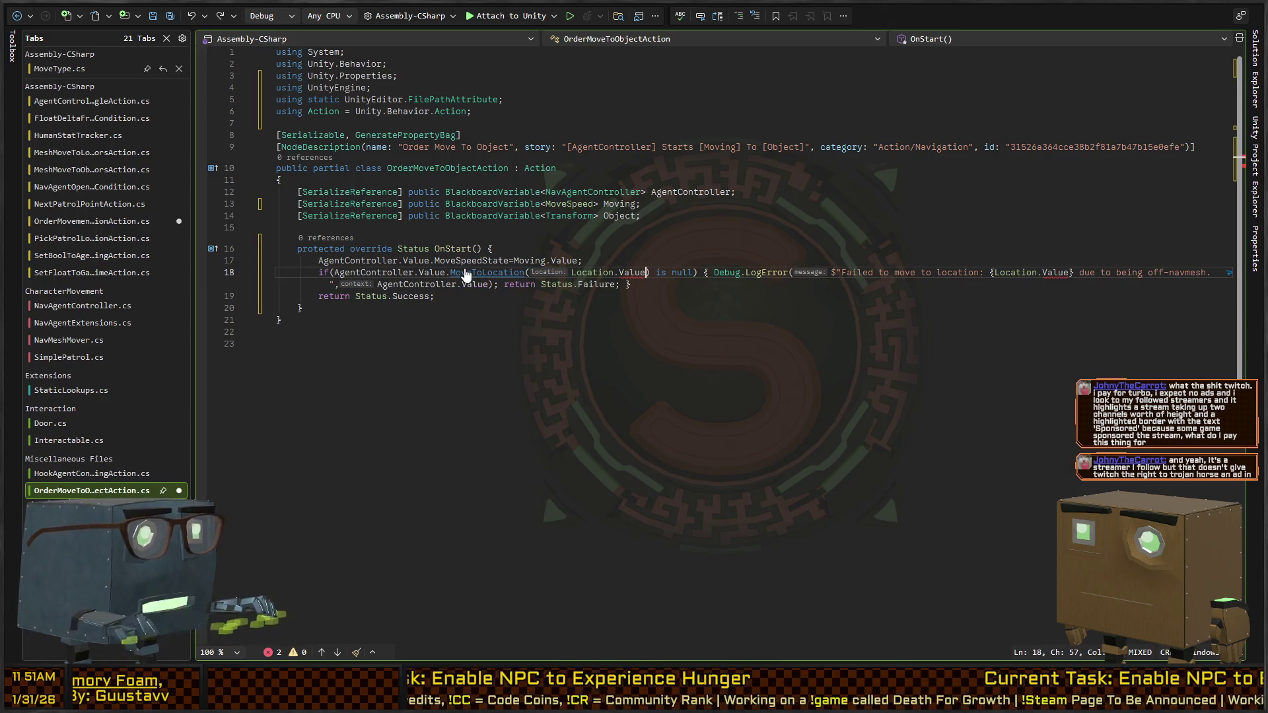
key(ctrl+shift+Left)
key(ctrl+shift+Left)
key(ctrl+shift+Left)
text(Object.t)
key(BackSpace)
text(Value.transform.position))
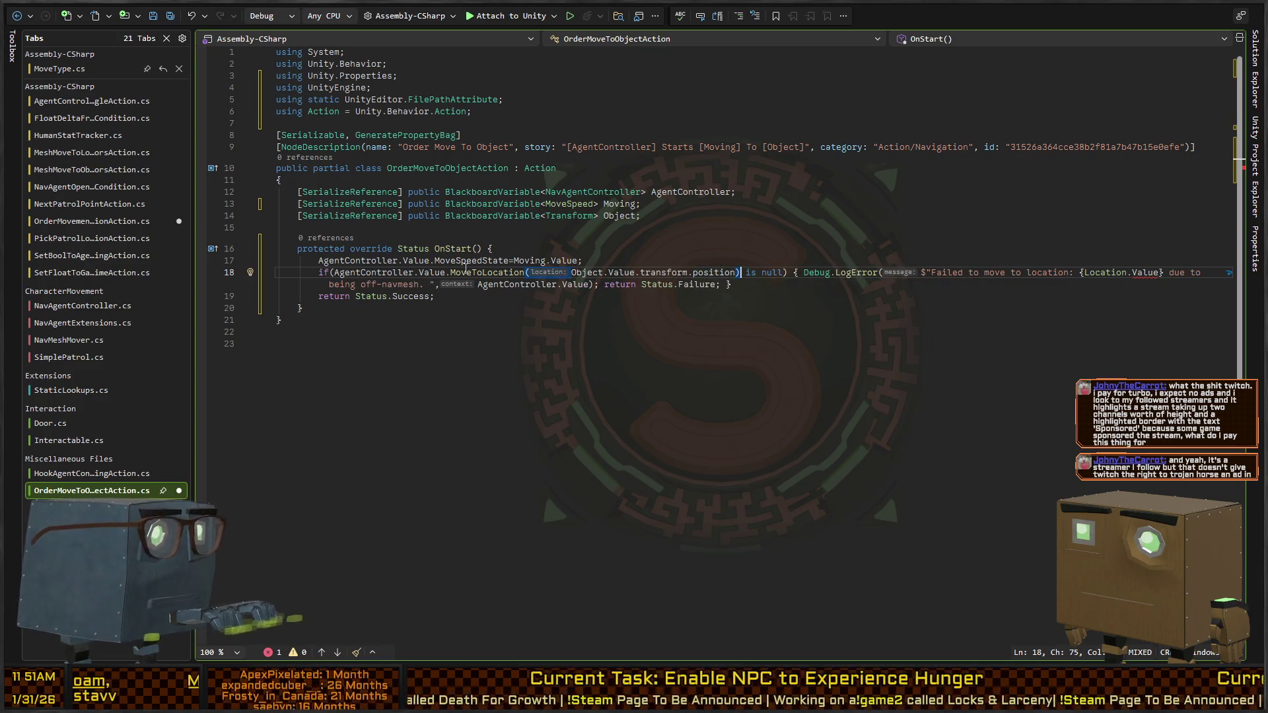
Step: Move the position expression into a new 'var loc' variable and pass loc to MoveToLocation
key(End)
key(ctrl+Left)
key(ctrl+Left)
key(ctrl+Left)
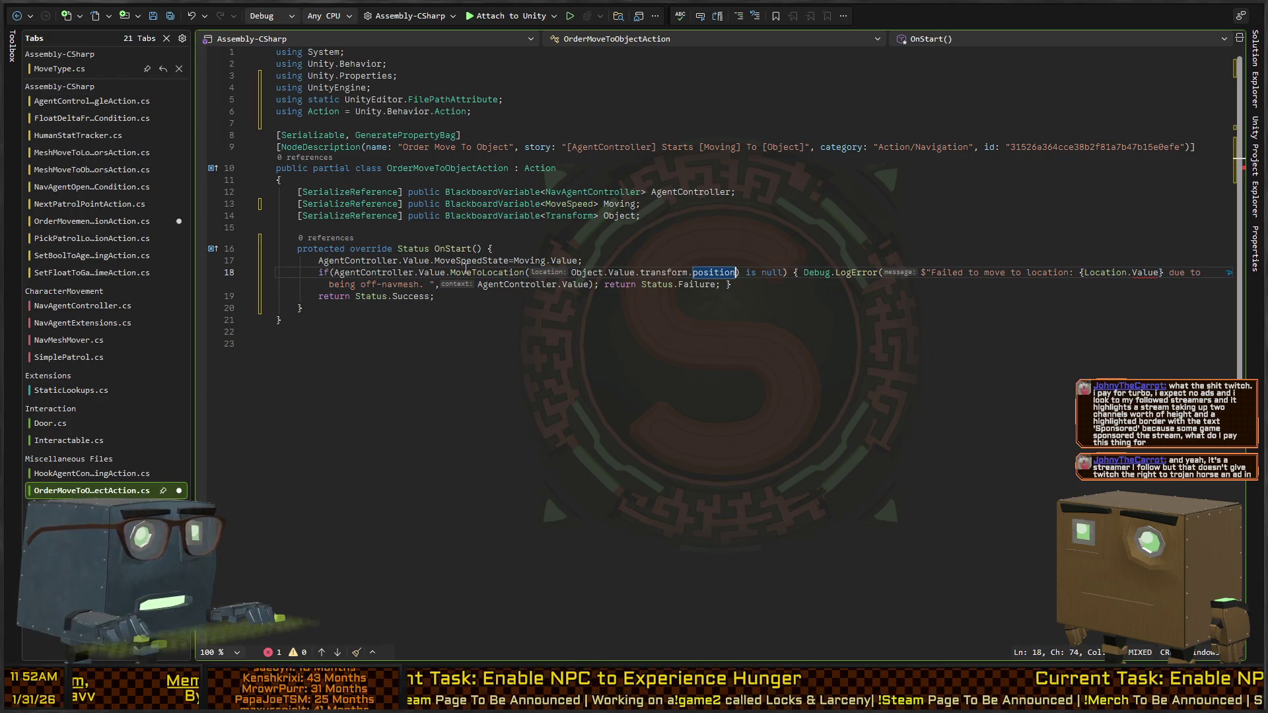
key(ctrl+shift+Left)
key(ctrl+shift+Left)
key(ctrl+shift+Left)
key(ctrl+x)
key(ctrl+Return)
text(var loc =)
key(ctrl+v)
text(;)
key(Down)
key(Left)
key(Left)
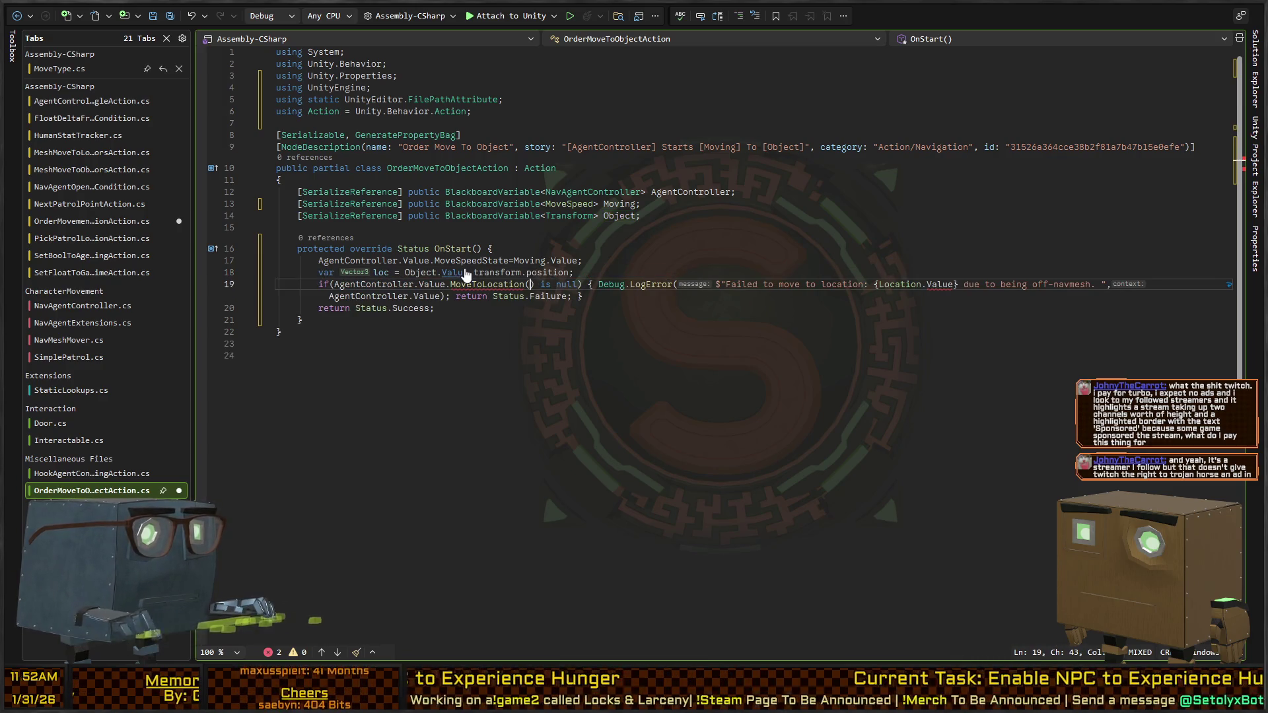
text(loc)
Step: Use loc in the error message's location placeholder and save the script
key(ctrl+Right)
key(ctrl+Right)
key(ctrl+Right)
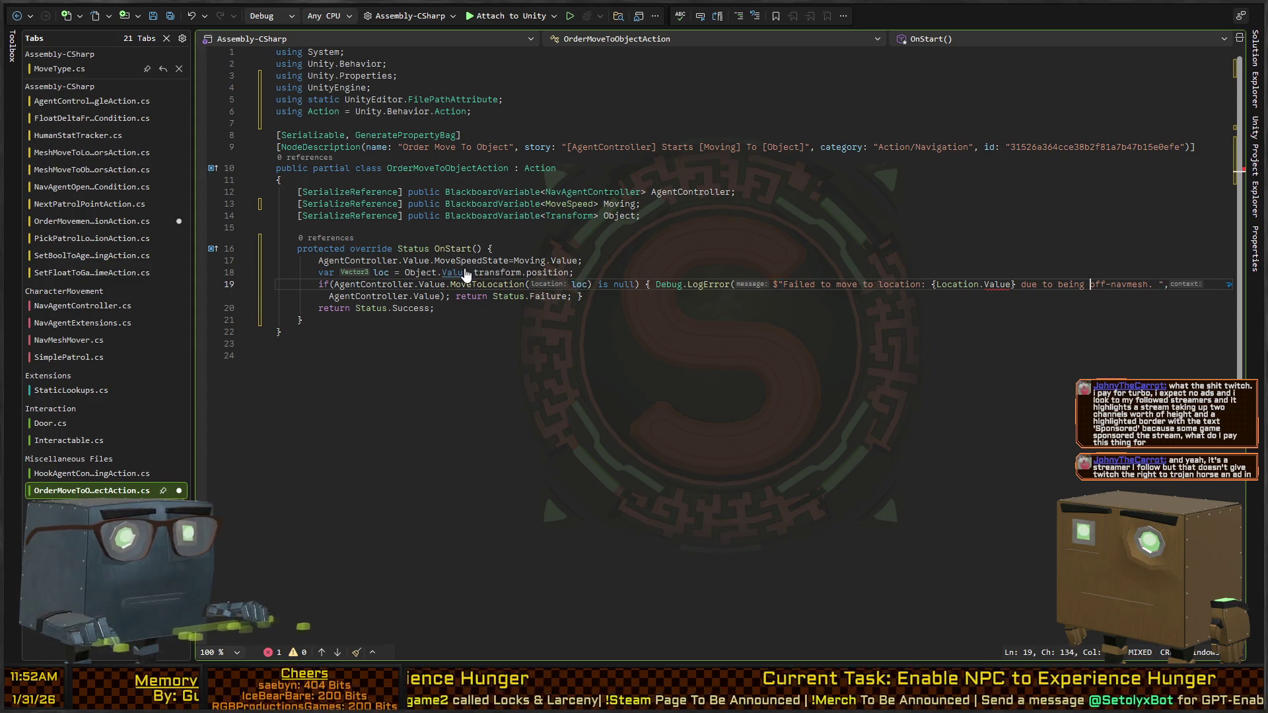
key(ctrl+Left)
key(ctrl+Left)
key(ctrl+Left)
key(ctrl+shift+Right)
key(ctrl+shift+Right)
key(ctrl+shift+Right)
text(loc)
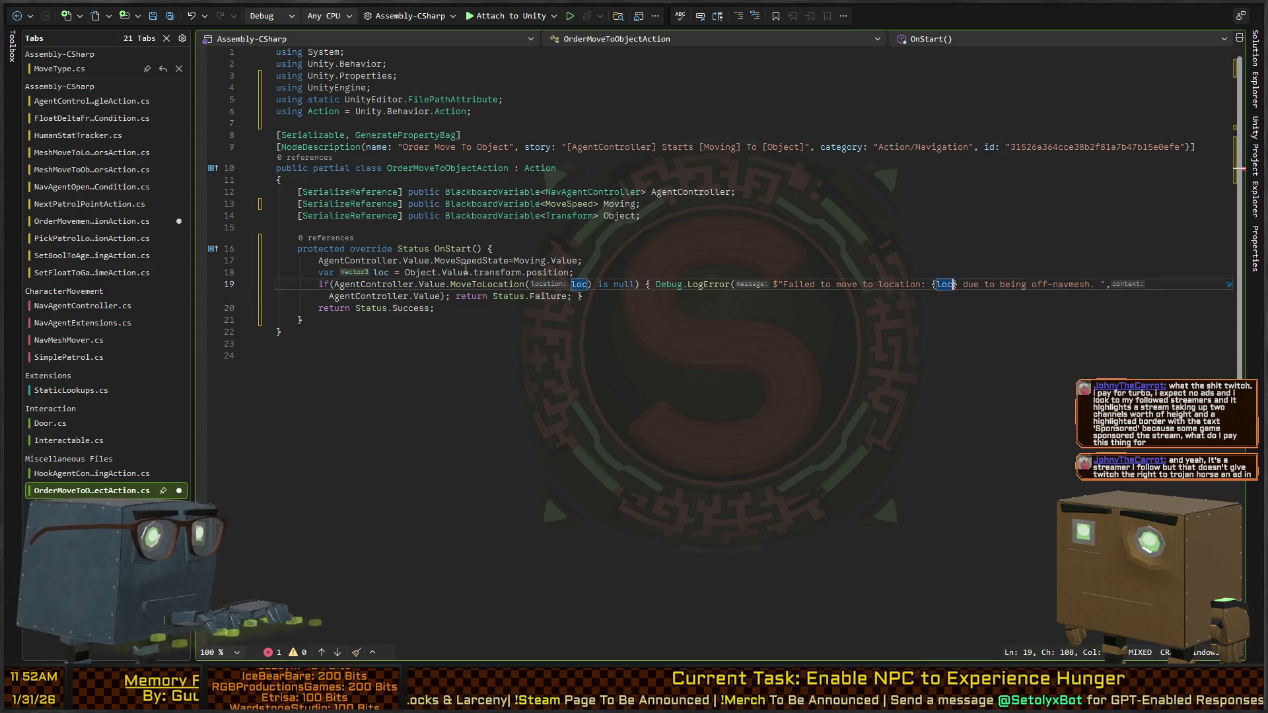
key(ctrl+s)
click(704, 234)
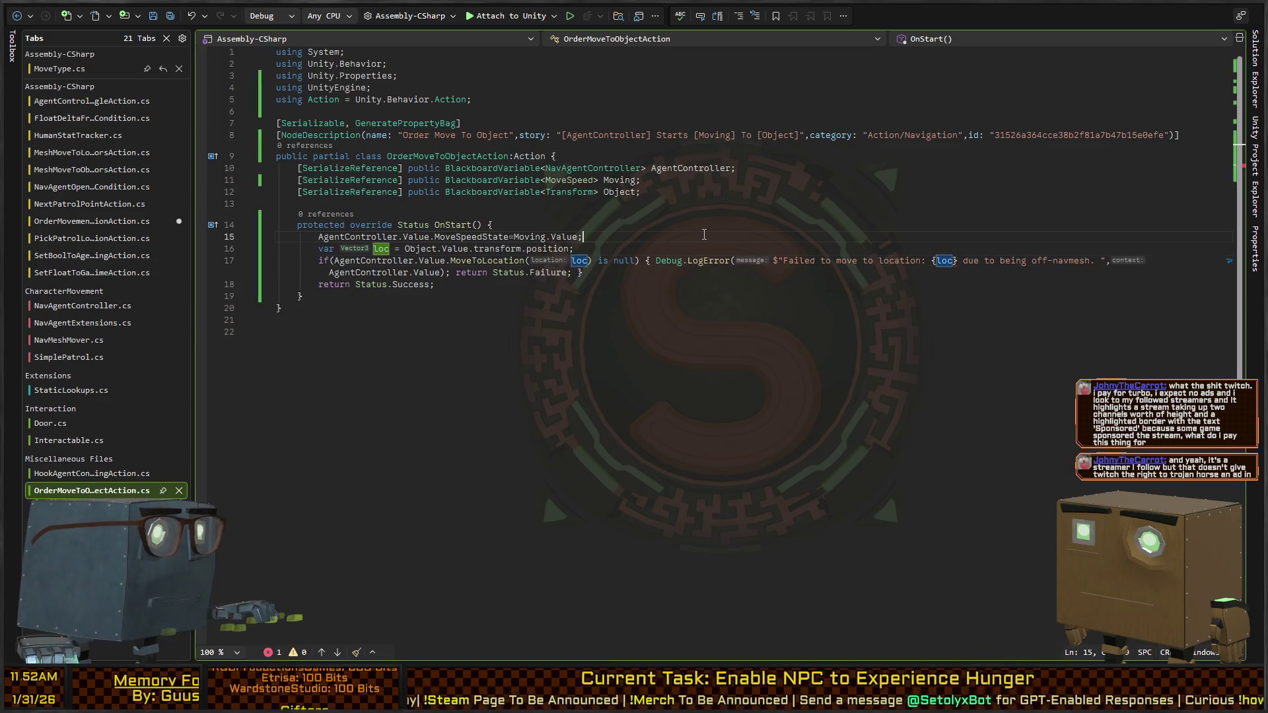
key(ctrl+Tab)
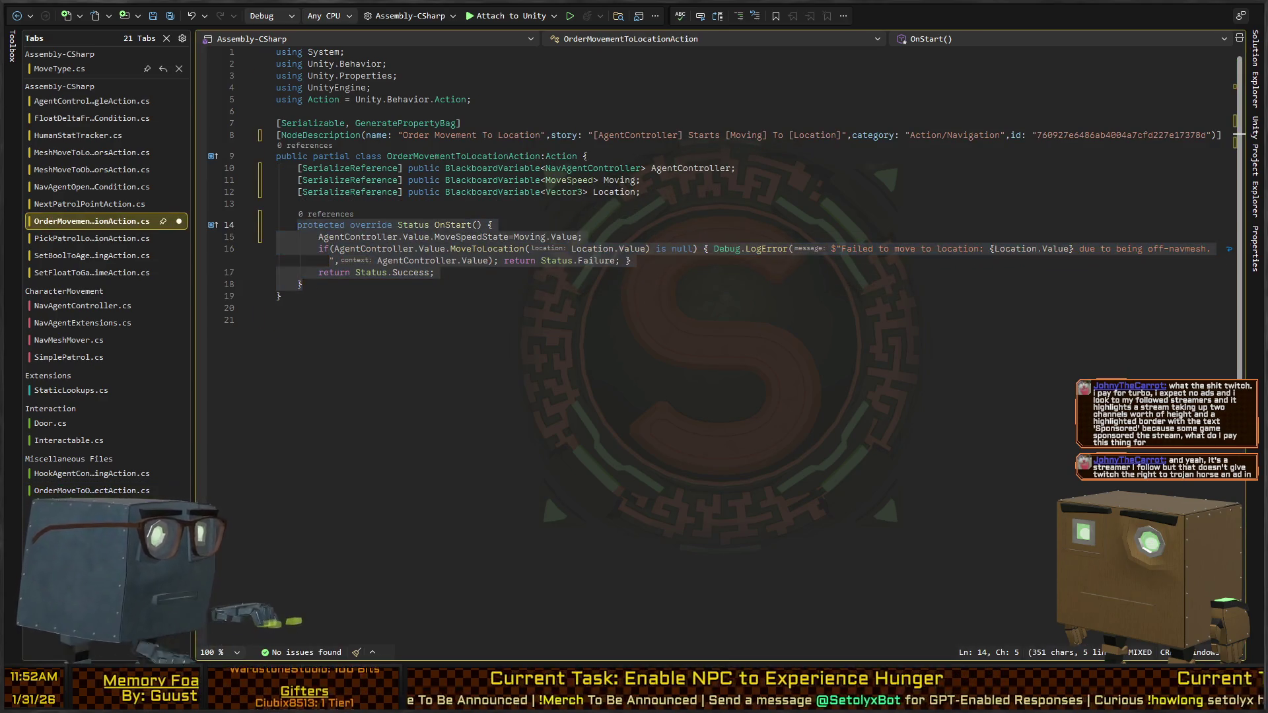
key(alt+Tab)
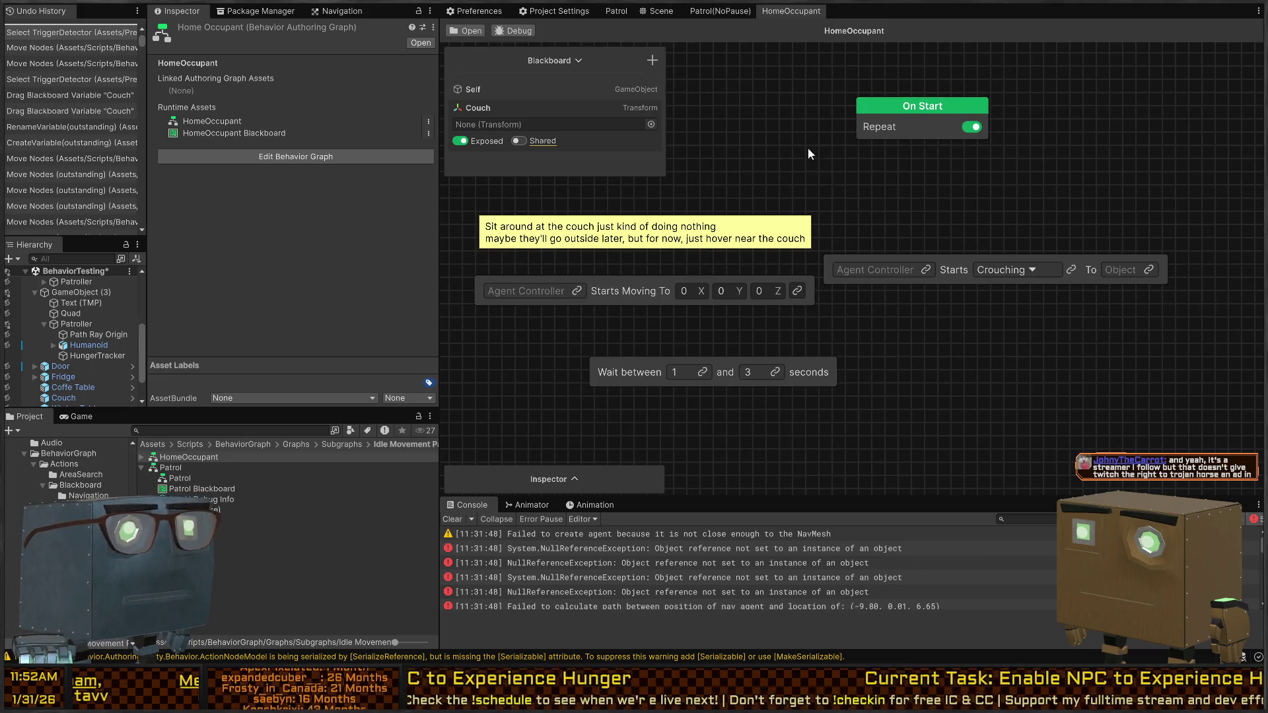
Step: Move the sticky note and Starts Crouching node, then assign Couch as its Object target
mouse_move(803, 153)
mouse_down()
mouse_move(793, 119)
mouse_move(924, 129)
mouse_move(778, 204)
mouse_up()
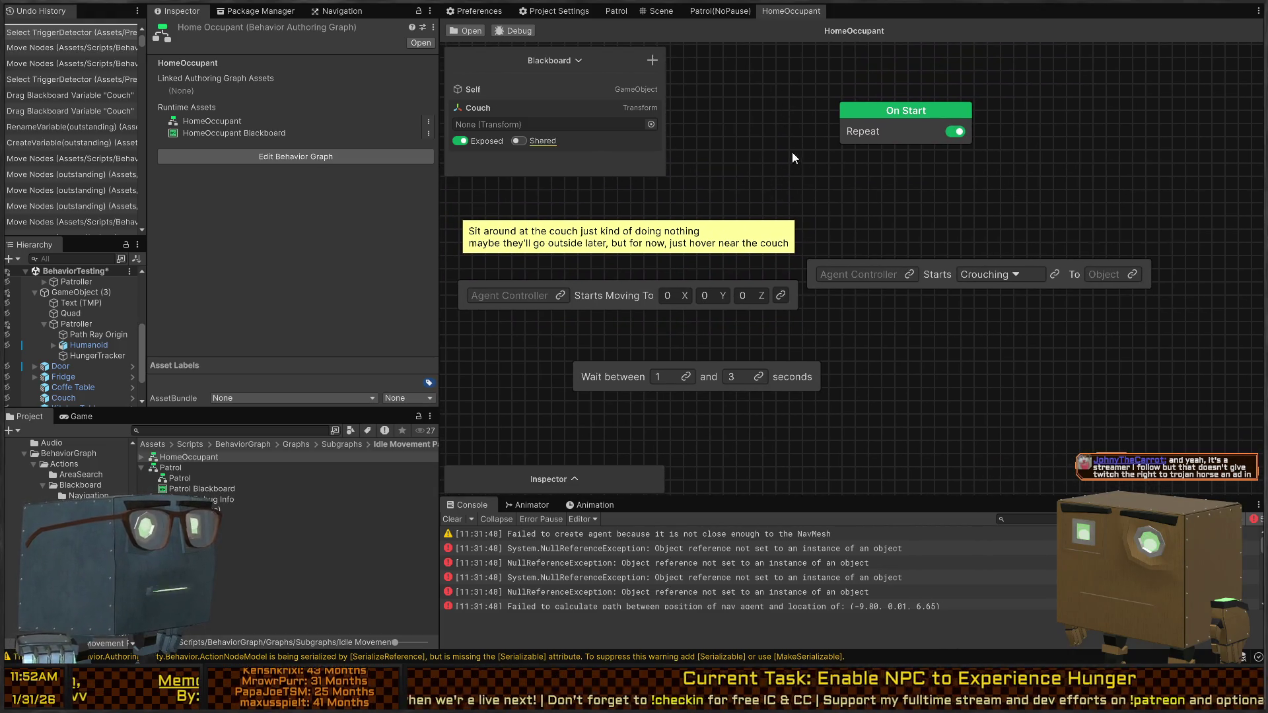
drag(920, 228, 890, 199)
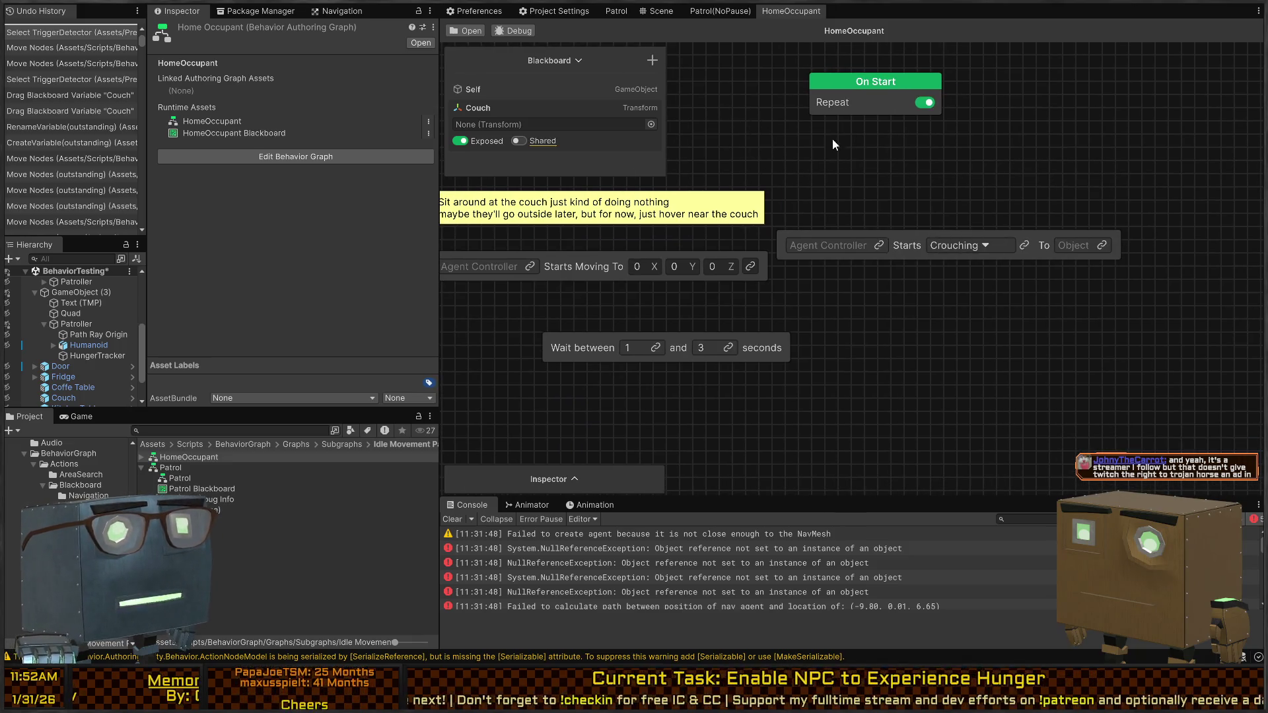
drag(789, 200, 902, 232)
drag(810, 242, 806, 186)
click(1023, 277)
mouse_move(1024, 278)
mouse_down()
mouse_move(847, 239)
mouse_move(669, 252)
mouse_up()
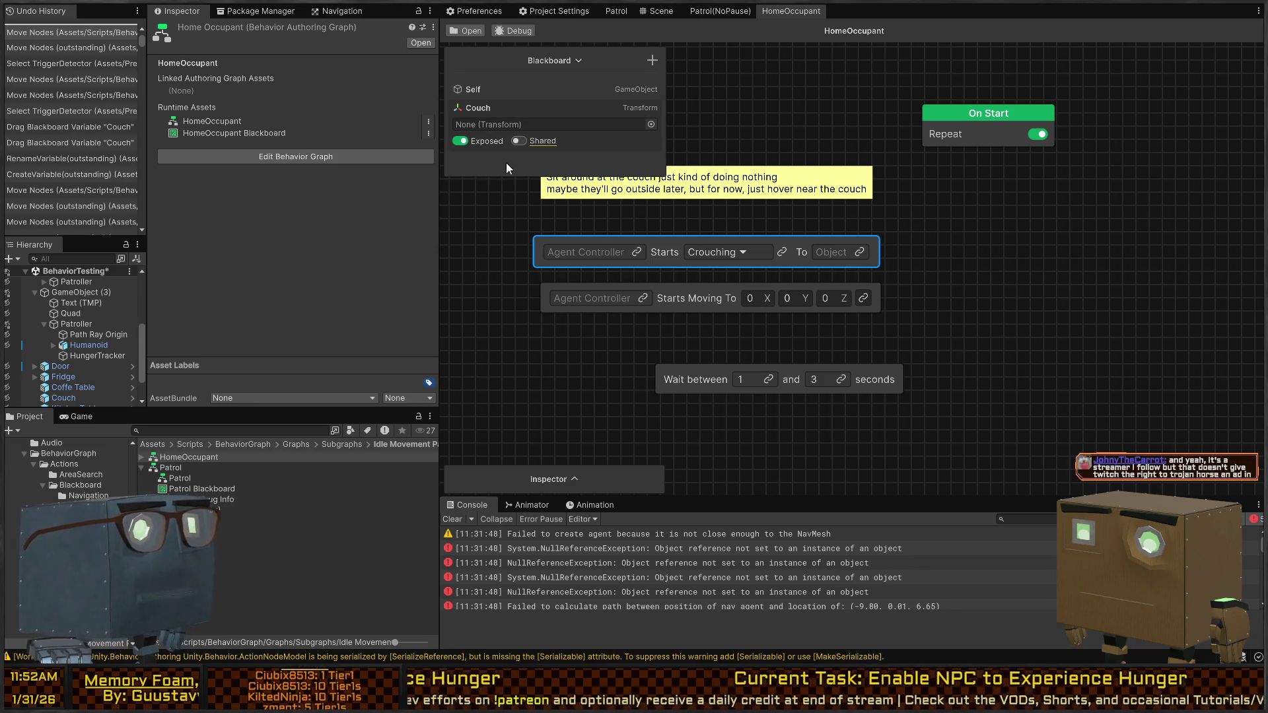
mouse_move(475, 105)
mouse_down()
mouse_move(837, 245)
mouse_move(831, 255)
mouse_up()
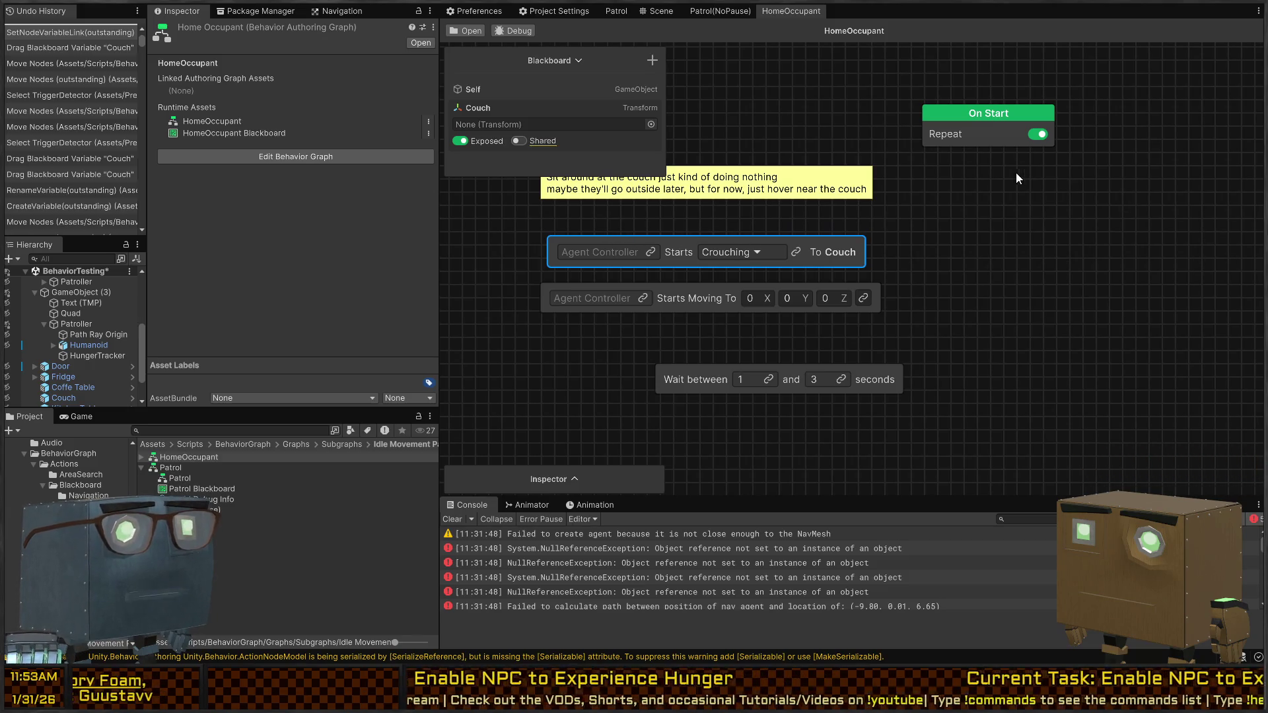
Step: Stack Crouching To Couch, Starts Moving To and Wait in a column, comment beside On Start
drag(552, 253, 860, 225)
mouse_move(615, 297)
mouse_down()
mouse_move(1029, 300)
mouse_move(1057, 276)
mouse_up()
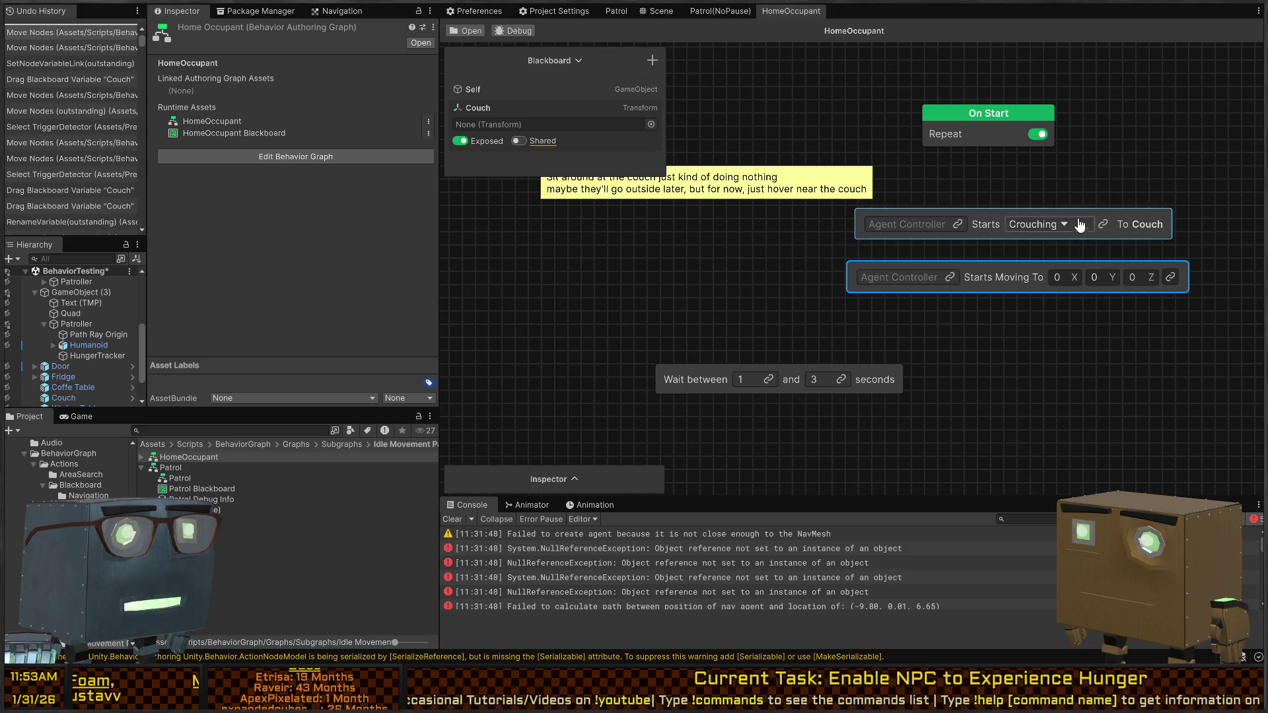
key(f)
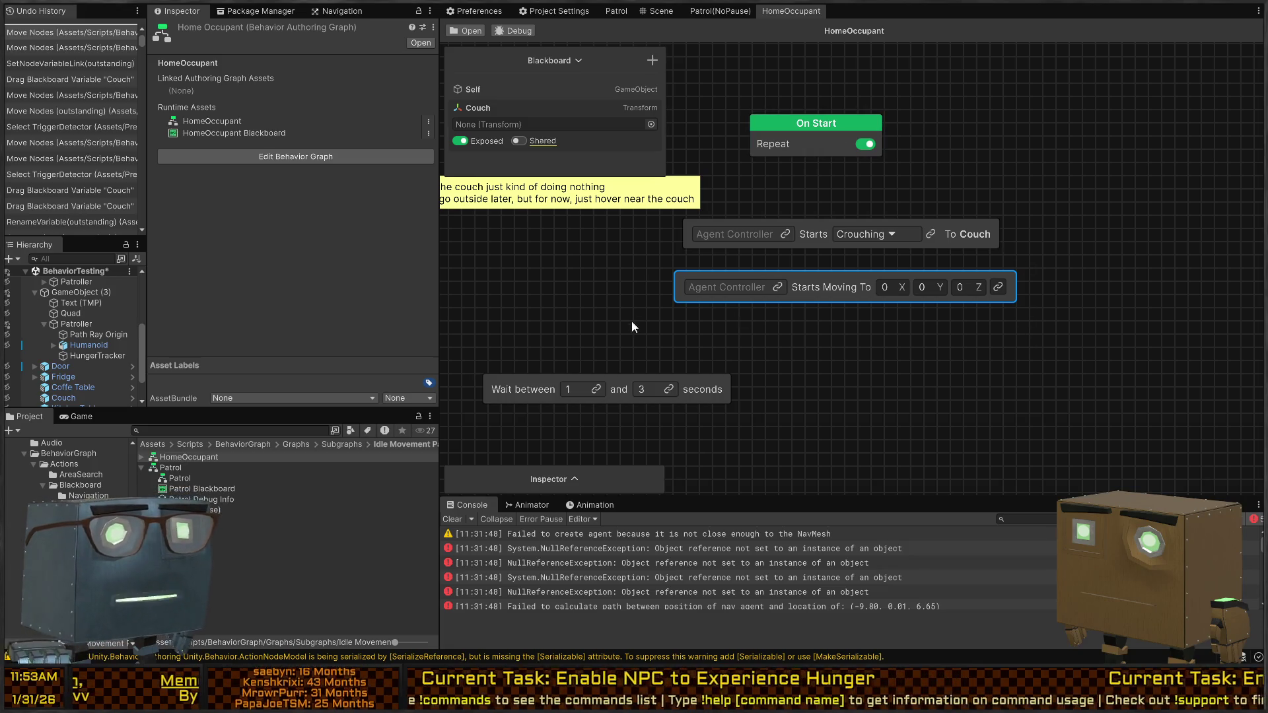
mouse_move(516, 387)
mouse_down()
mouse_move(773, 371)
mouse_move(743, 347)
mouse_up()
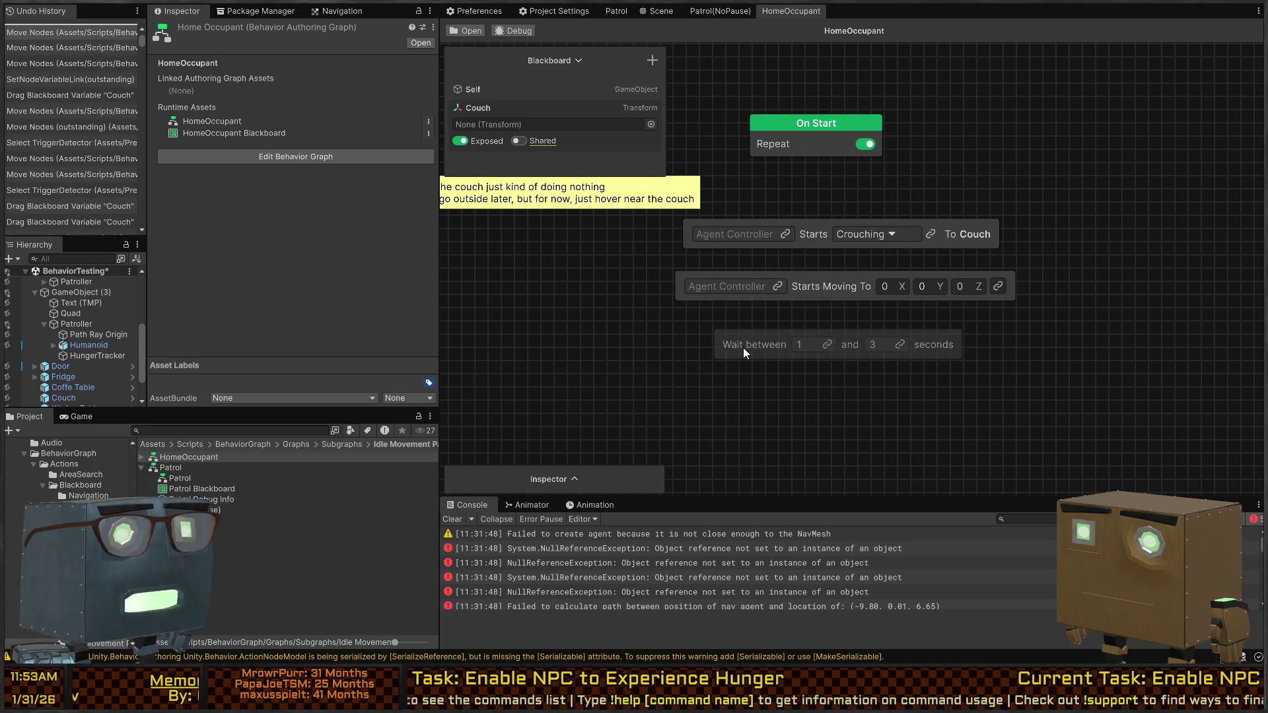
mouse_move(607, 198)
mouse_down()
mouse_move(918, 170)
mouse_move(880, 201)
mouse_move(1136, 144)
mouse_move(1187, 119)
mouse_up()
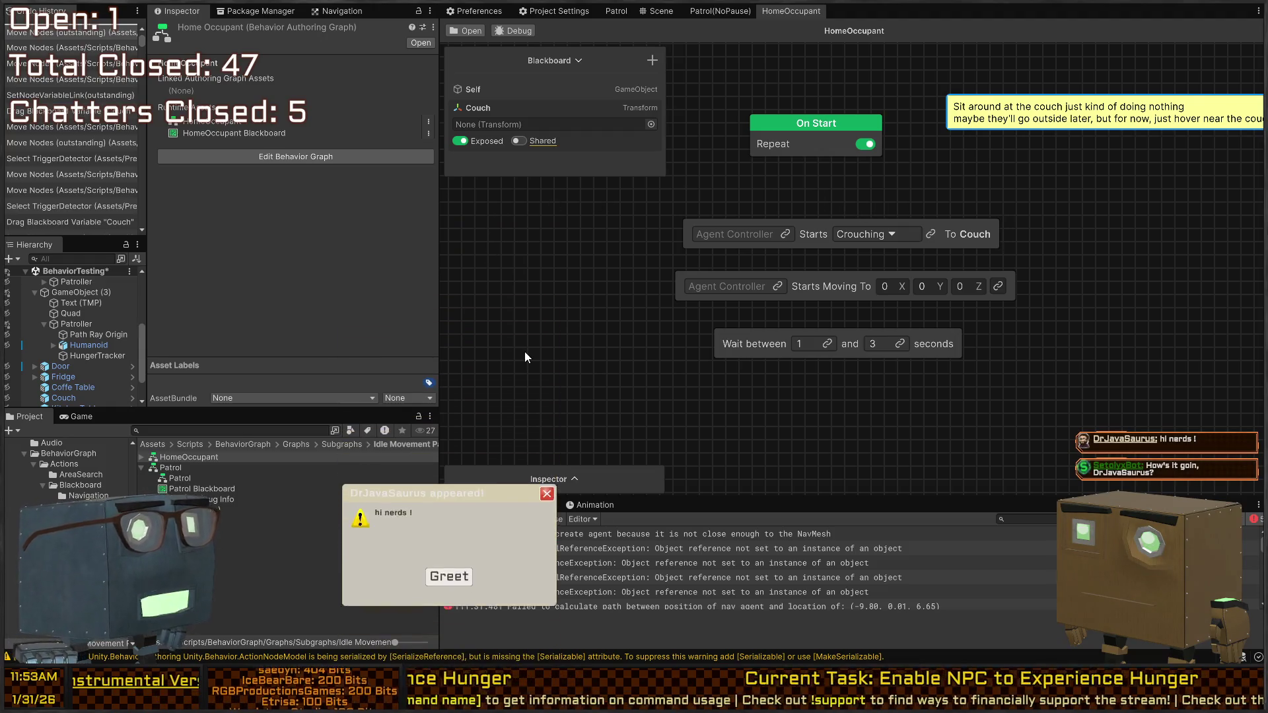
click(449, 529)
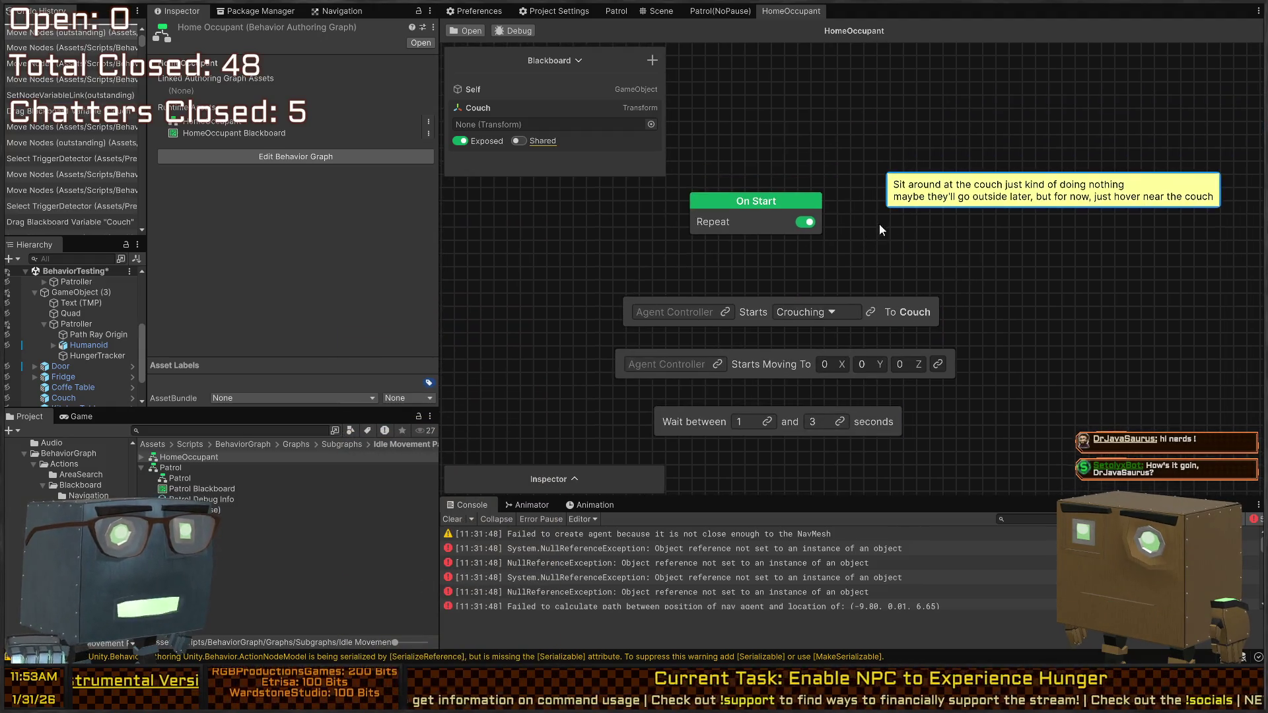
drag(941, 193, 884, 212)
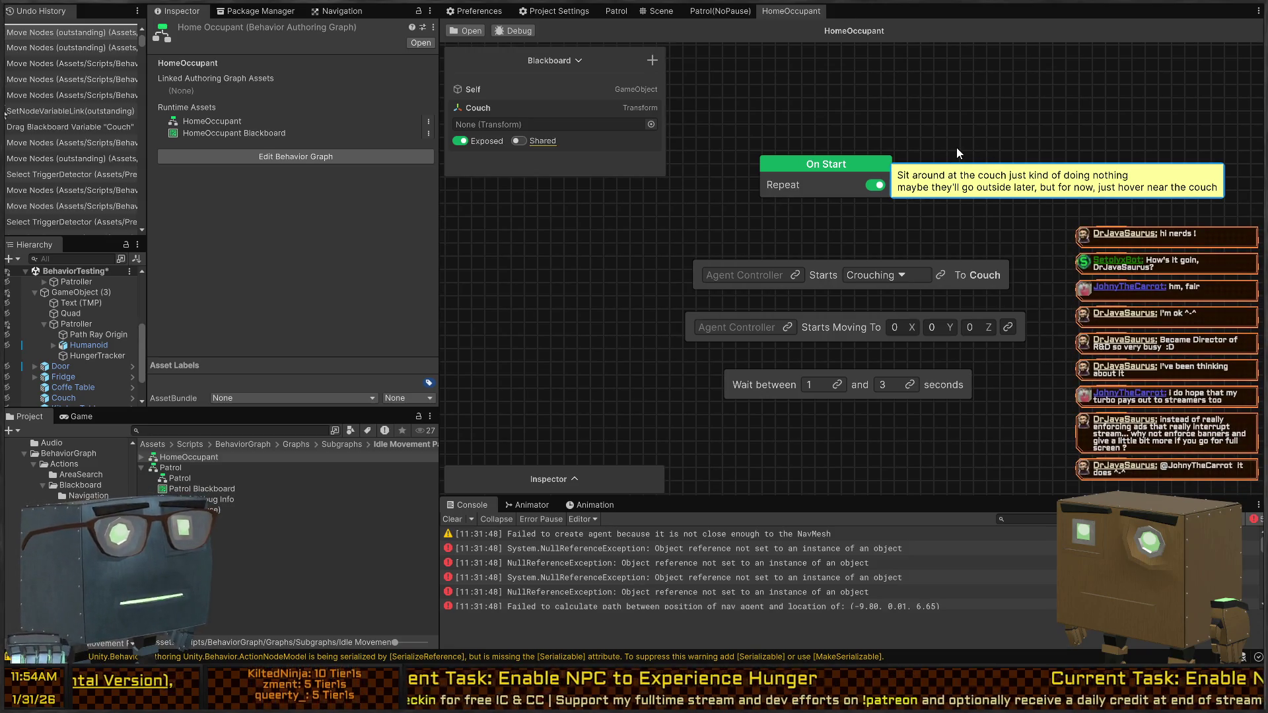
Step: Shift On Start left and move the three action nodes left and down
scroll(957, 148, up, 1)
scroll(936, 243, down, 1)
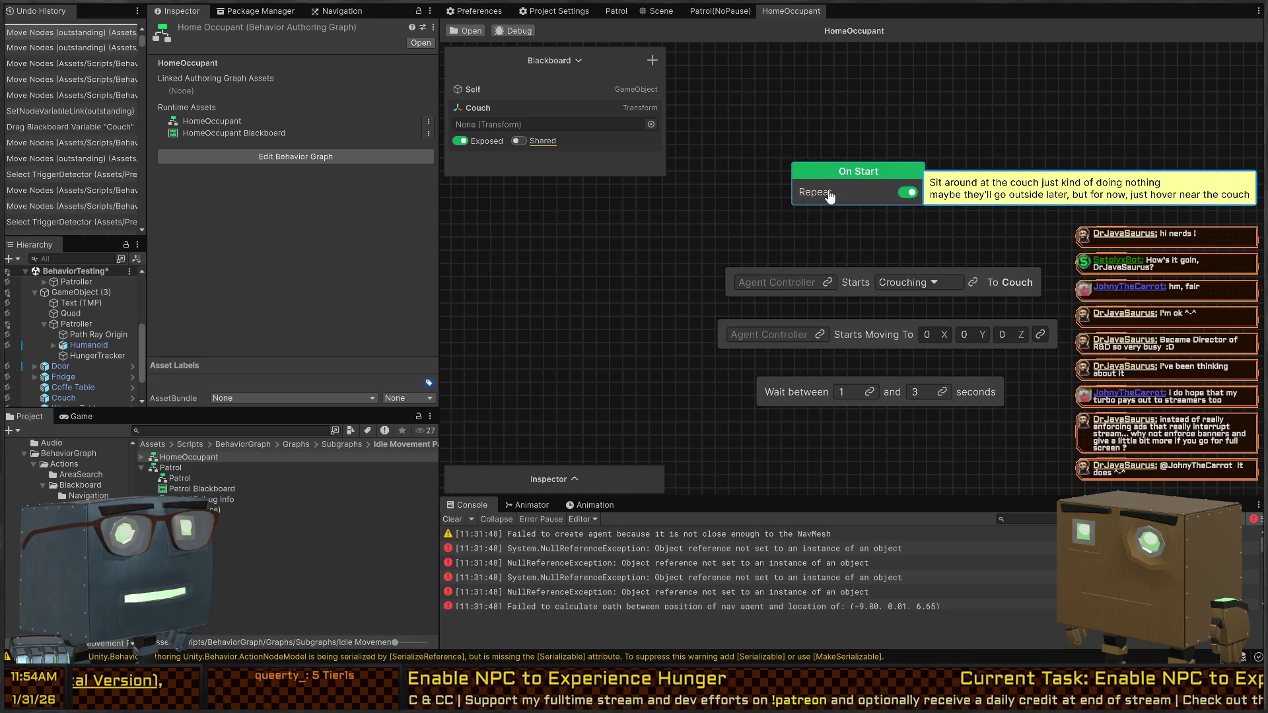
drag(830, 196, 760, 195)
drag(1031, 251, 805, 388)
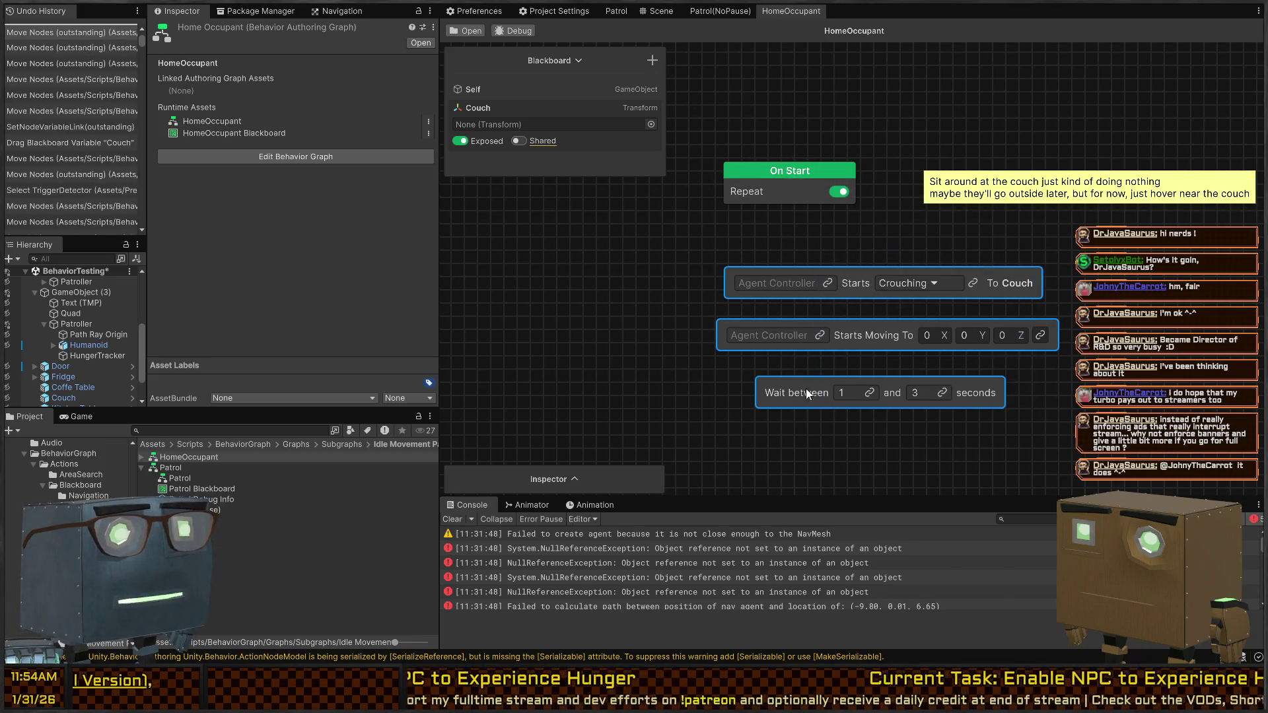
drag(862, 284, 769, 310)
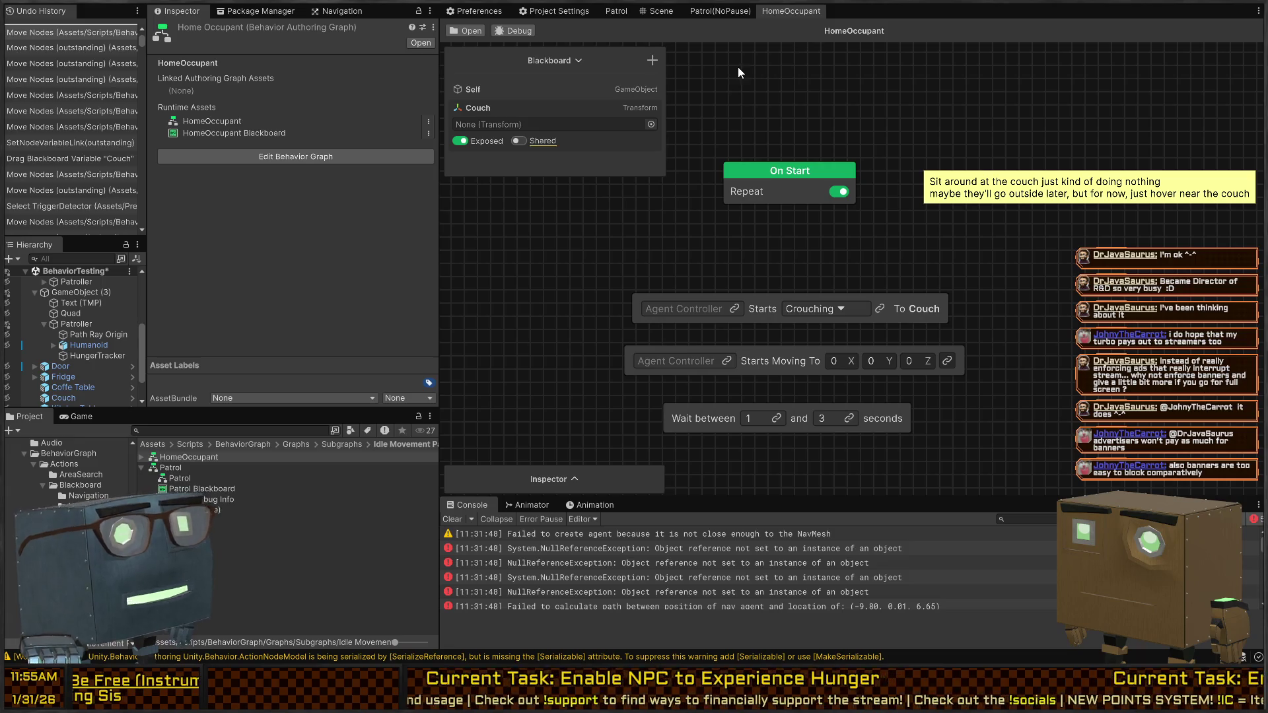
Step: Nudge On Start down and spread the Couch and Starts Moving To nodes side by side
click(858, 178)
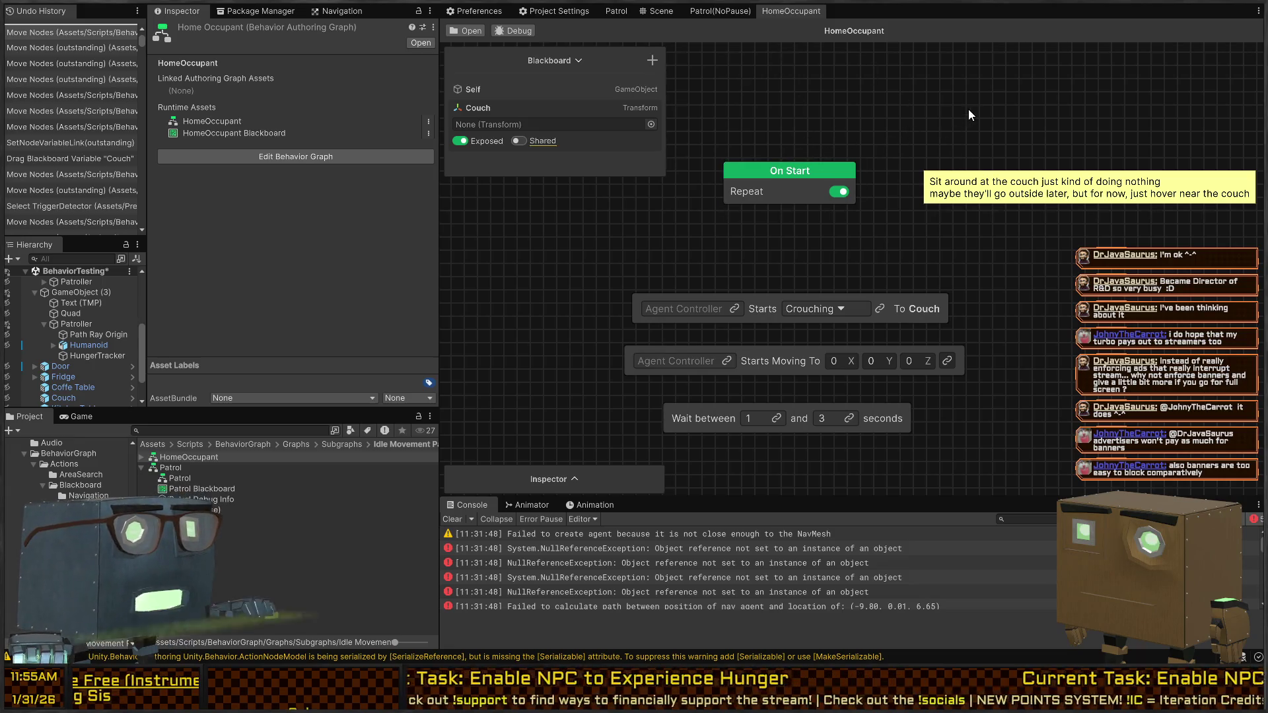
scroll(933, 152, down, 3)
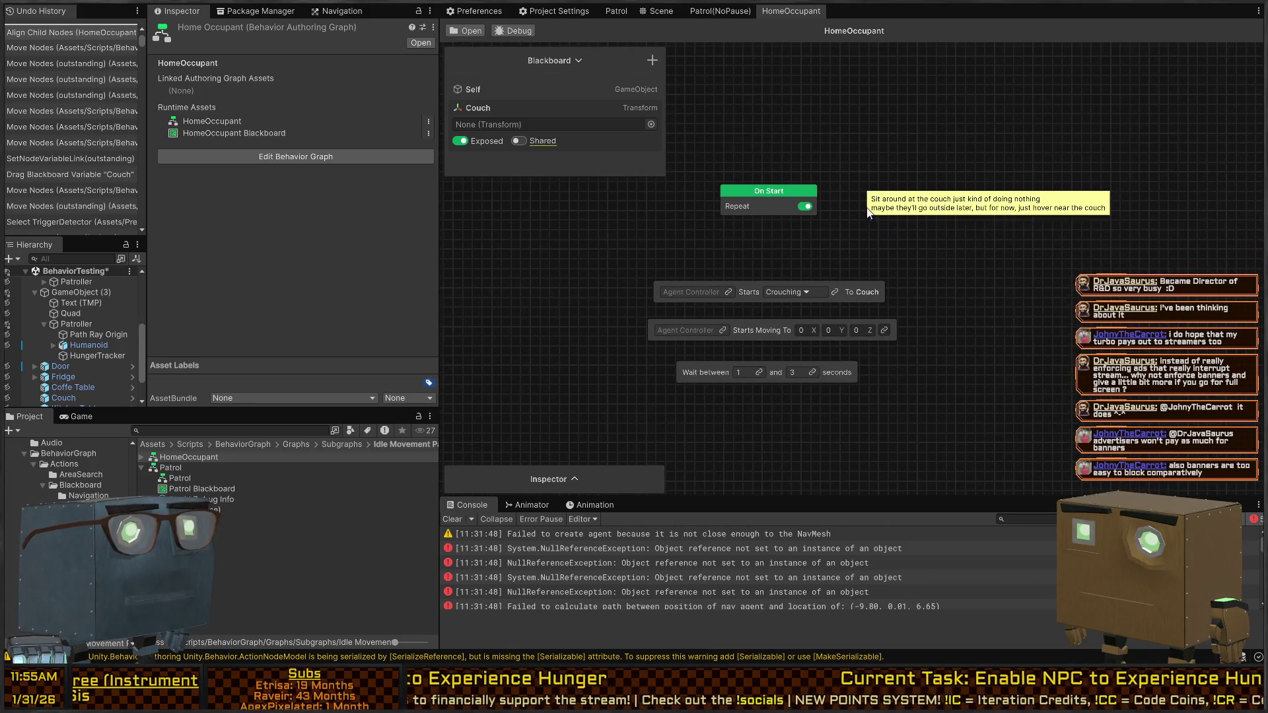
drag(775, 235, 770, 255)
drag(762, 304, 532, 278)
mouse_move(794, 252)
mouse_down()
mouse_move(870, 275)
mouse_move(932, 272)
mouse_up()
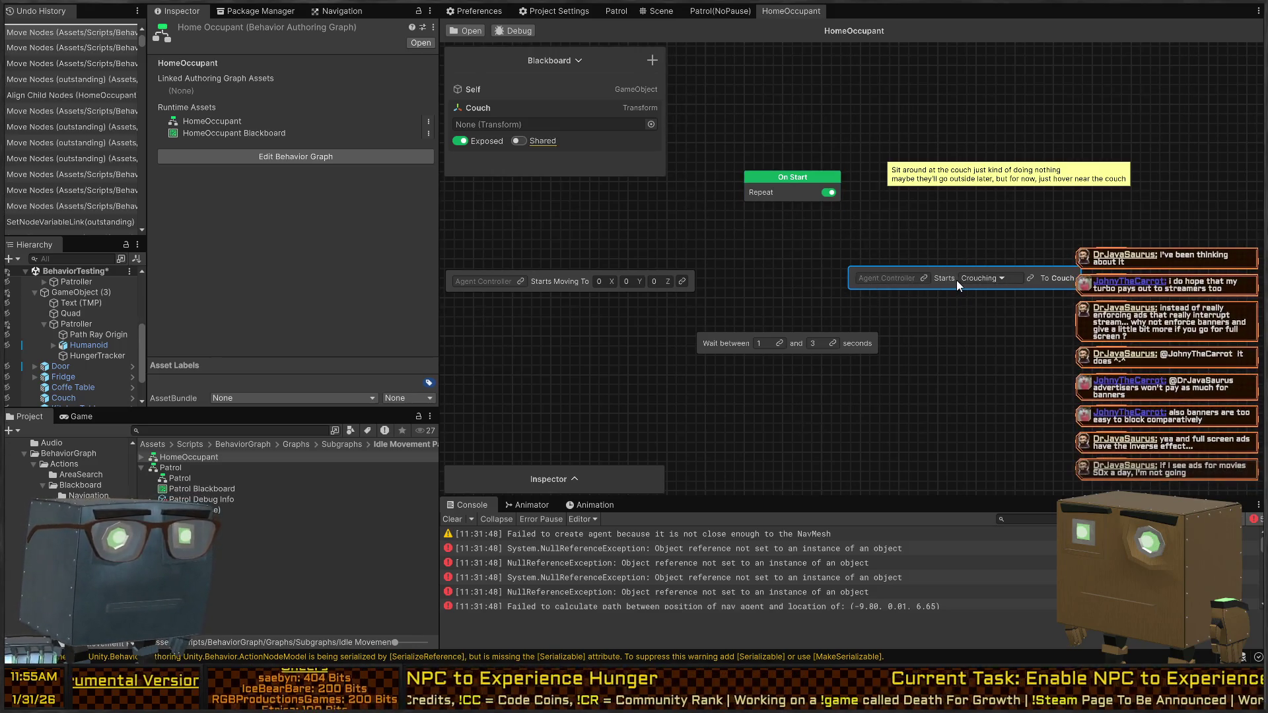
Step: Place the Couch node under On Start, switch it to Walking, and delete Starts Moving To
drag(949, 276, 777, 236)
click(863, 243)
click(847, 273)
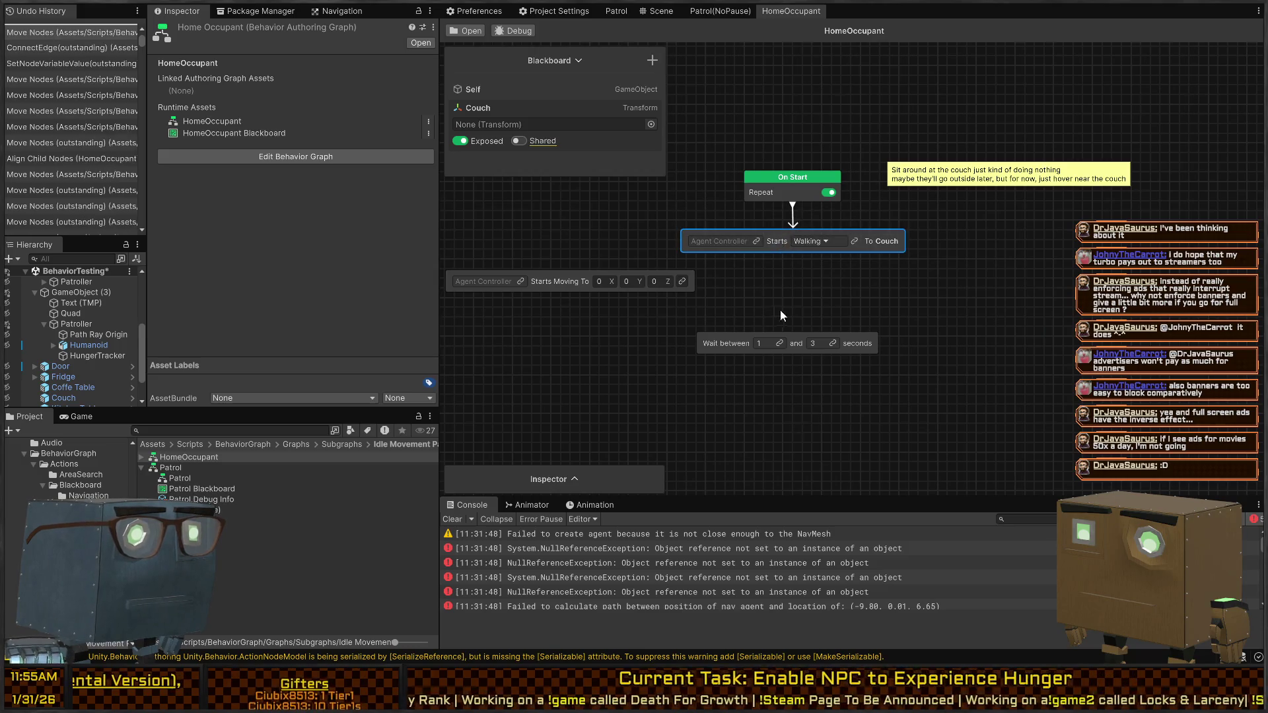
click(538, 280)
key(Delete)
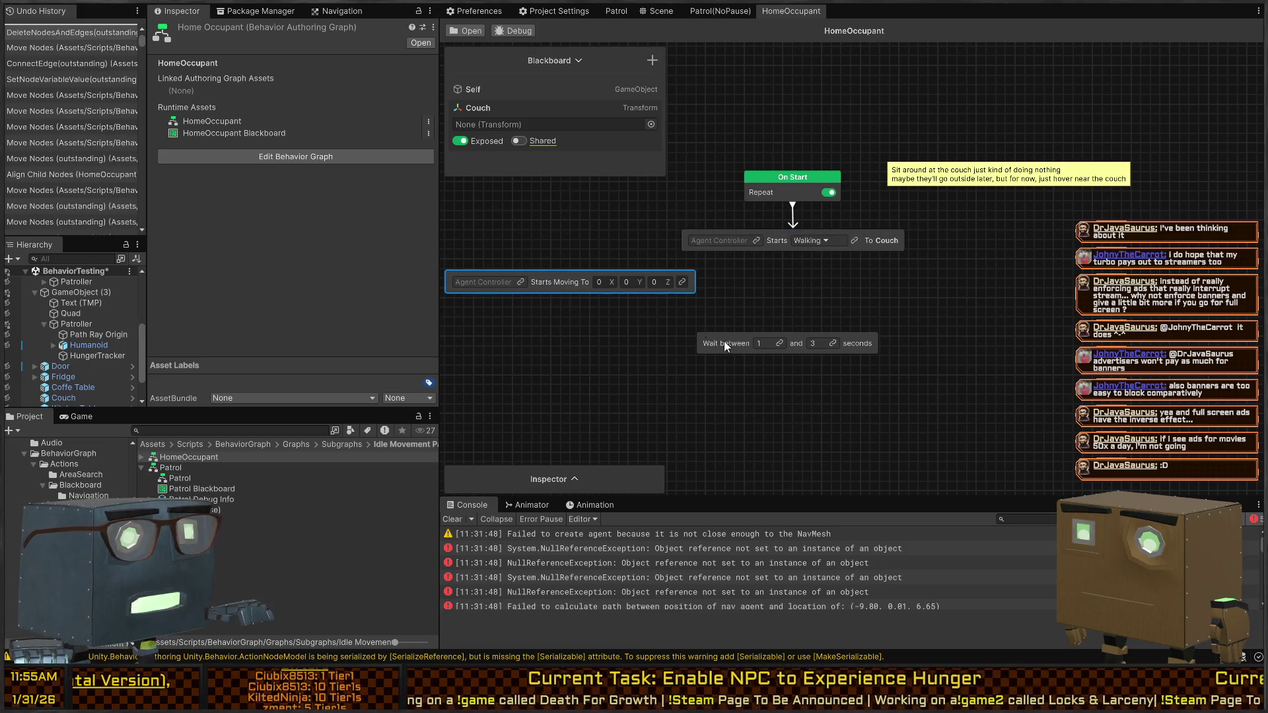
mouse_move(726, 341)
mouse_down()
mouse_move(744, 258)
mouse_move(735, 283)
mouse_move(707, 250)
mouse_move(591, 281)
mouse_move(612, 279)
mouse_move(609, 305)
mouse_up()
Step: Add a Repeat node after the Walking node with Repeat Mode set to Condition
text(repeat)
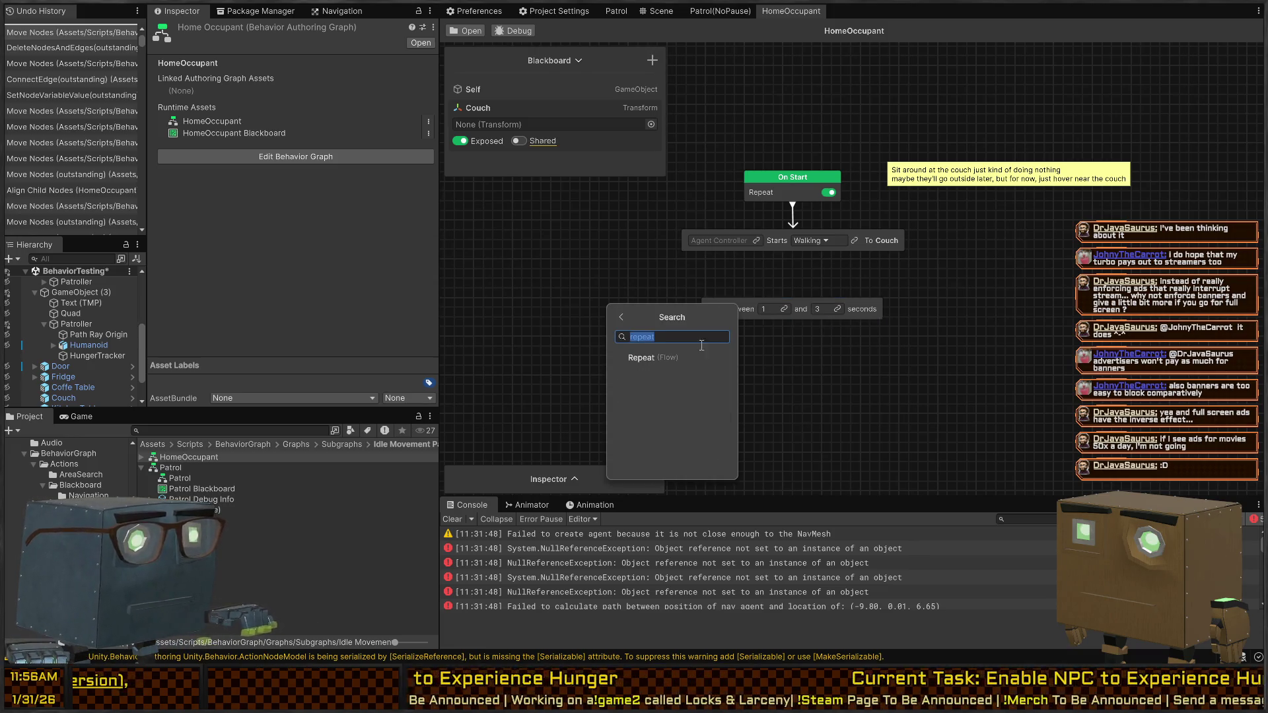
click(642, 354)
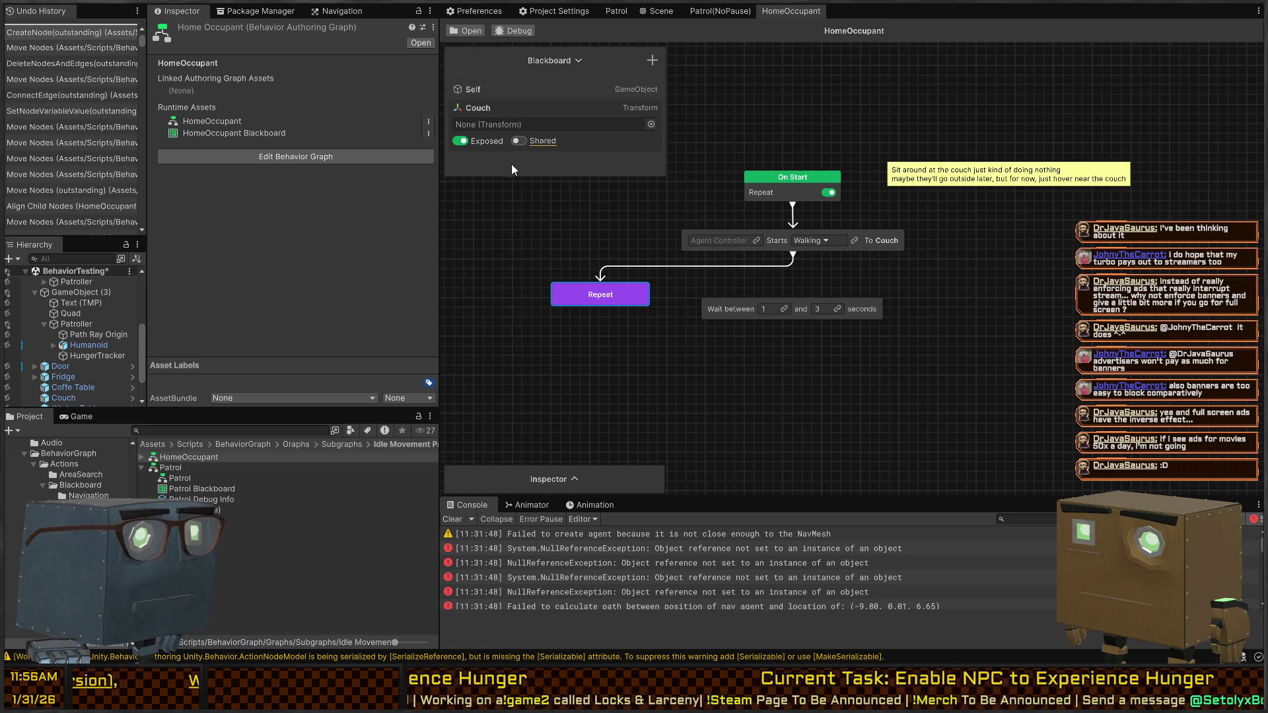
click(575, 476)
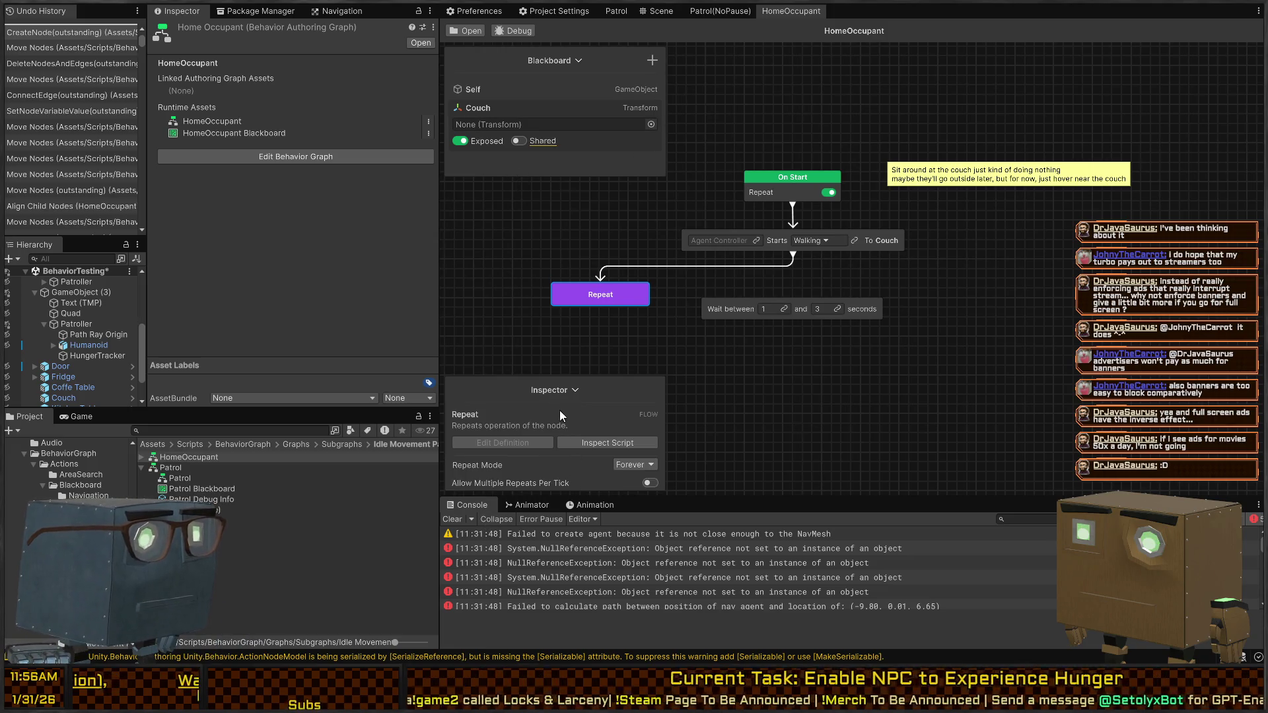
click(640, 396)
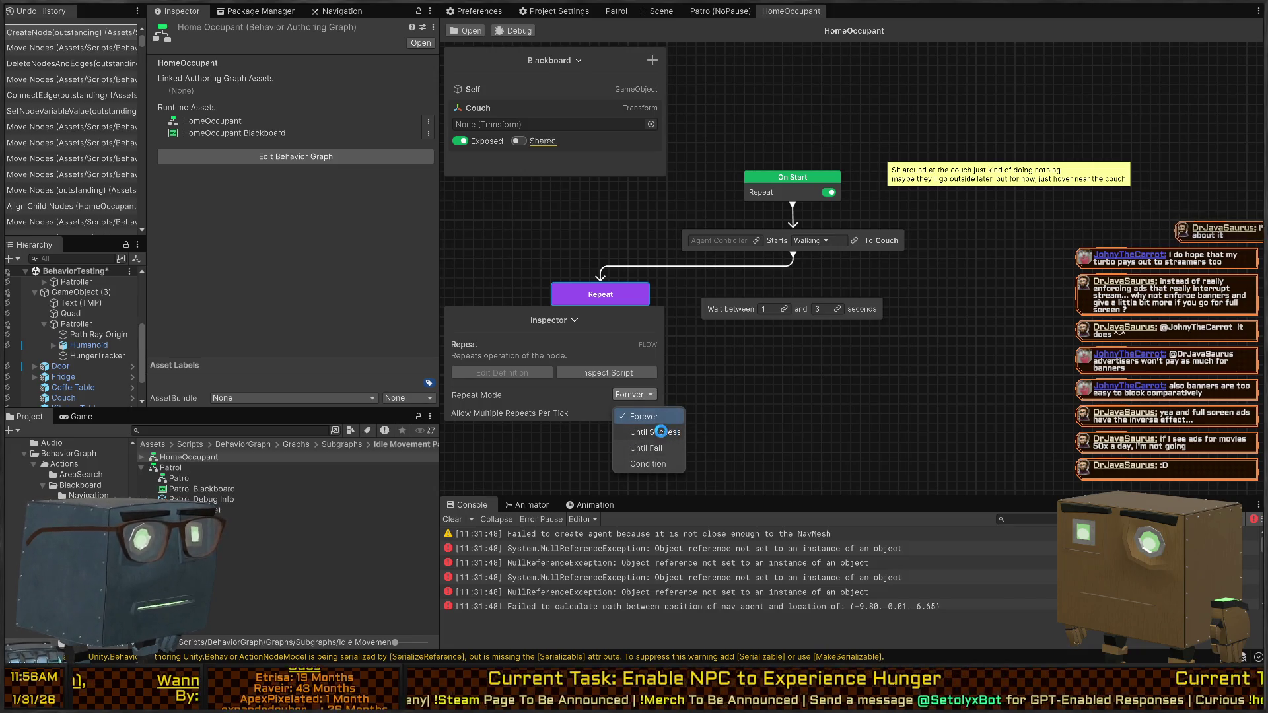
click(671, 433)
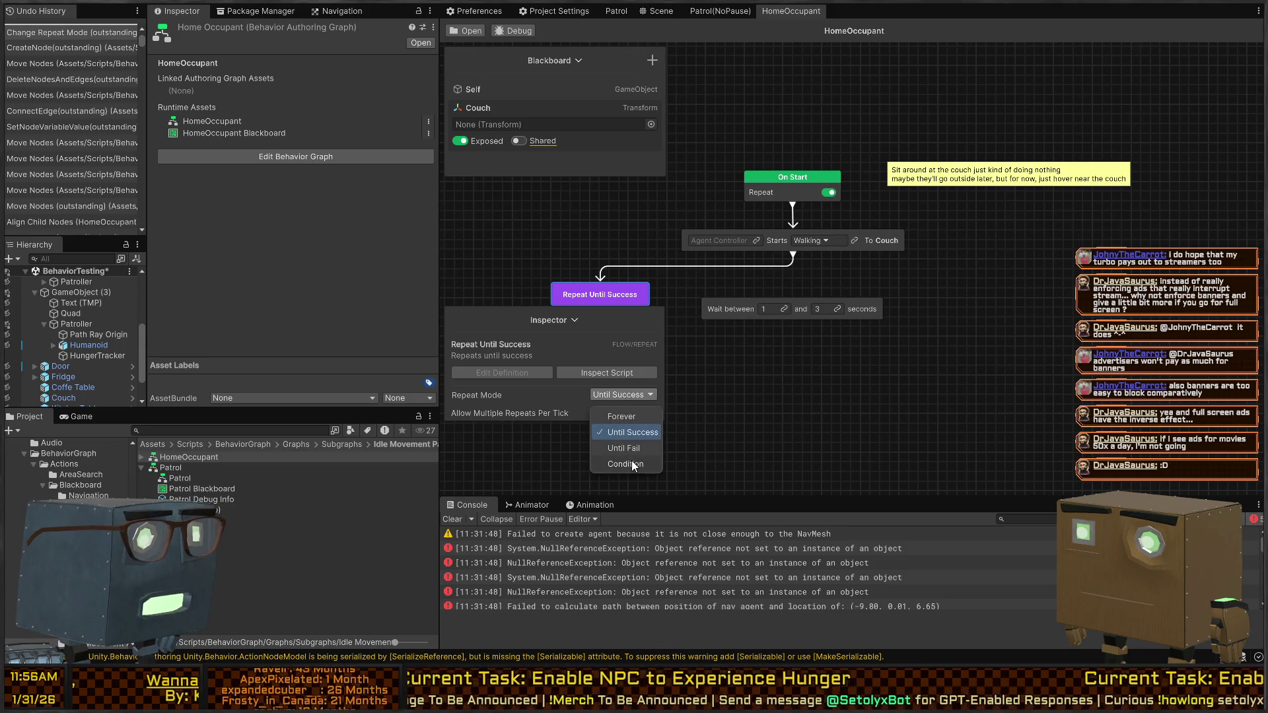
click(625, 456)
Step: Keep Any Are True as the repeat rule and begin a New Custom Condition
scroll(559, 448, down, 3)
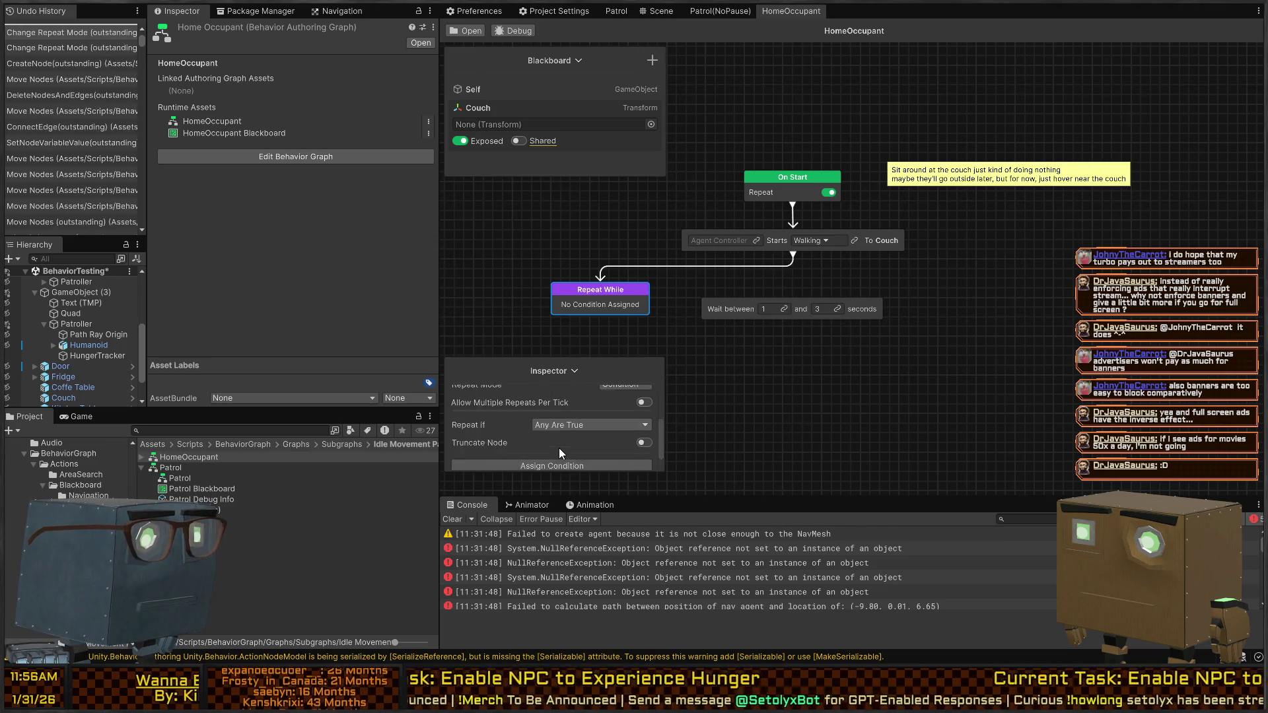
click(595, 438)
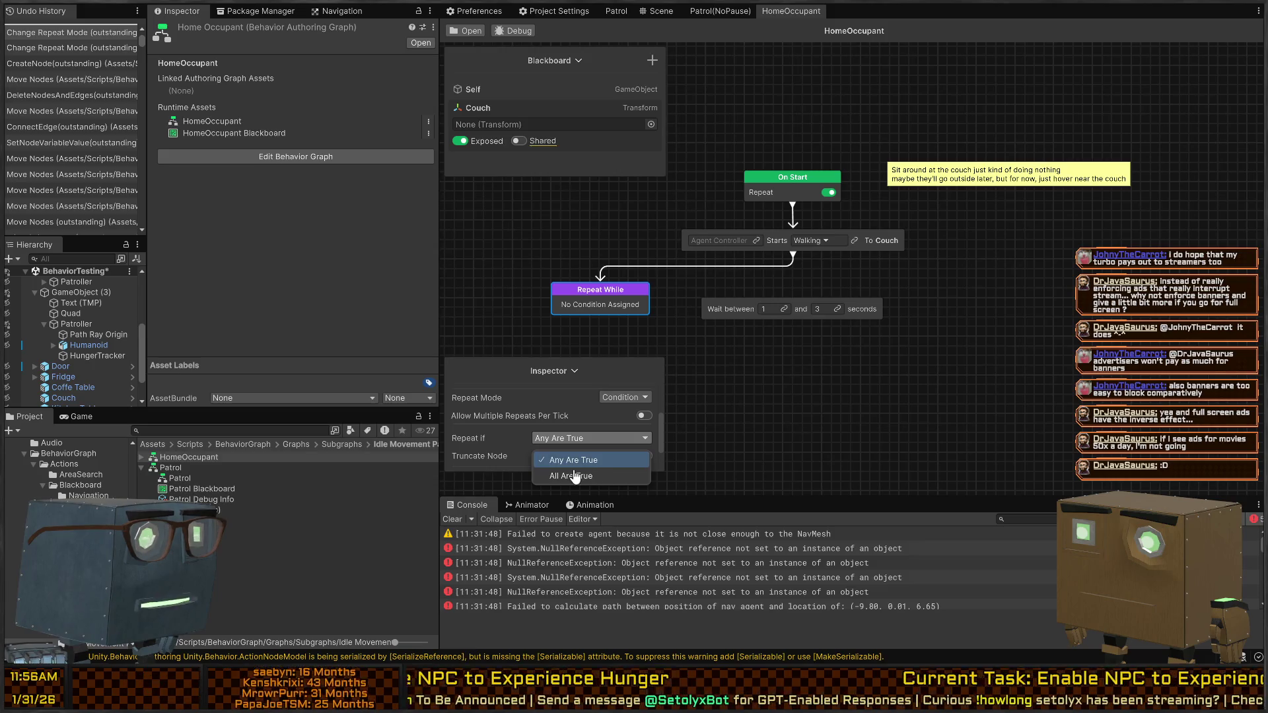
click(485, 433)
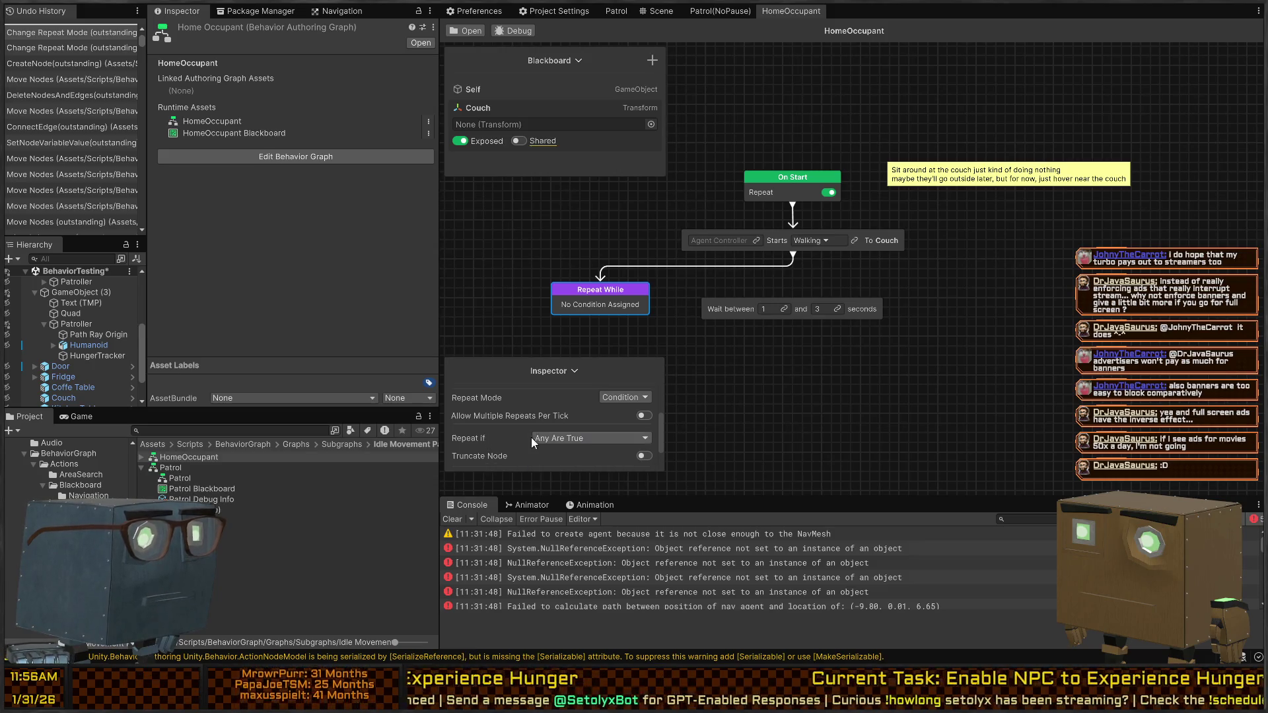
scroll(533, 463, down, 2)
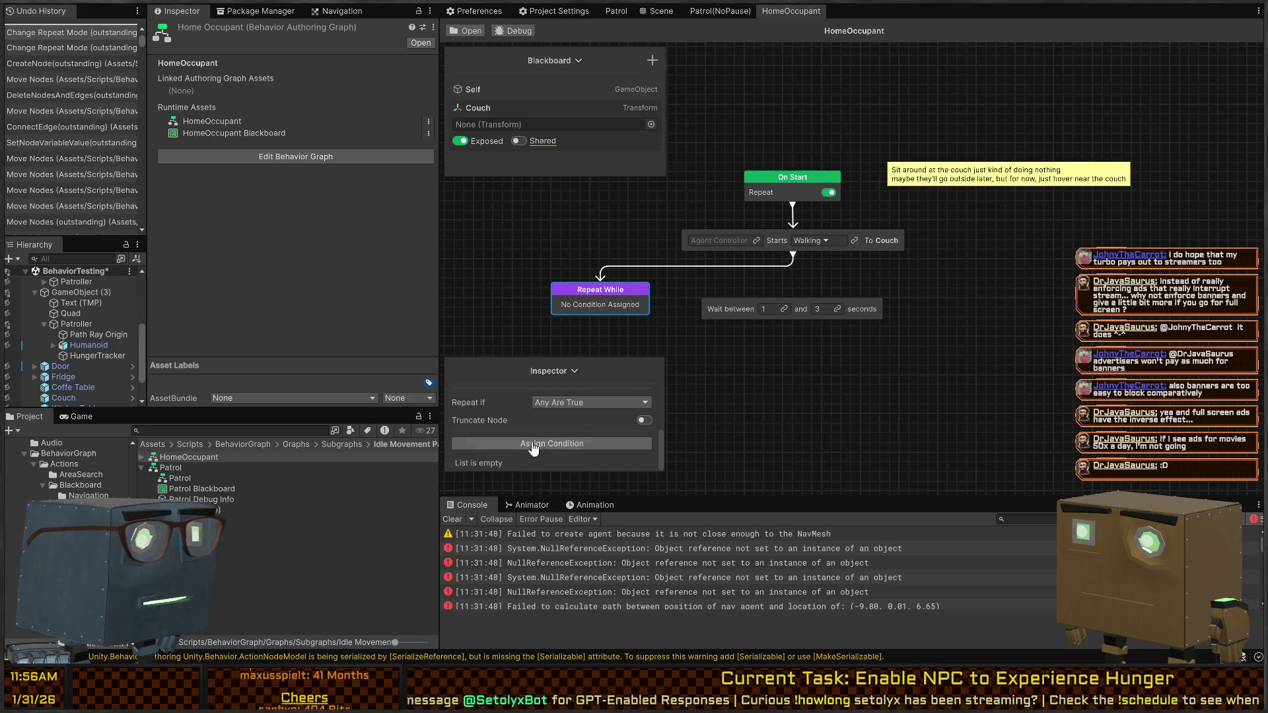
click(551, 444)
click(541, 324)
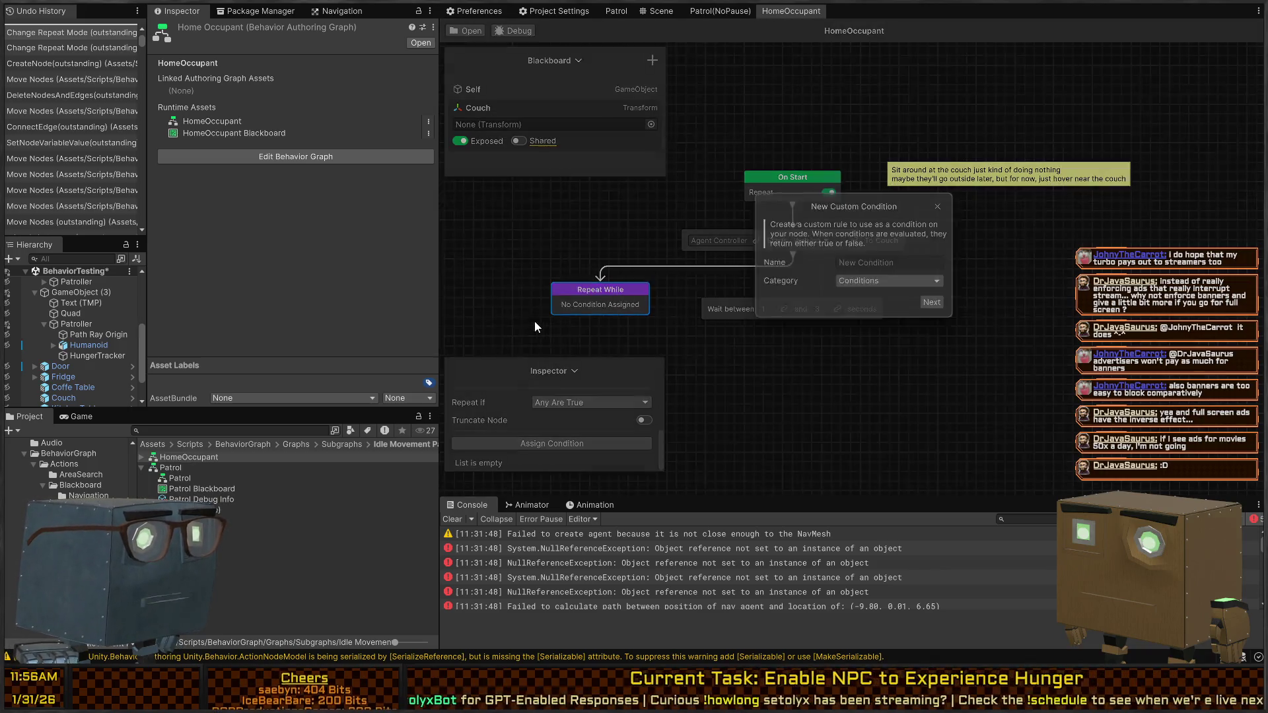
Step: Add the custom category HumanStuff and enter the description 'Human is Hungry'
click(884, 283)
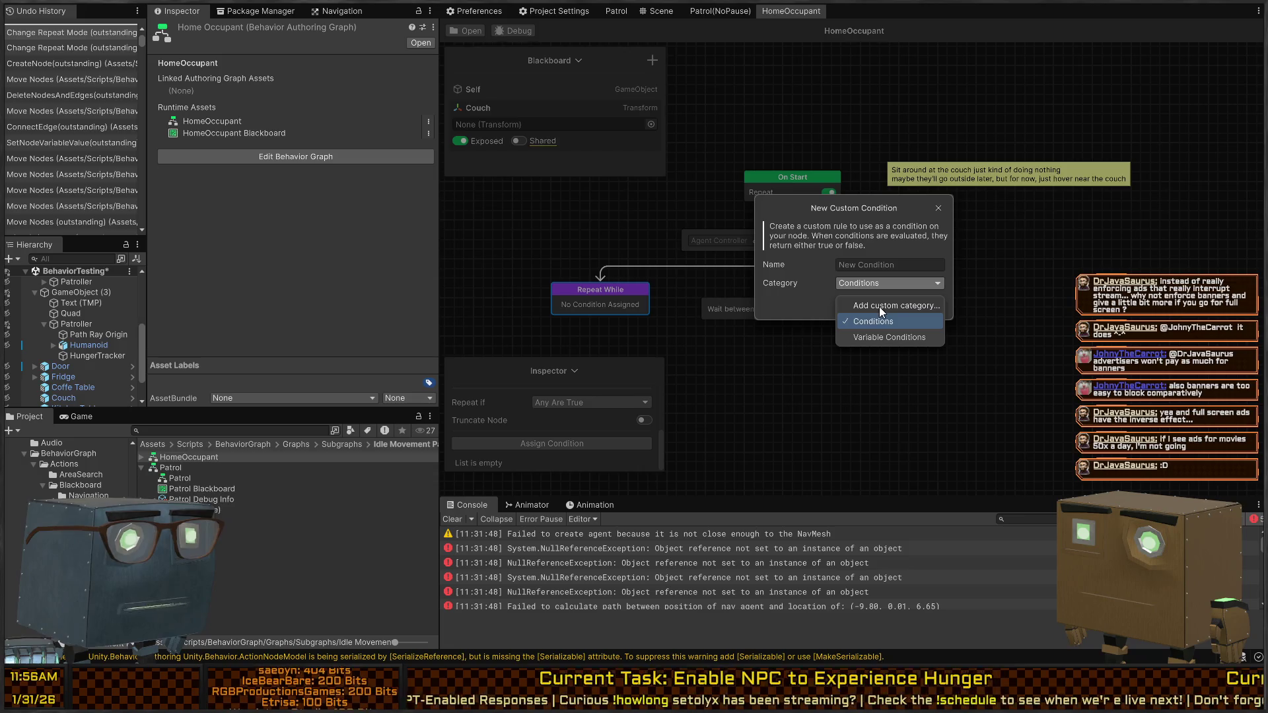
click(880, 308)
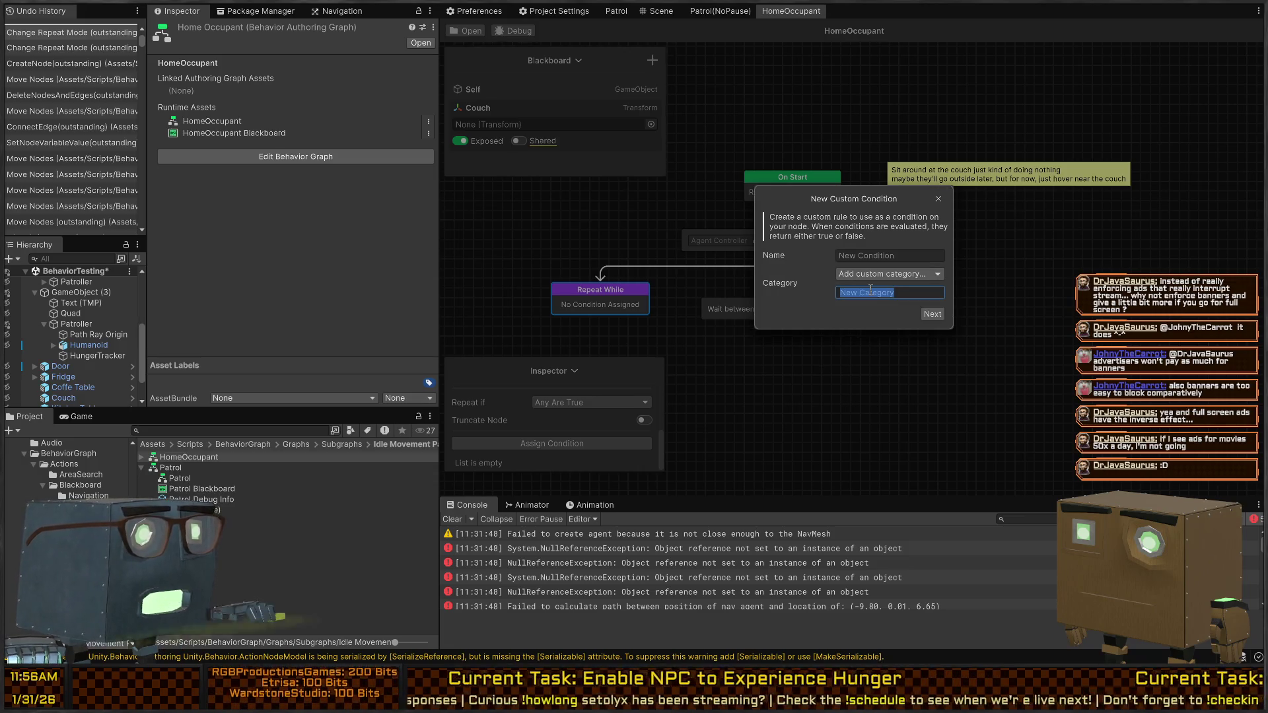
text(HumanStuff)
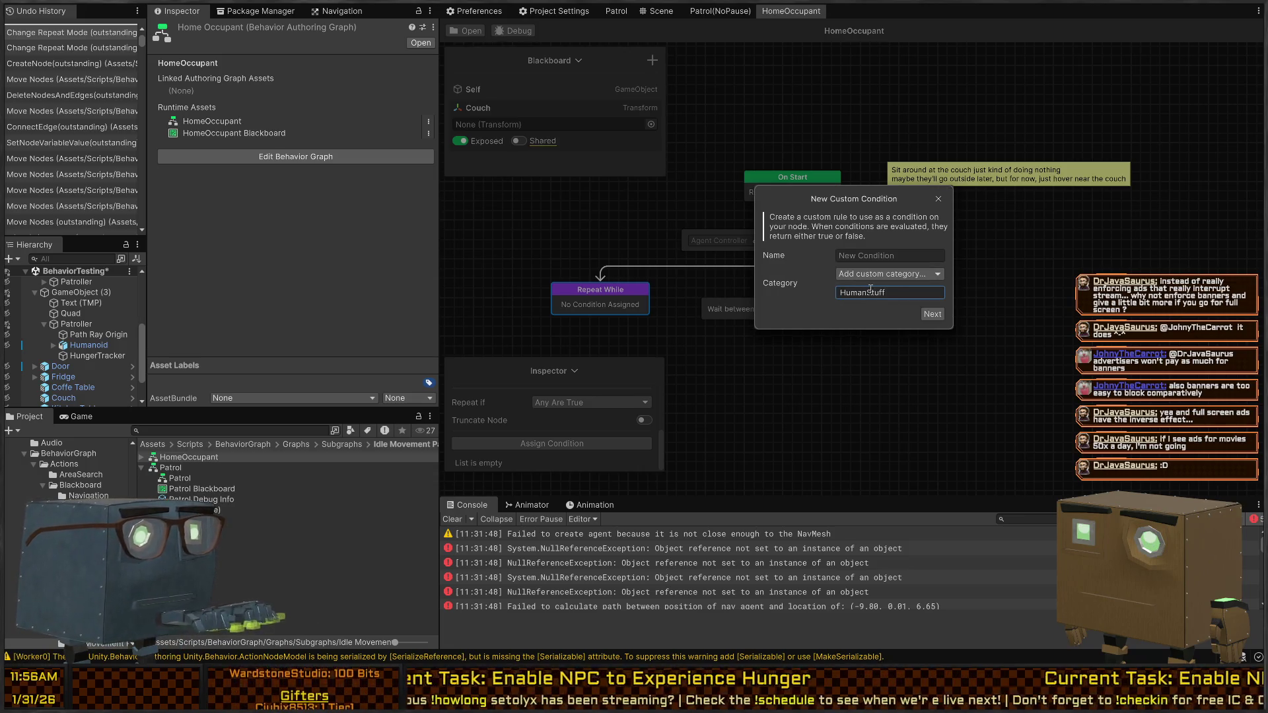
click(934, 315)
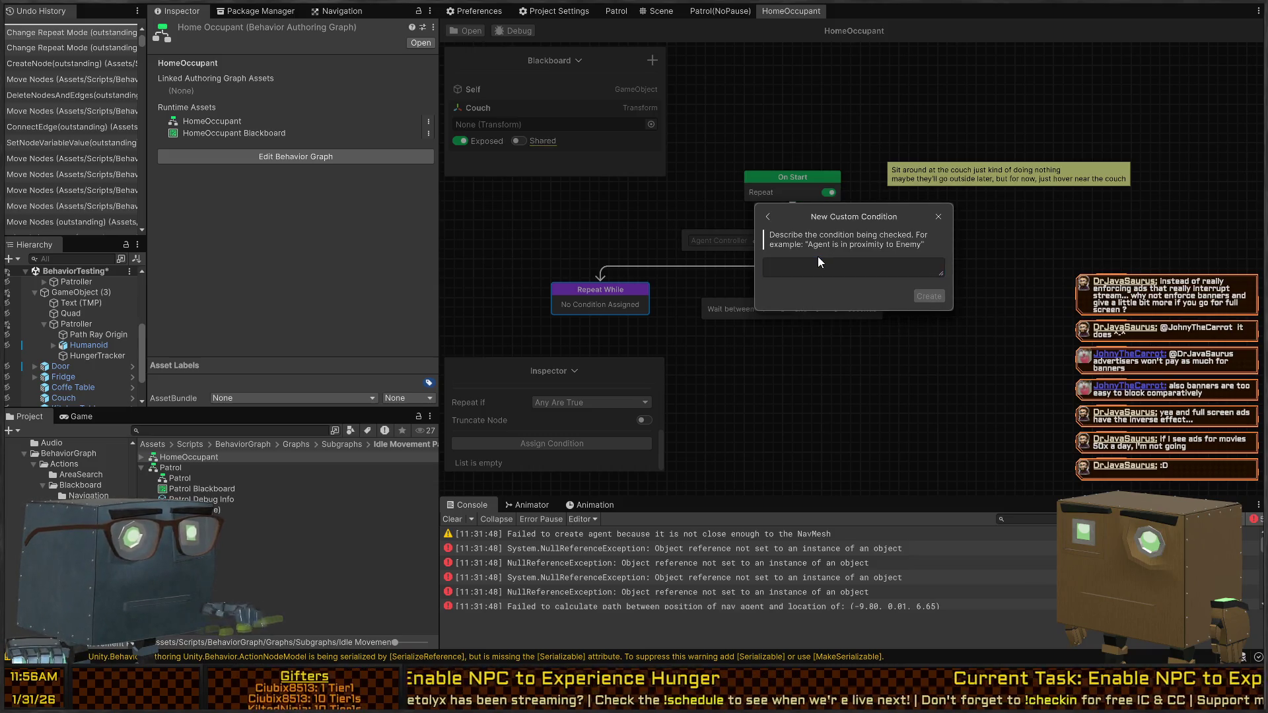
text(Human)
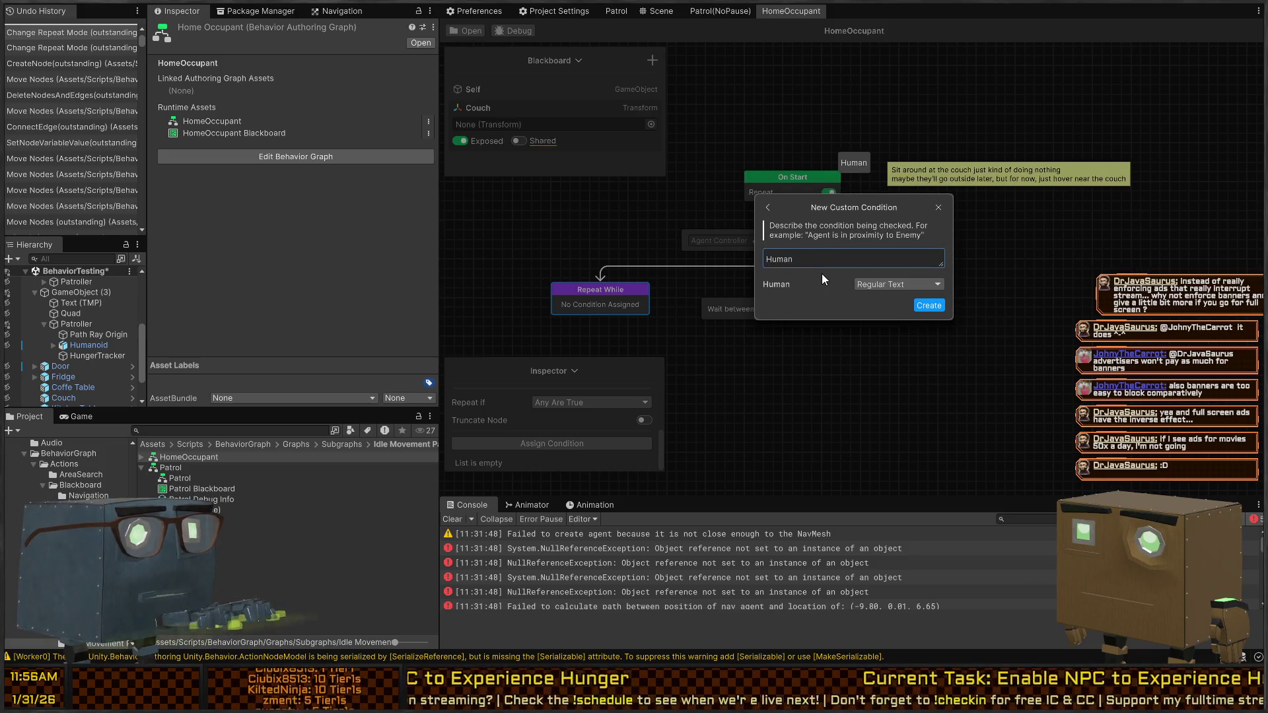
text( is Hungry)
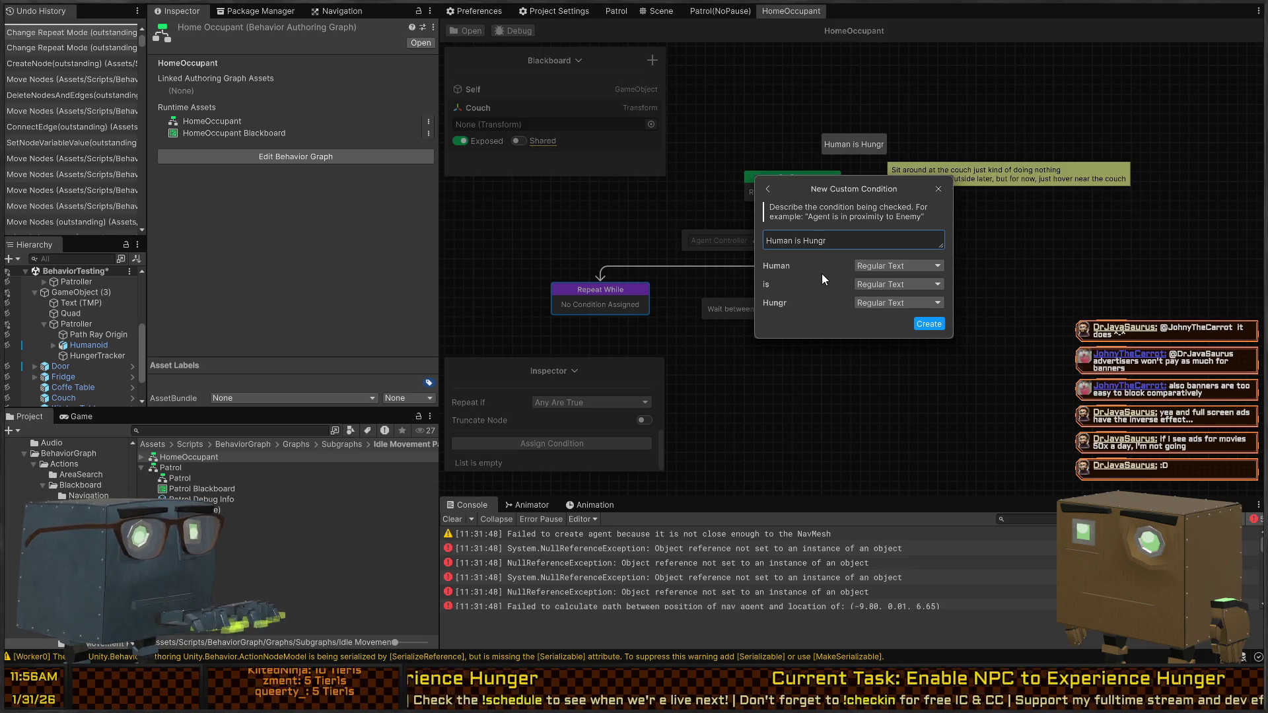
click(929, 323)
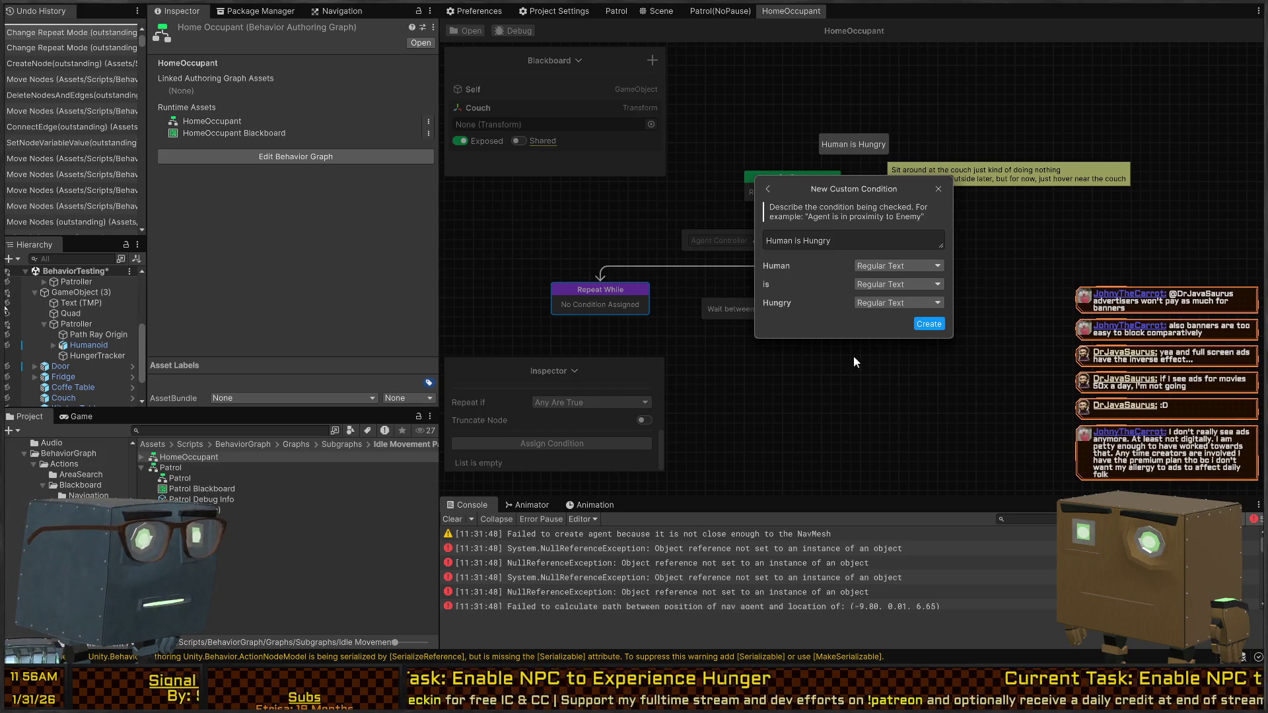
Step: Make 'is' a boolean Operator and Human a Human Stat Tracker variable
double_click(800, 241)
click(898, 284)
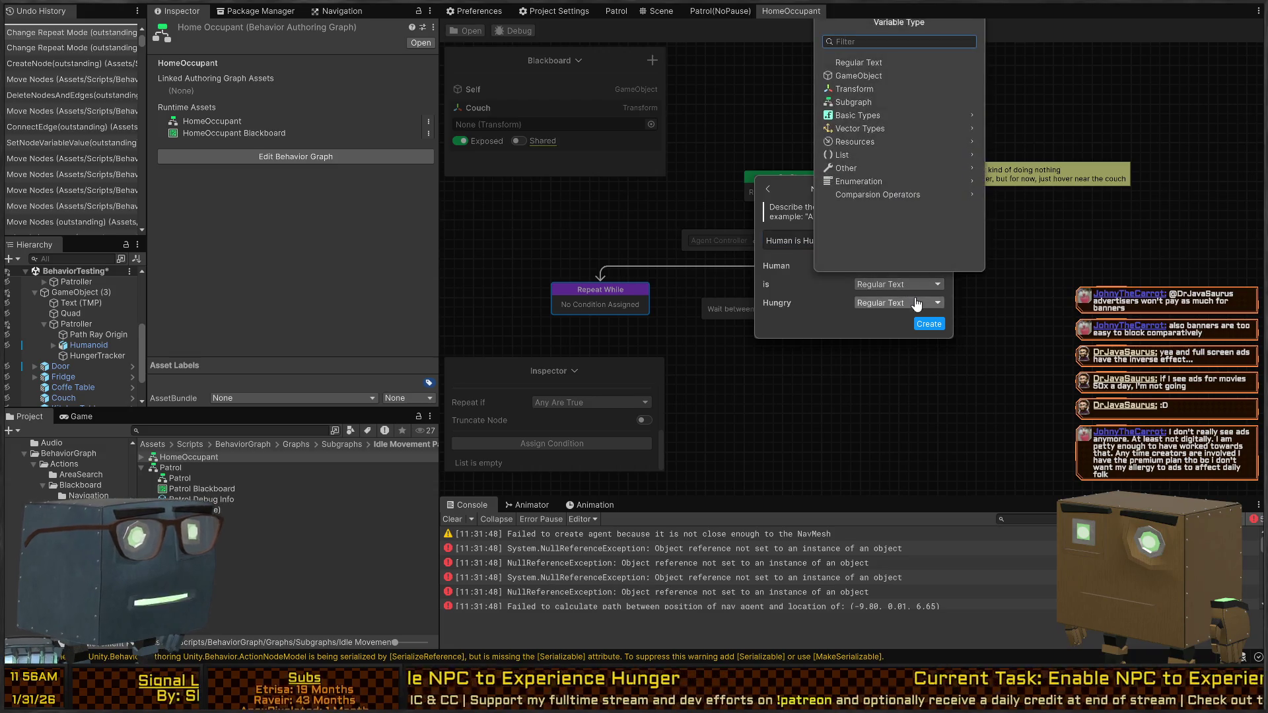
text(bool)
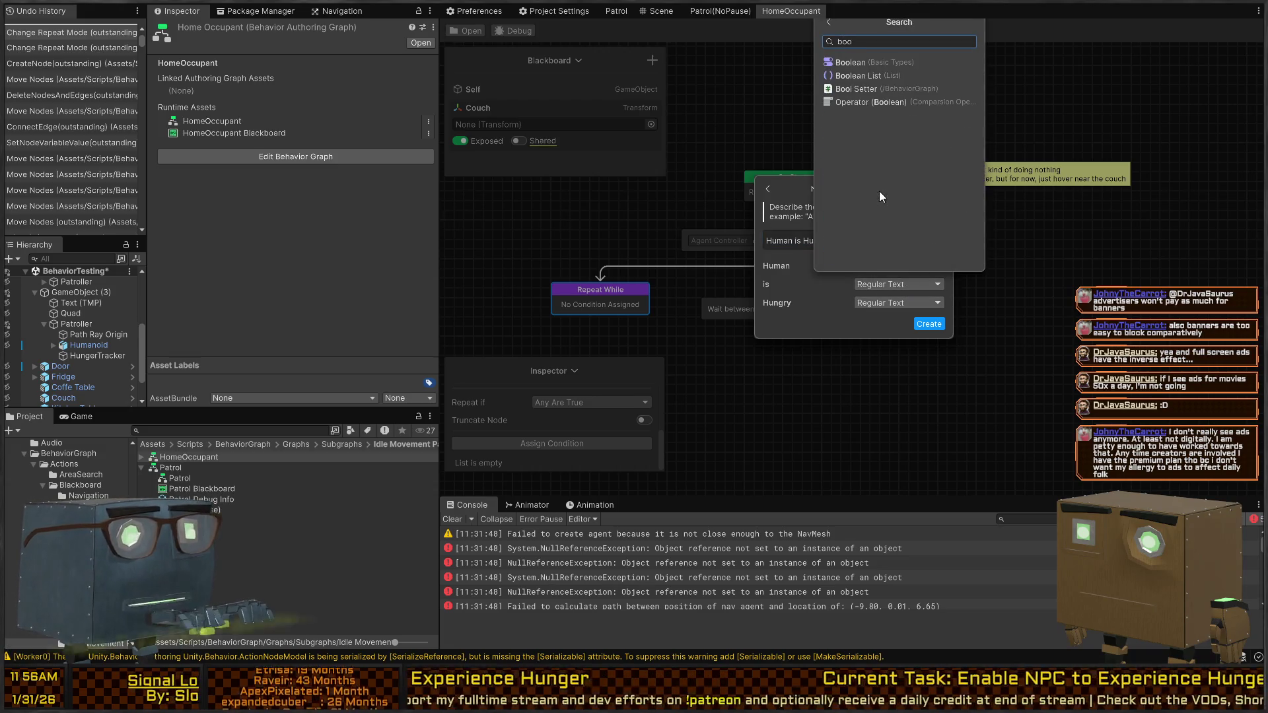
click(859, 102)
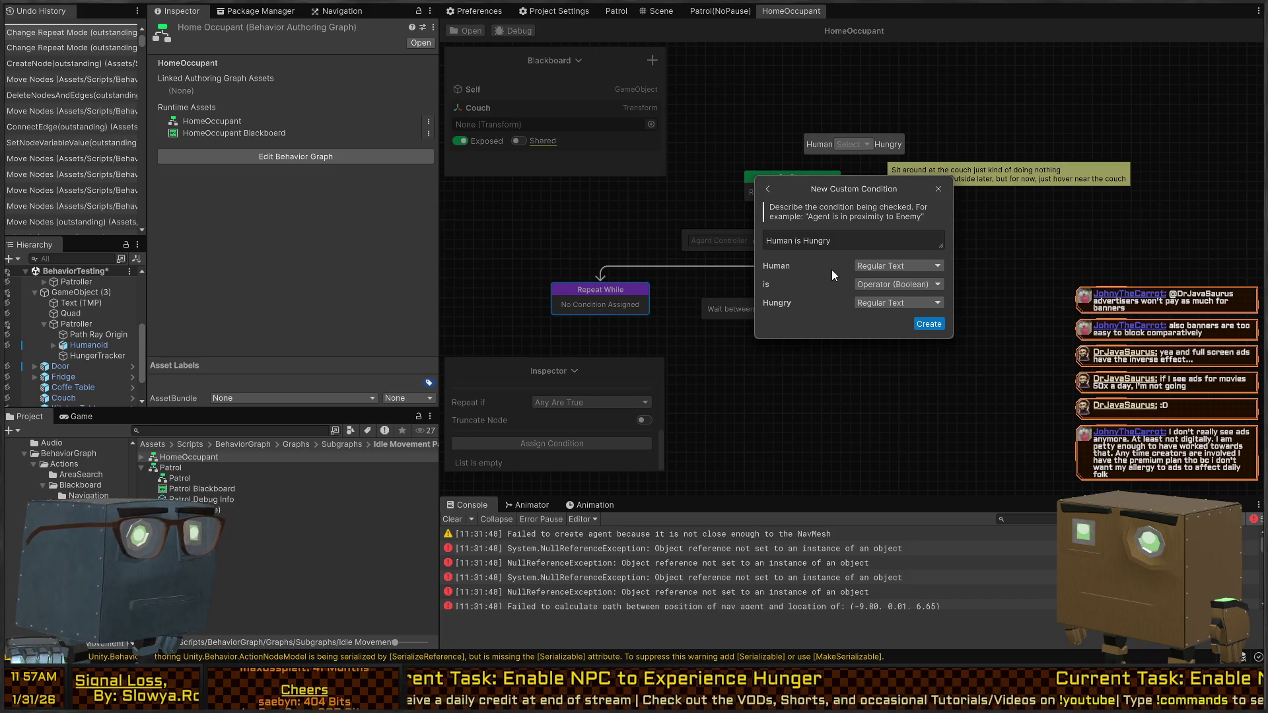
click(879, 269)
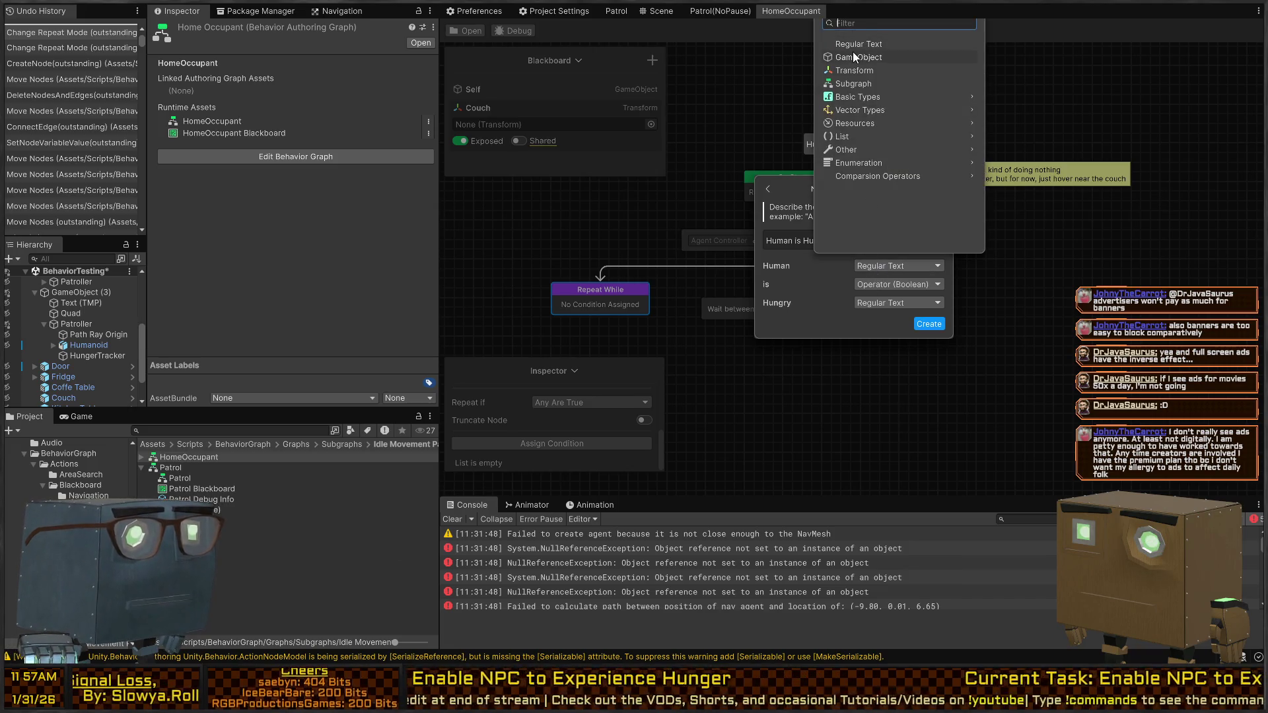
text(human)
click(853, 46)
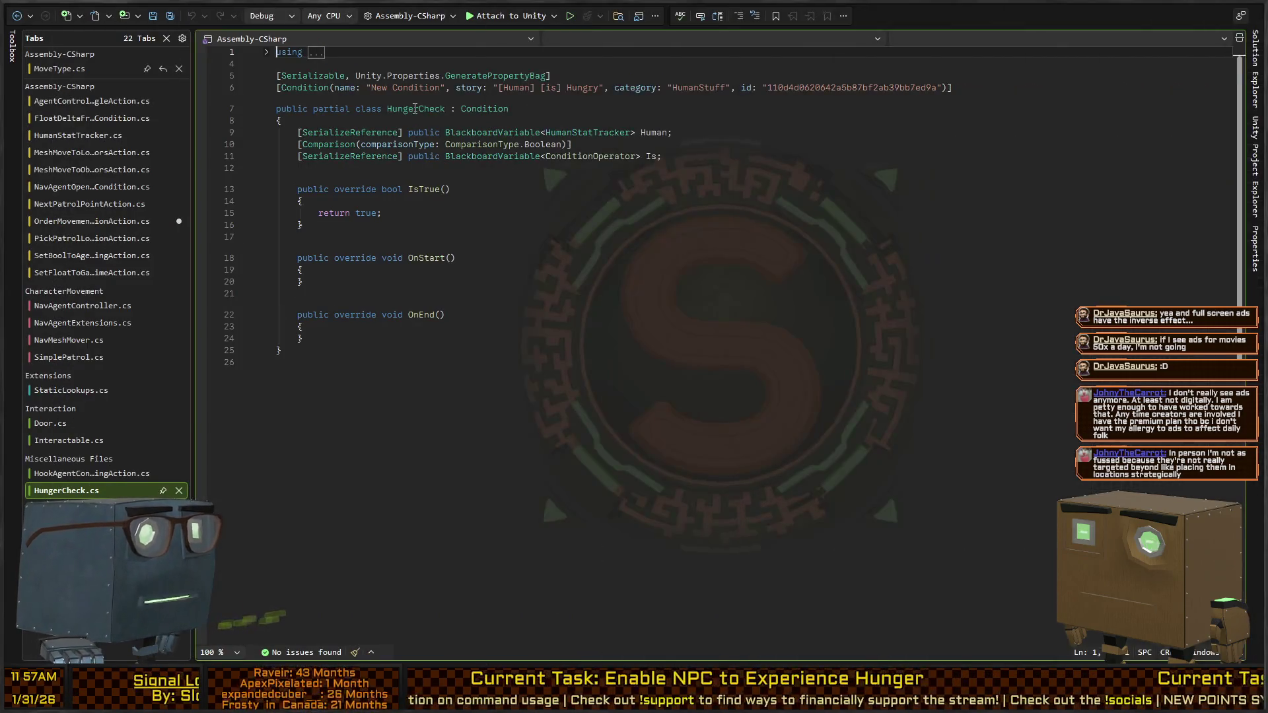
Step: Append 'Condition' to the HungerCheck class name with Visual Studio's Rename (Ctrl+R)
key(ctrl+r)
key(ctrl+r)
text(Condition)
key(Return)
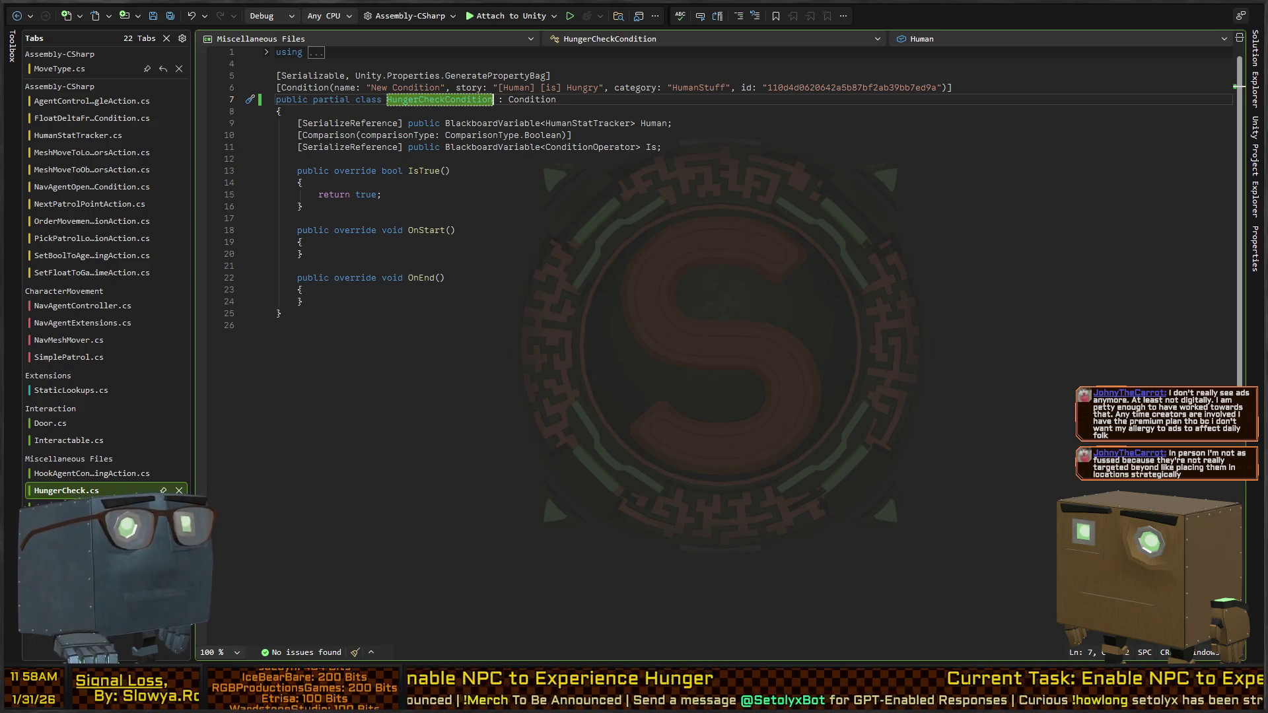
Step: Reformat the whole HungerCheckCondition file with Ctrl+K, Ctrl+D
click(621, 170)
click(620, 135)
click(620, 217)
click(542, 289)
key(Up)
key(Up)
key(Up)
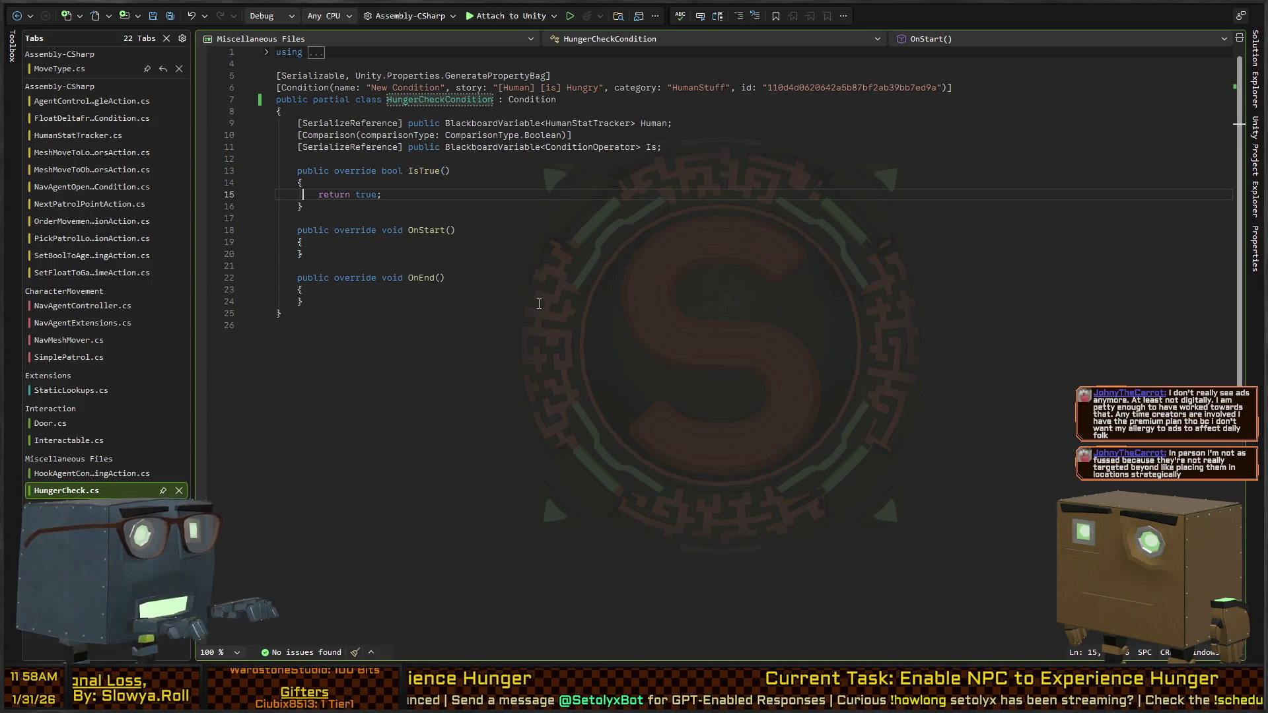
key(Up)
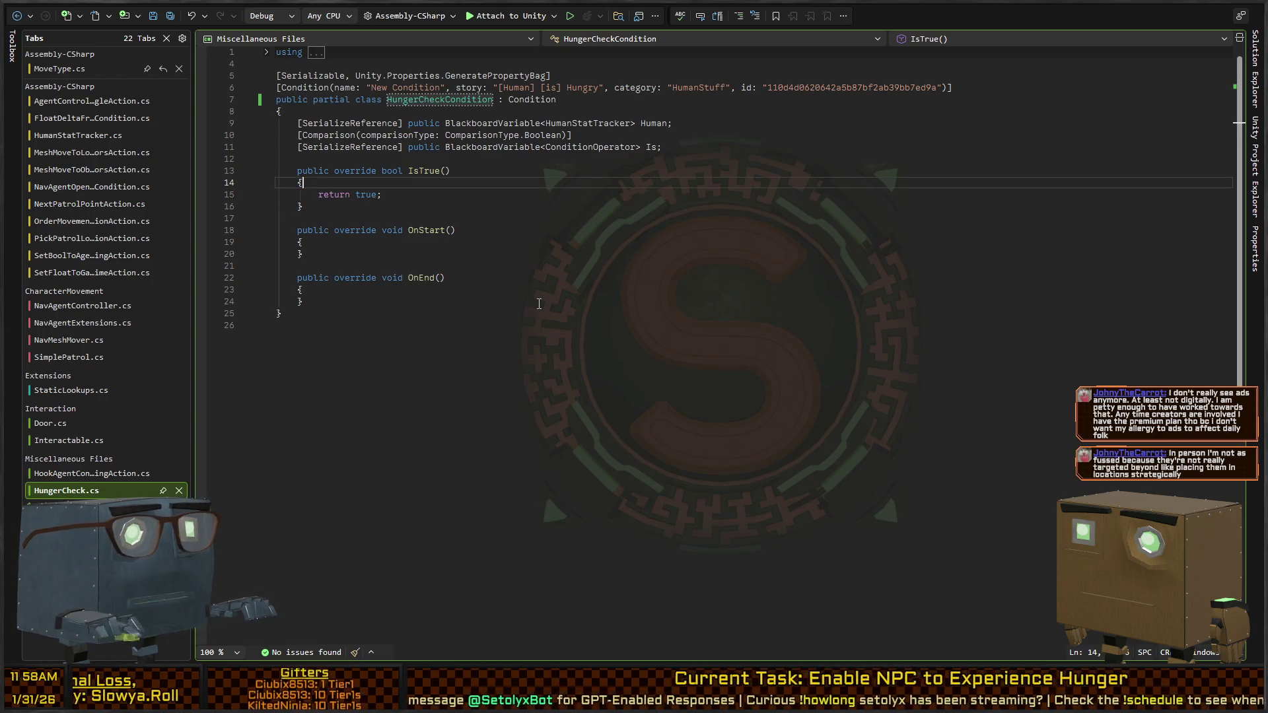
key(ctrl+k)
key(ctrl+d)
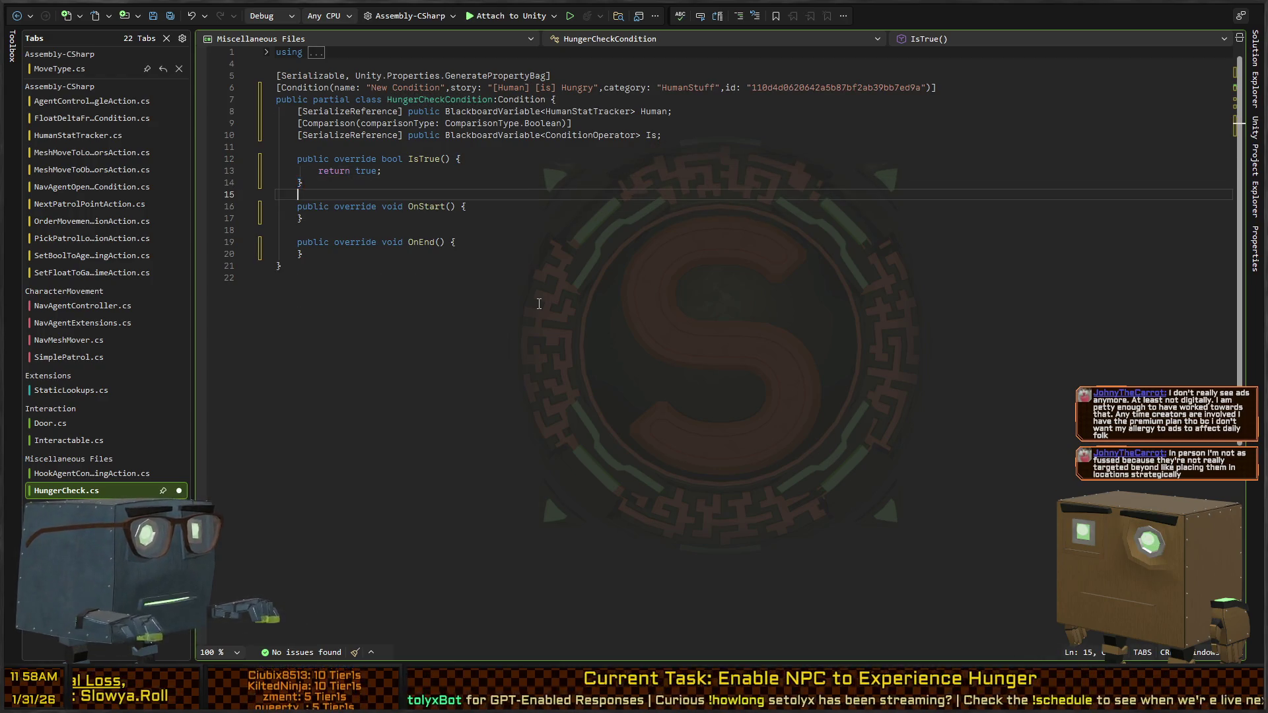
Step: Delete the OnStart and OnEnd methods, close HungerCheck.cs, and return to Unity
key(Down)
key(Down)
key(Down)
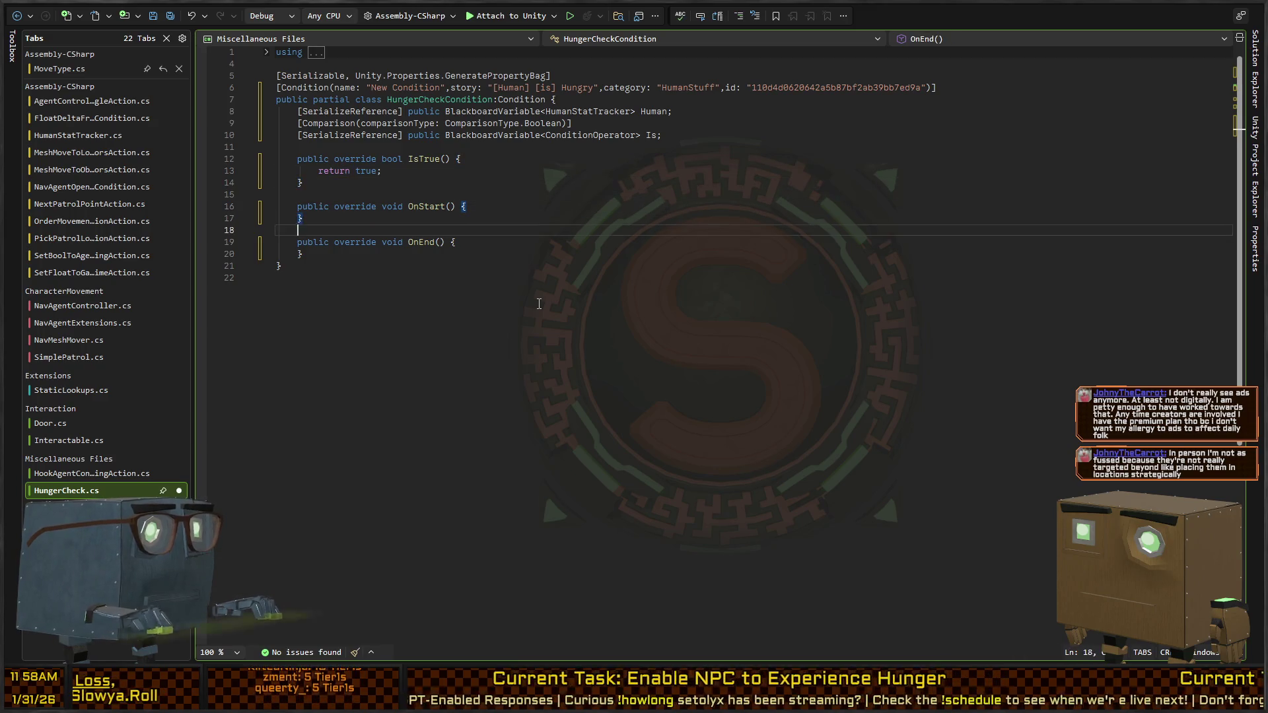
key(shift+Up)
key(shift+Up)
key(shift+Up)
key(Delete)
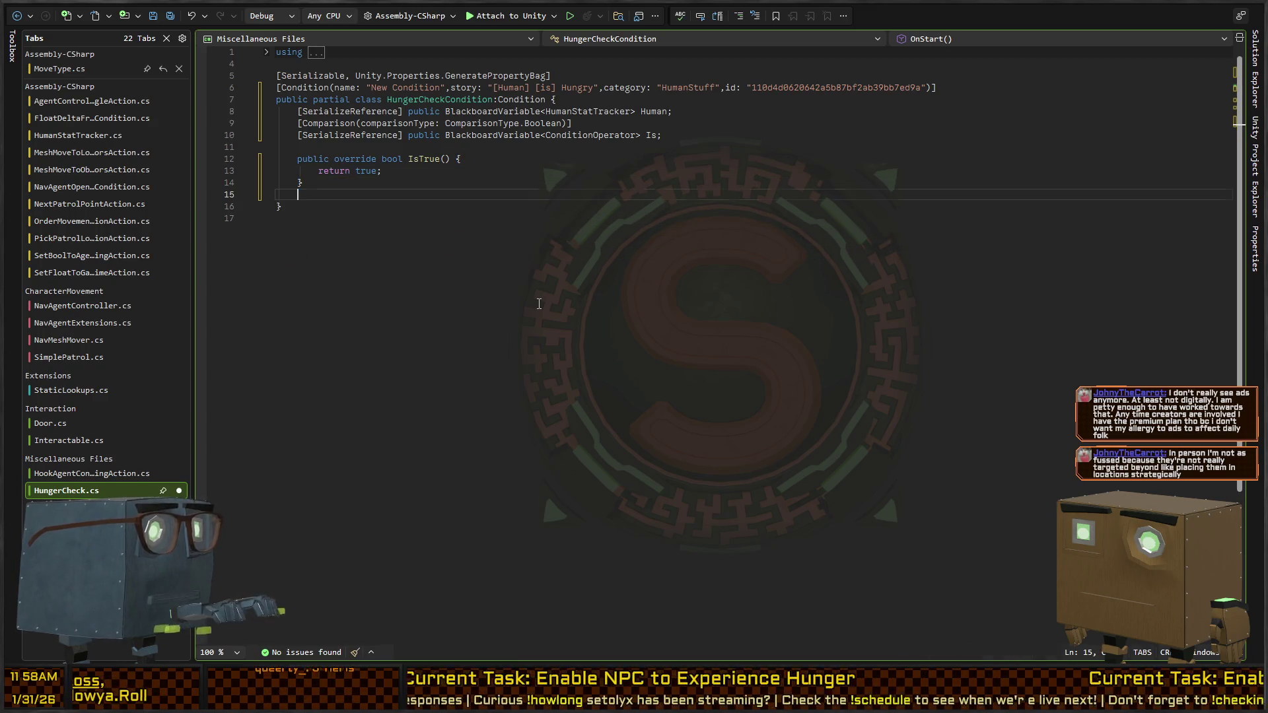
key(BackSpace)
key(Up)
key(Up)
key(Up)
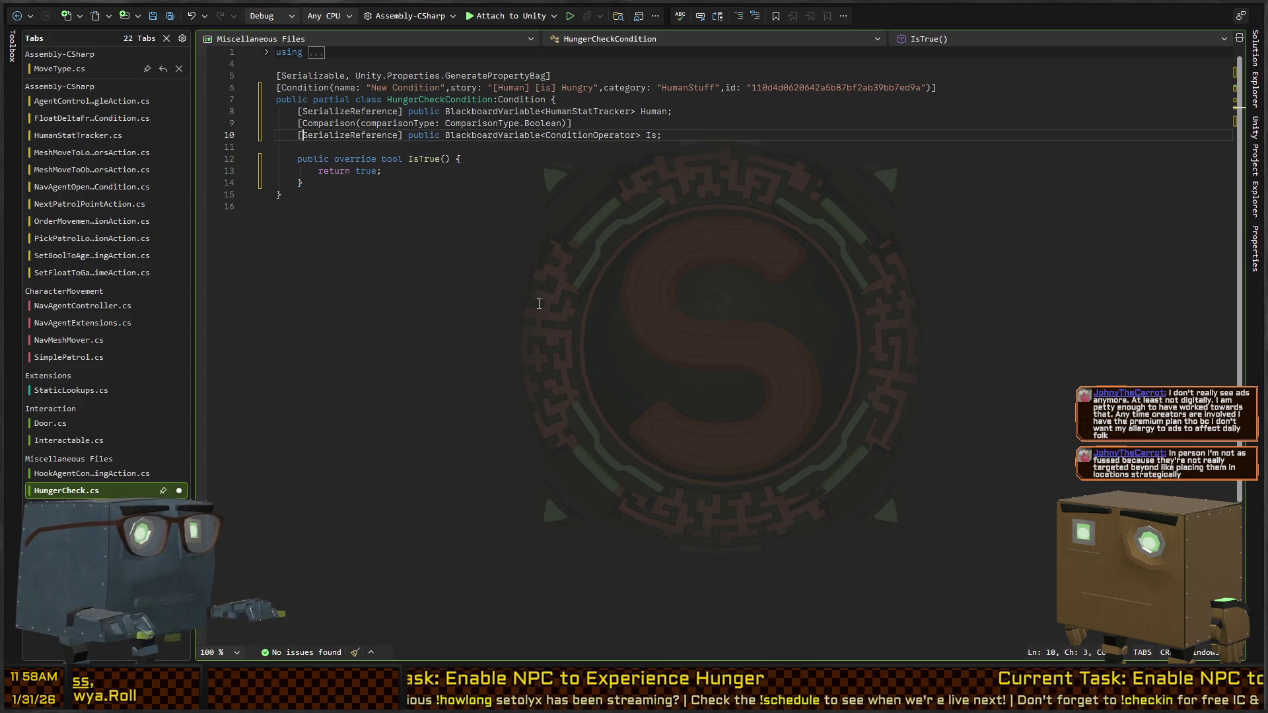
key(Down)
key(Down)
key(Down)
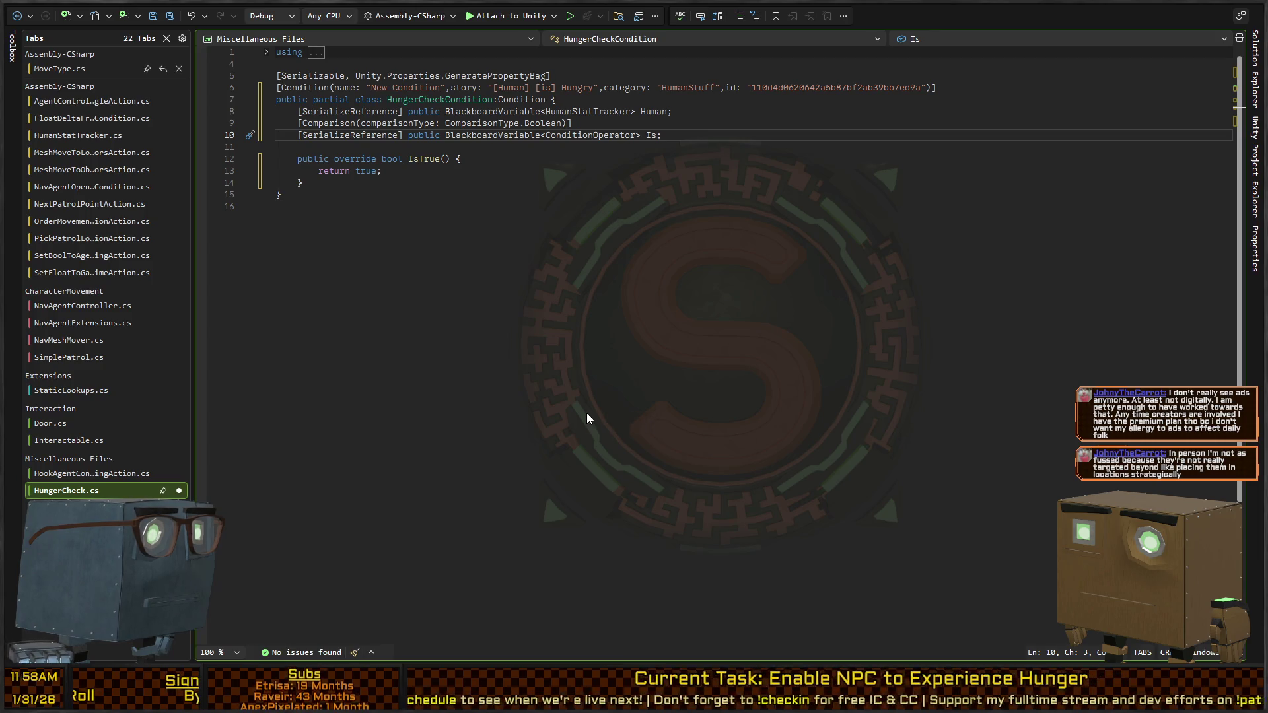
key(ctrl+F4)
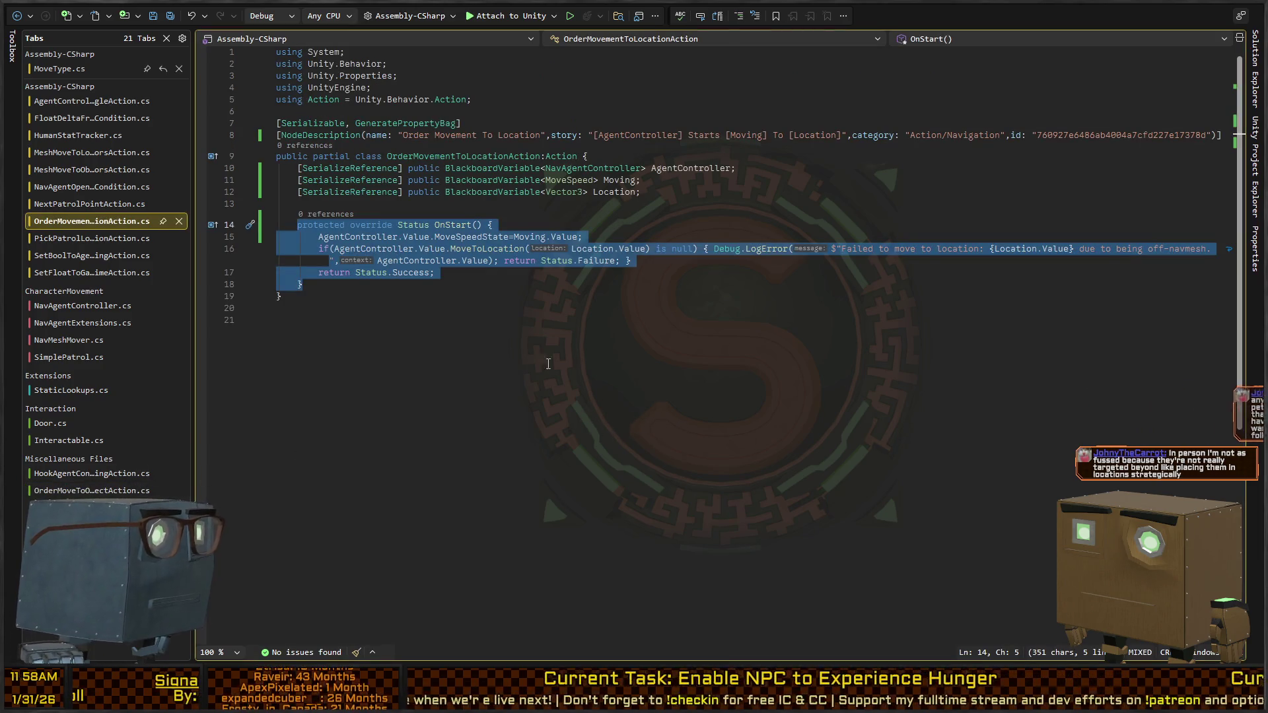
key(alt+Tab)
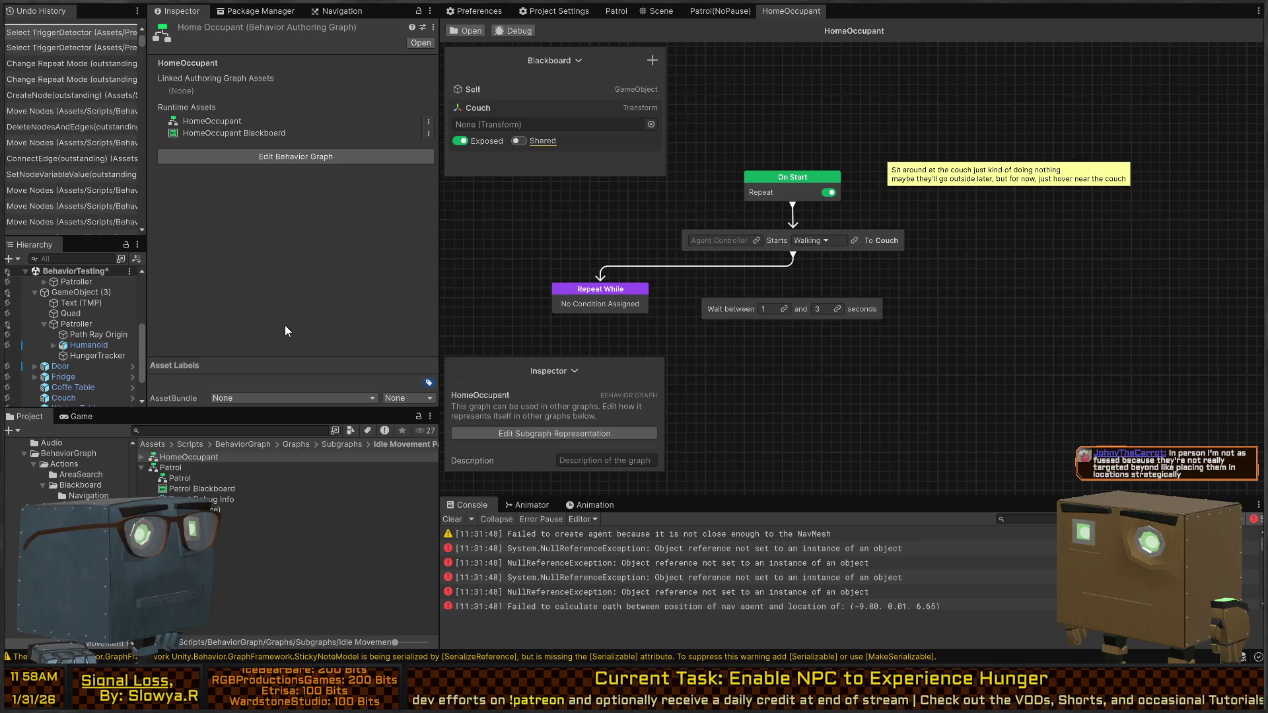
Step: Browse to BehaviorGraph > Conditions > HumanStuff and open HungerCheckCondition in Visual Studio
scroll(42, 455, down, 5)
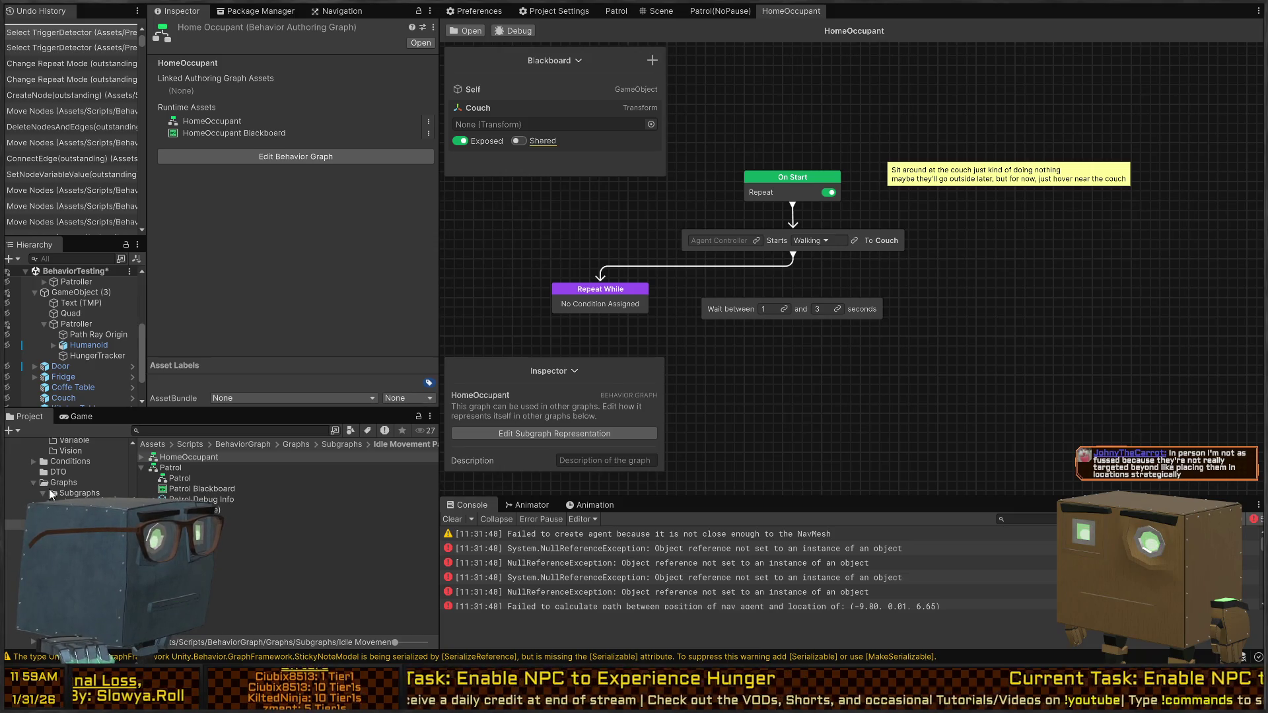
scroll(67, 497, down, 6)
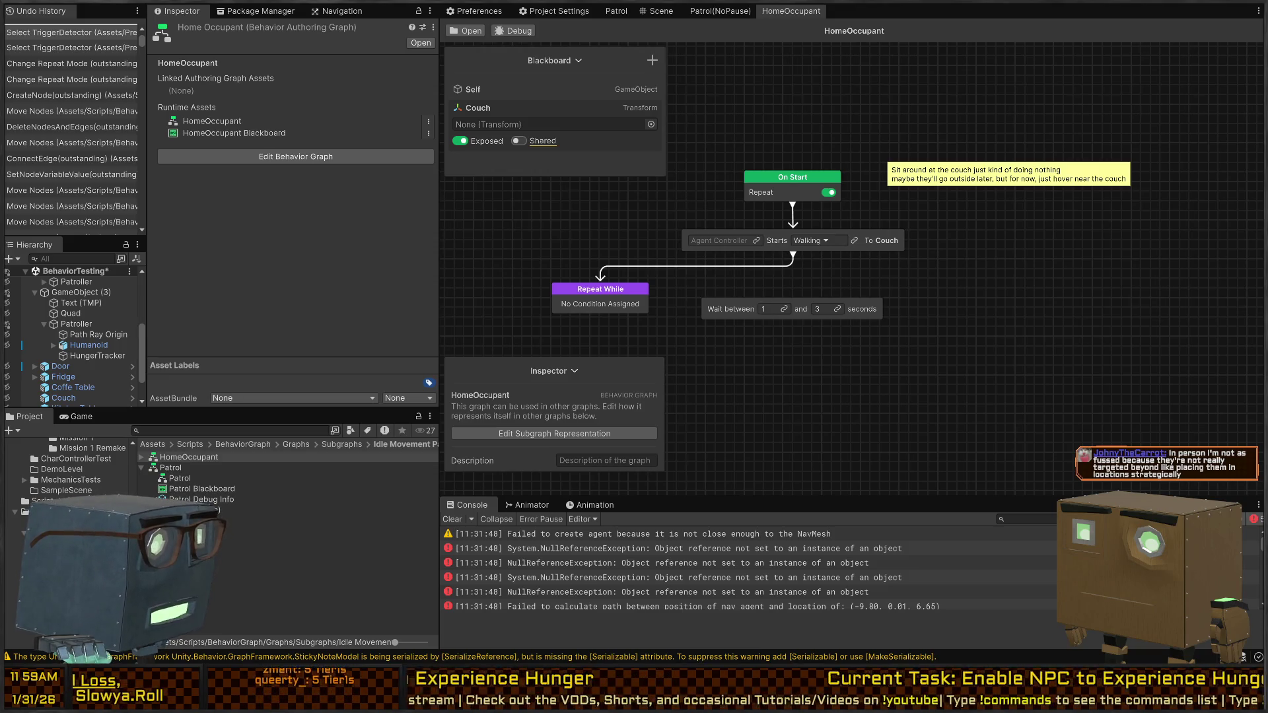
click(189, 457)
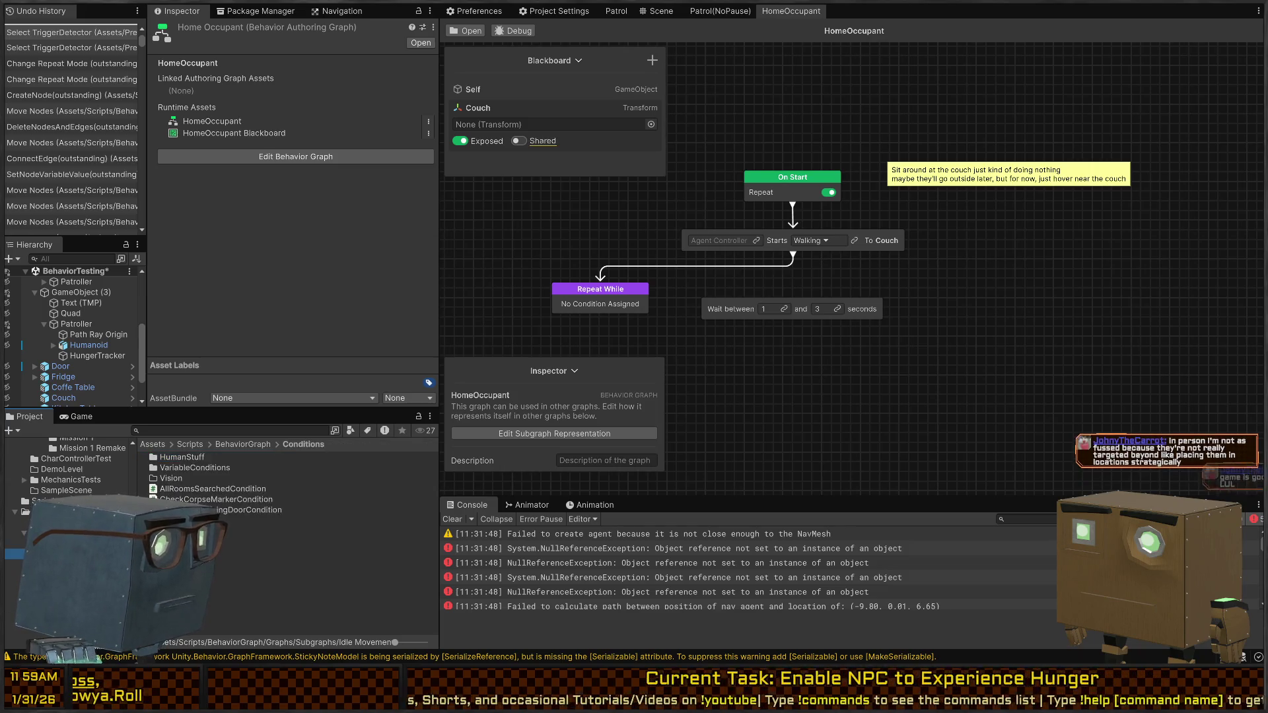
click(194, 457)
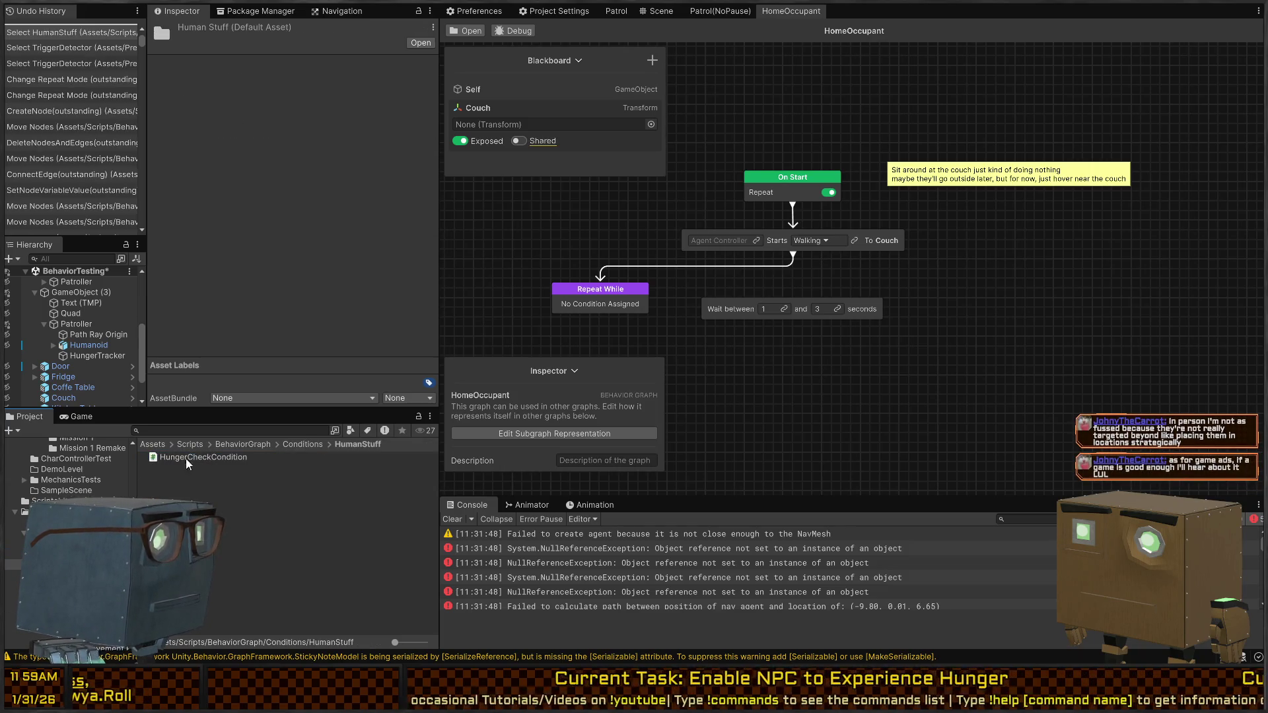
double_click(200, 460)
click(200, 456)
double_click(200, 456)
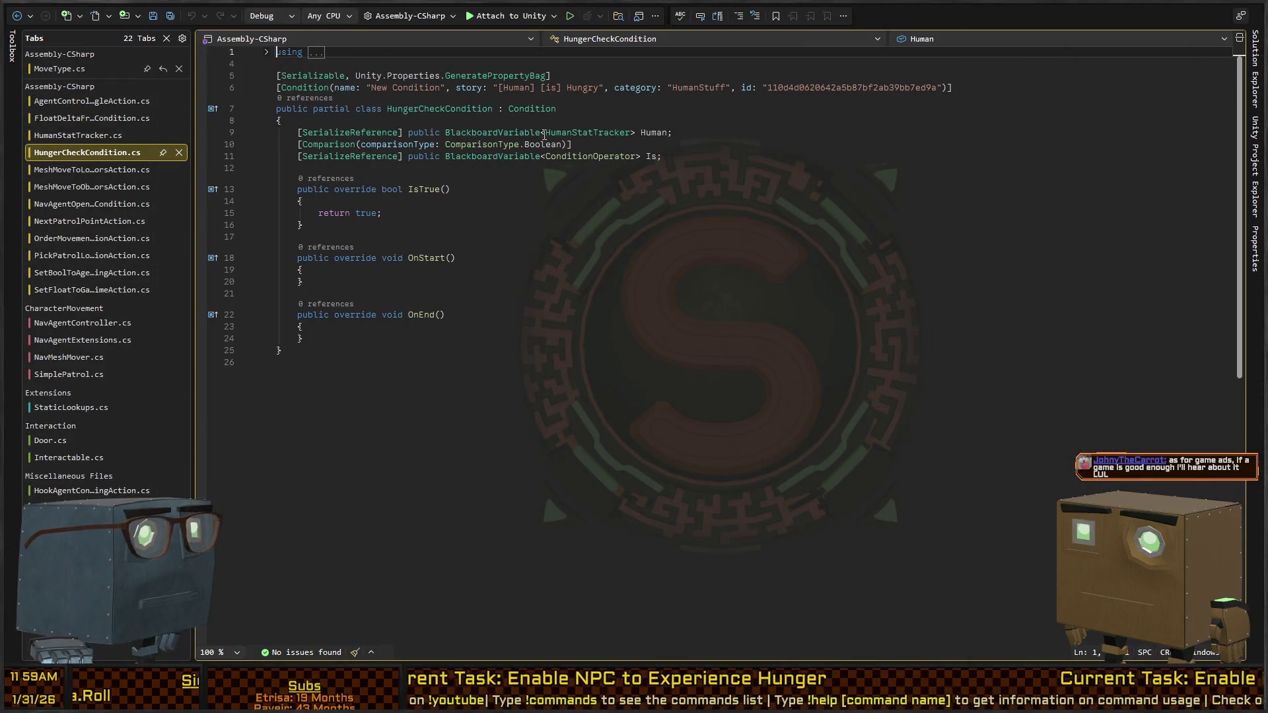
Step: Rename the condition from 'New Condition' to 'Hunger Check Condition' and save the file
click(430, 88)
key(shift+alt+equal)
key(shift+alt+equal)
text(Hung)
text(er Check Condition)
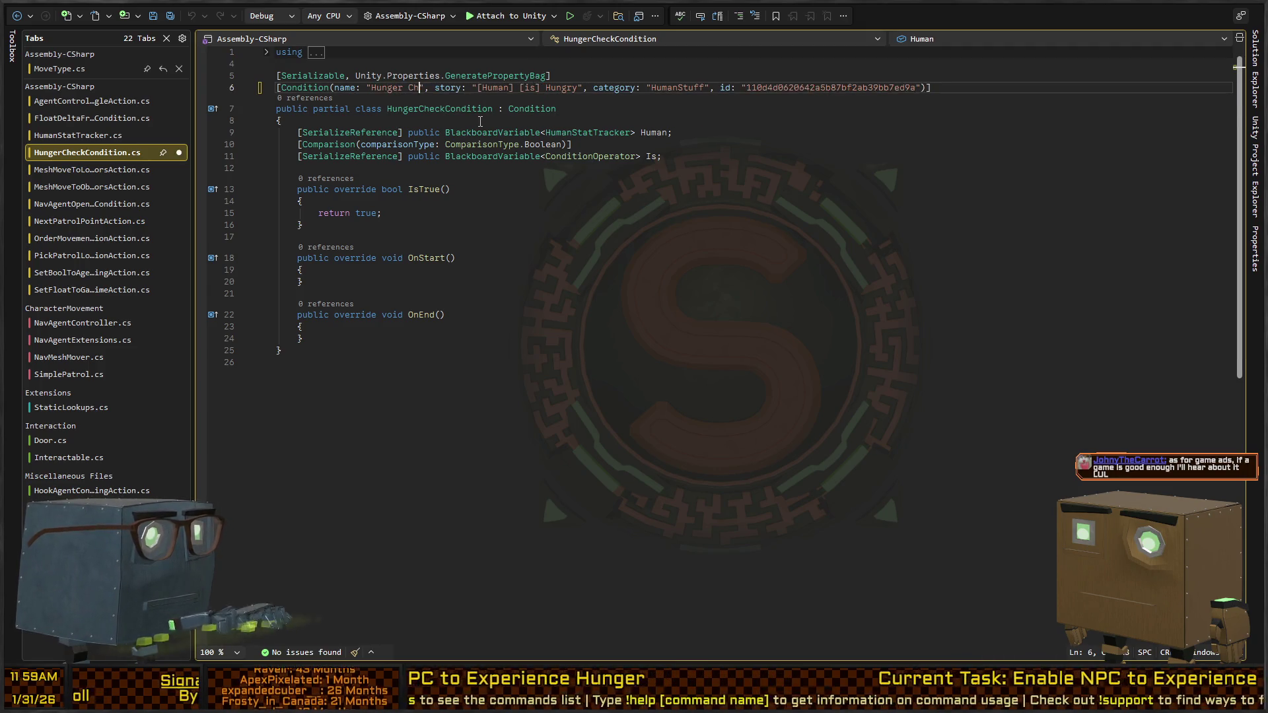
key(ctrl+s)
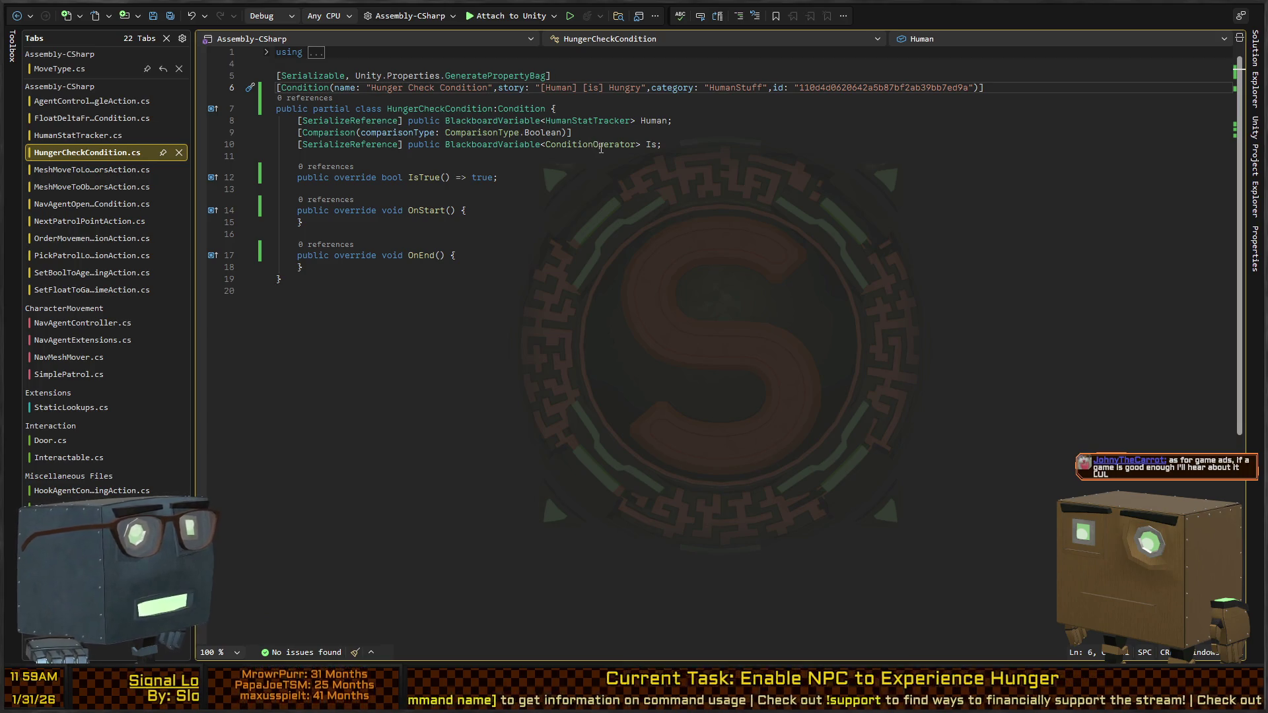
Step: Delete IsTrue's body together with the OnStart and OnEnd methods
click(640, 120)
click(712, 112)
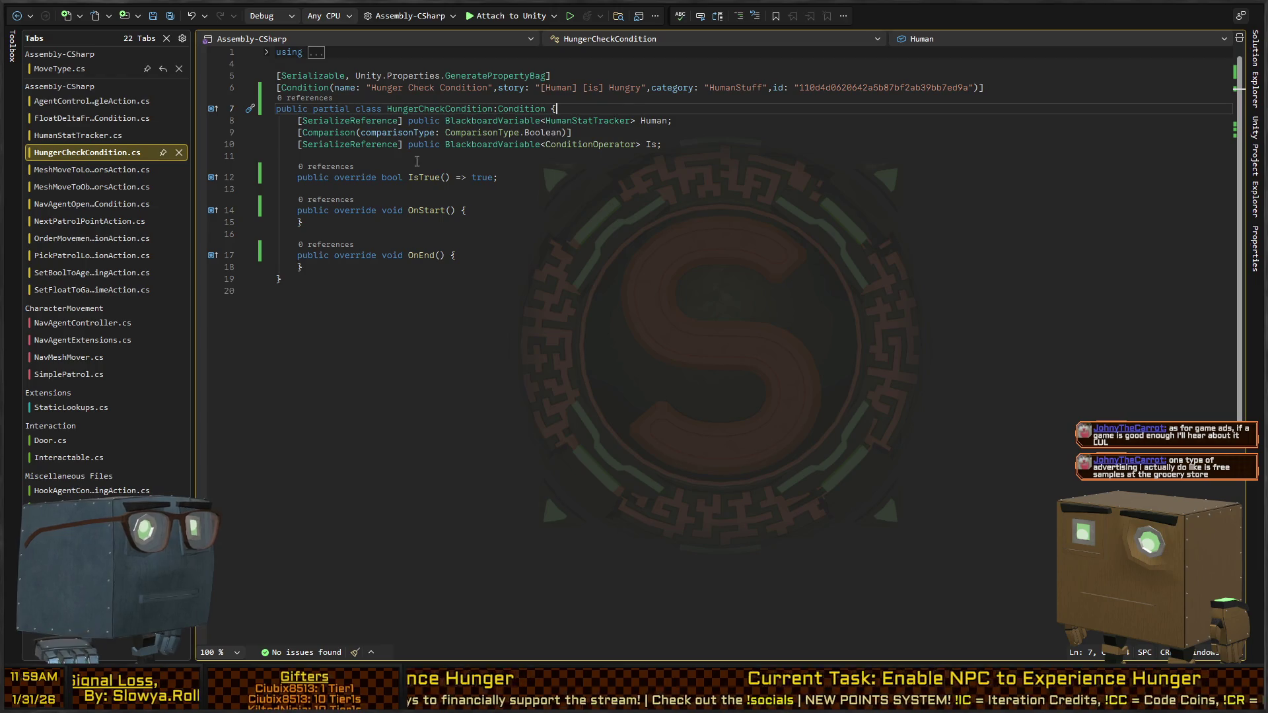
click(604, 192)
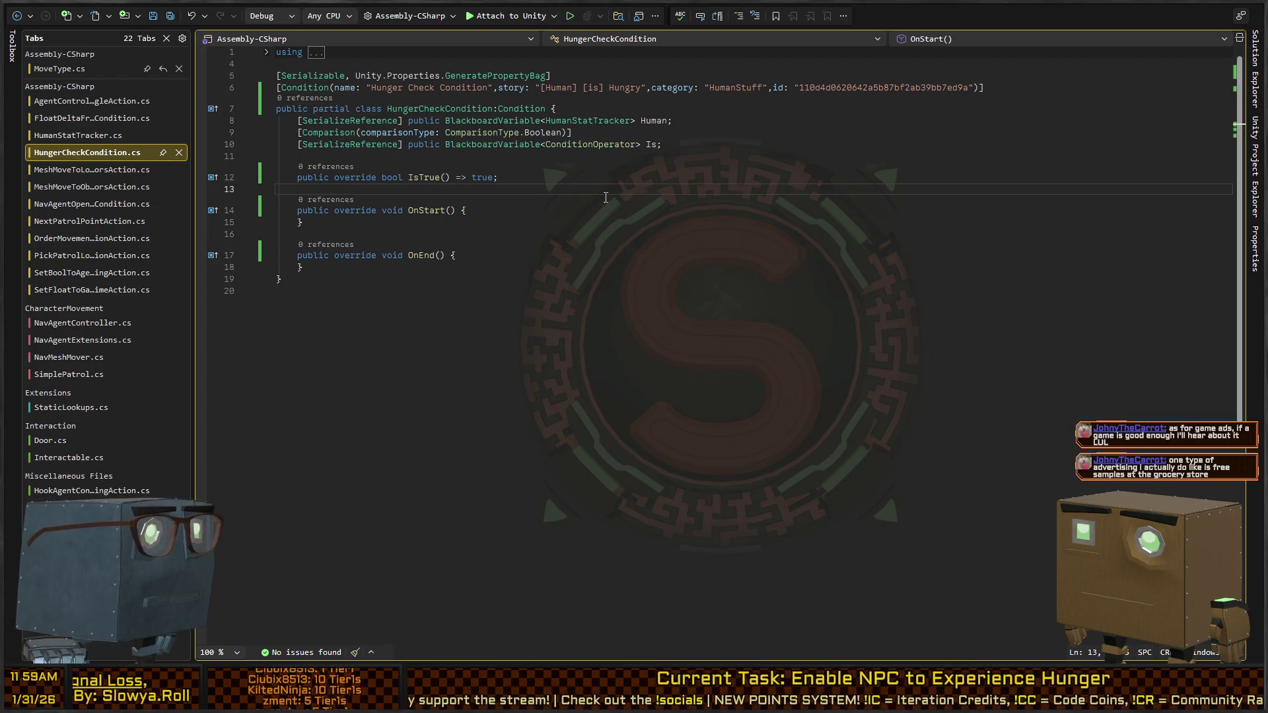
key(Up)
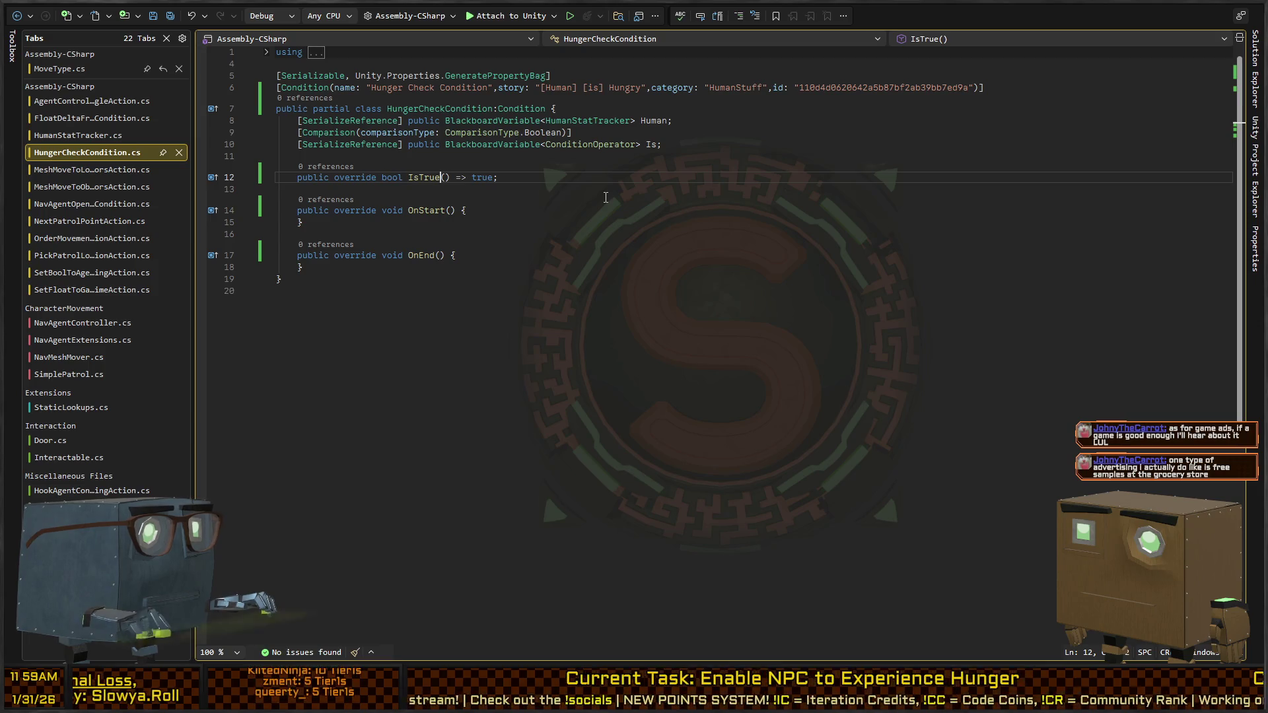
key(shift+Down)
key(shift+Down)
key(shift+Down)
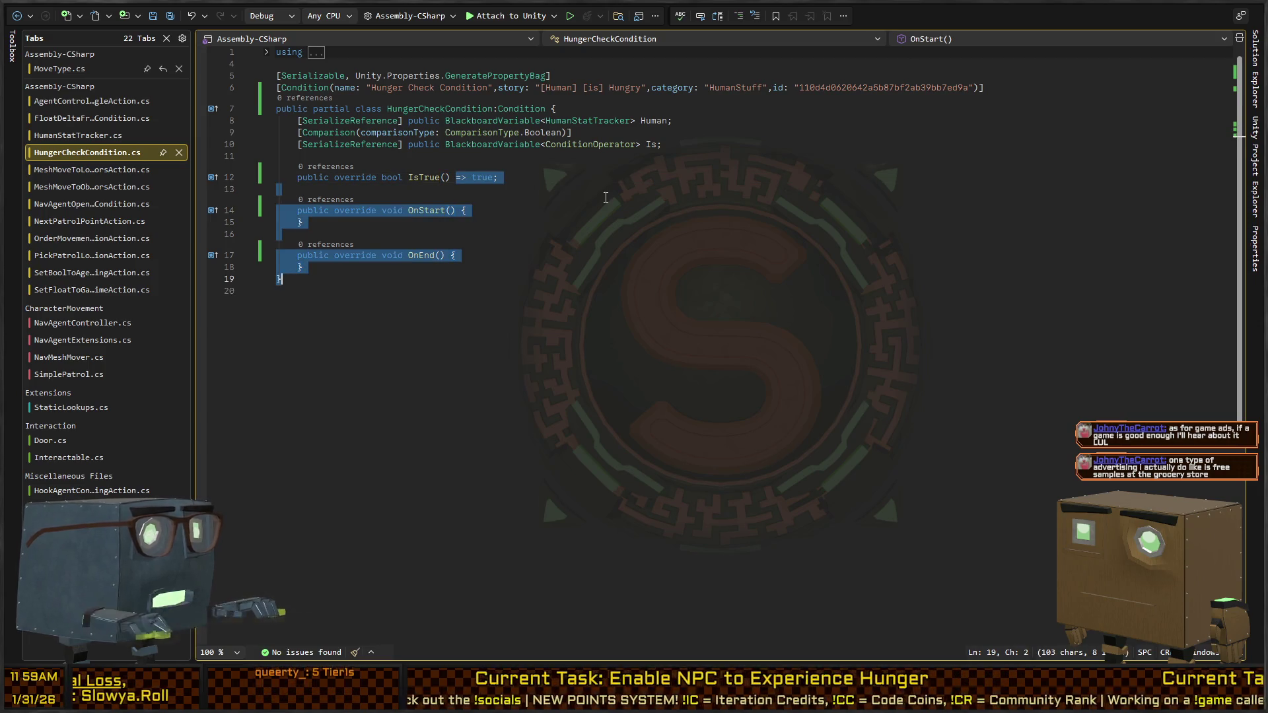
key(Delete)
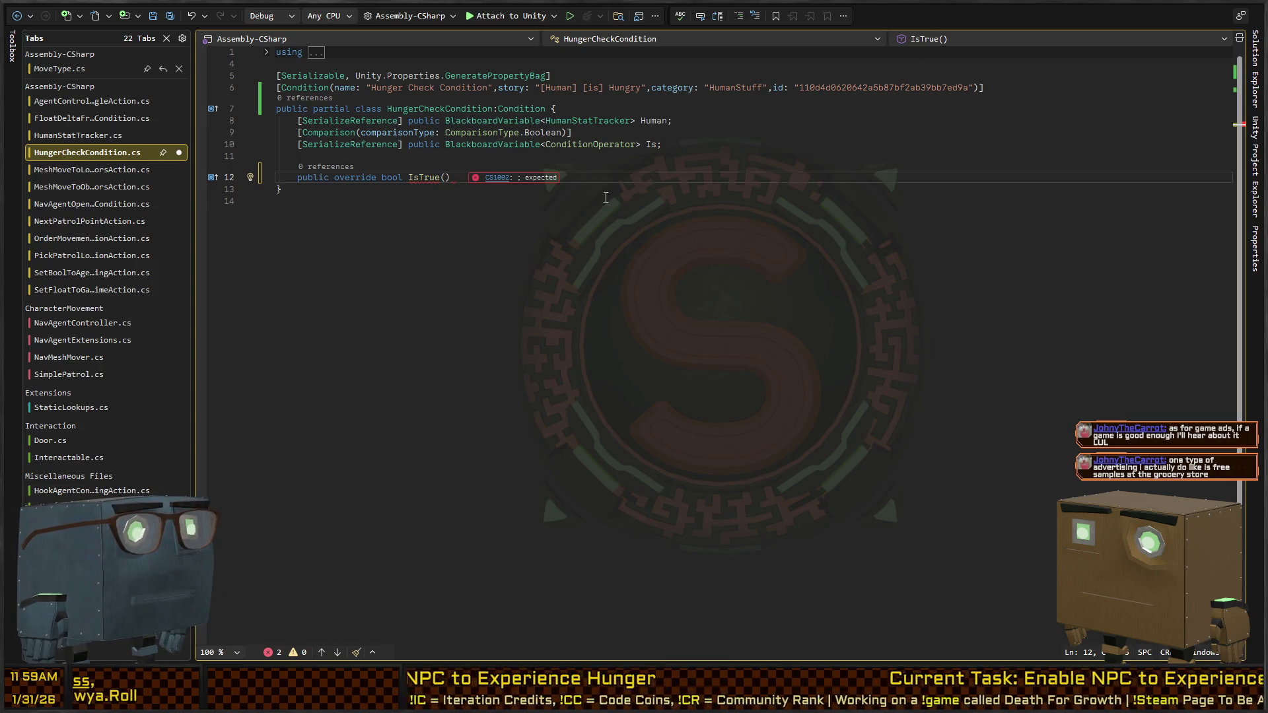
text({ })
Step: Give IsTrue a body with a Human.Value.IsHungry line and a return switch on Is
key(Return)
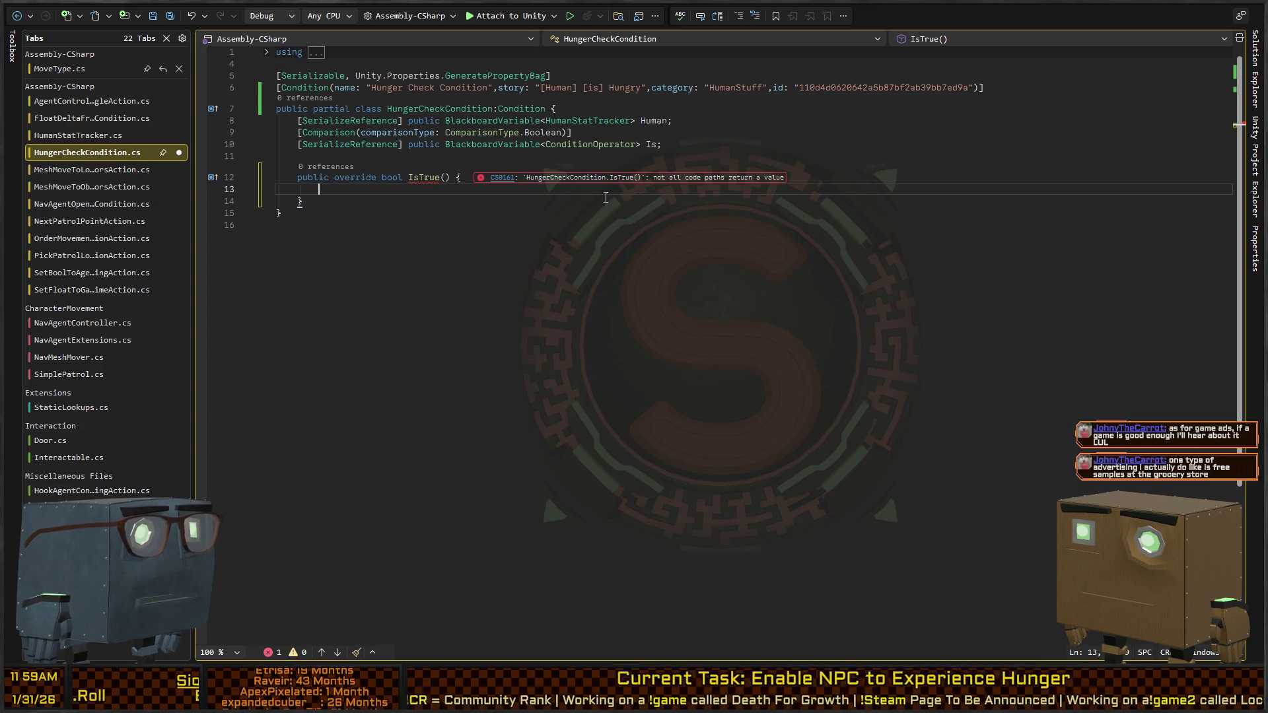
text(Human.I)
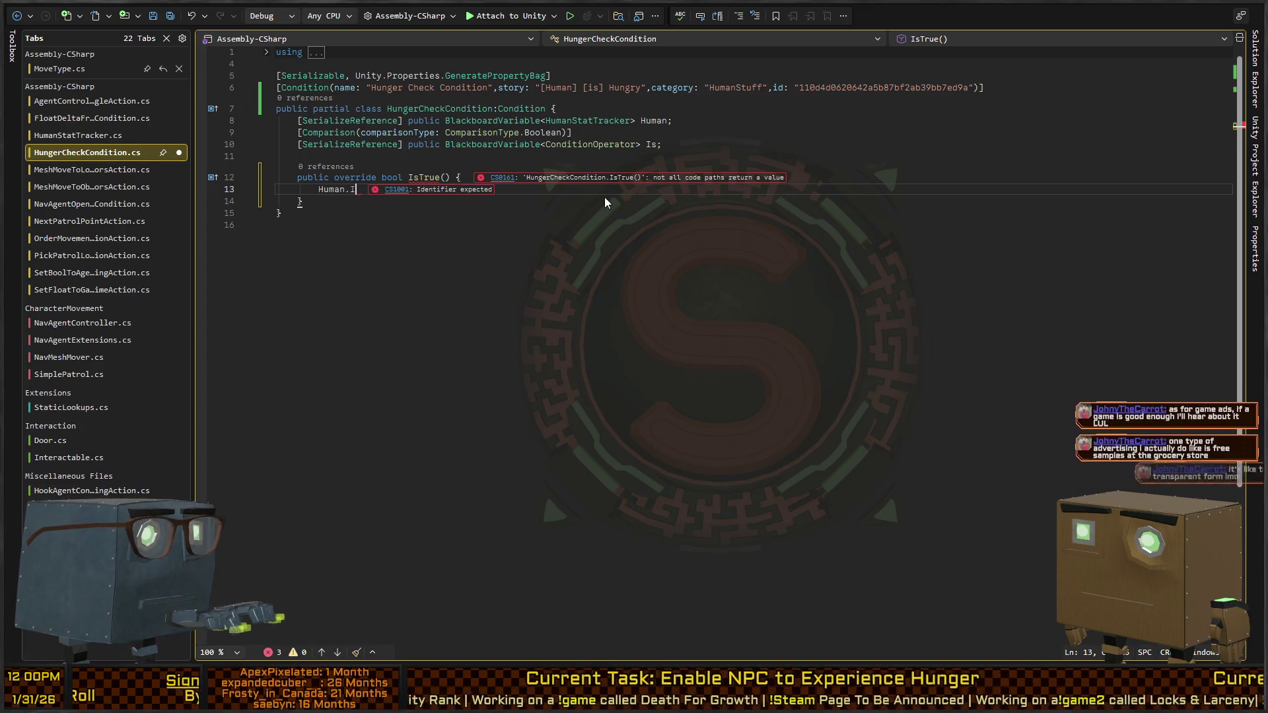
key(BackSpace)
text(Value.IsHungry)
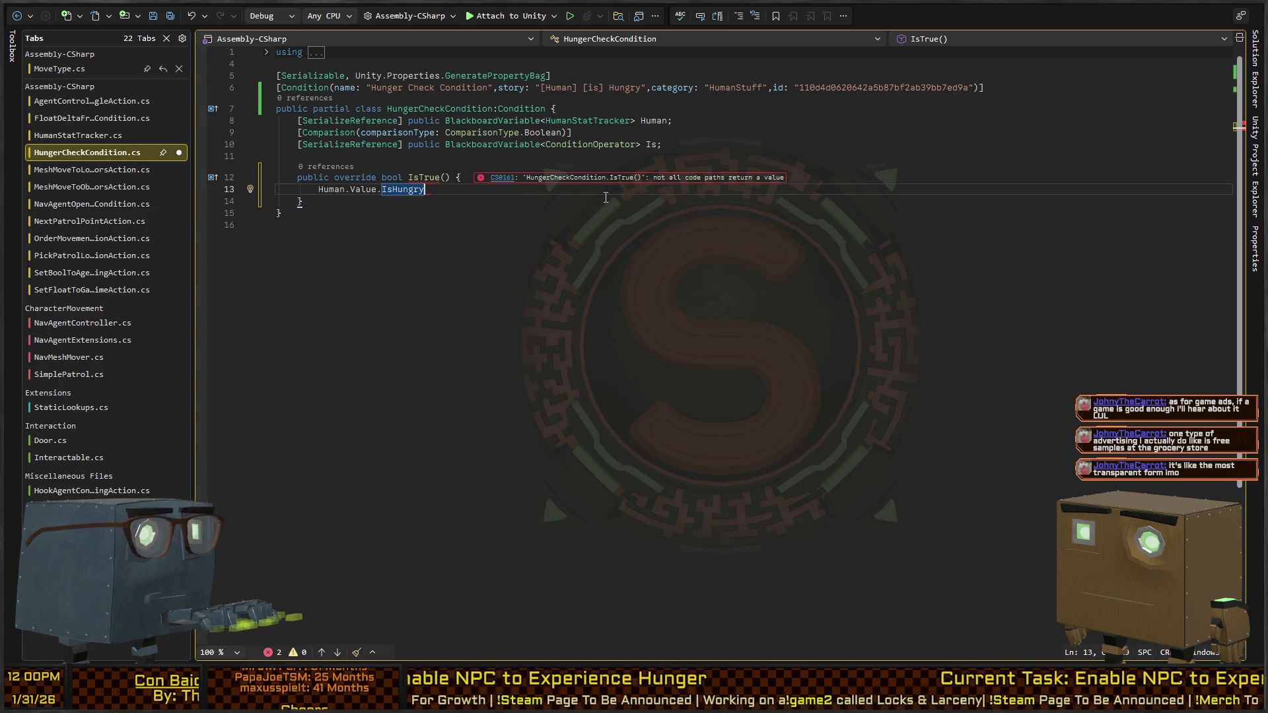
key(ctrl+Return)
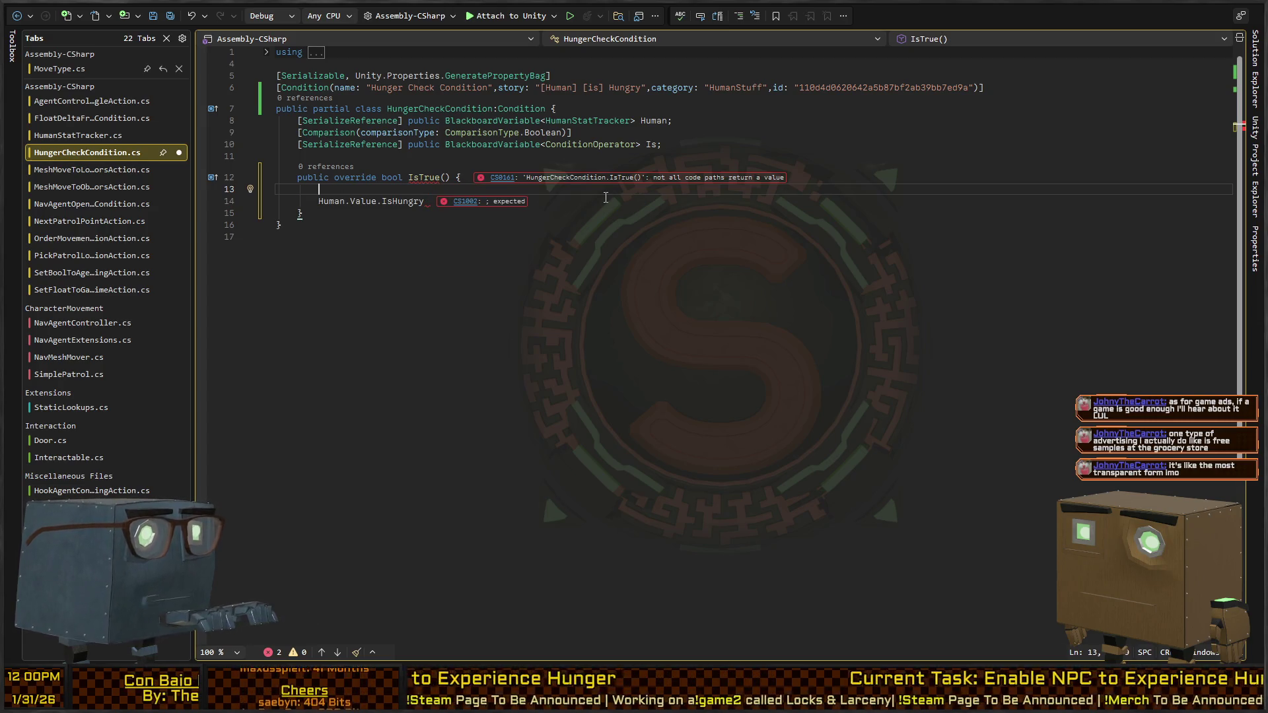
text(return Is.Value switch { ConditionOperator)
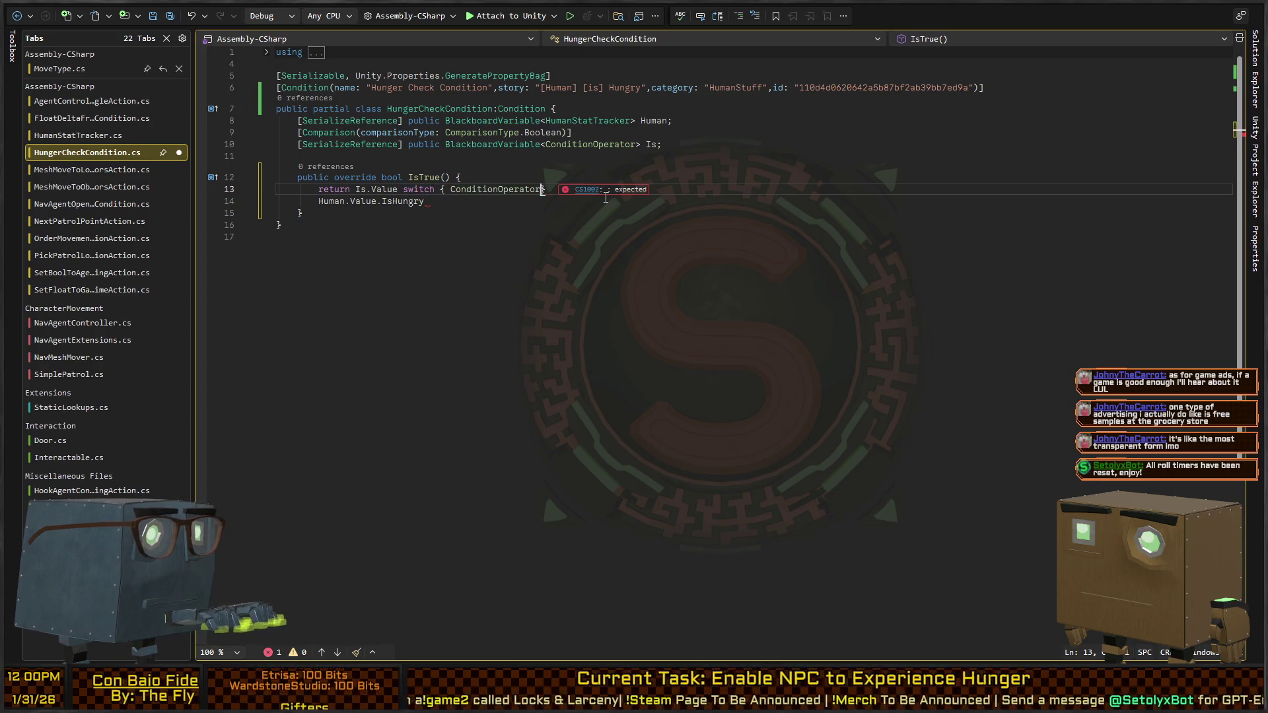
Step: Generate switch arms for every ConditionOperator case using the Ctrl+. code fix
key(Return)
key(Up)
key(End)
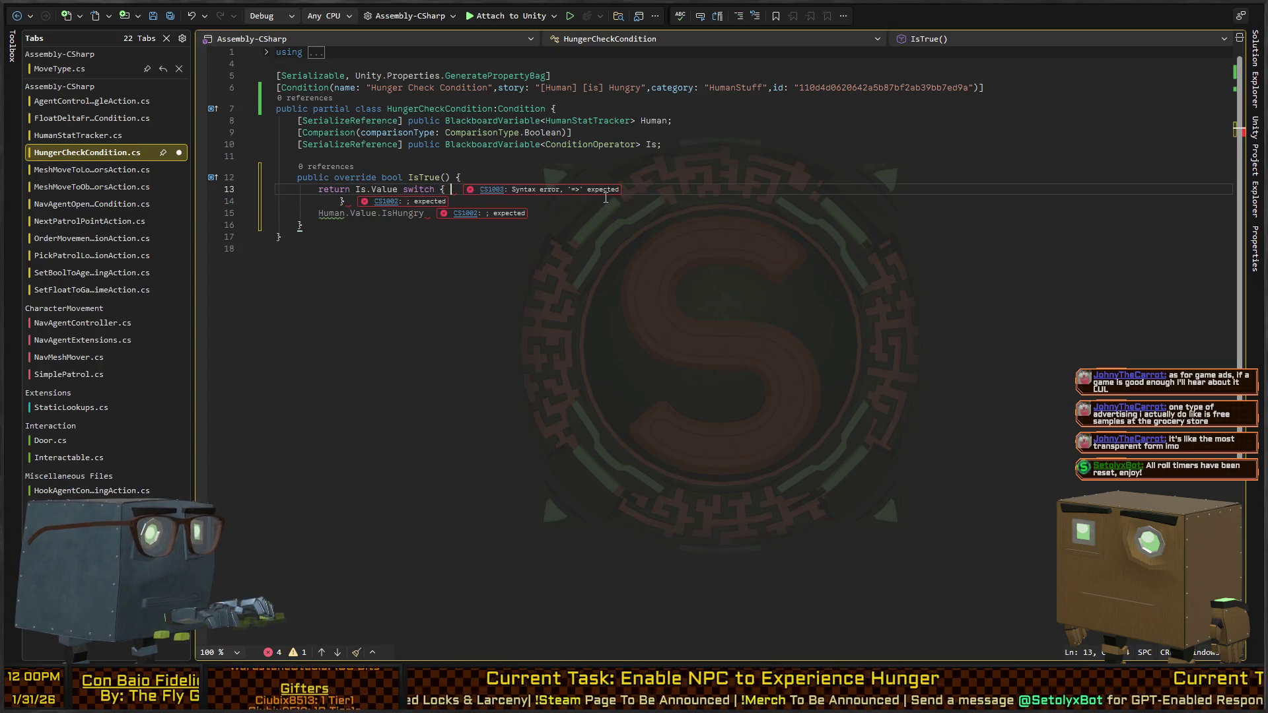
key(Left)
key(Left)
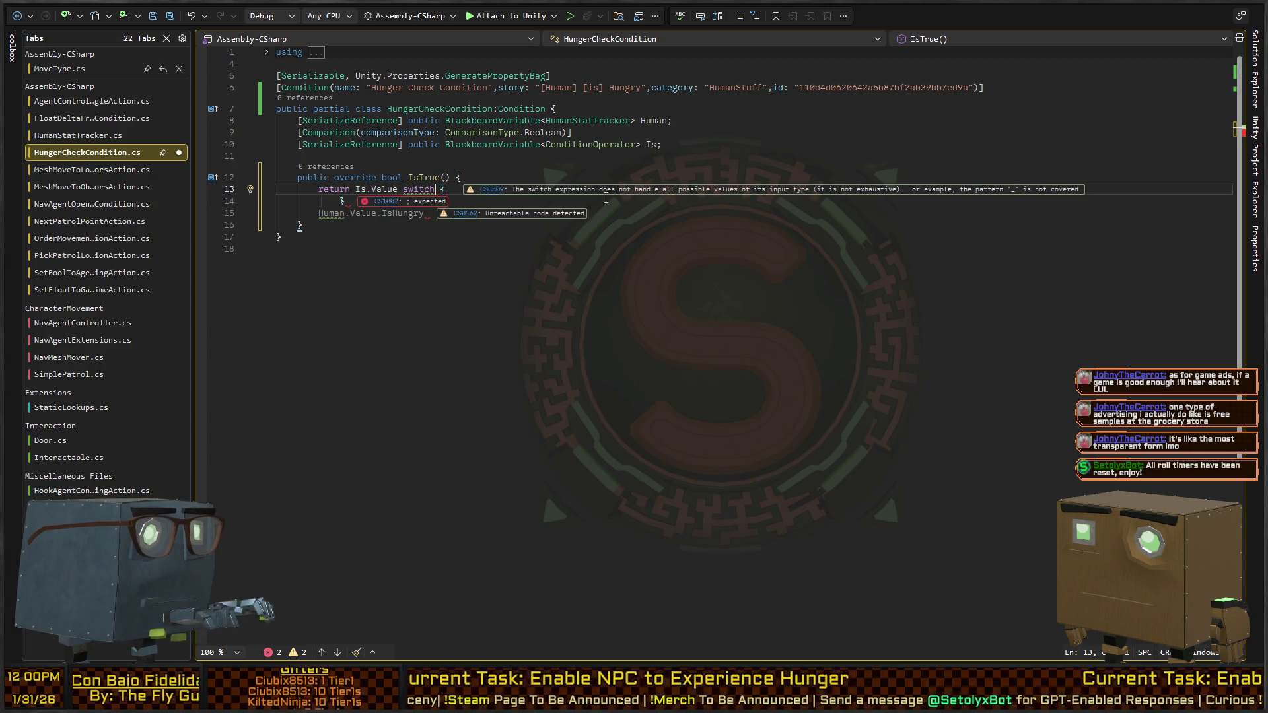
key(ctrl+period)
key(Return)
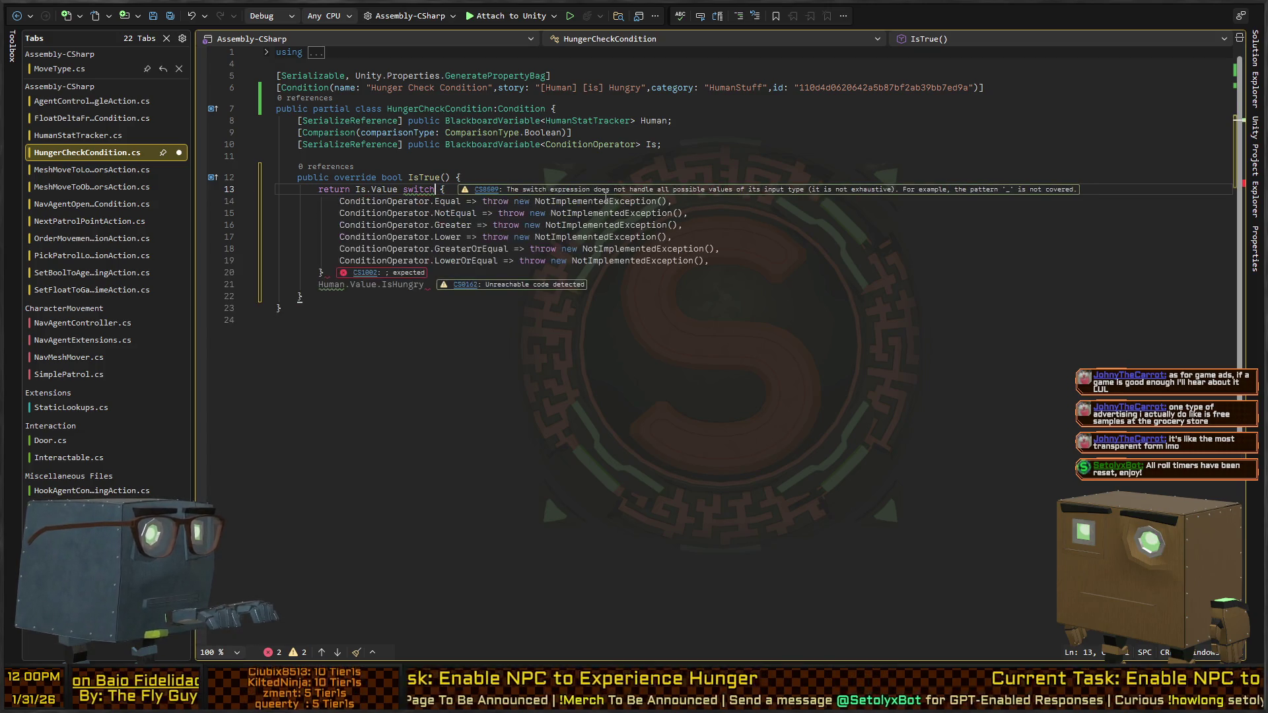
Step: Remove the stray IsHungry line and make the Equal case return Human.Value.IsHungry
key(Down)
key(Down)
key(Down)
key(shift+Home)
key(ctrl+x)
key(Up)
key(Up)
key(Up)
key(Up)
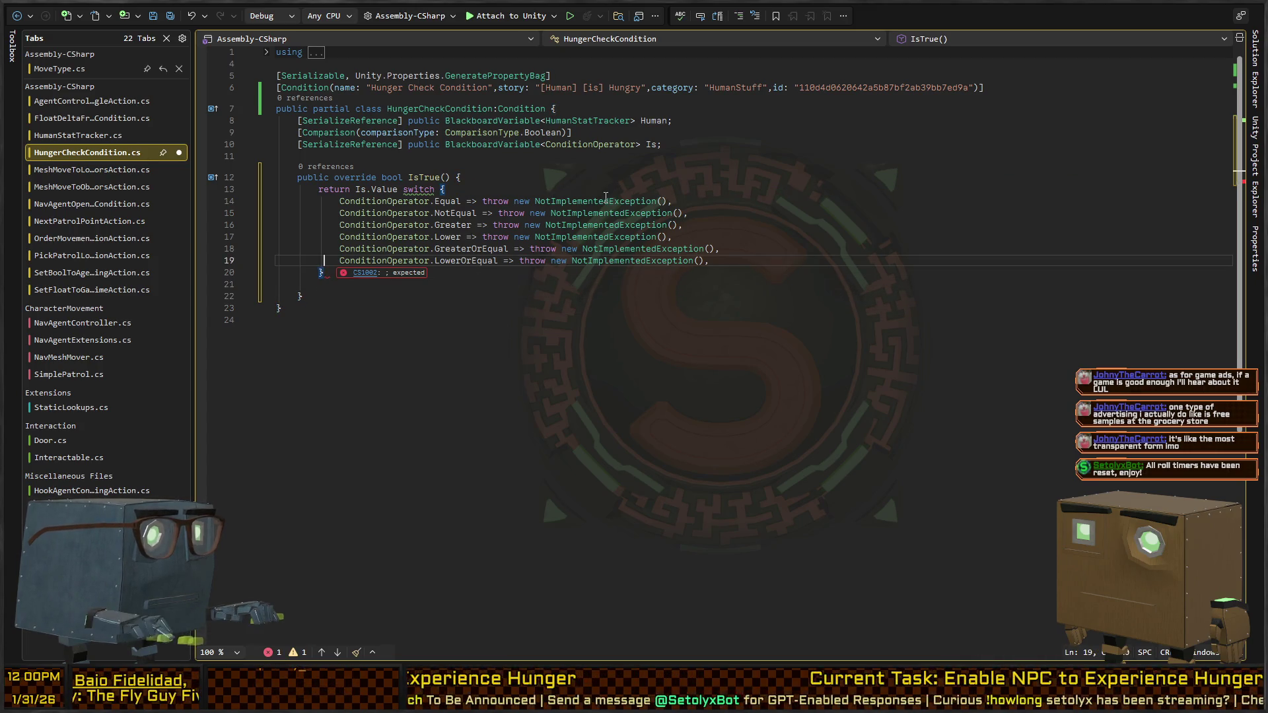
key(Up)
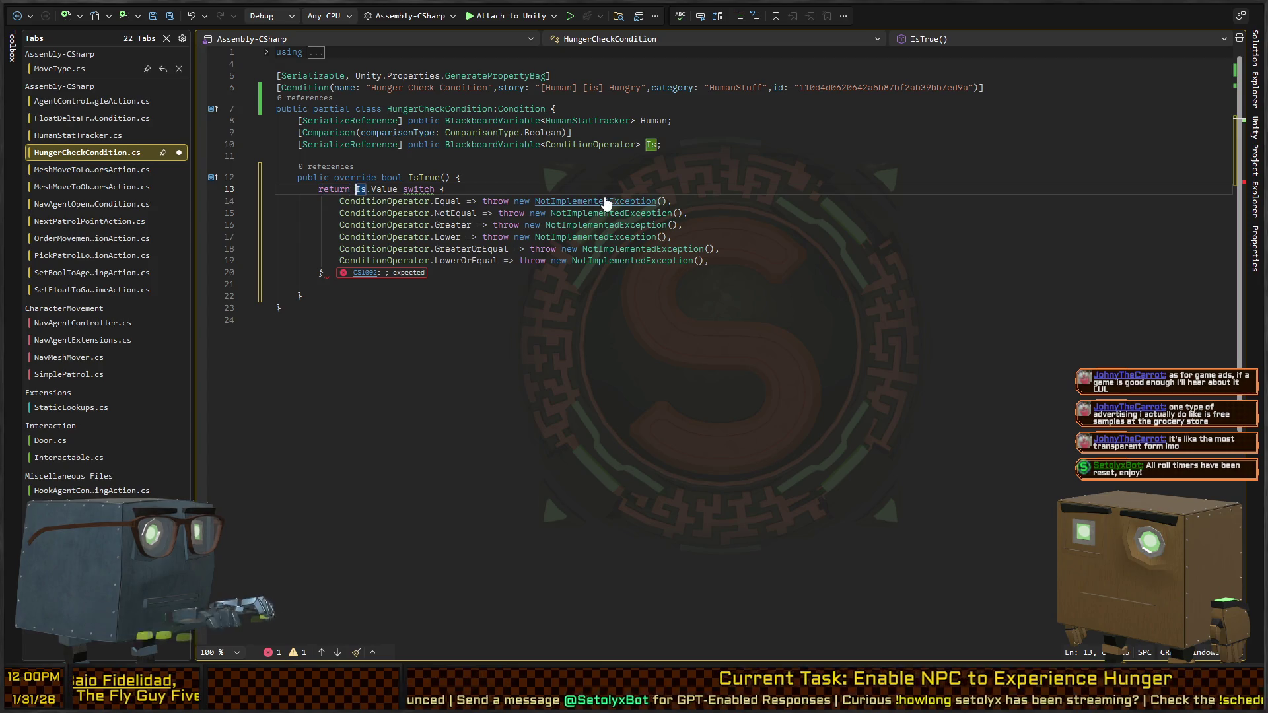
key(ctrl+Right)
key(ctrl+Right)
key(ctrl+Right)
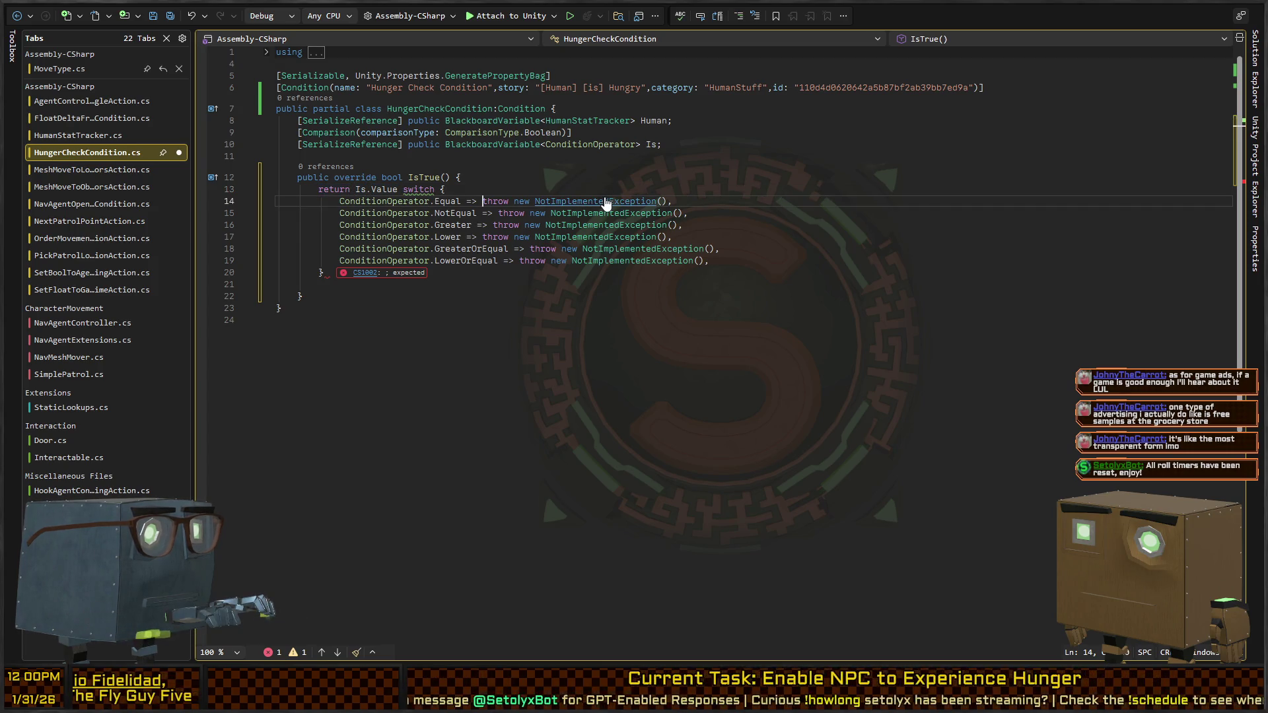
key(Tab)
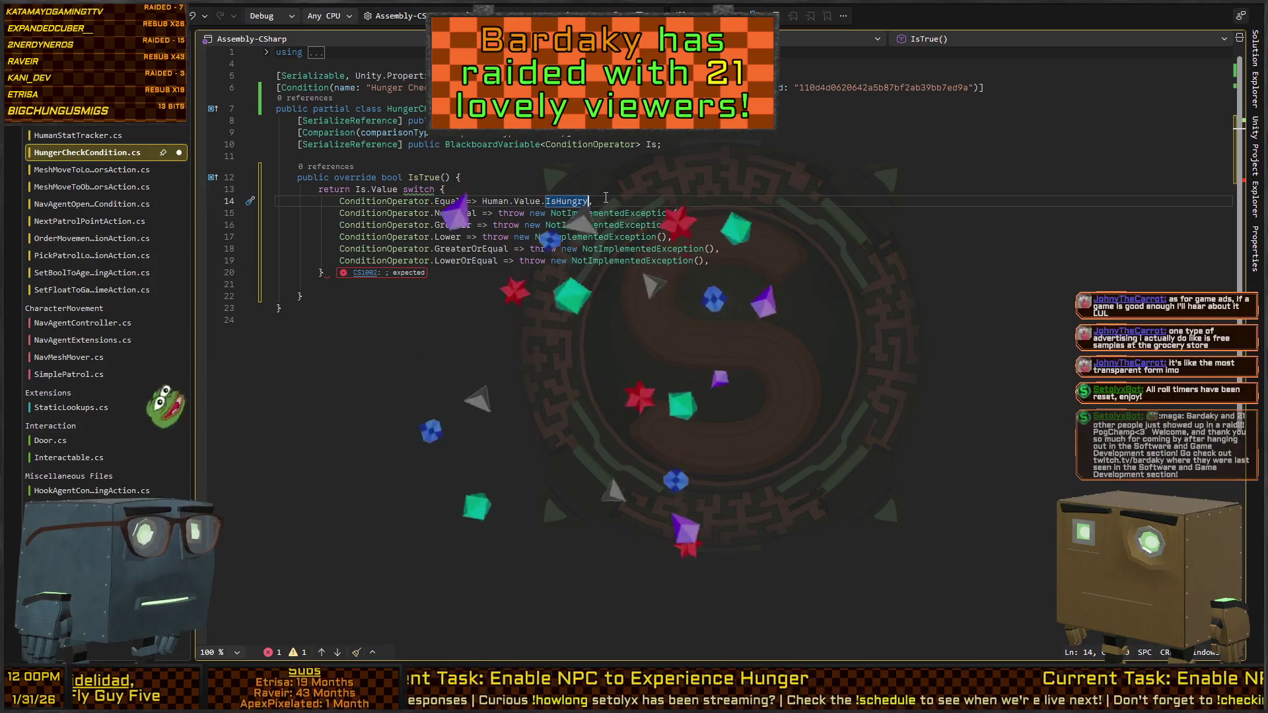
Step: Delete the Greater through LowerOrEqual switch arms, leaving only Equal and NotEqual
key(Down)
key(Down)
key(Down)
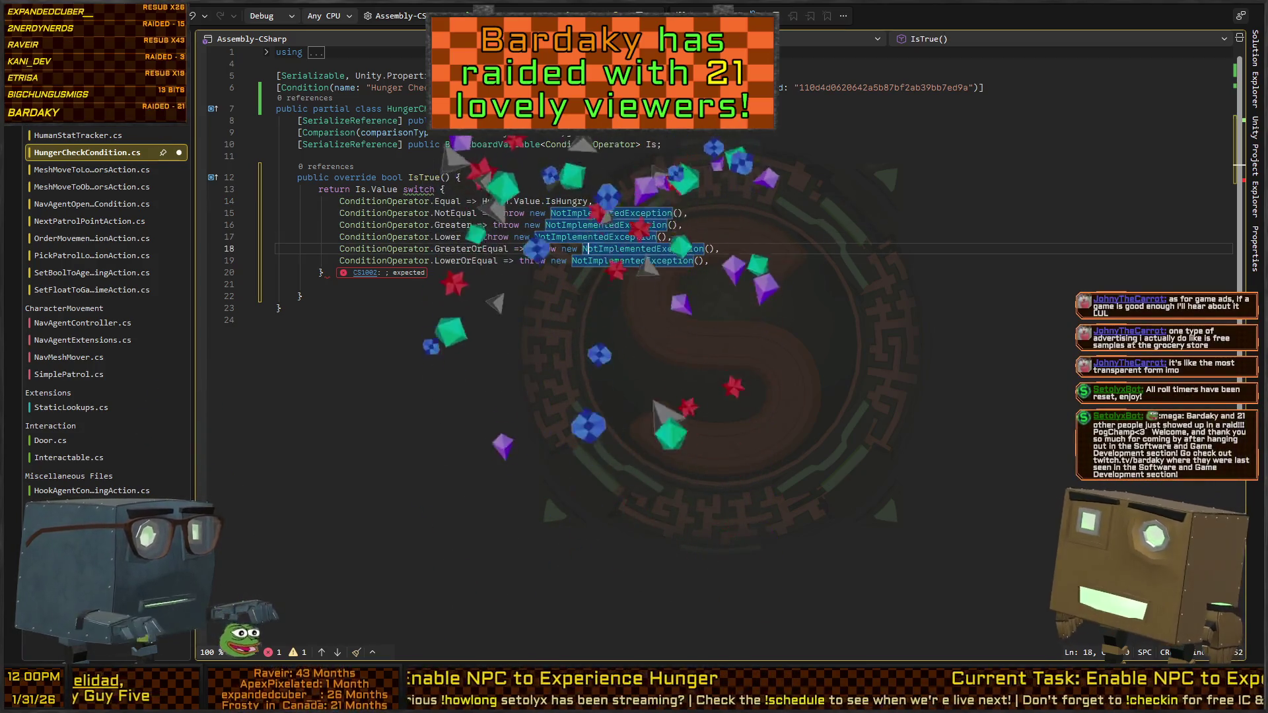
key(Up)
key(Up)
key(Home)
key(shift+Down)
key(shift+End)
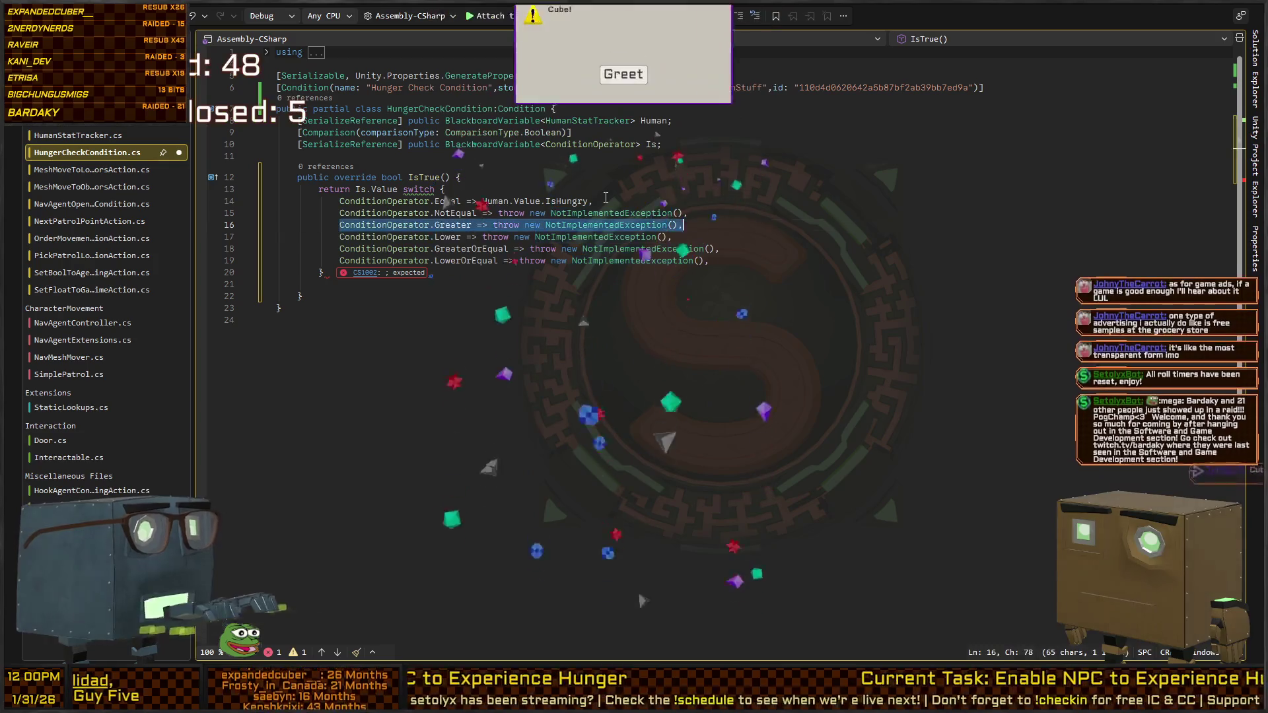
key(shift+Down)
key(shift+Down)
key(shift+End)
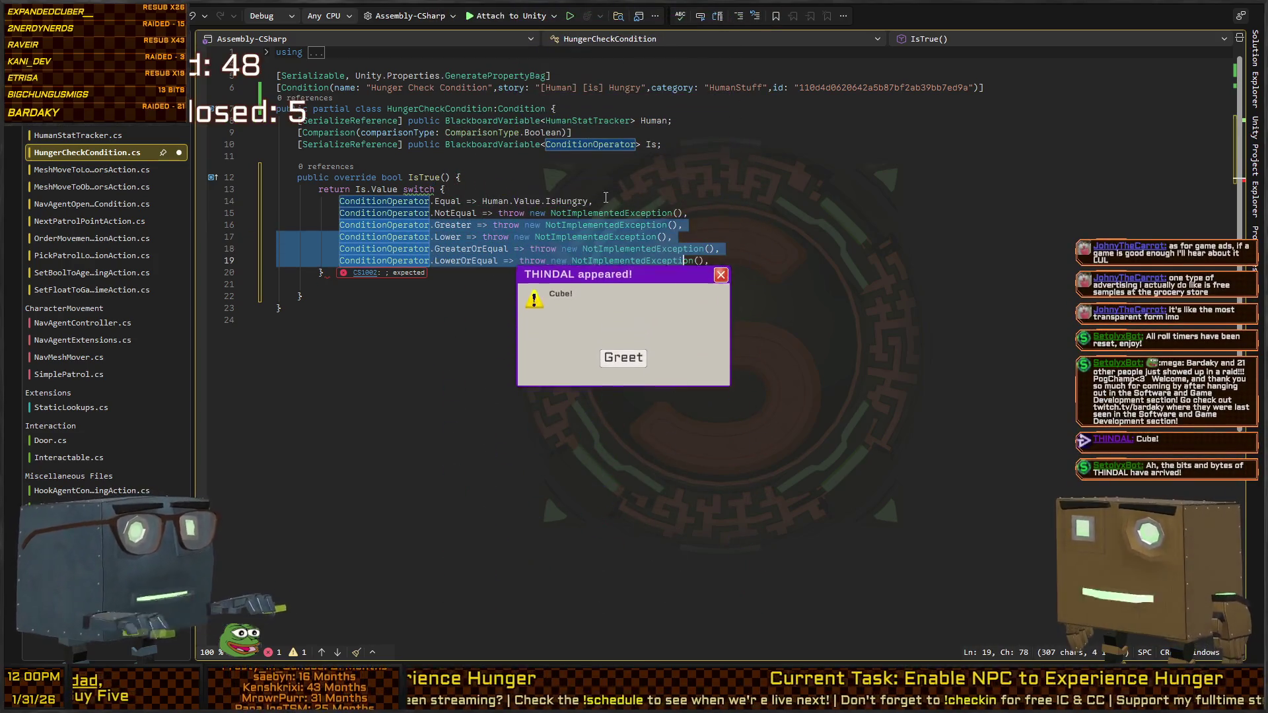
key(Delete)
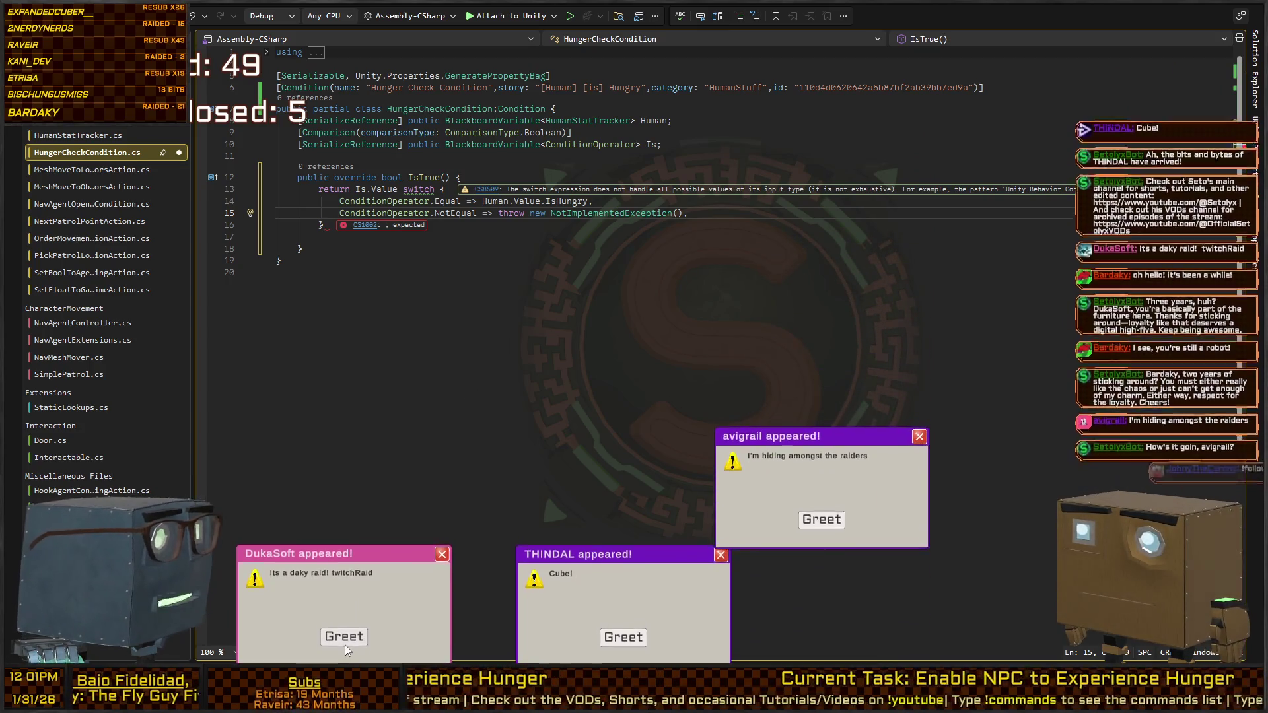
Step: Dismiss the viewer alert popup
click(345, 638)
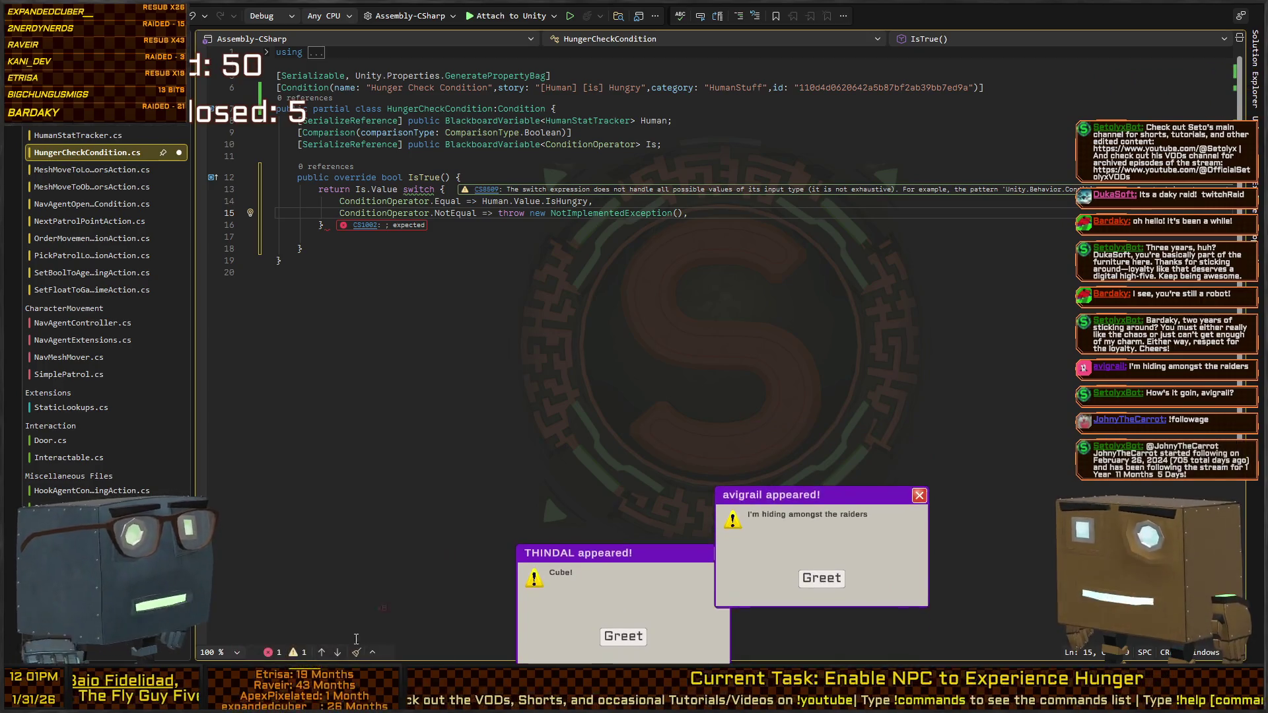
click(822, 624)
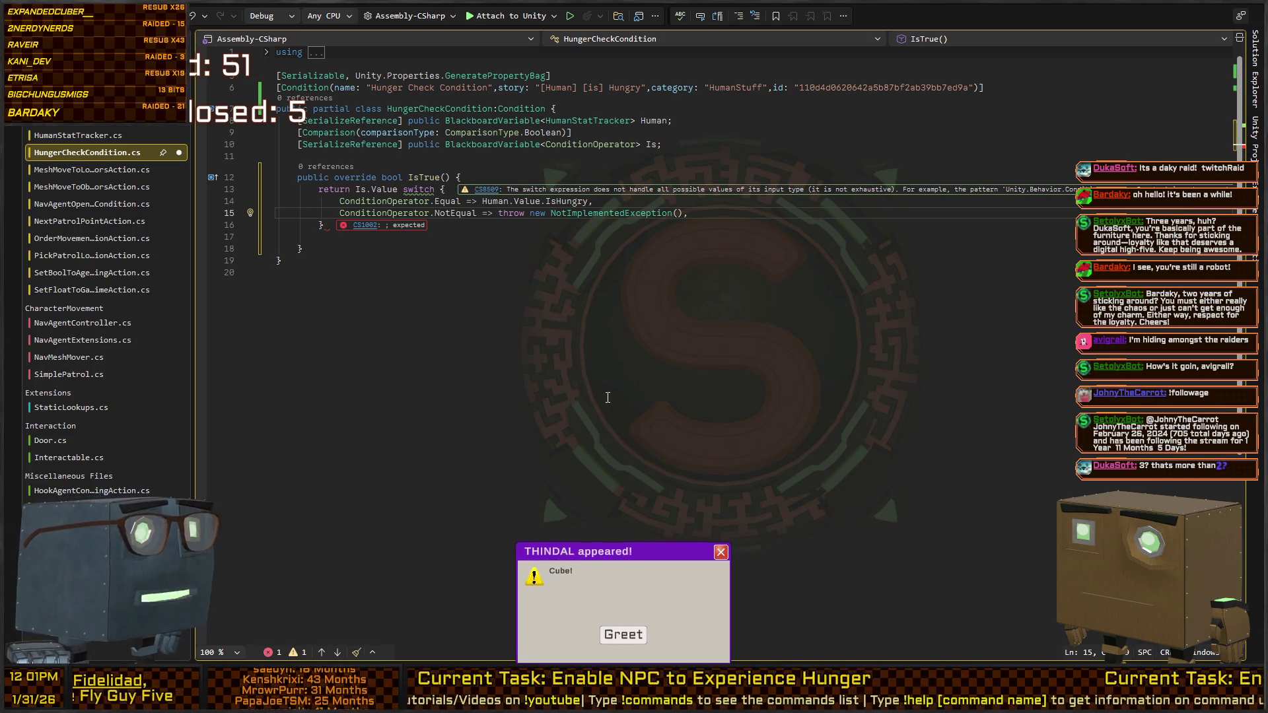
click(627, 638)
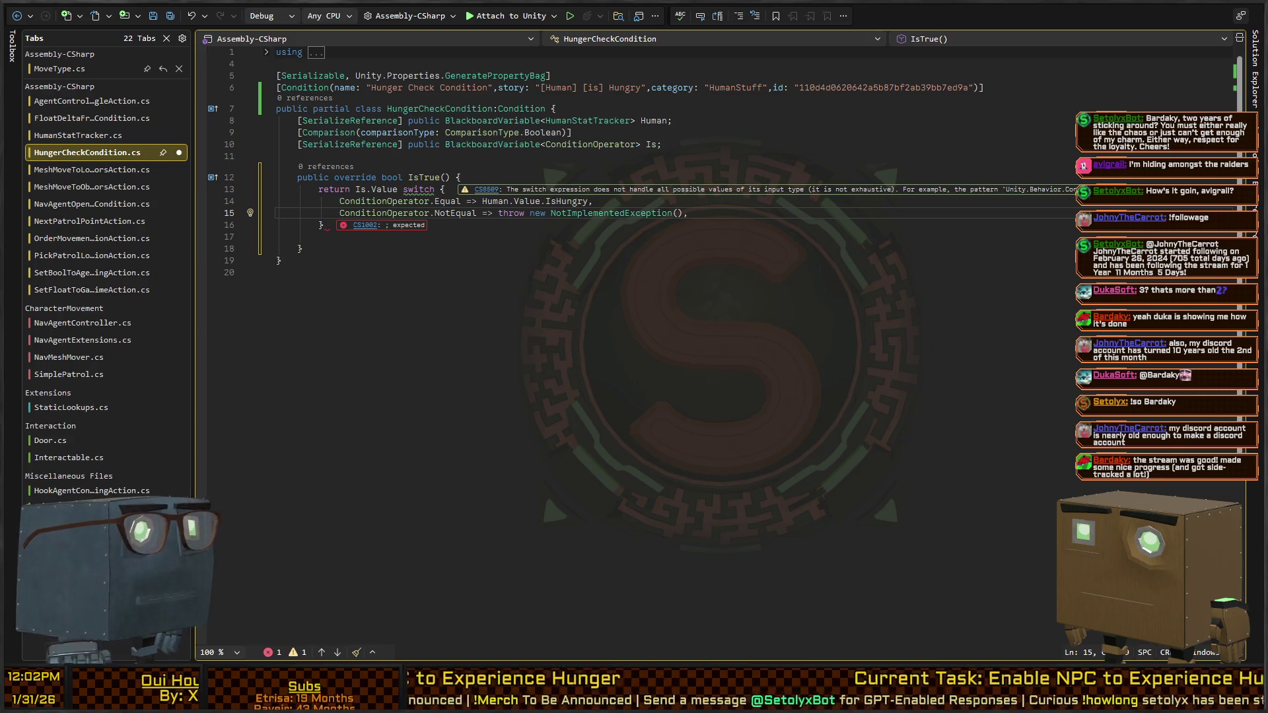
Step: Add a semicolon after the switch's closing brace, remove the blank line, and return to Unity
click(638, 228)
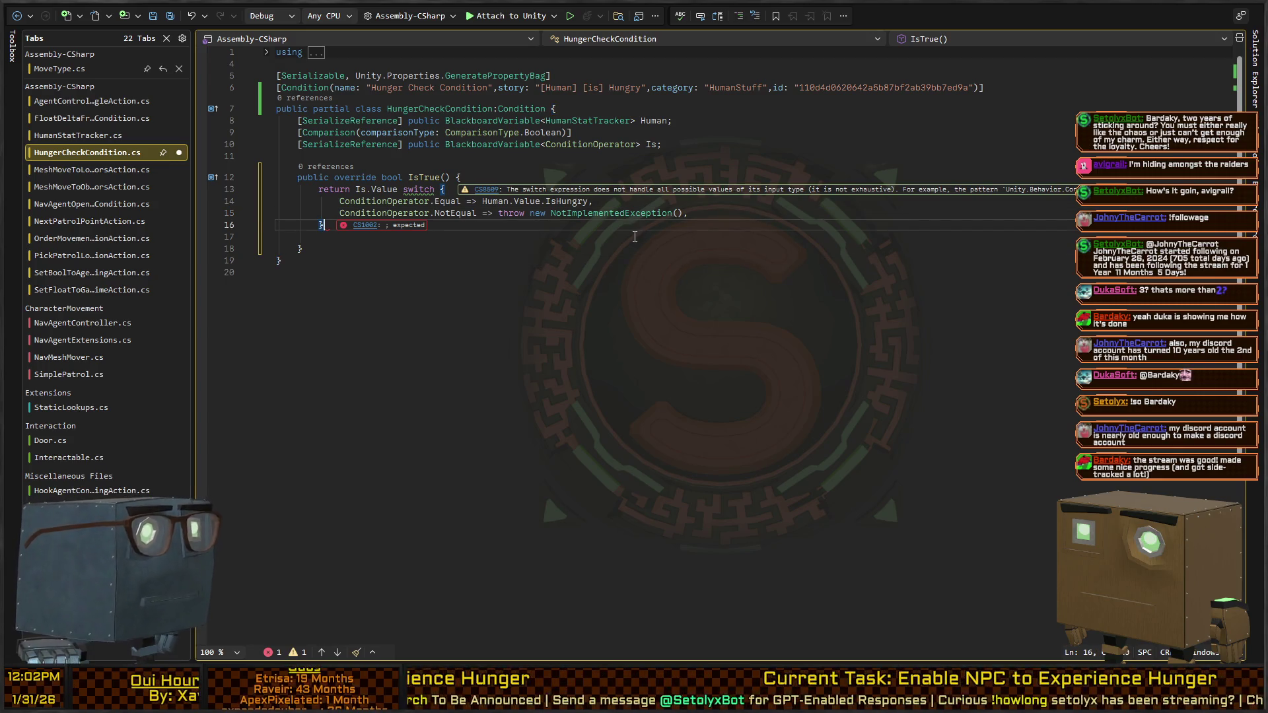
text(;)
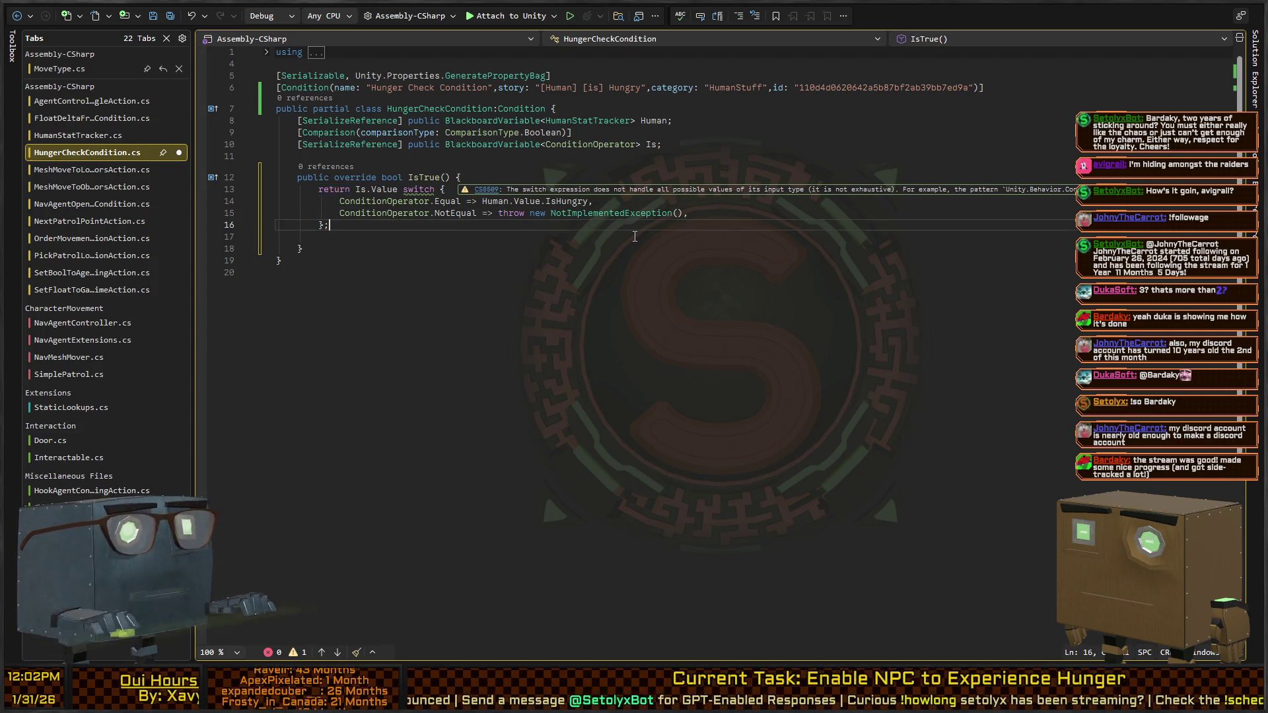
click(635, 236)
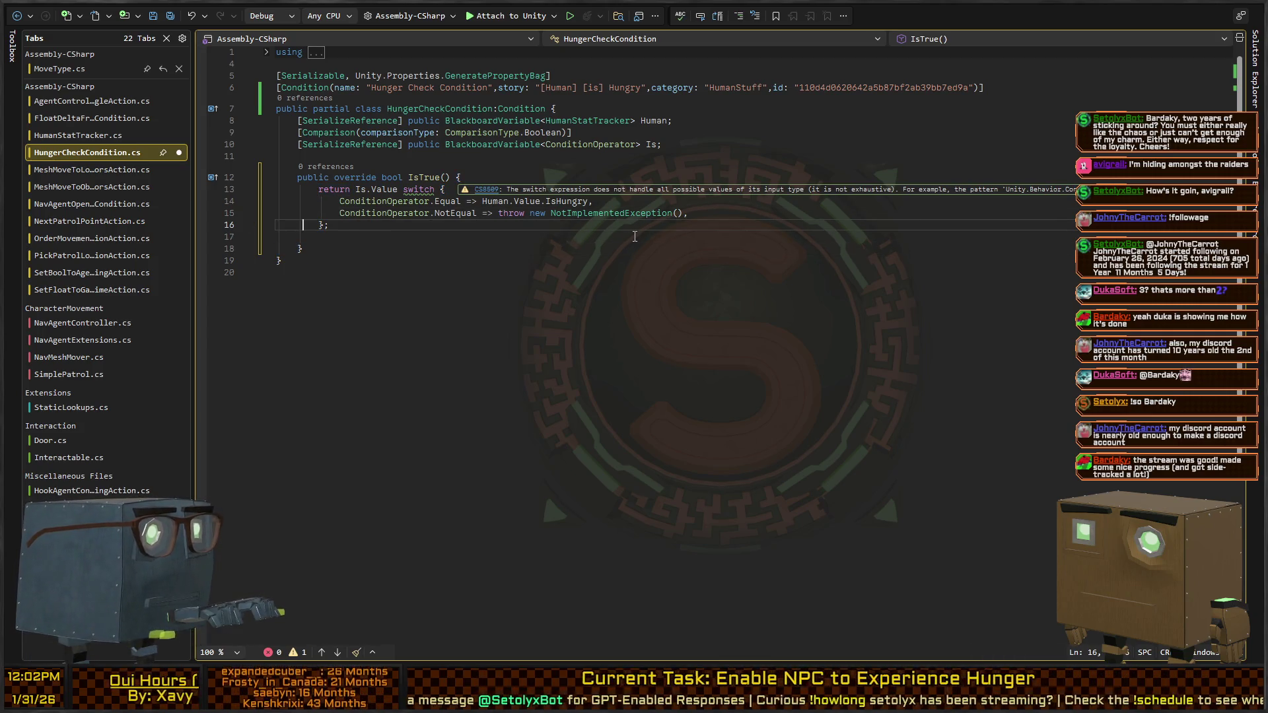
key(BackSpace)
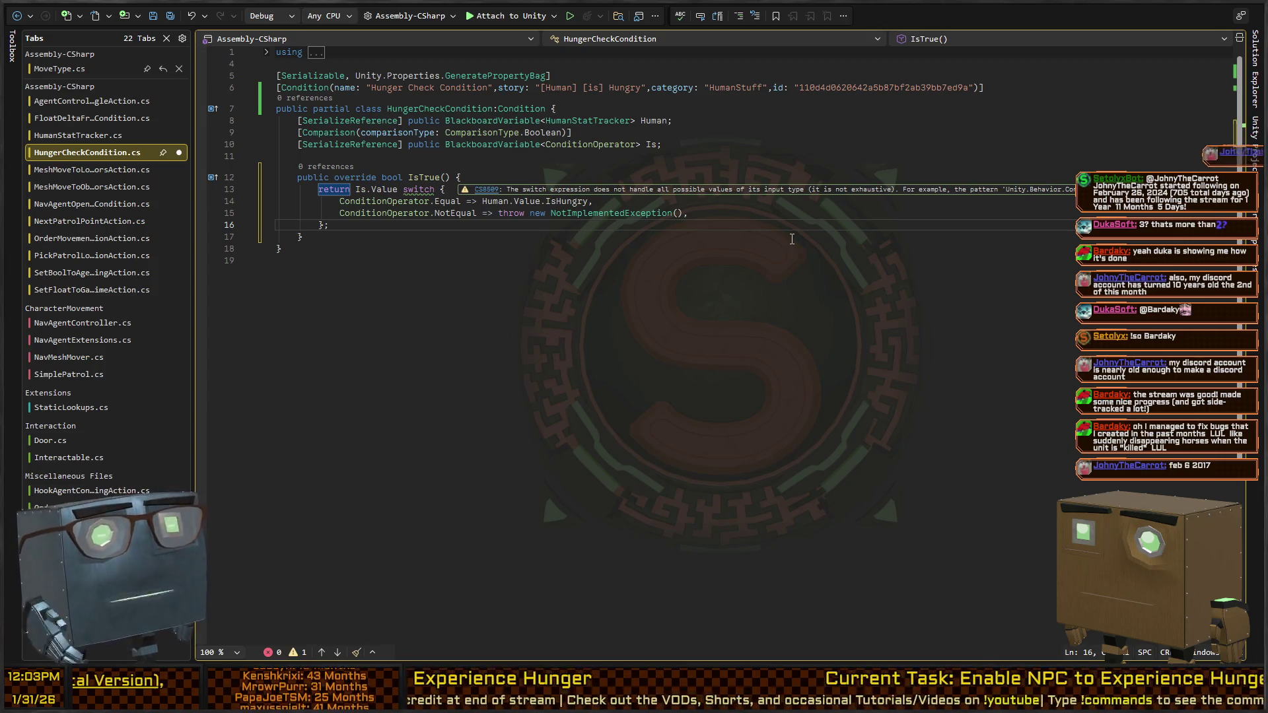
key(ctrl+End)
click(733, 201)
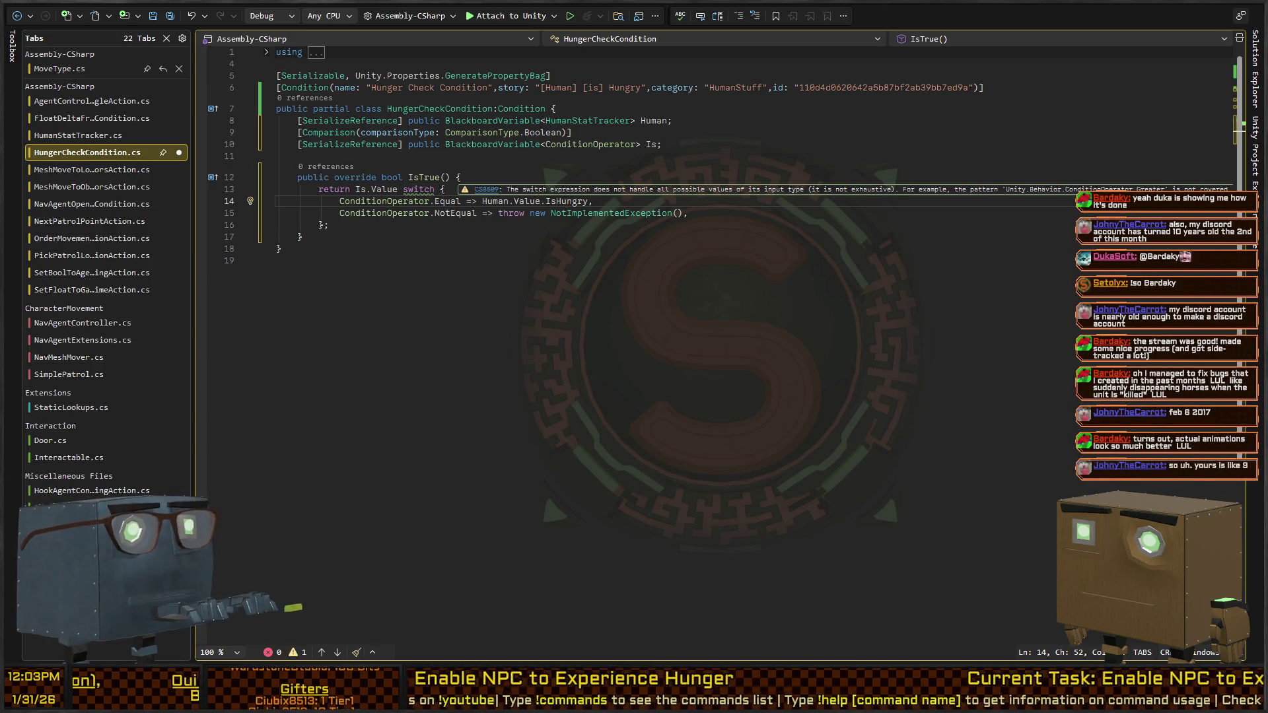
key(alt+Tab)
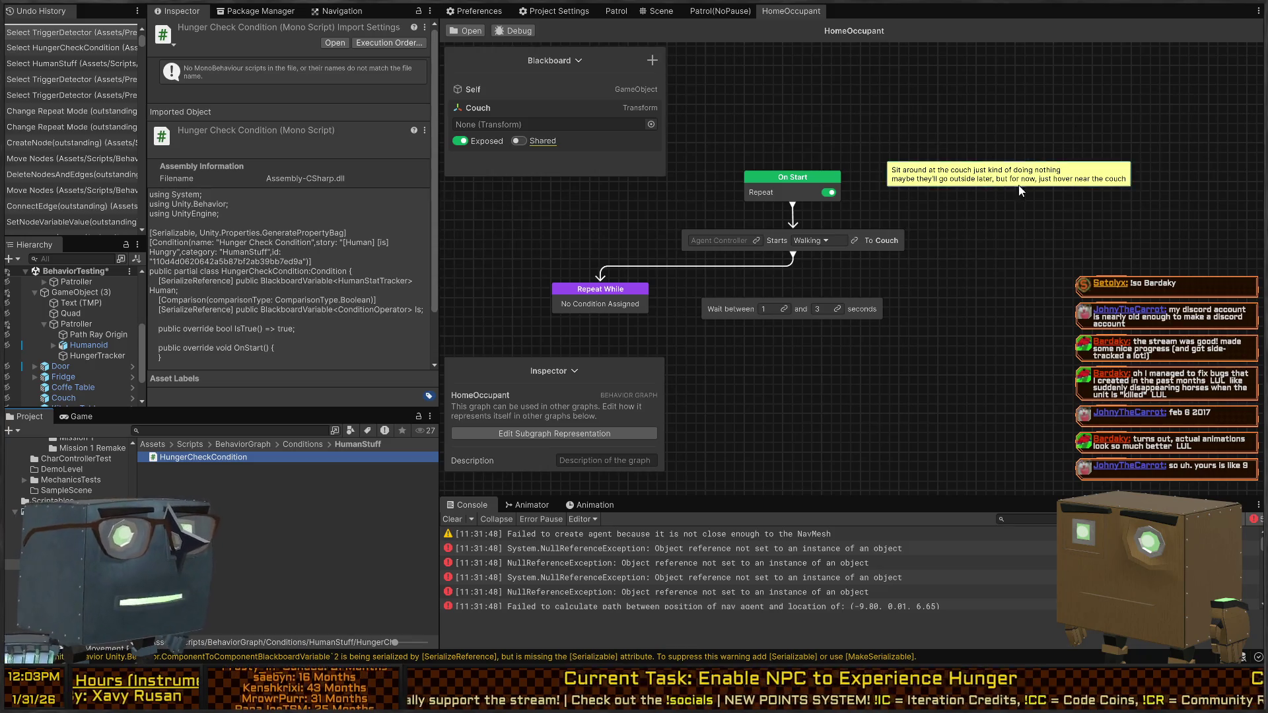
drag(818, 268, 861, 248)
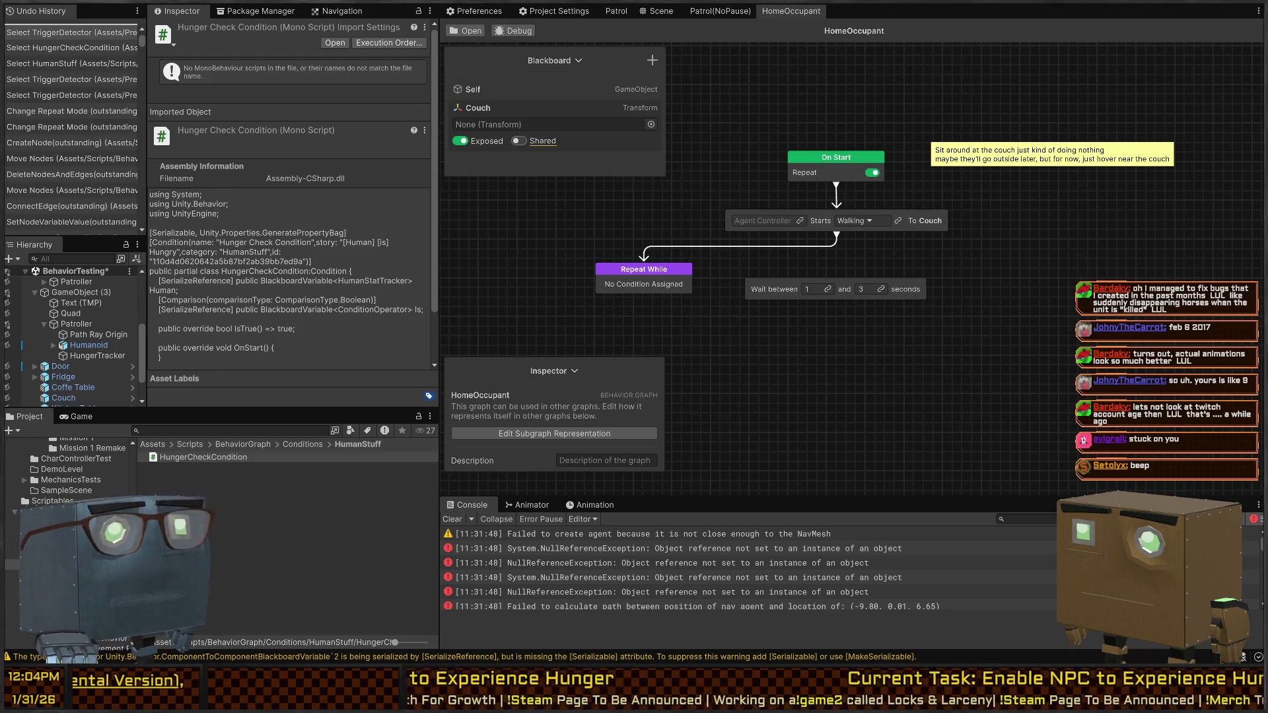
mouse_move(720, 305)
mouse_down()
mouse_move(669, 354)
mouse_move(781, 225)
mouse_move(832, 260)
mouse_up()
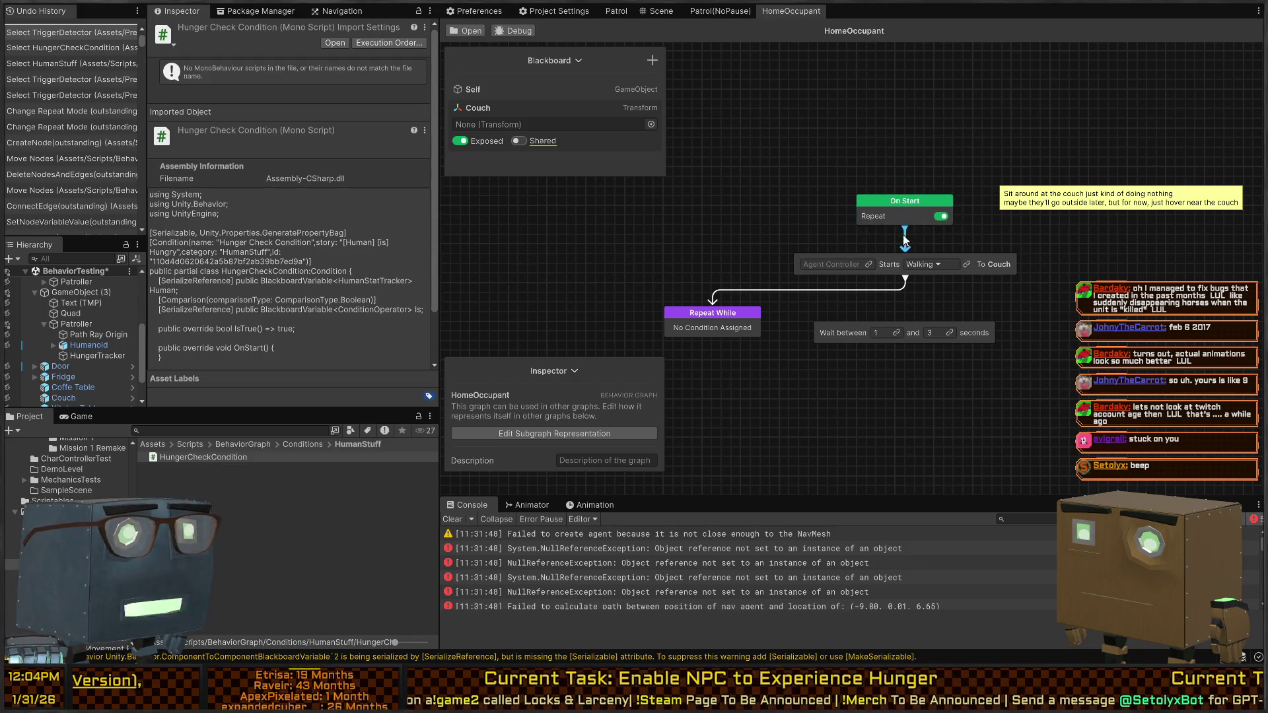
scroll(905, 241, up, 2)
mouse_move(856, 237)
mouse_down()
mouse_move(907, 197)
mouse_move(886, 227)
mouse_up()
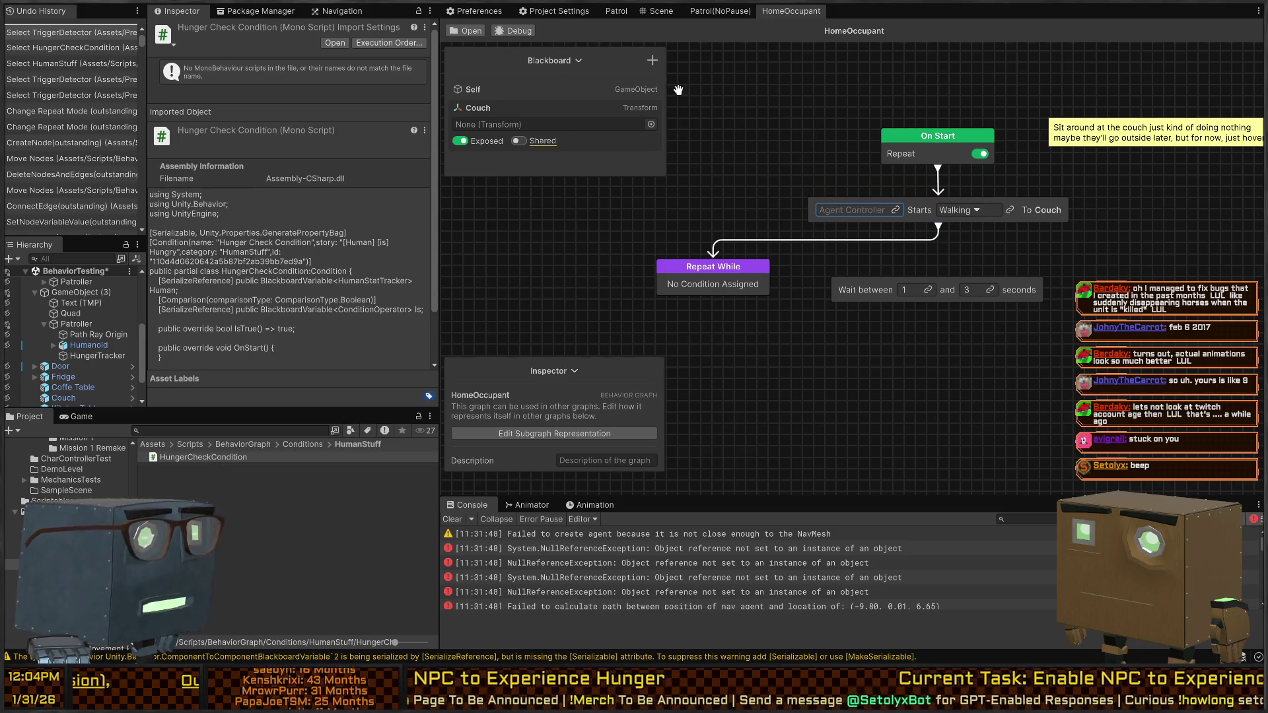
Step: Add a Nav Agent Controller blackboard variable named AgentController, then frame all graph nodes
click(653, 60)
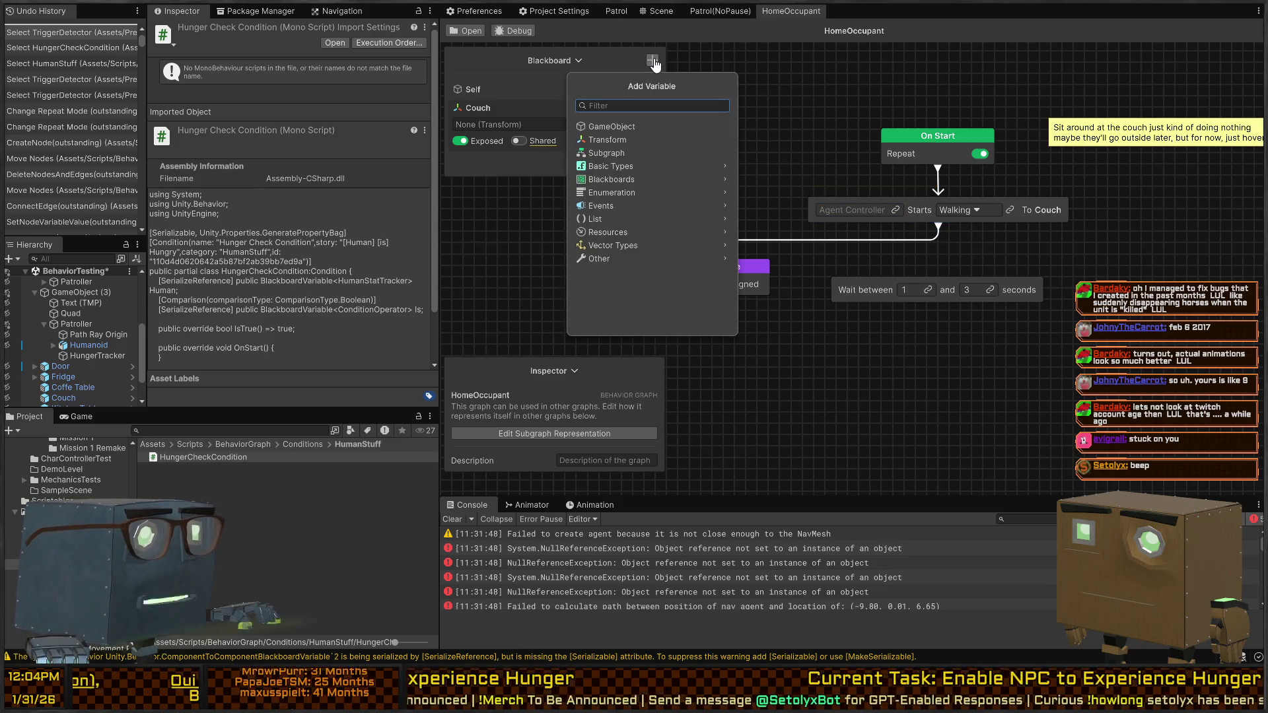
text(agentc)
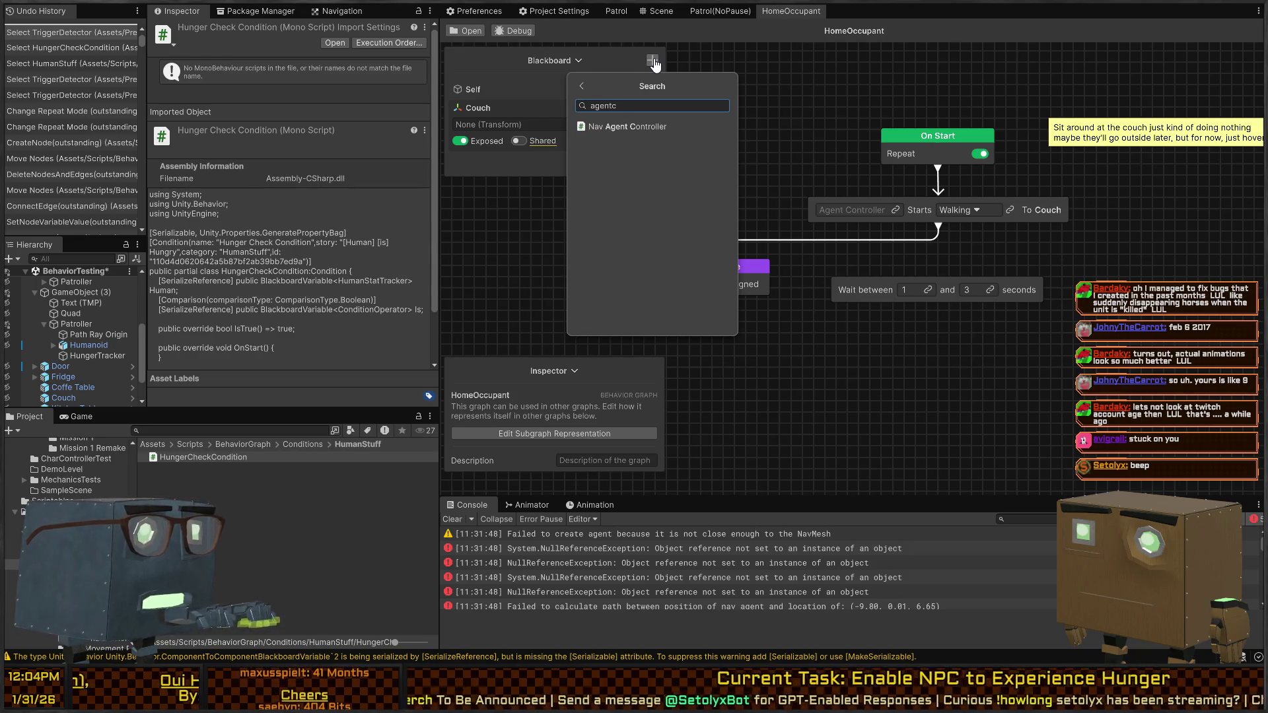
key(Return)
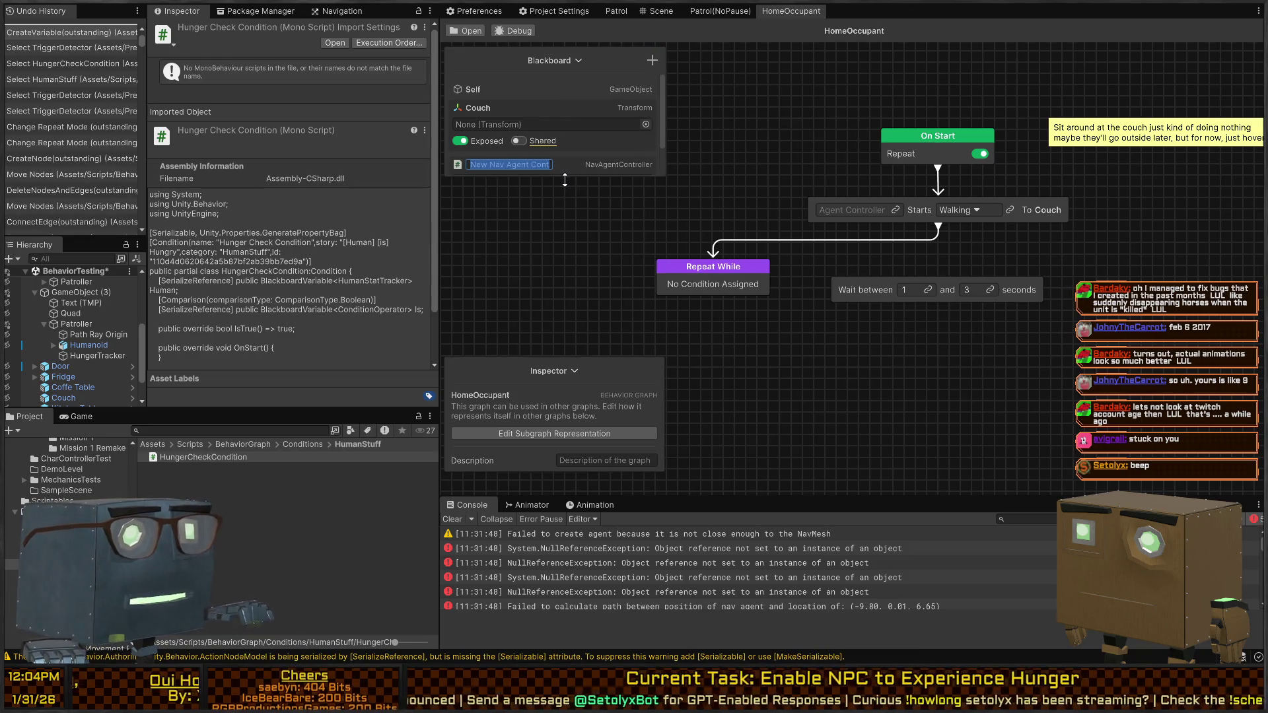
text(AgentController)
key(Return)
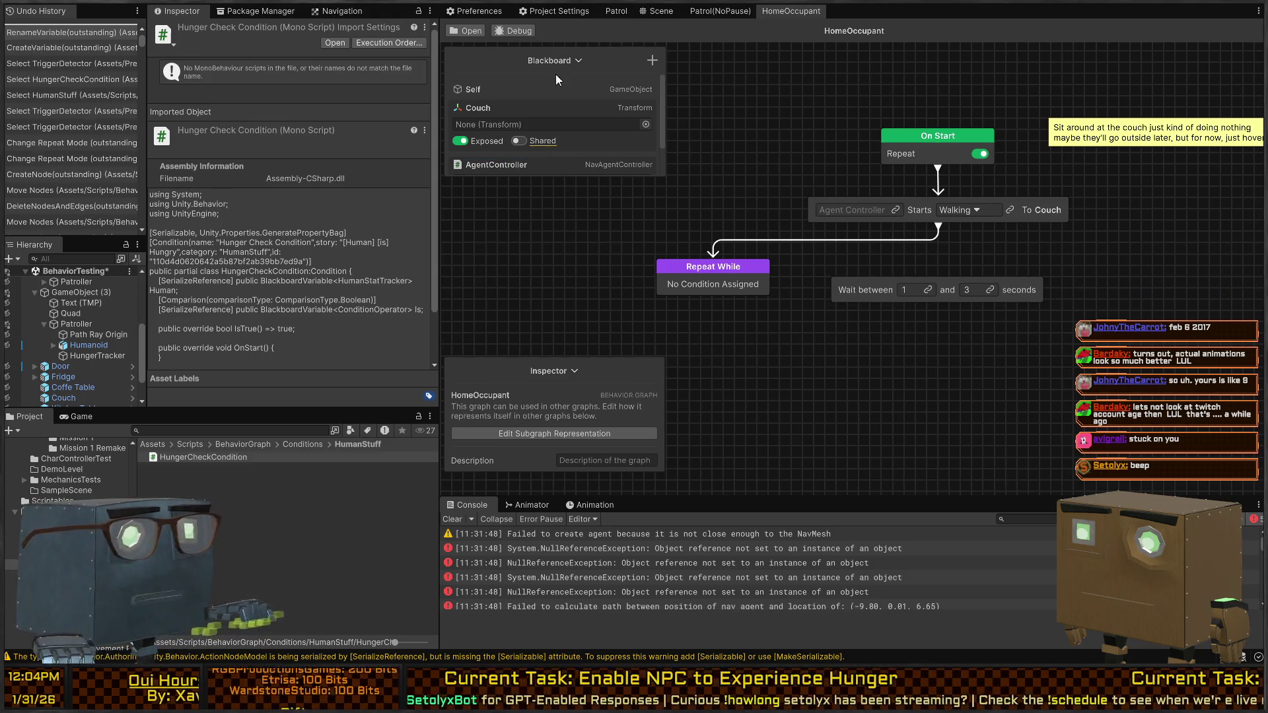
key(a)
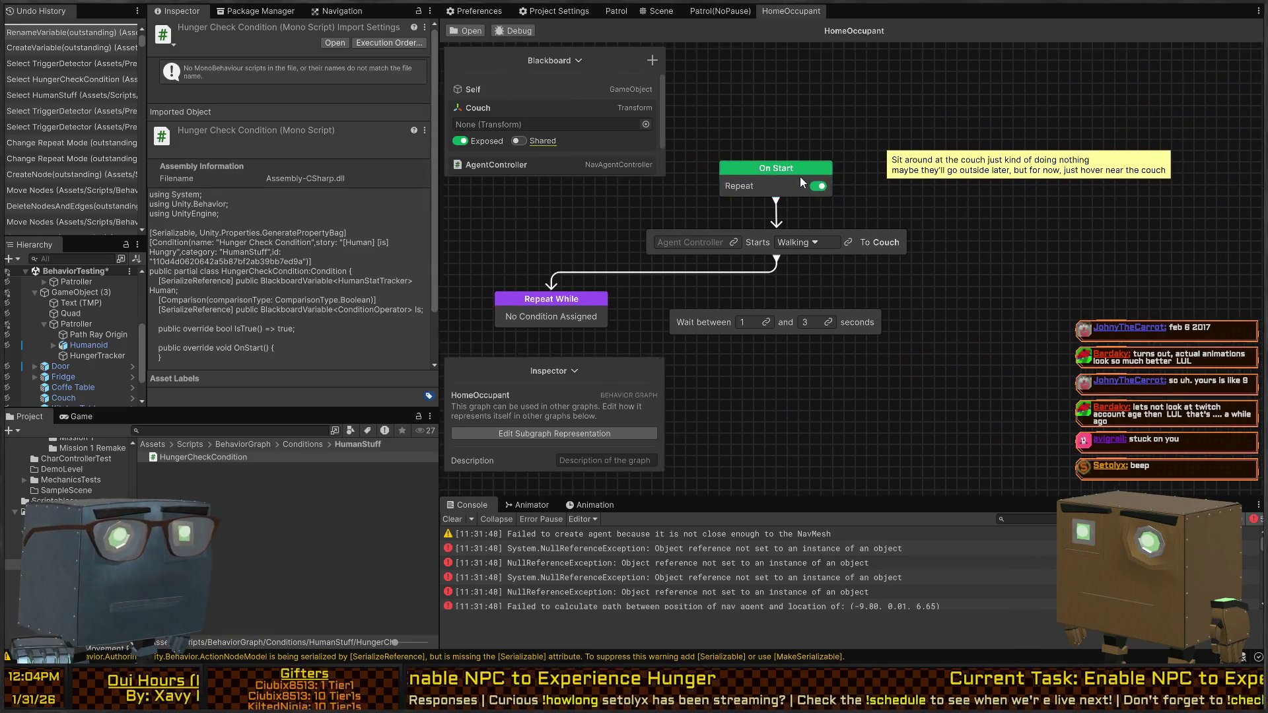
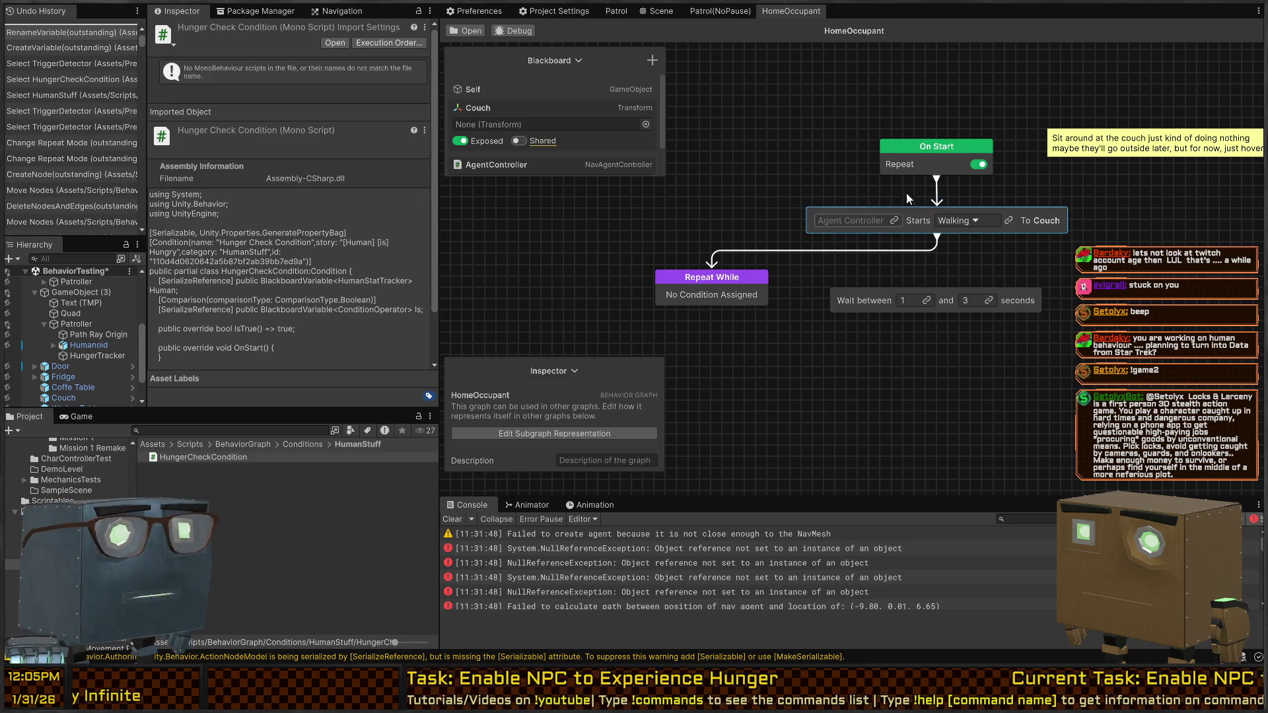
Step: Link the AgentController blackboard variable into the walk-to-Couch node's agent field
drag(860, 197, 837, 203)
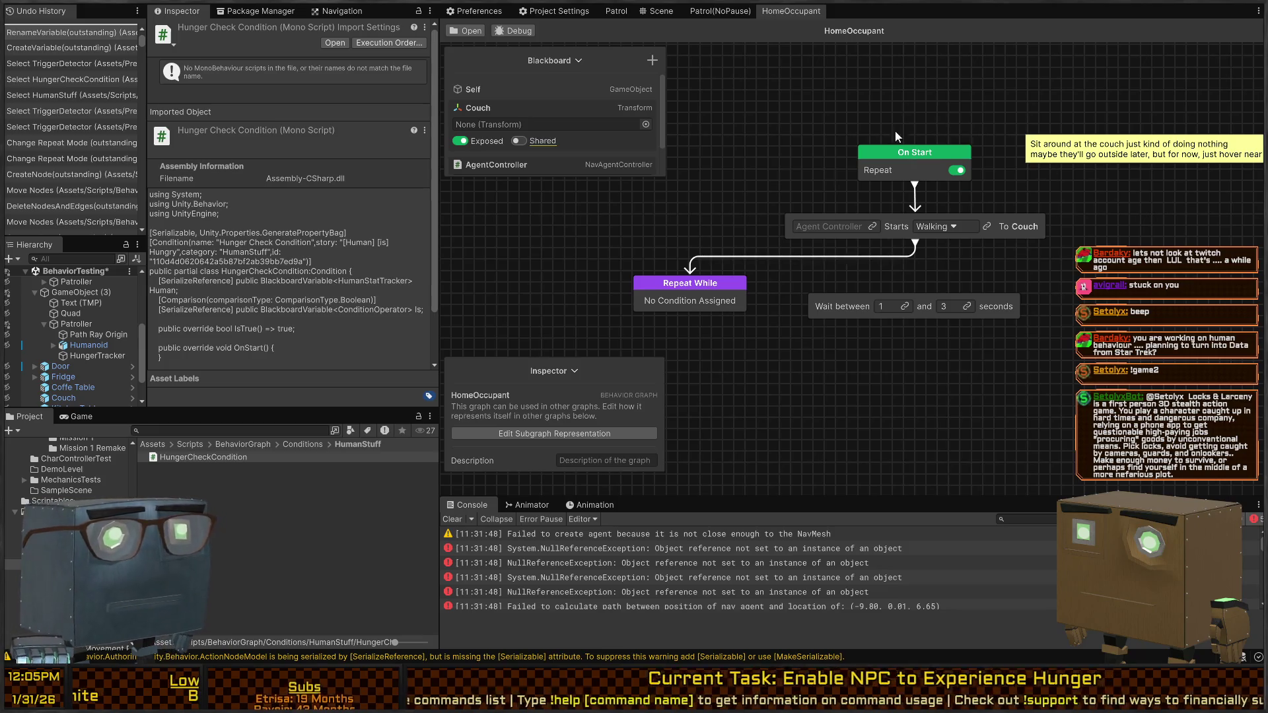
drag(984, 145, 1015, 187)
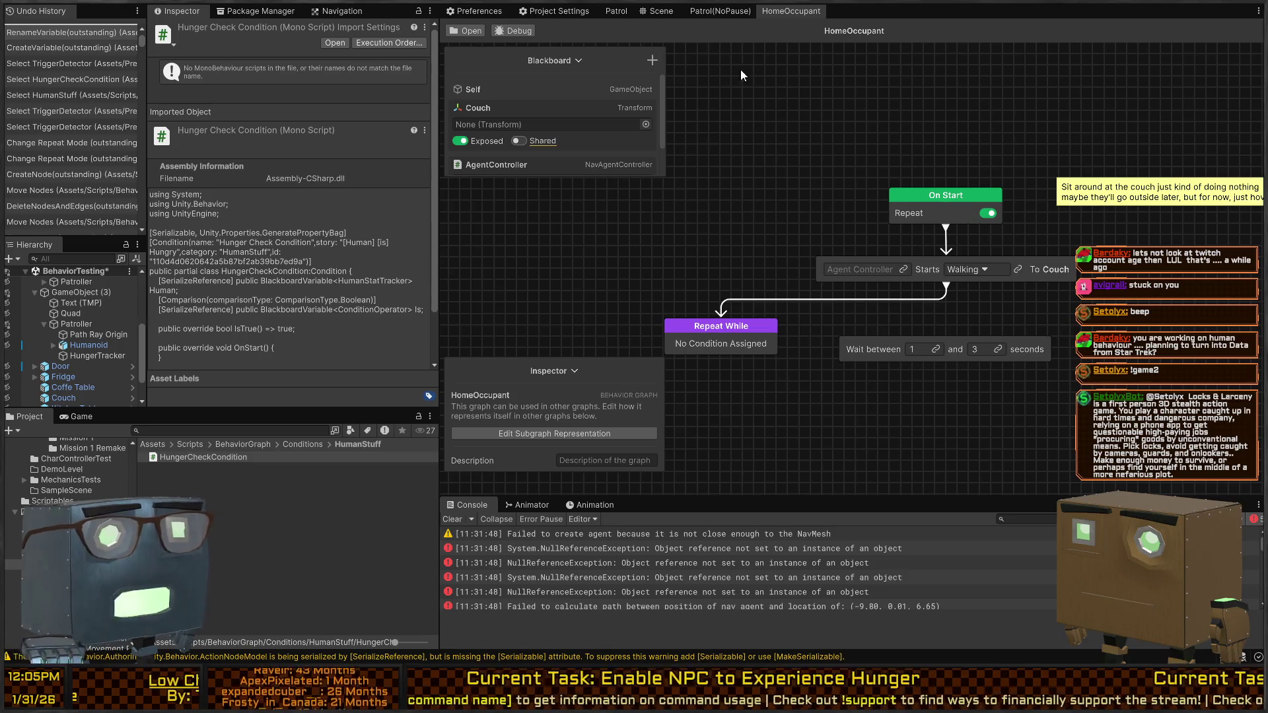
mouse_move(861, 176)
mouse_down()
mouse_move(850, 106)
mouse_move(775, 103)
mouse_up()
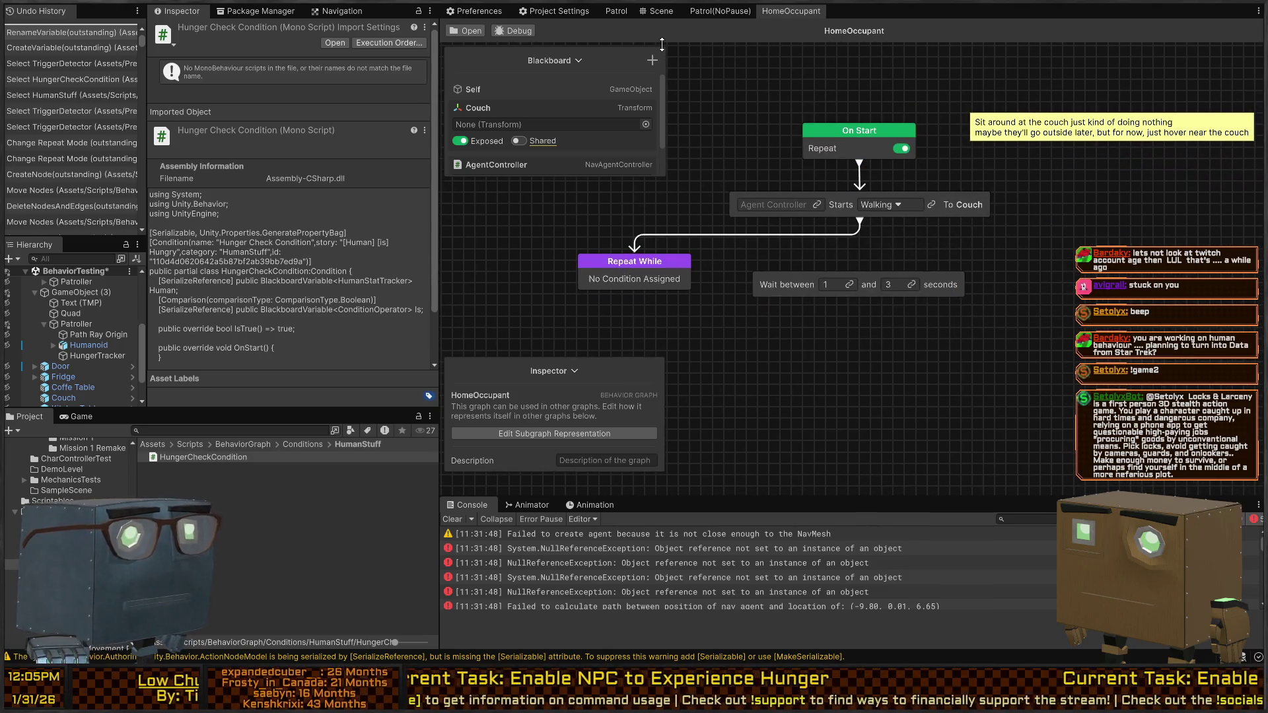
drag(642, 133, 727, 168)
scroll(727, 168, up, 1)
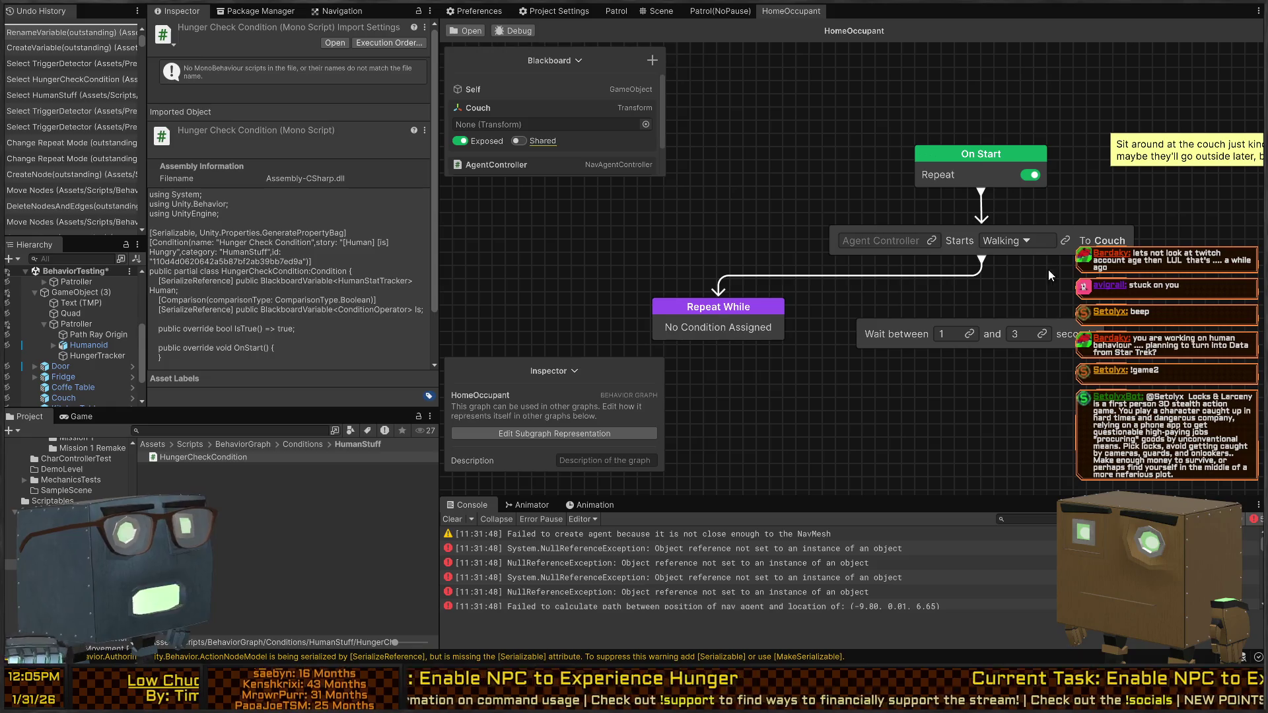
click(722, 323)
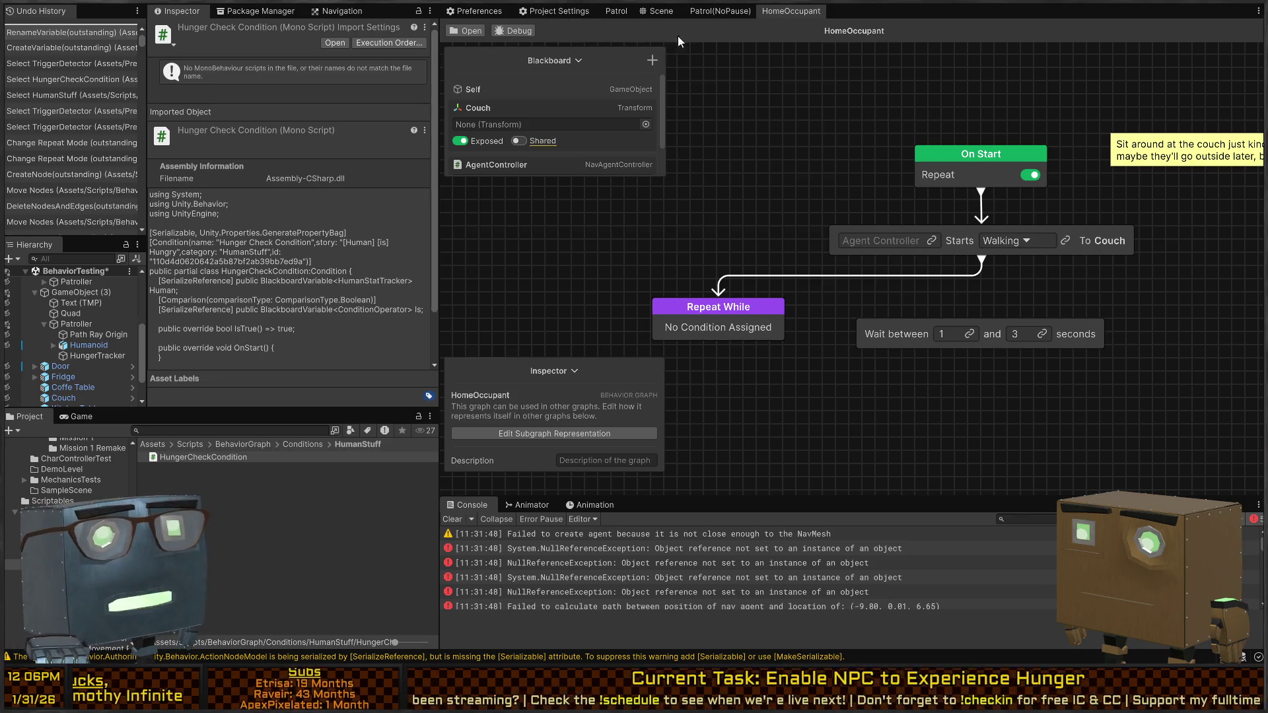
mouse_move(816, 390)
mouse_down()
mouse_move(770, 364)
mouse_move(810, 394)
mouse_up()
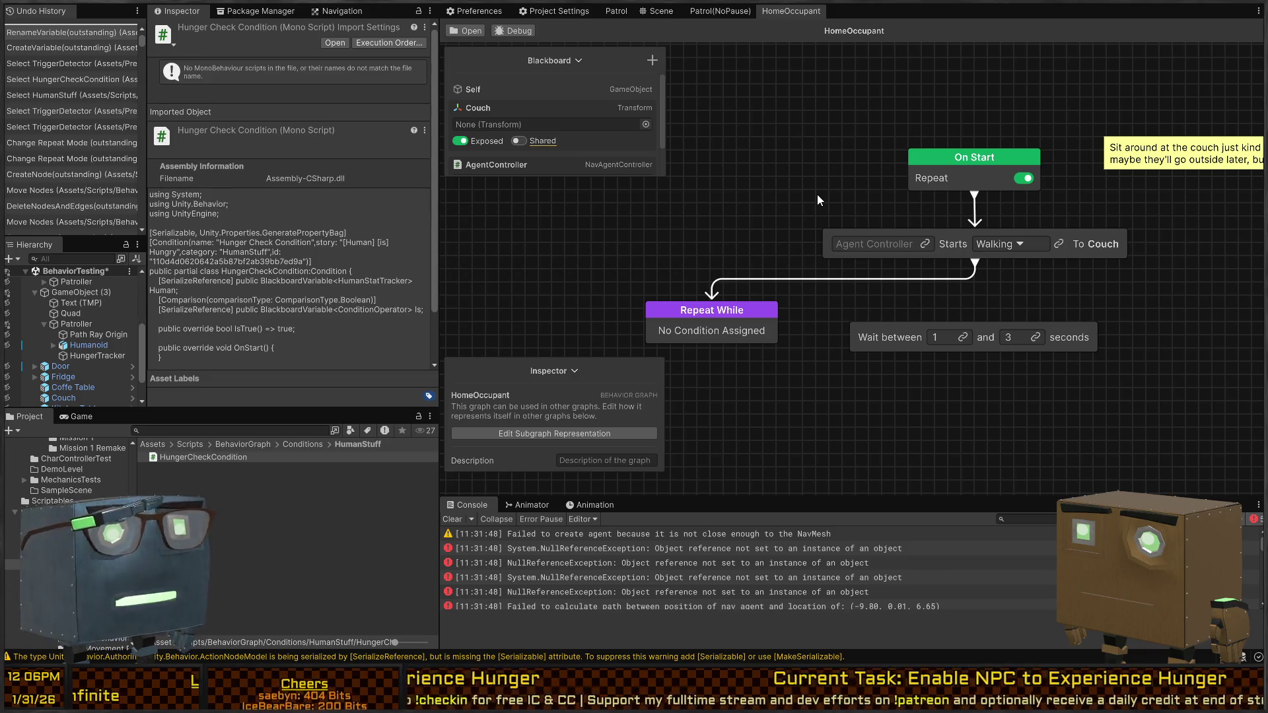
click(763, 206)
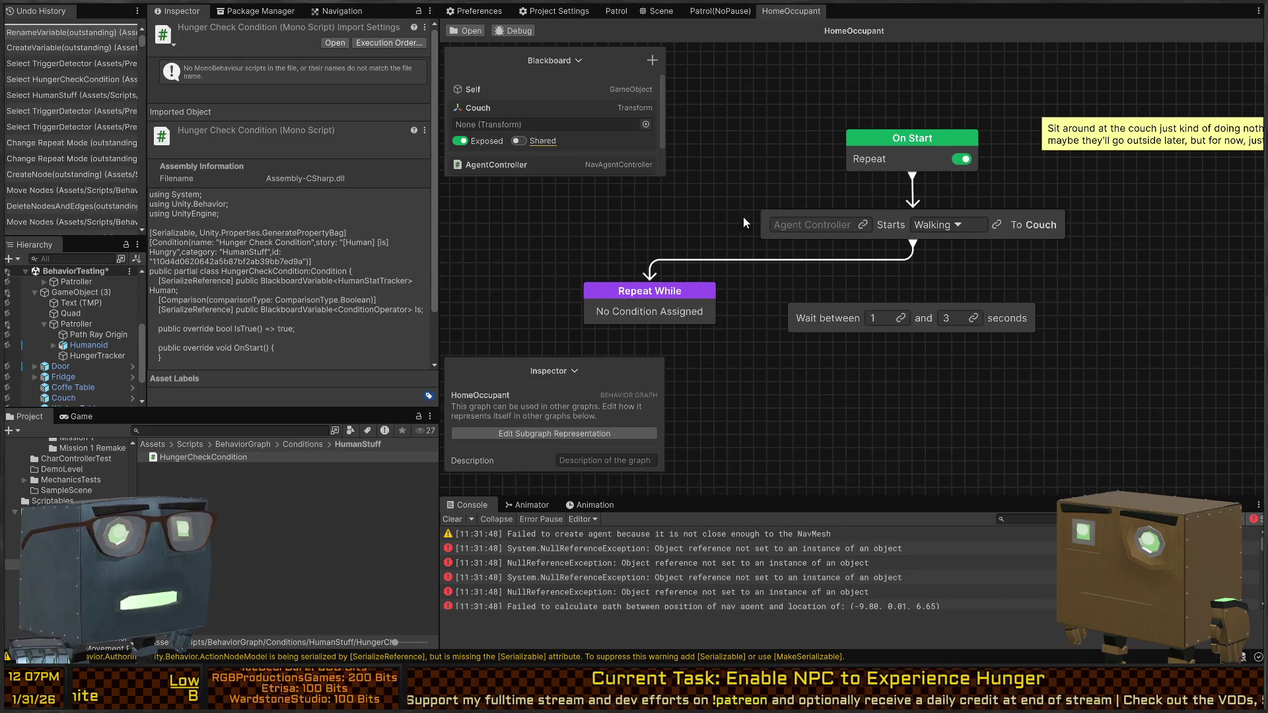
drag(467, 165, 812, 225)
Step: Place the Wait 1–3 seconds node beneath Repeat While and connect it as its child
click(628, 258)
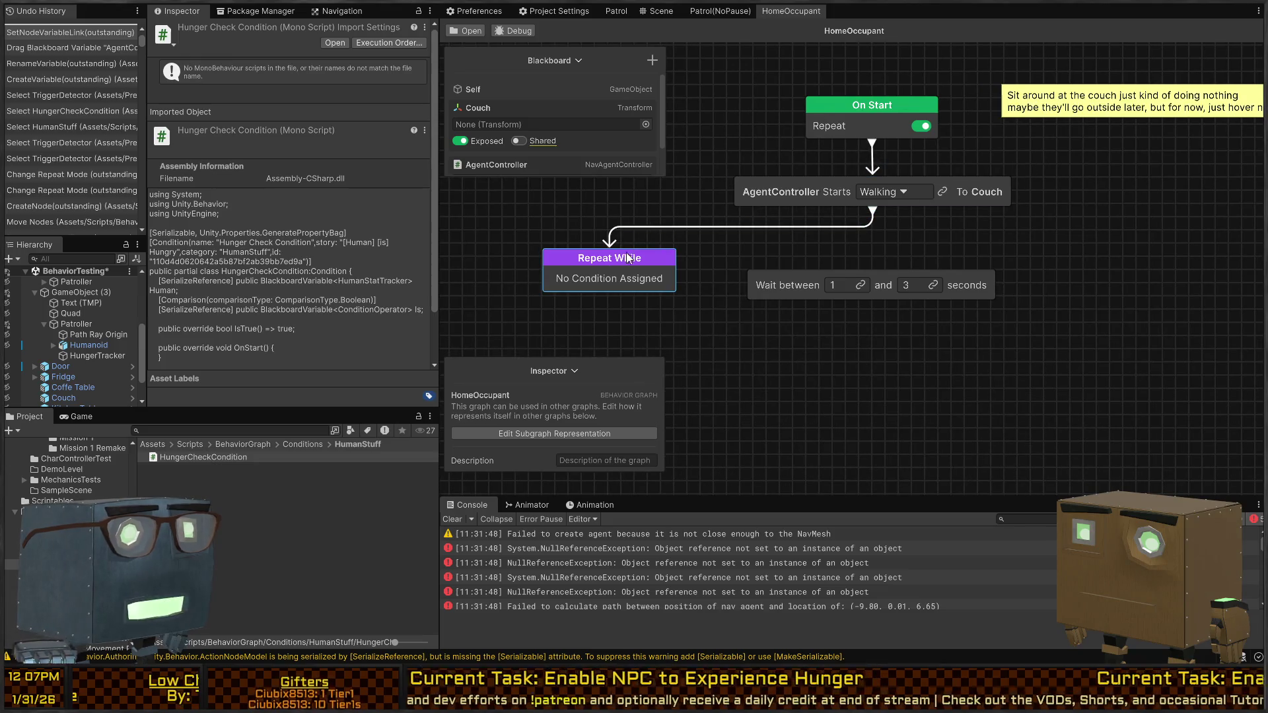
drag(628, 268, 599, 284)
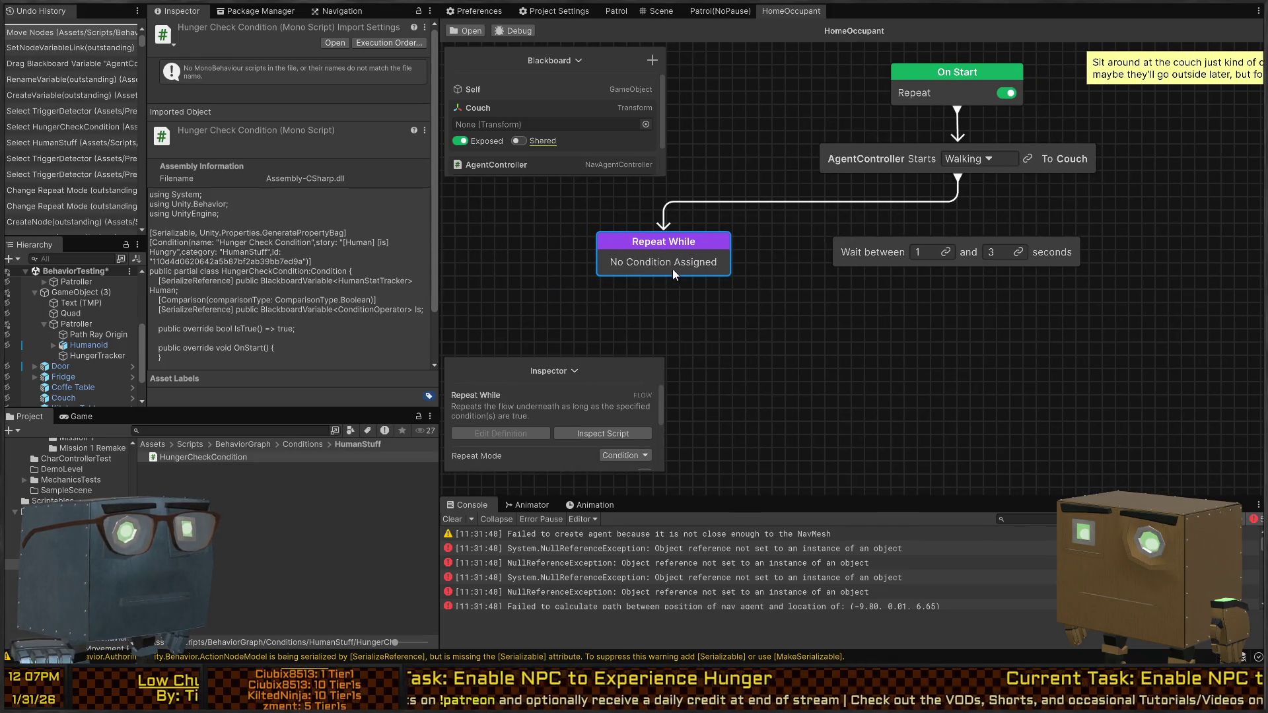
drag(685, 242, 826, 208)
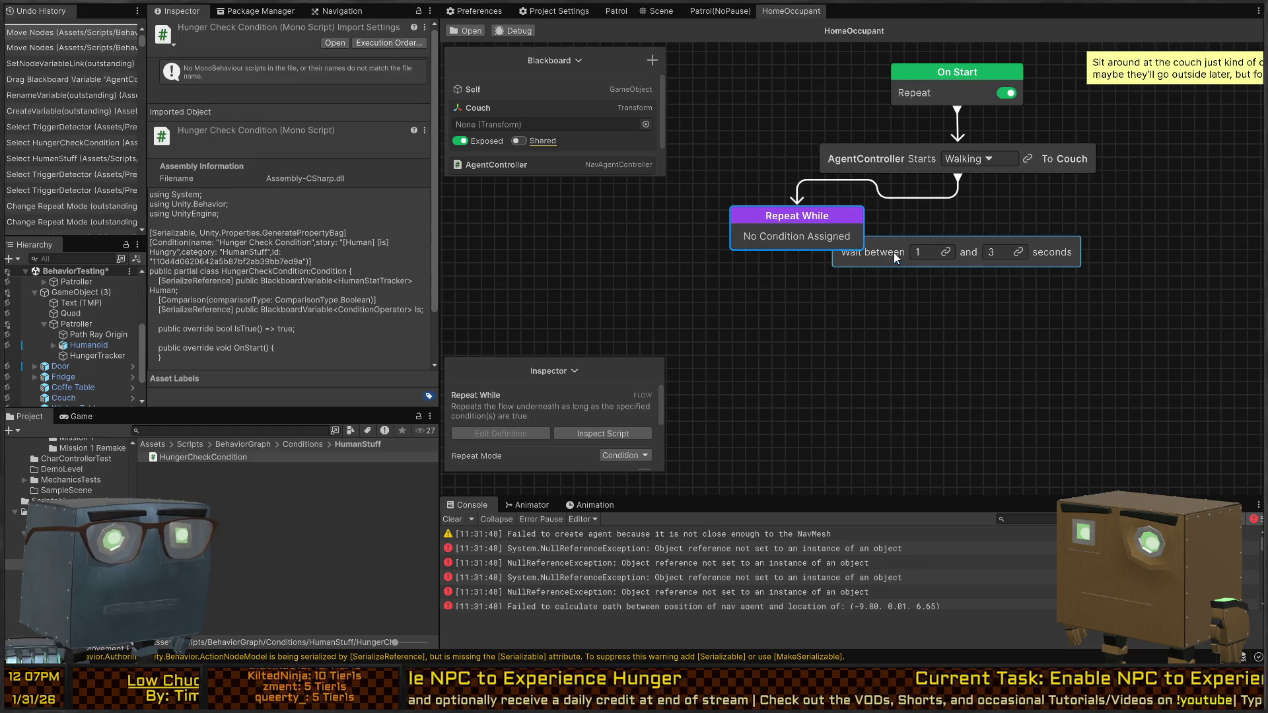
drag(894, 252, 695, 323)
click(782, 228)
mouse_move(797, 251)
mouse_down()
mouse_move(809, 317)
mouse_move(821, 316)
mouse_up()
scroll(513, 401, down, 3)
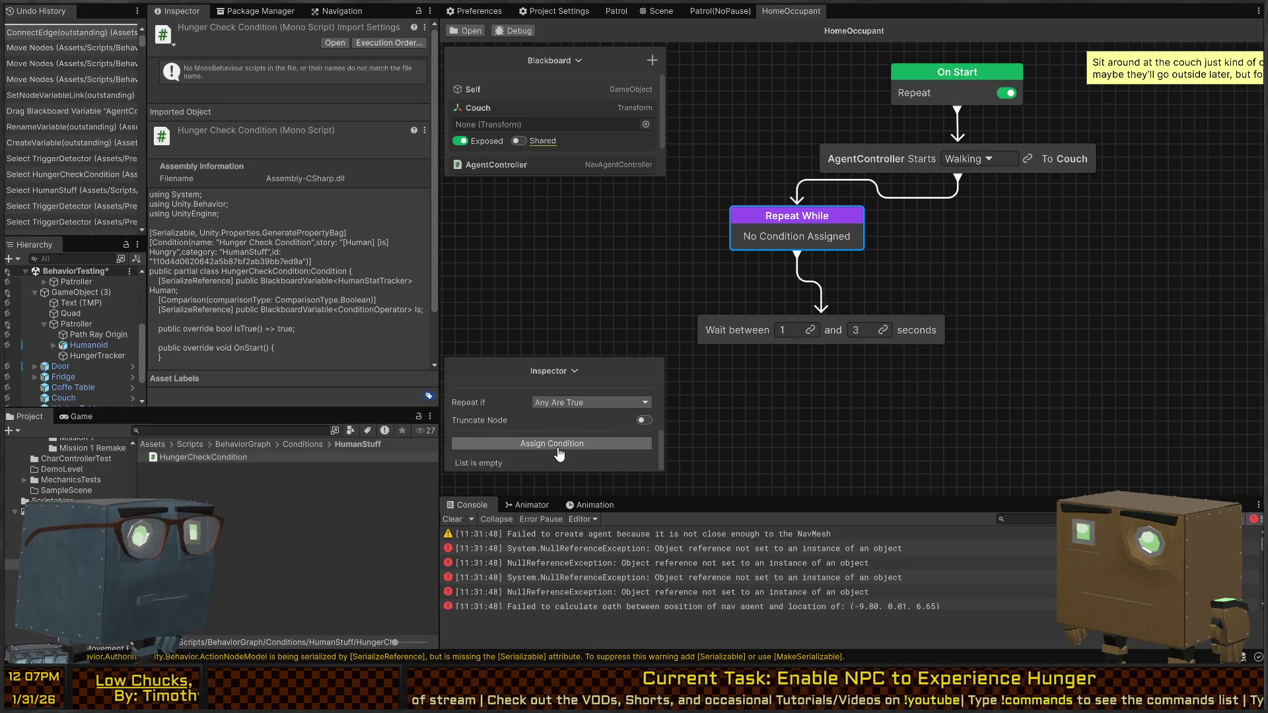
Step: Give Repeat While the HumanStuff Hunger Check Condition
click(555, 444)
text(hun)
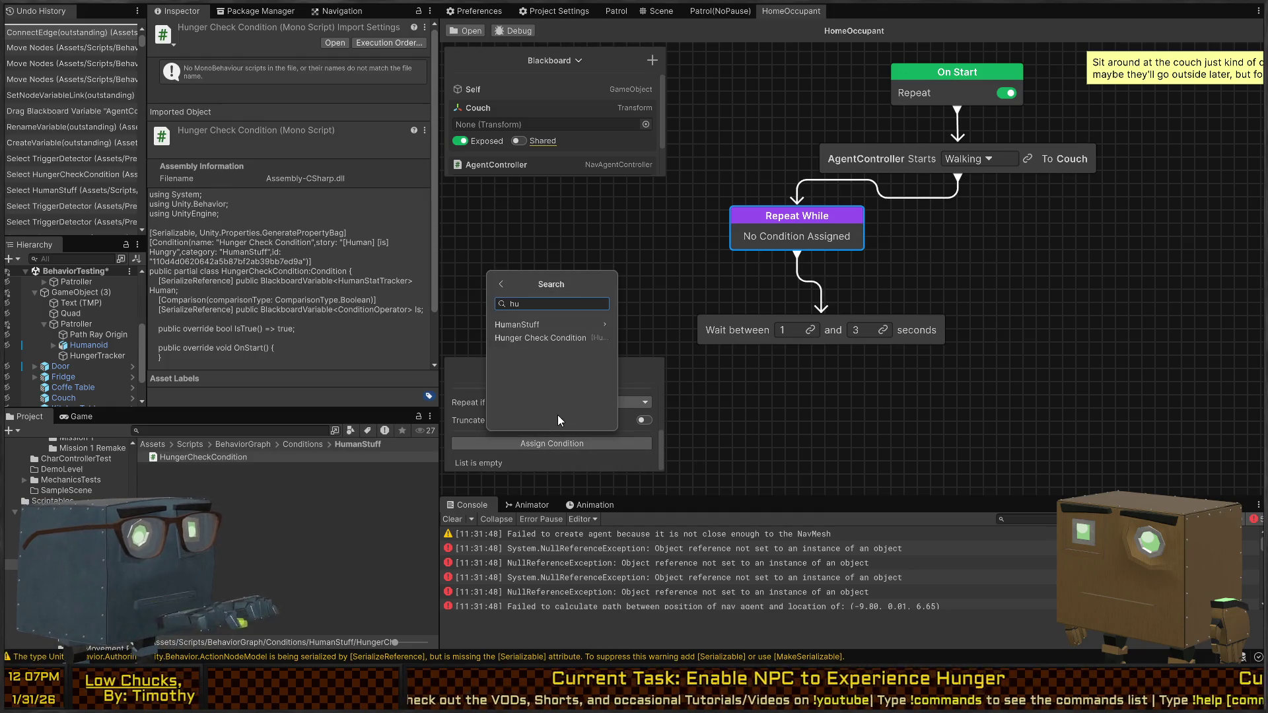
key(BackSpace)
key(BackSpace)
key(BackSpace)
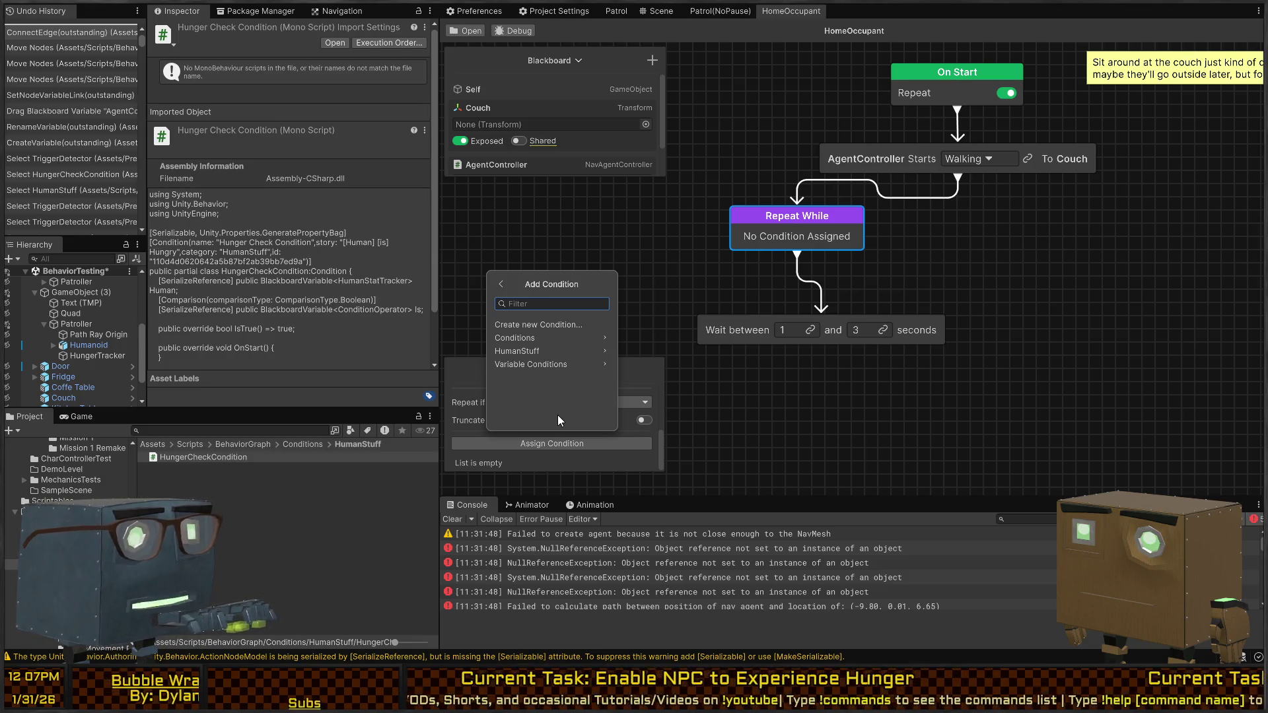
click(533, 346)
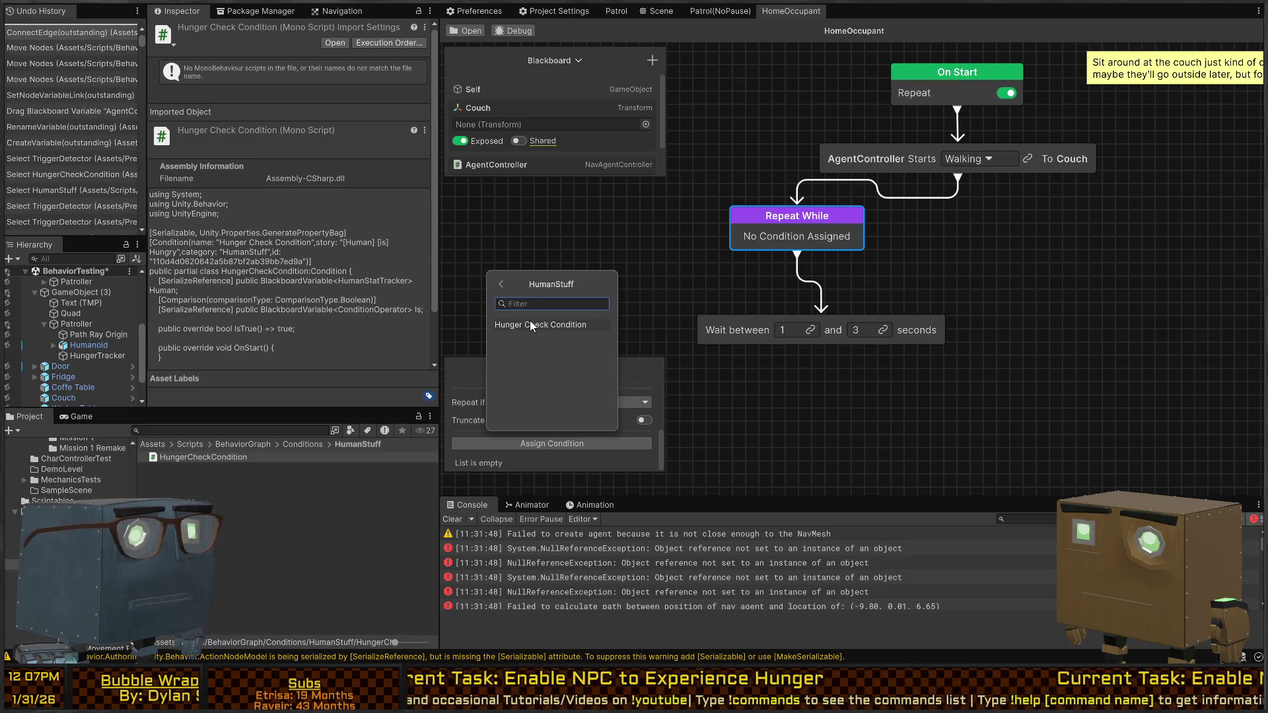
click(529, 323)
Step: Set the hunger check's comparison operator to Not Equal
click(807, 242)
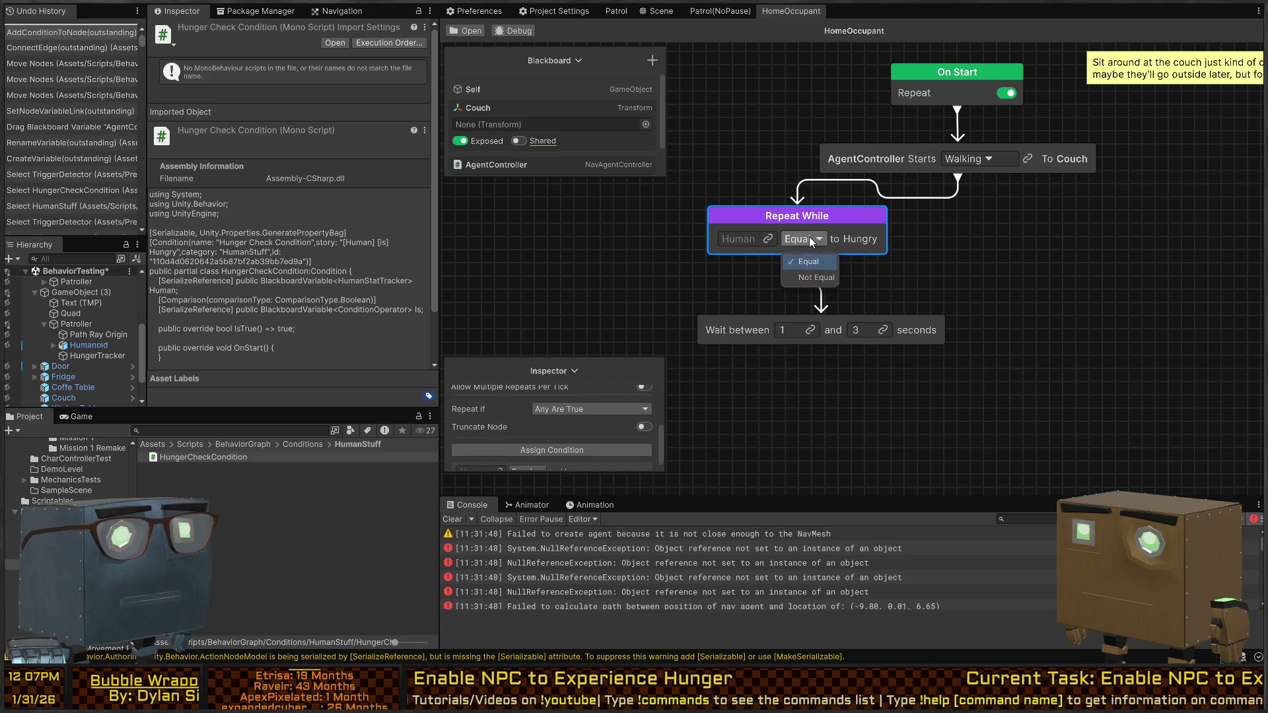
click(807, 278)
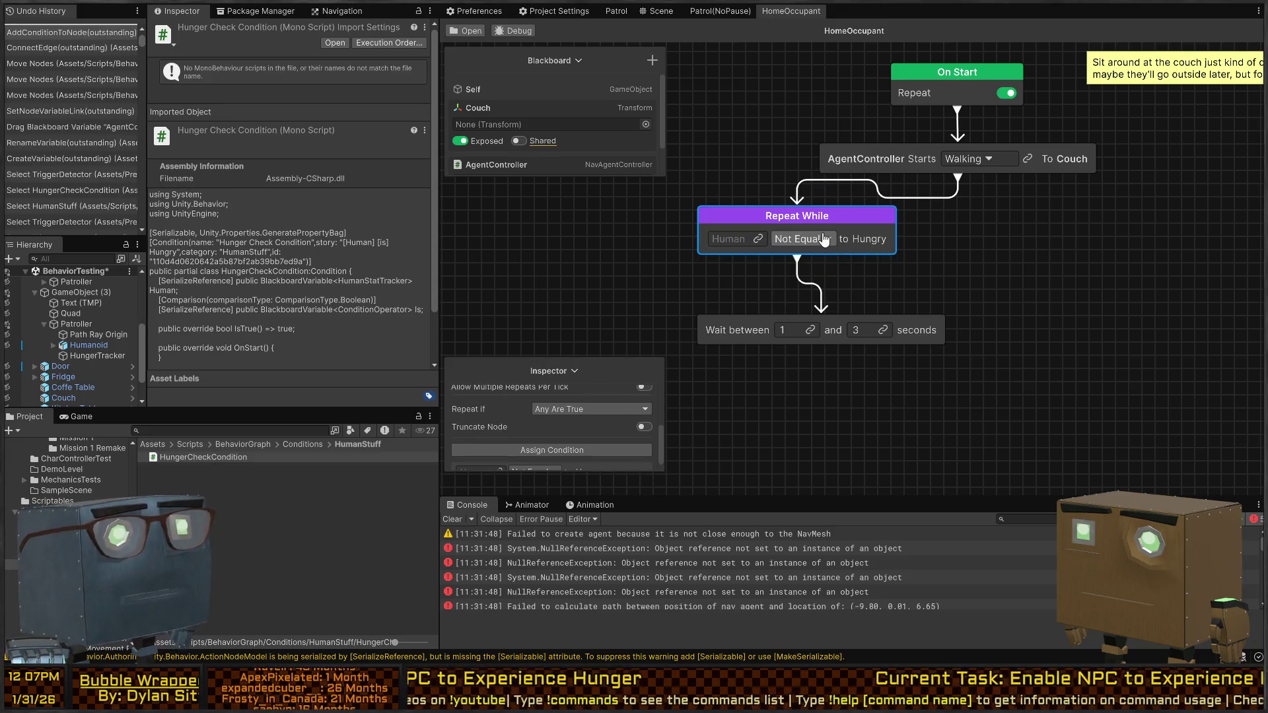
click(822, 243)
click(813, 260)
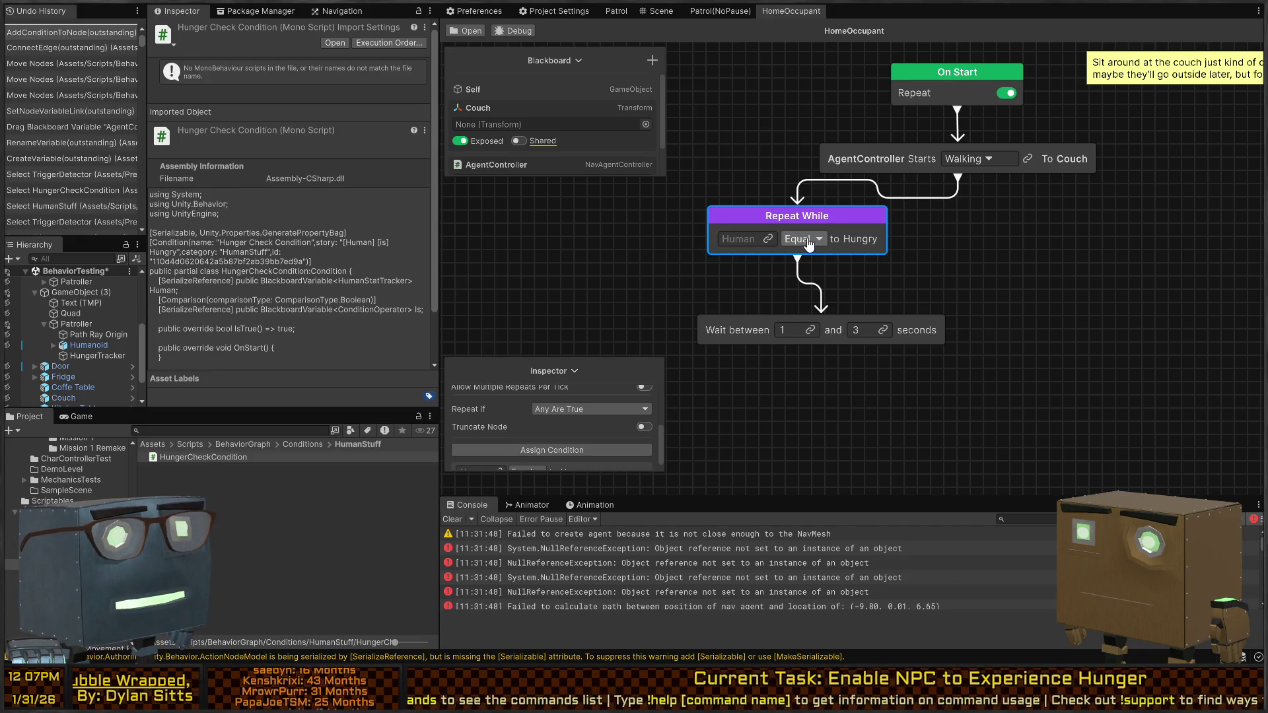
click(812, 242)
click(807, 276)
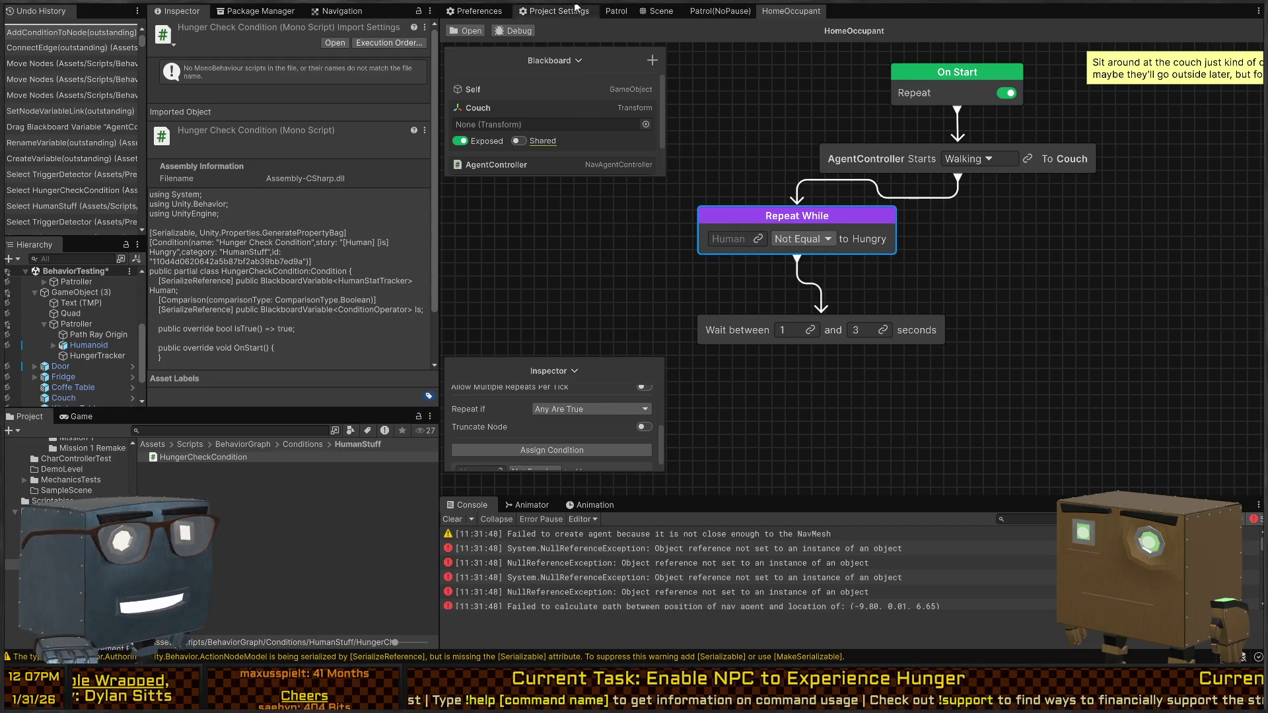
scroll(502, 124, down, 1)
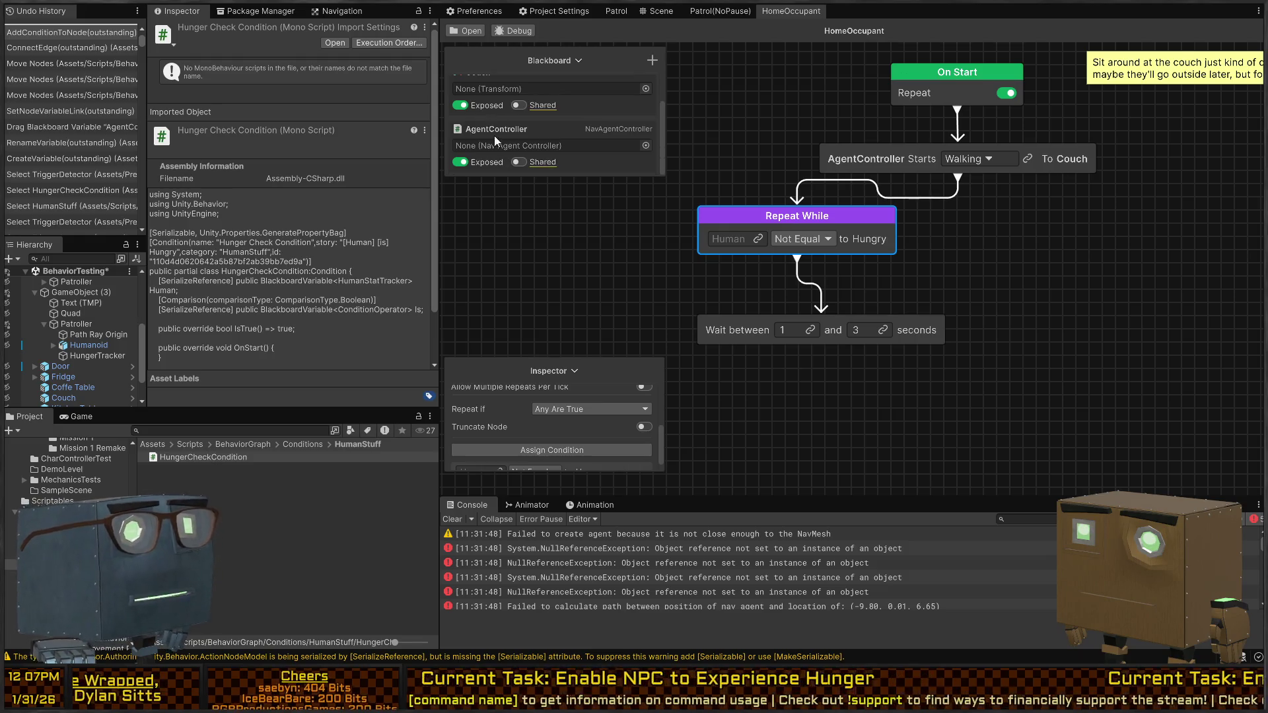
Step: Link a new HumanStatTracker variable named Human to the condition's Human field
click(652, 66)
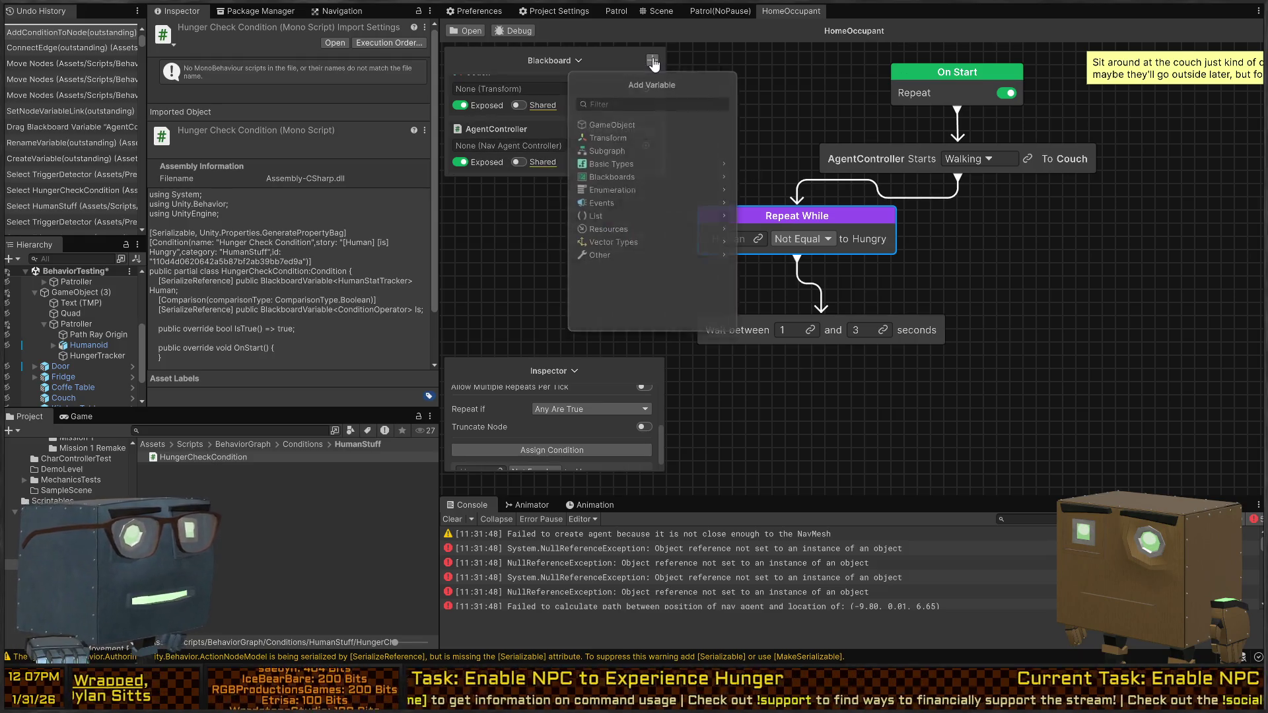
key(Escape)
click(757, 237)
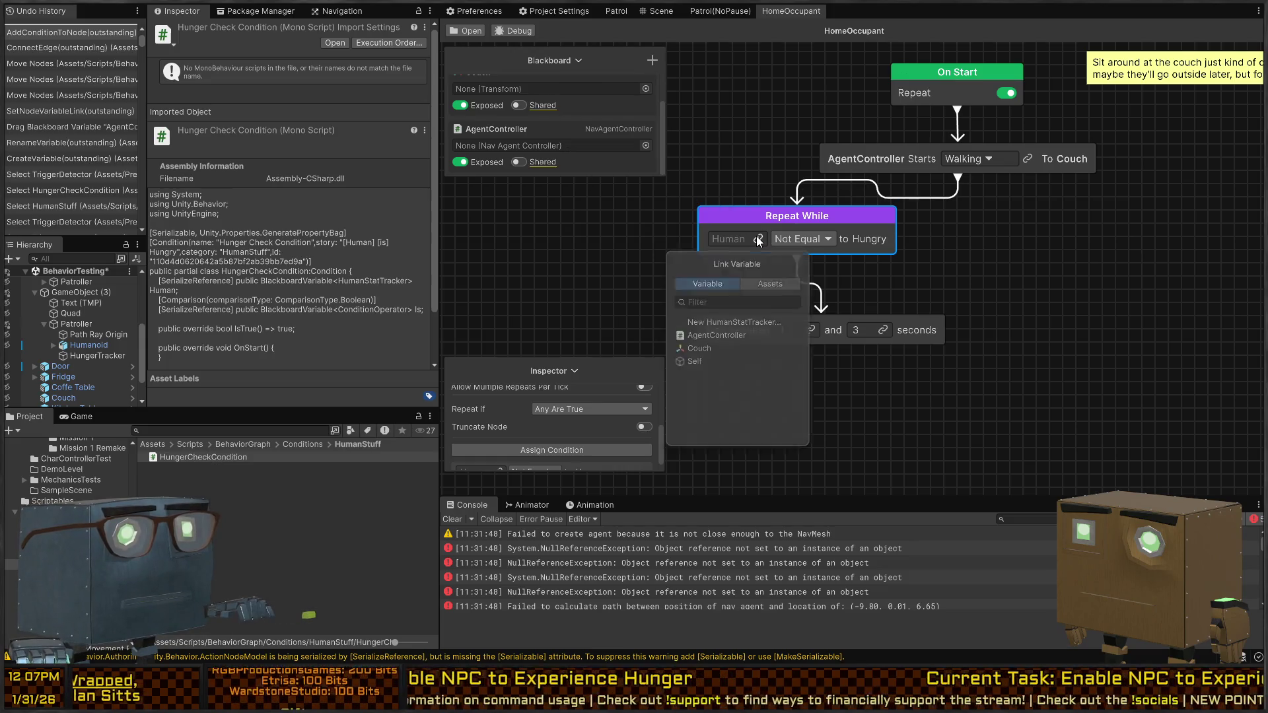
click(753, 325)
text(Human)
key(Return)
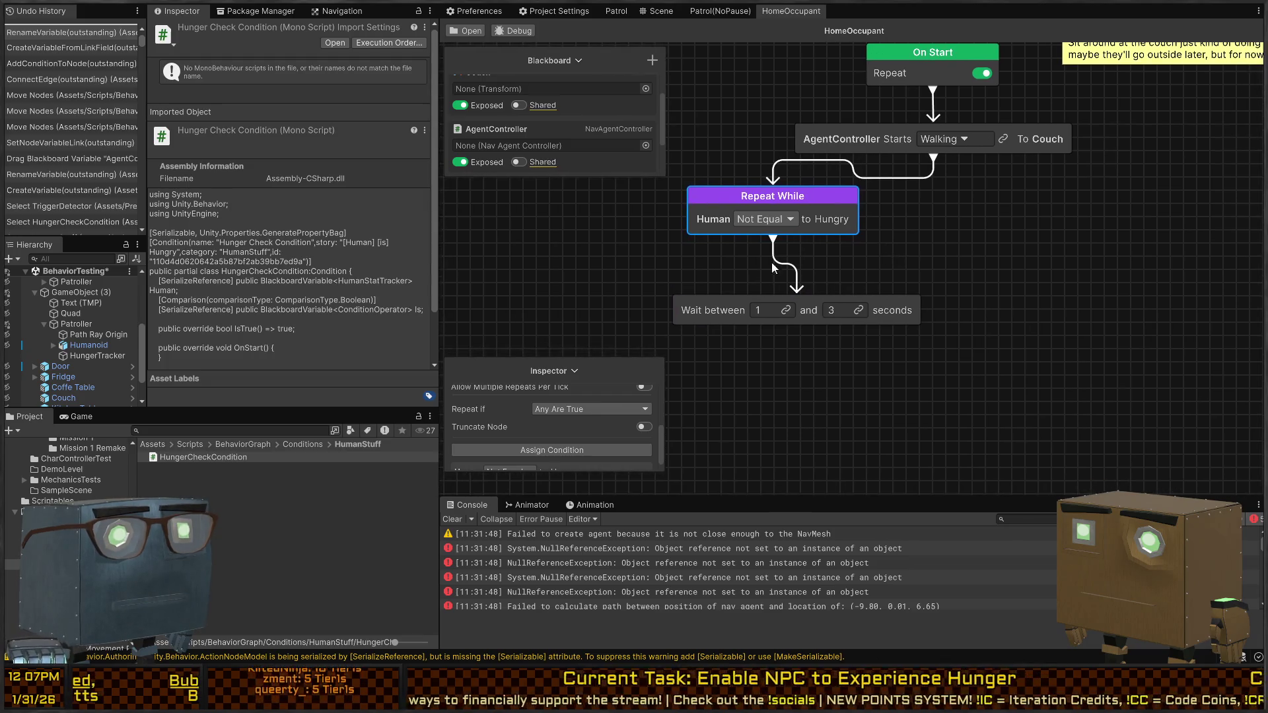
mouse_move(889, 224)
mouse_down()
mouse_move(830, 209)
mouse_move(858, 213)
mouse_up()
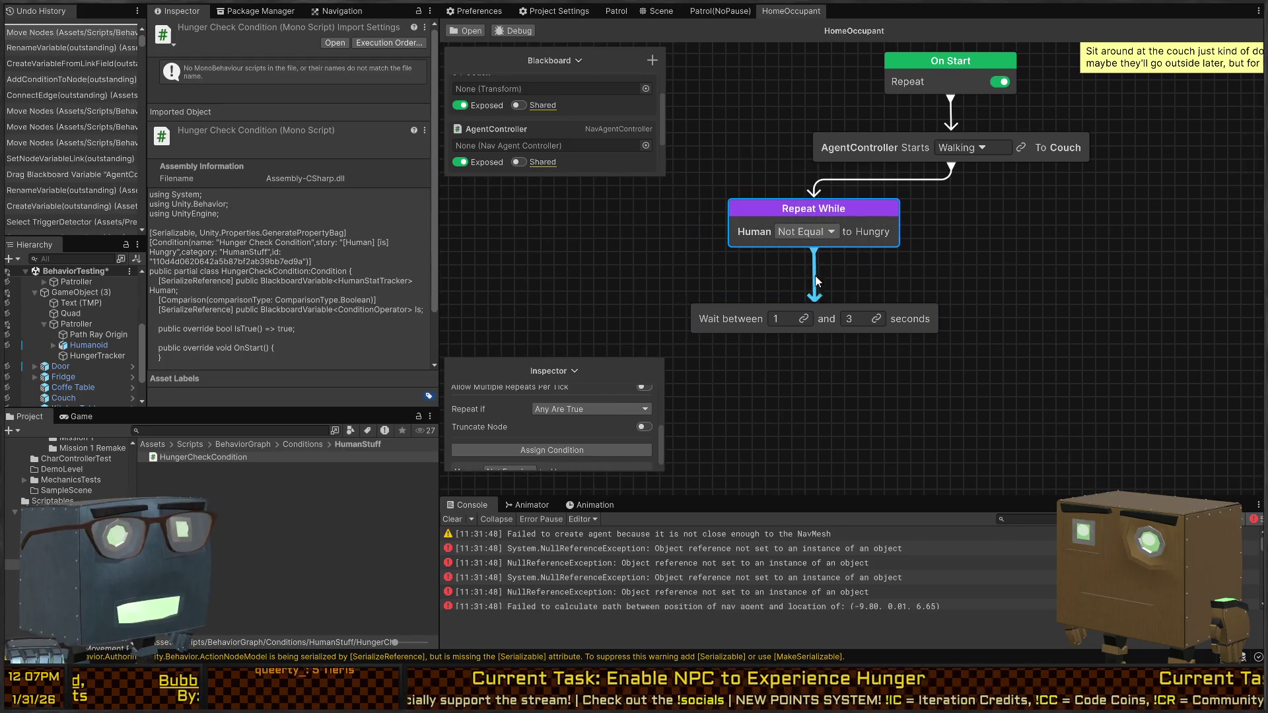
Step: Add a Sequence node below the walk-to-Couch node
mouse_move(955, 228)
mouse_down()
mouse_move(851, 281)
mouse_move(860, 218)
mouse_move(887, 277)
mouse_move(946, 251)
mouse_move(894, 230)
mouse_move(813, 228)
mouse_move(930, 247)
mouse_up()
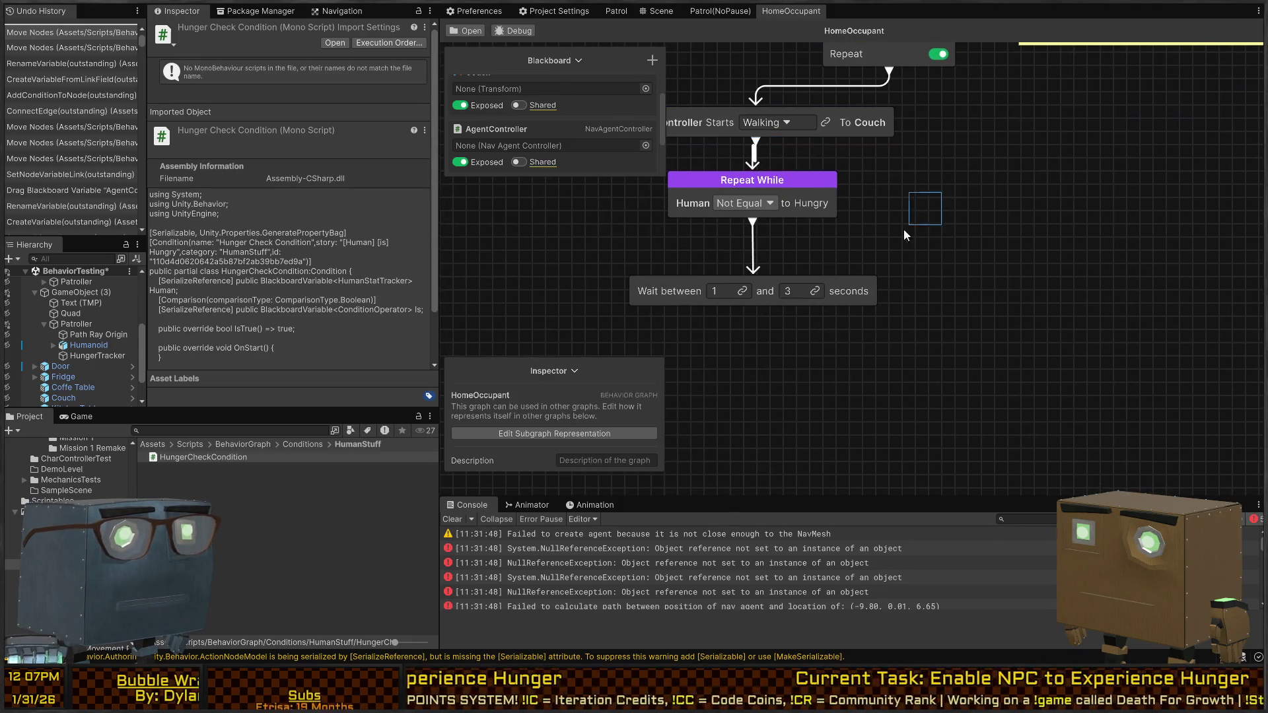
mouse_move(816, 194)
mouse_down()
mouse_move(767, 247)
mouse_move(740, 200)
mouse_move(760, 142)
mouse_move(753, 181)
mouse_up()
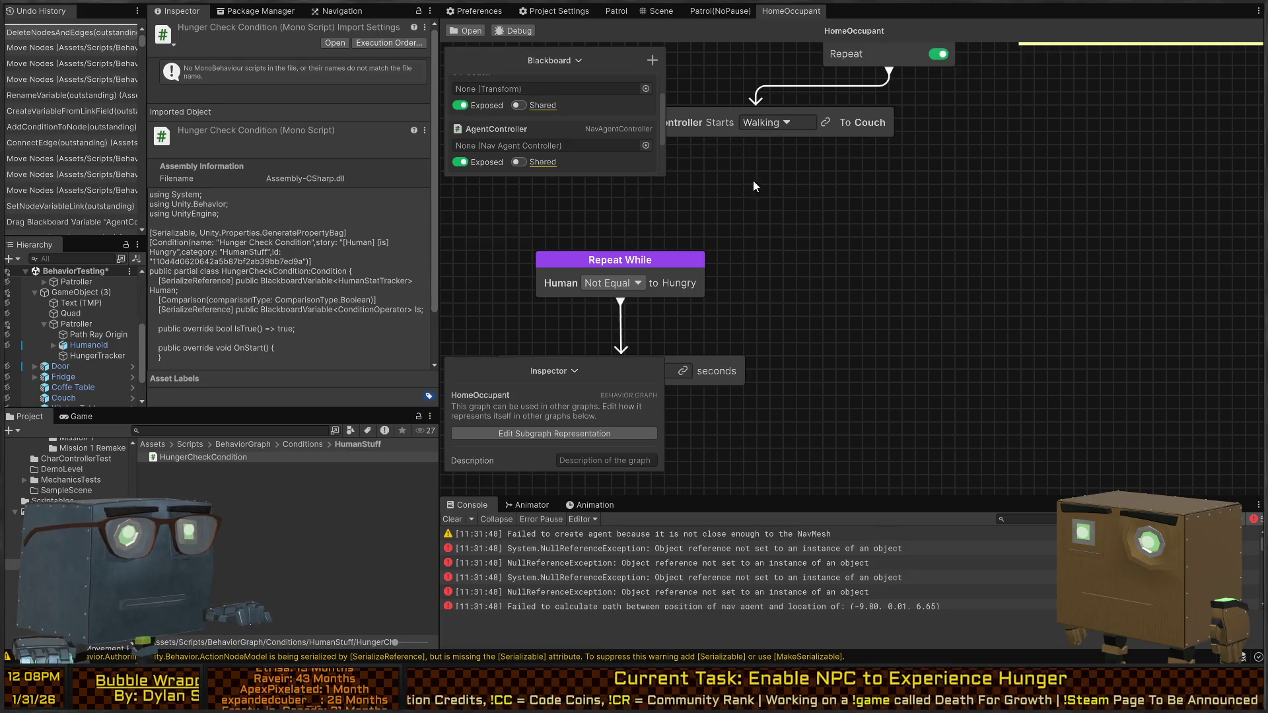
text(seq)
key(Return)
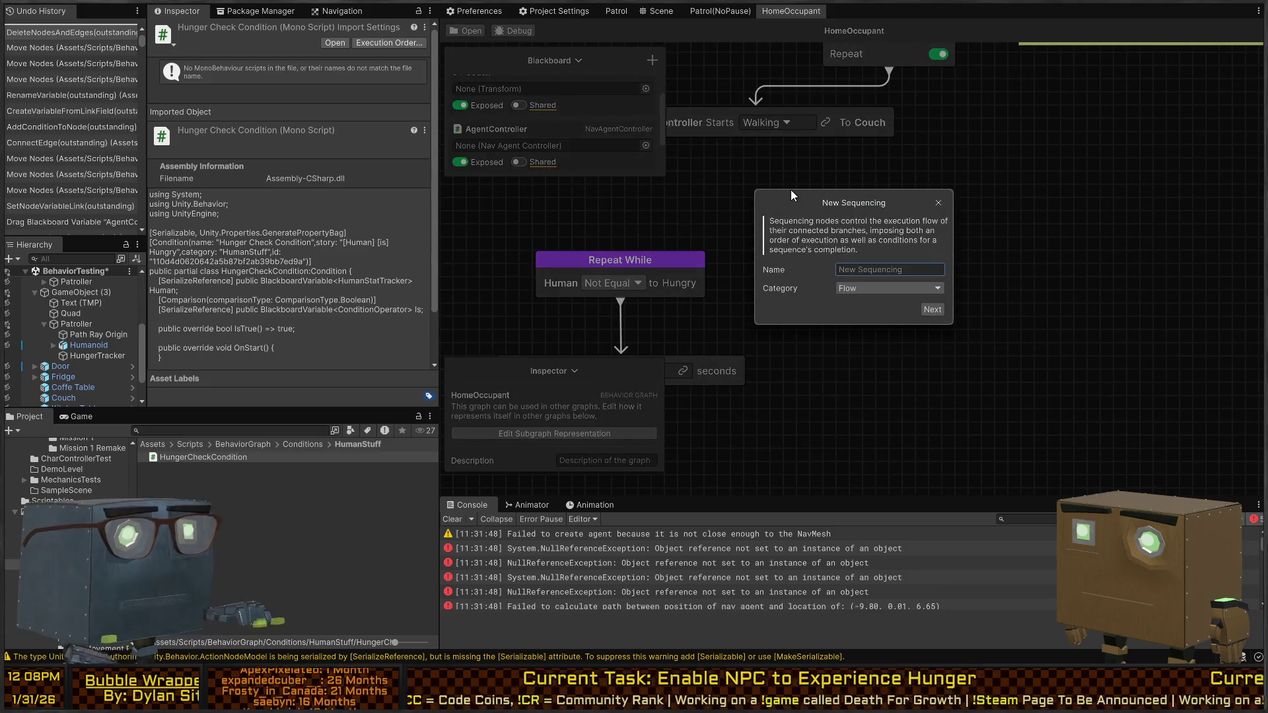
click(939, 203)
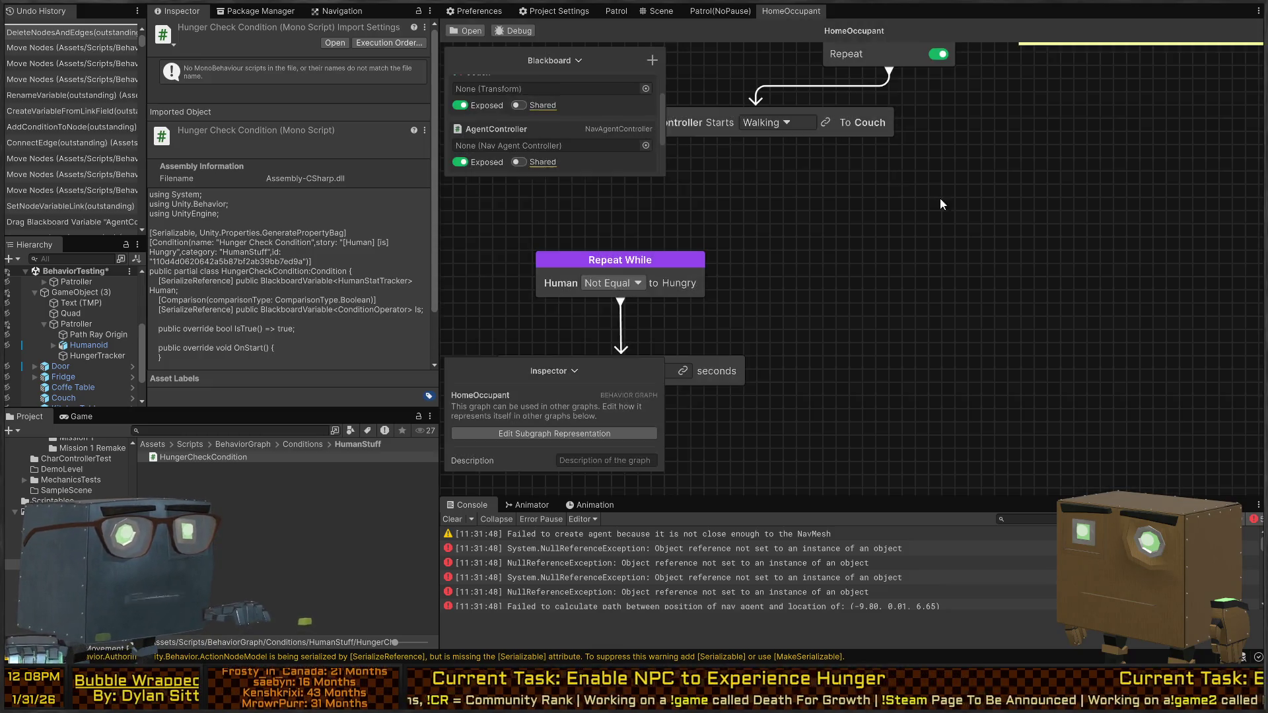
key(space)
text(sequ)
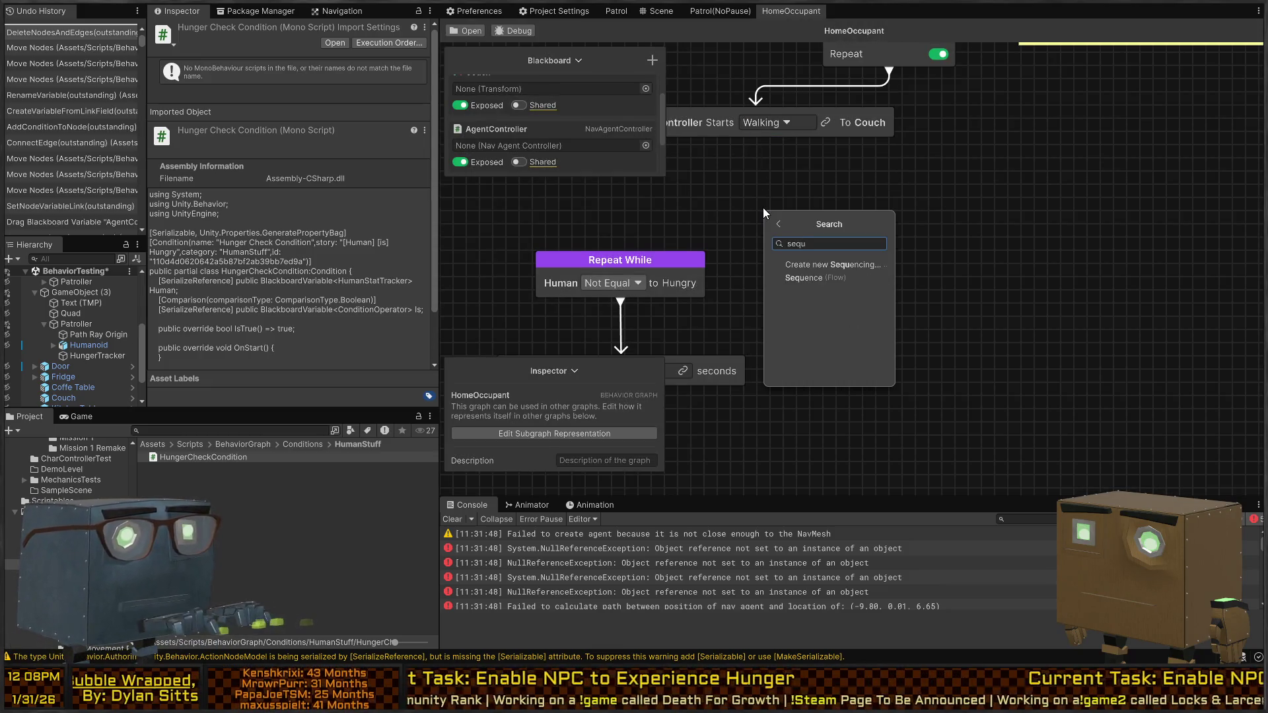
click(797, 277)
Step: Connect the Sequence to Repeat While and shift that branch left
mouse_move(765, 205)
mouse_down()
mouse_move(757, 189)
mouse_move(747, 218)
mouse_move(614, 253)
mouse_up()
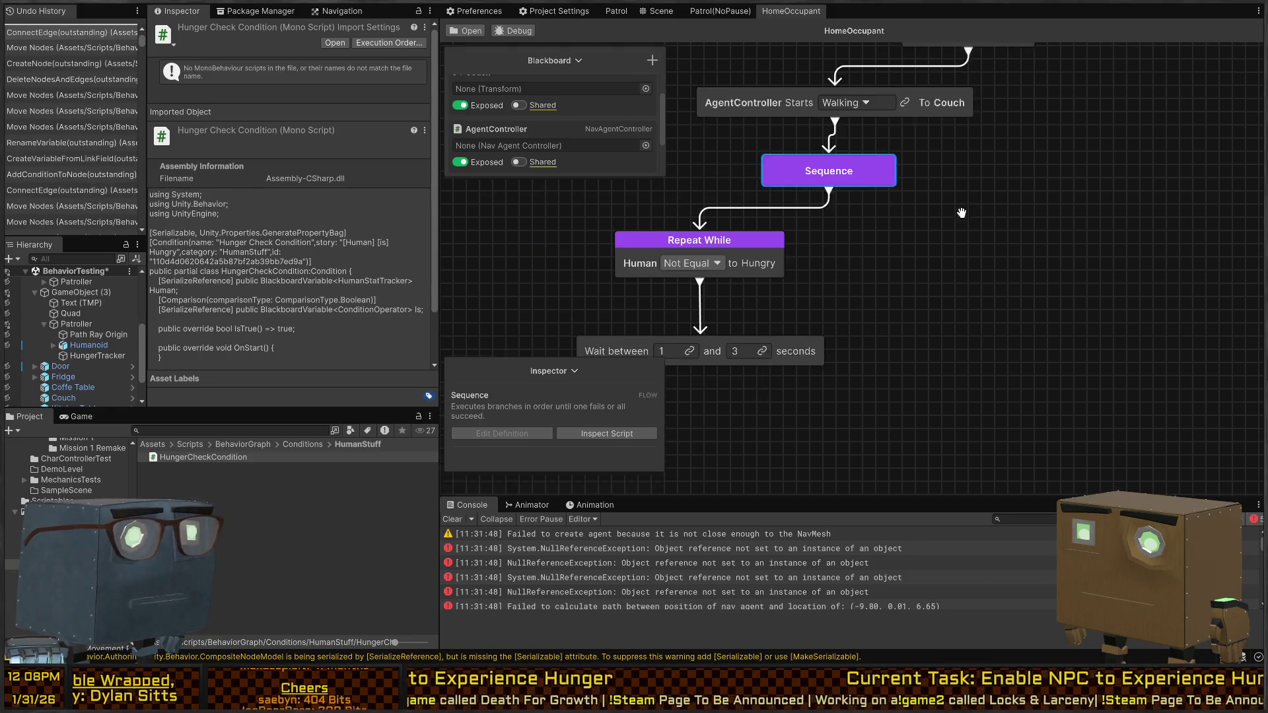
drag(826, 246, 701, 238)
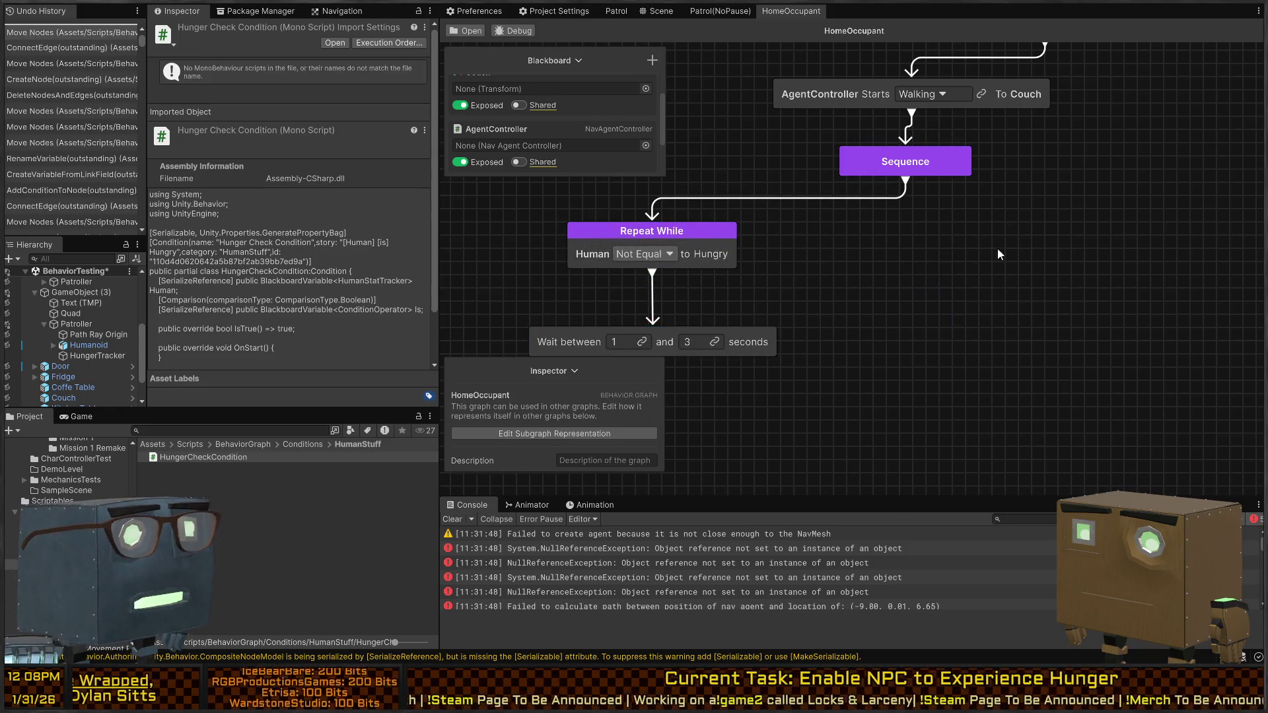
mouse_move(911, 187)
mouse_down()
mouse_move(757, 264)
mouse_move(940, 269)
mouse_move(988, 291)
mouse_up()
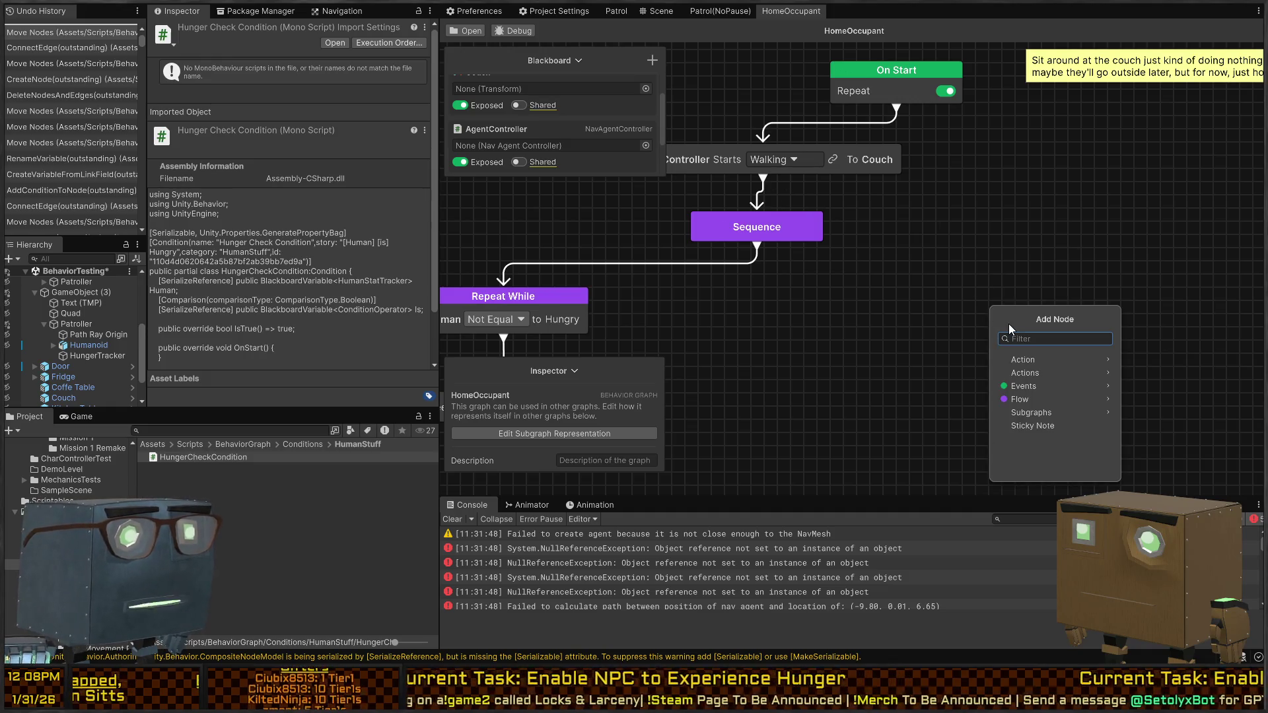
Step: Add an Order Move To Object node after Sequence, using AgentController with Walking style
text(order)
click(1051, 359)
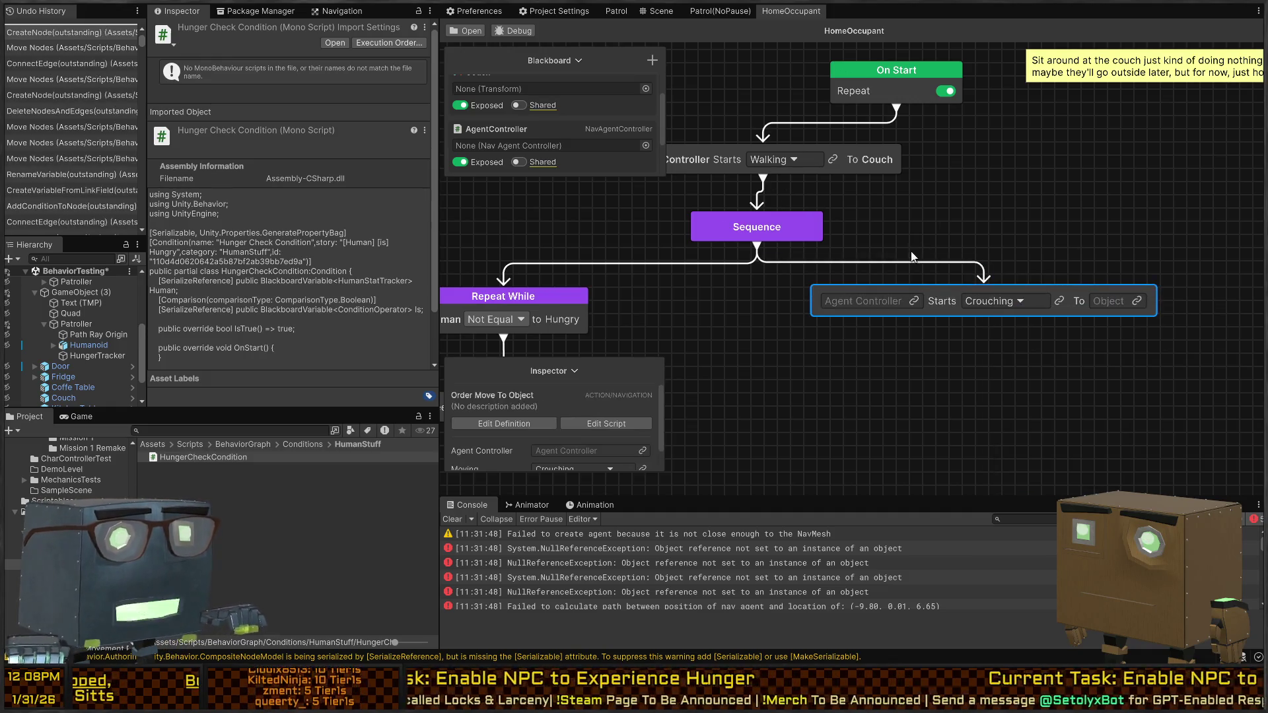
click(913, 300)
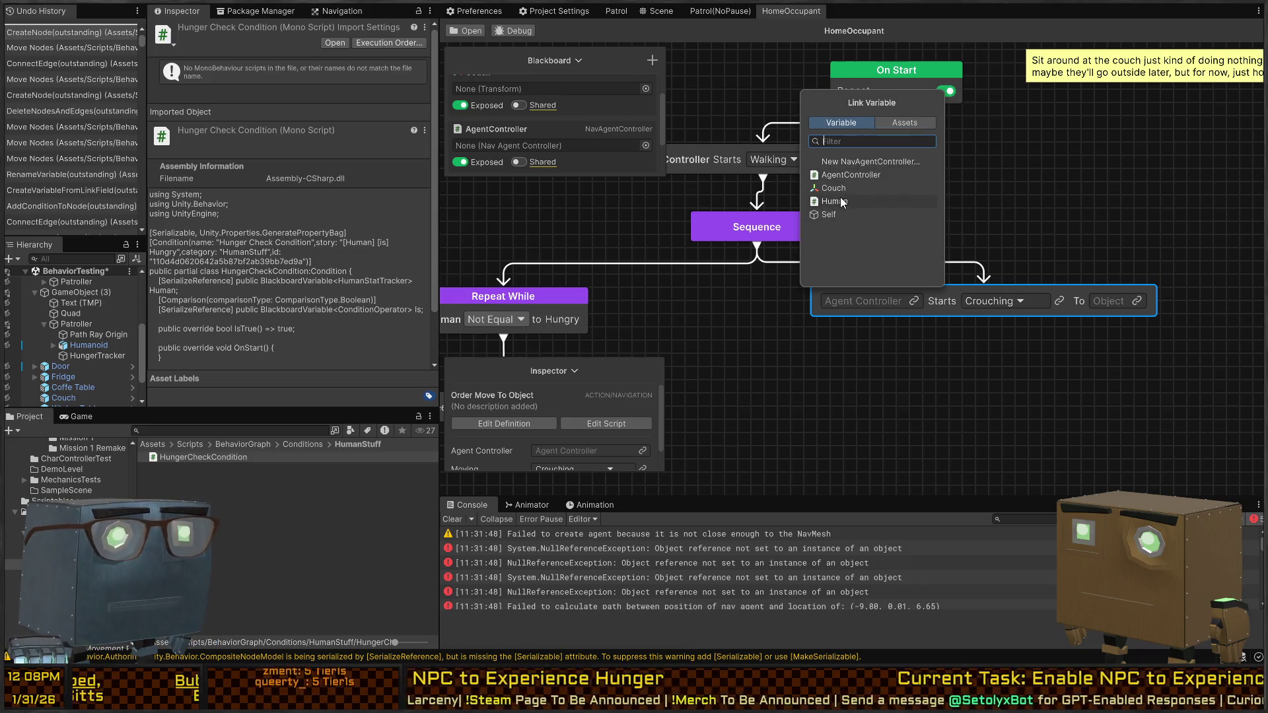
click(861, 175)
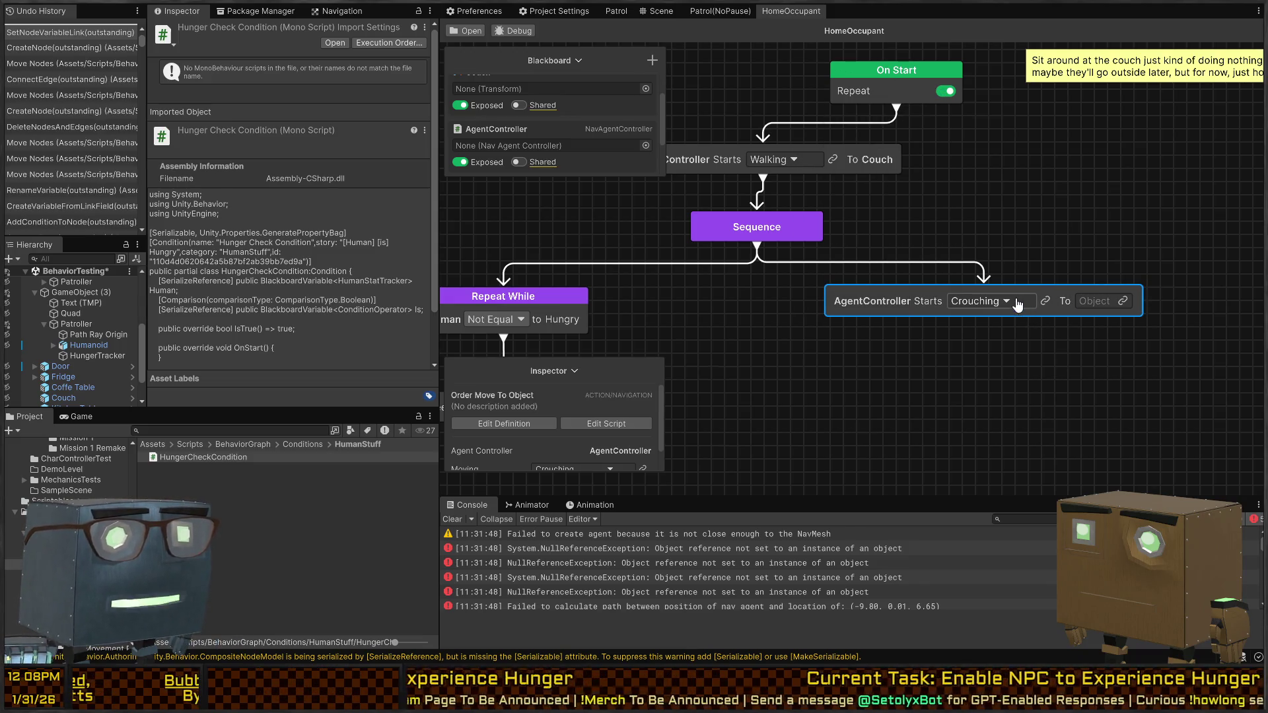
click(1006, 302)
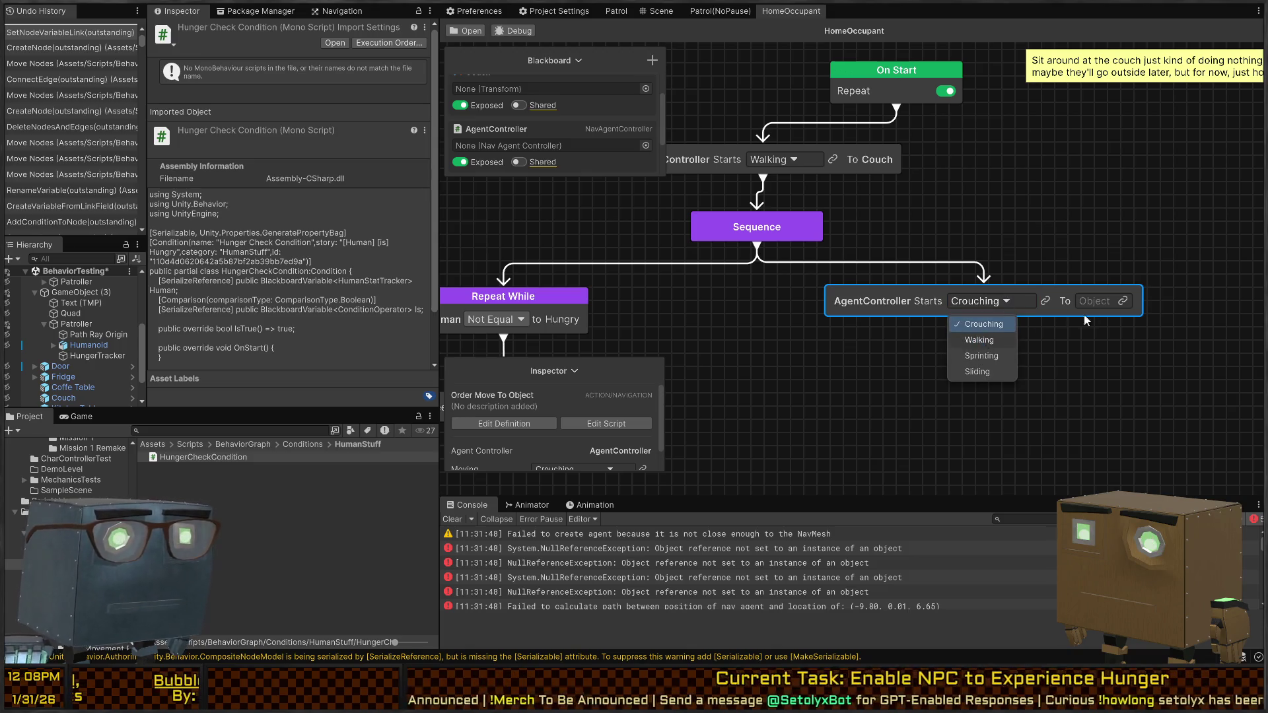
click(980, 339)
Step: Create a Fridge Transform variable and make it the walk node's target
scroll(561, 110, up, 2)
click(497, 165)
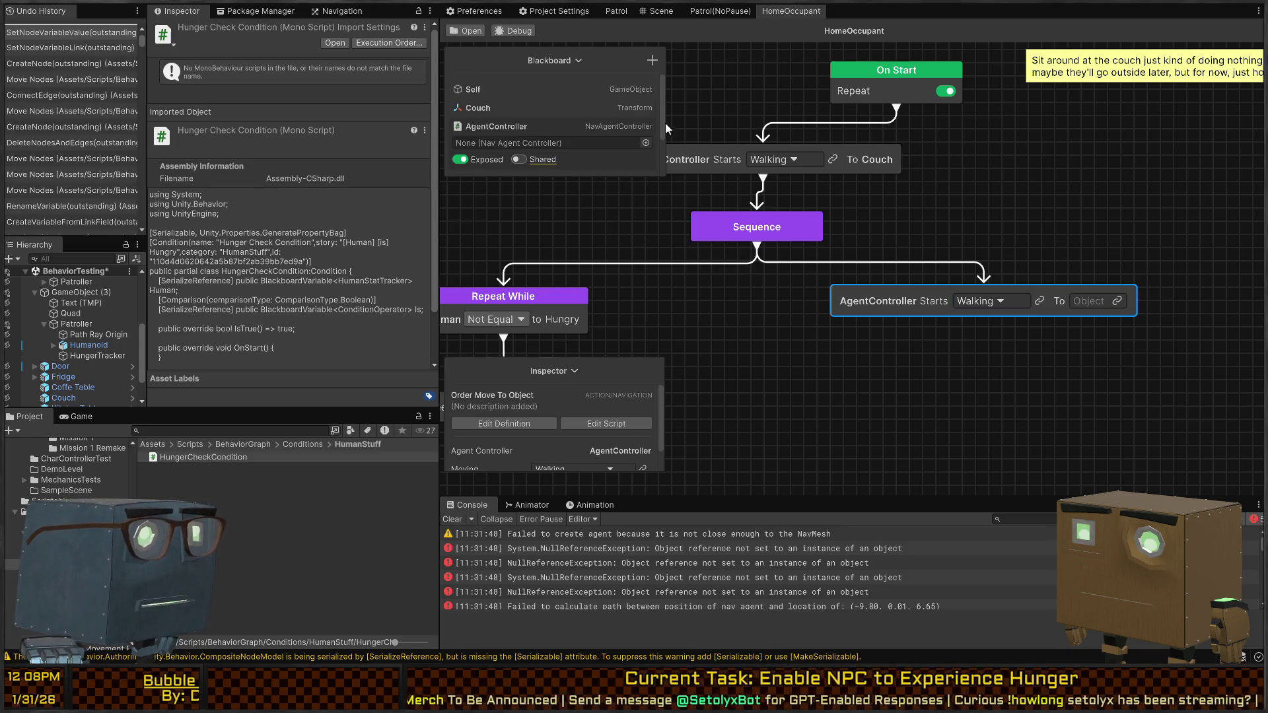
click(653, 62)
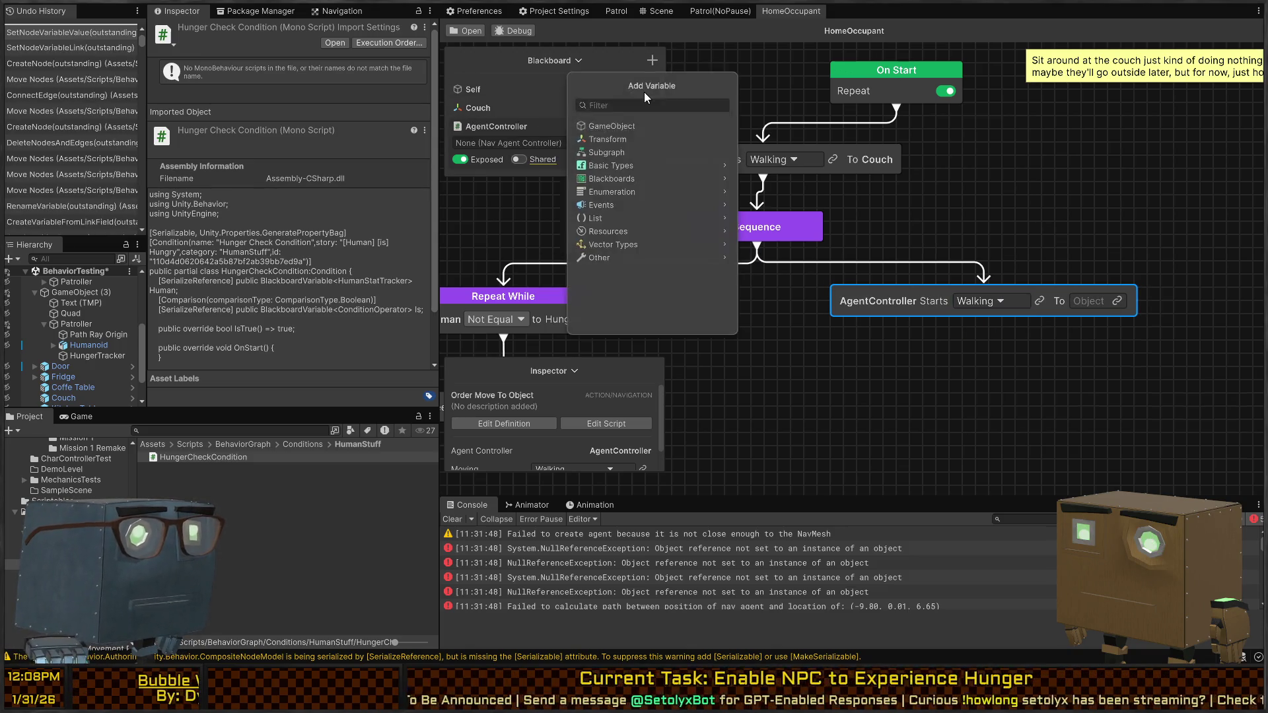
click(605, 141)
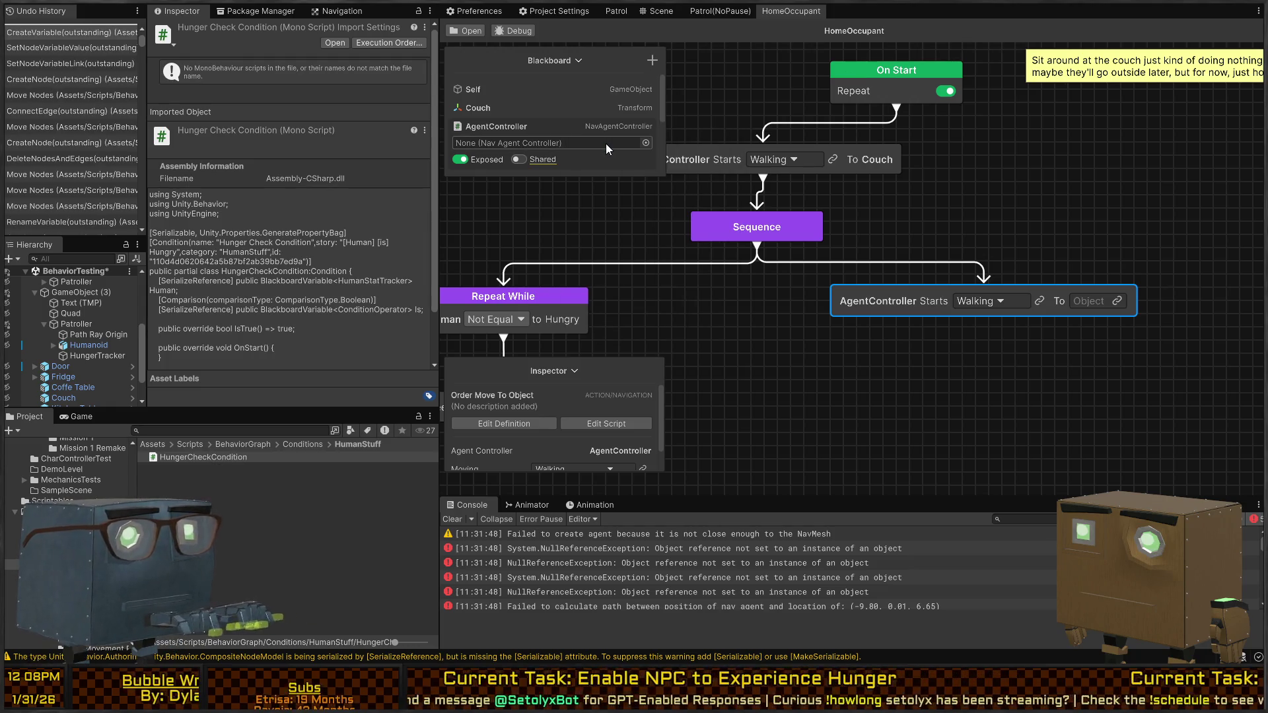
text(Fridge)
key(Return)
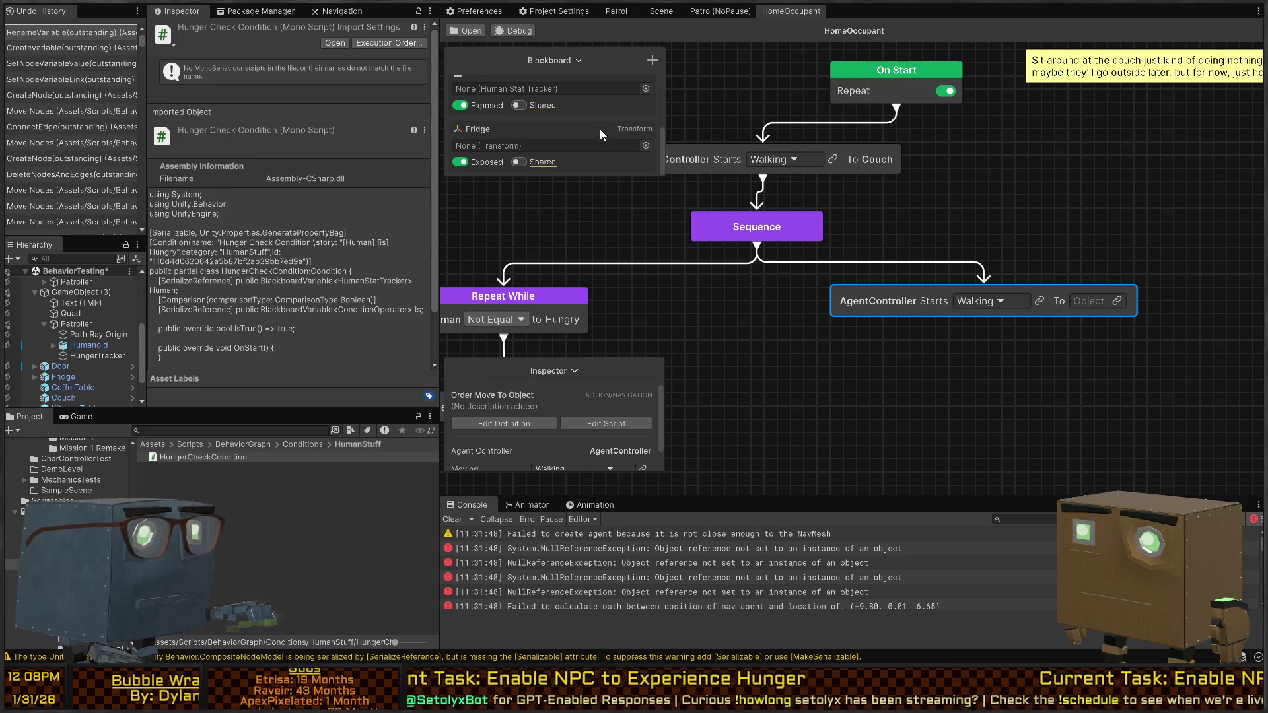
drag(644, 148, 1096, 300)
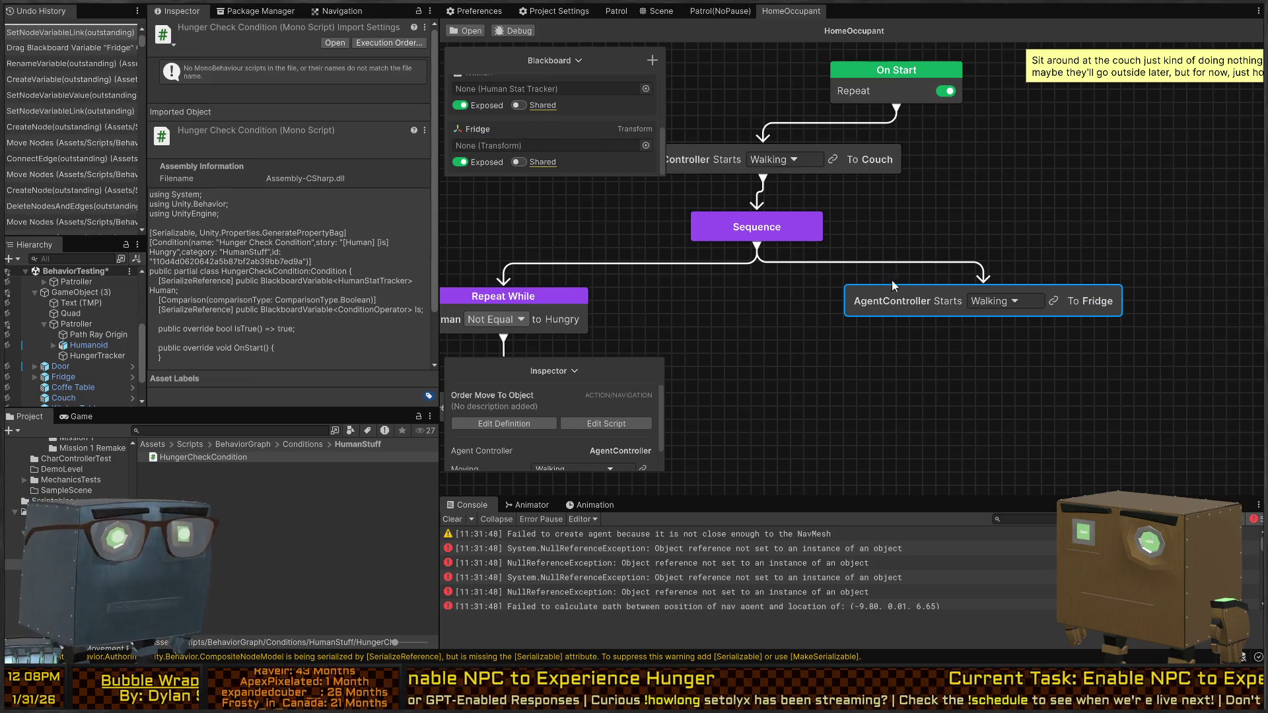
Step: Duplicate the existing 1–3 second Wait node, discarding an accidental Wait (Frames) node
mouse_move(947, 244)
mouse_down()
mouse_move(981, 257)
mouse_move(946, 334)
mouse_move(909, 199)
mouse_move(778, 216)
mouse_up()
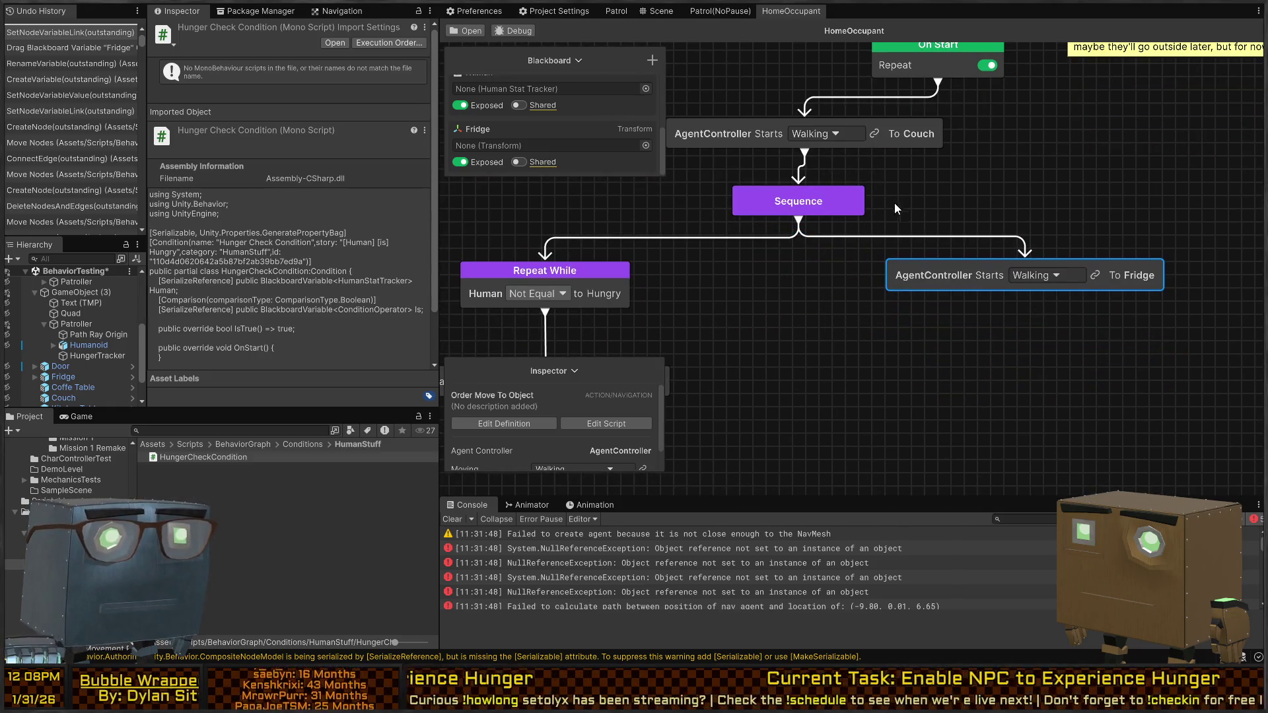
drag(1023, 302, 1028, 327)
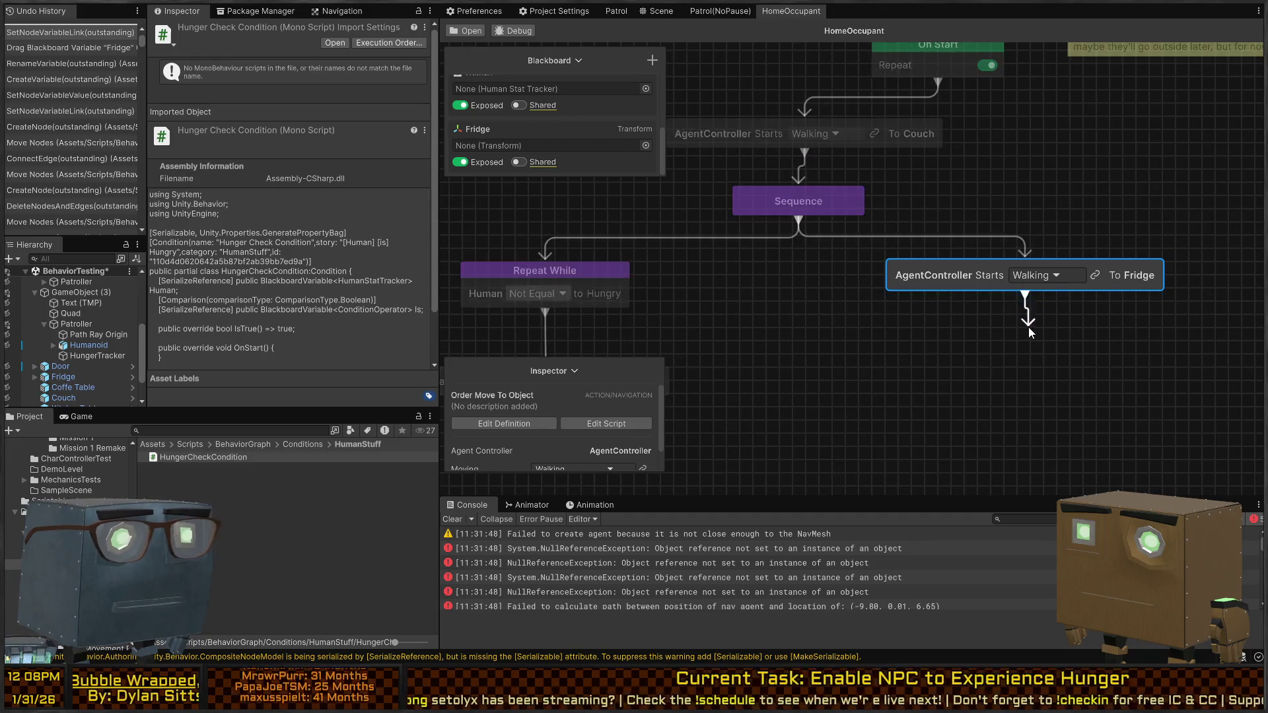
text(wa)
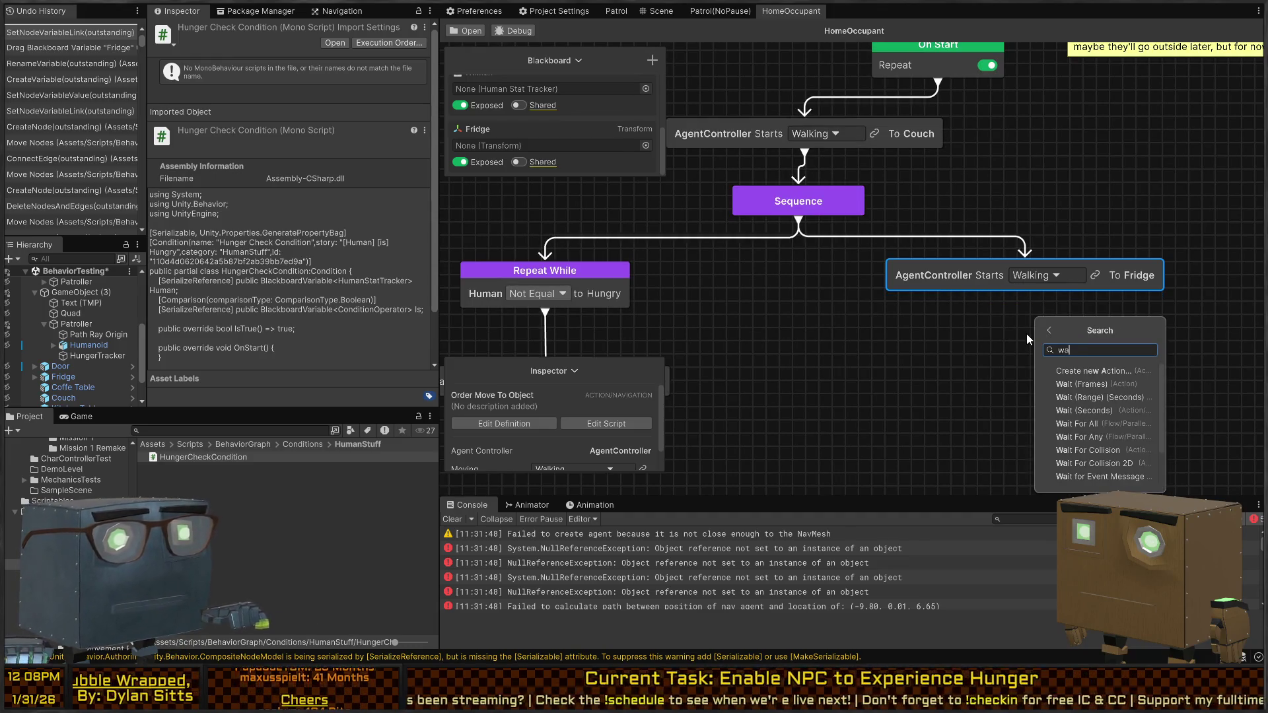
text(it)
key(Return)
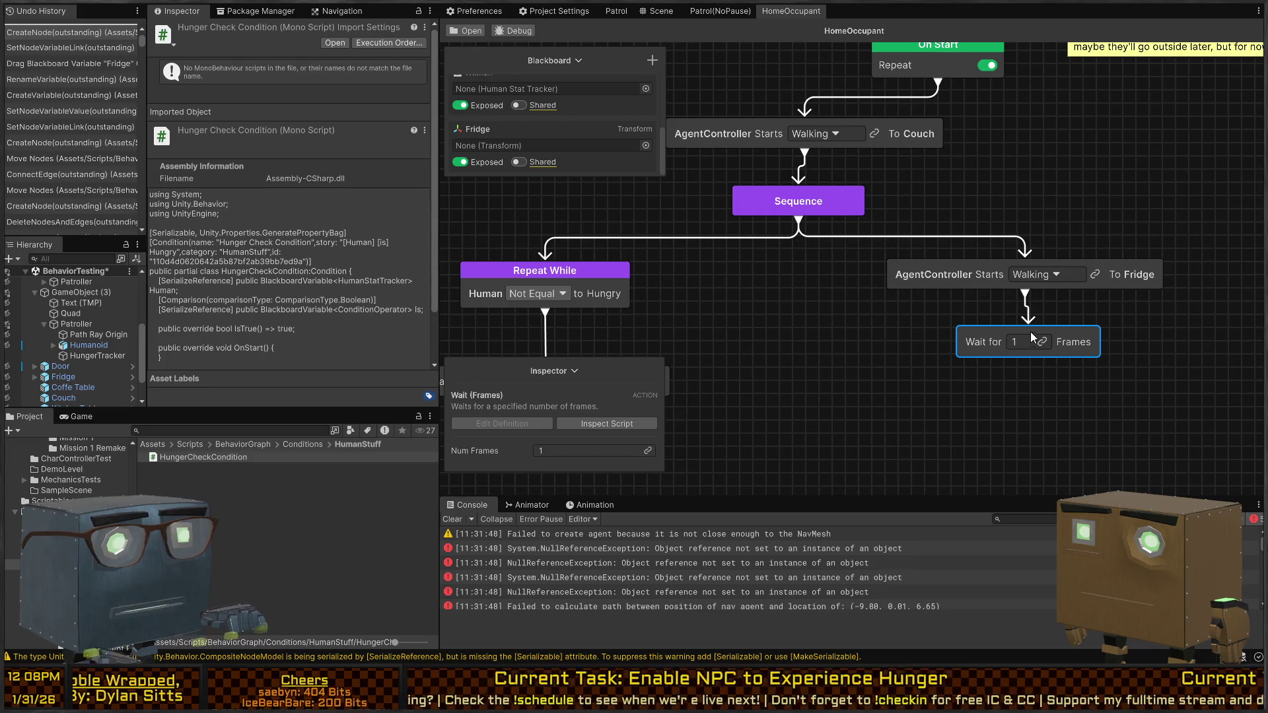
key(Delete)
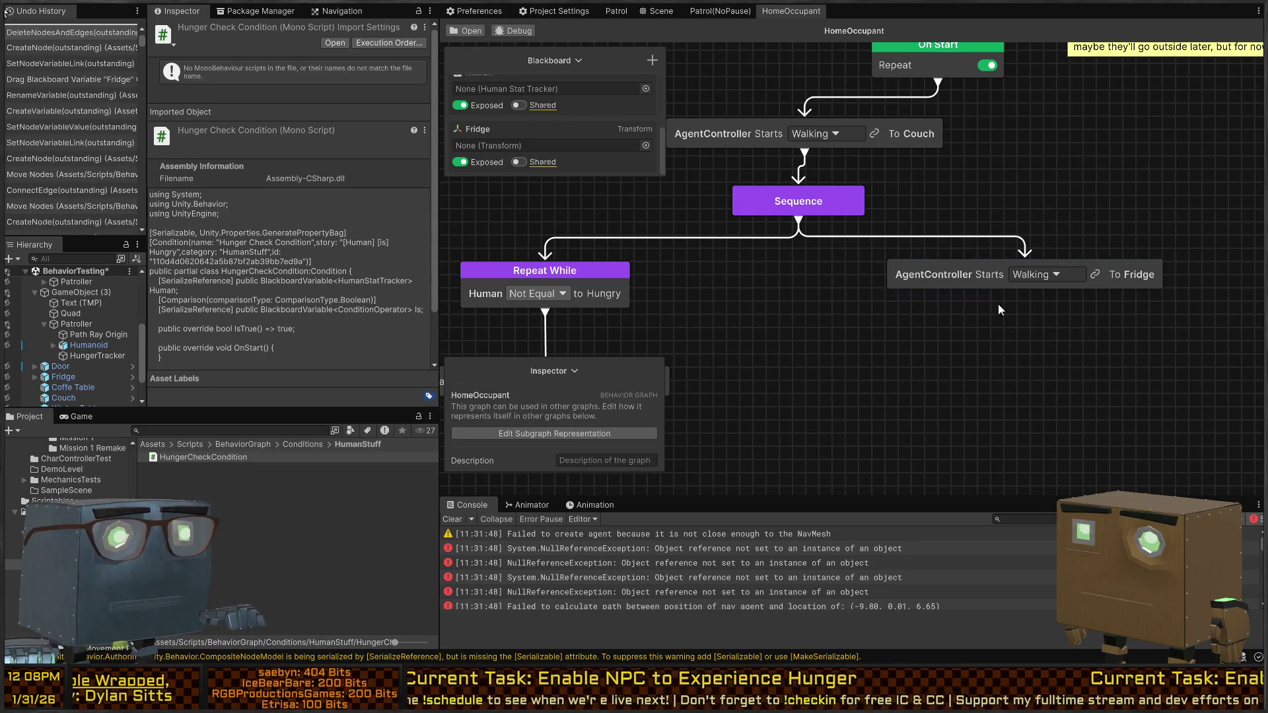
drag(998, 303, 1097, 193)
click(556, 268)
key(ctrl+c)
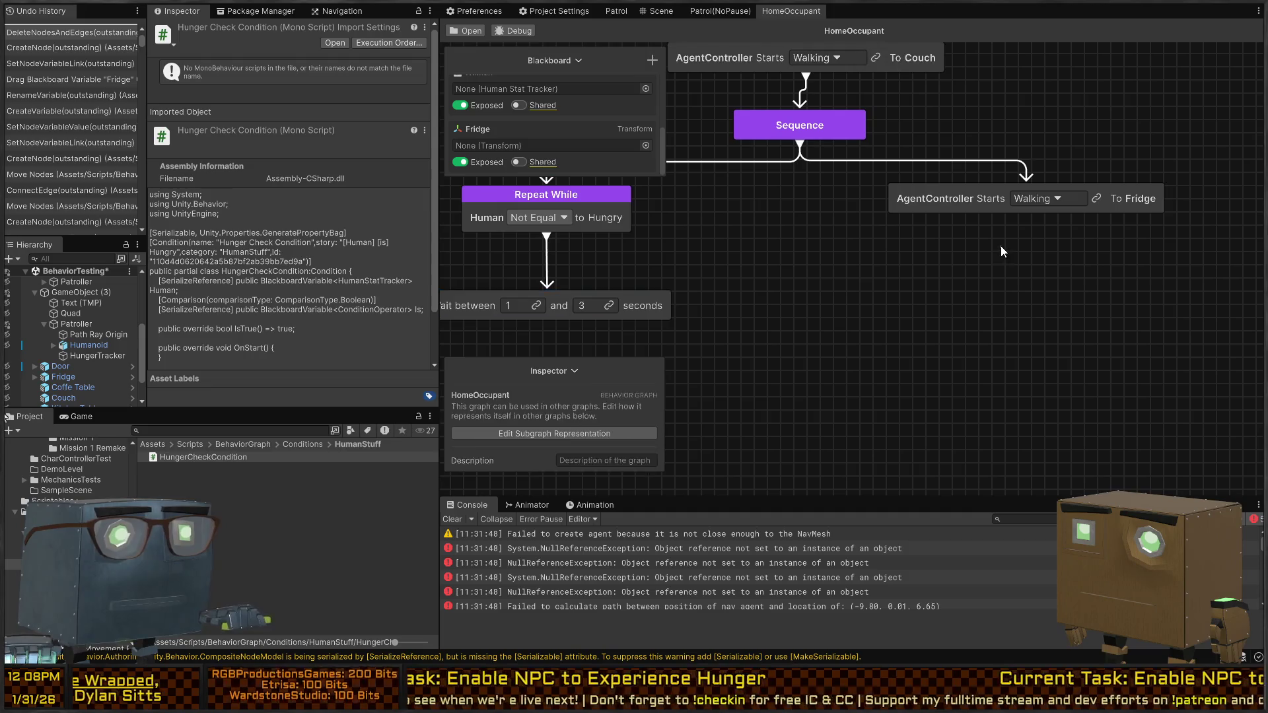
key(ctrl+v)
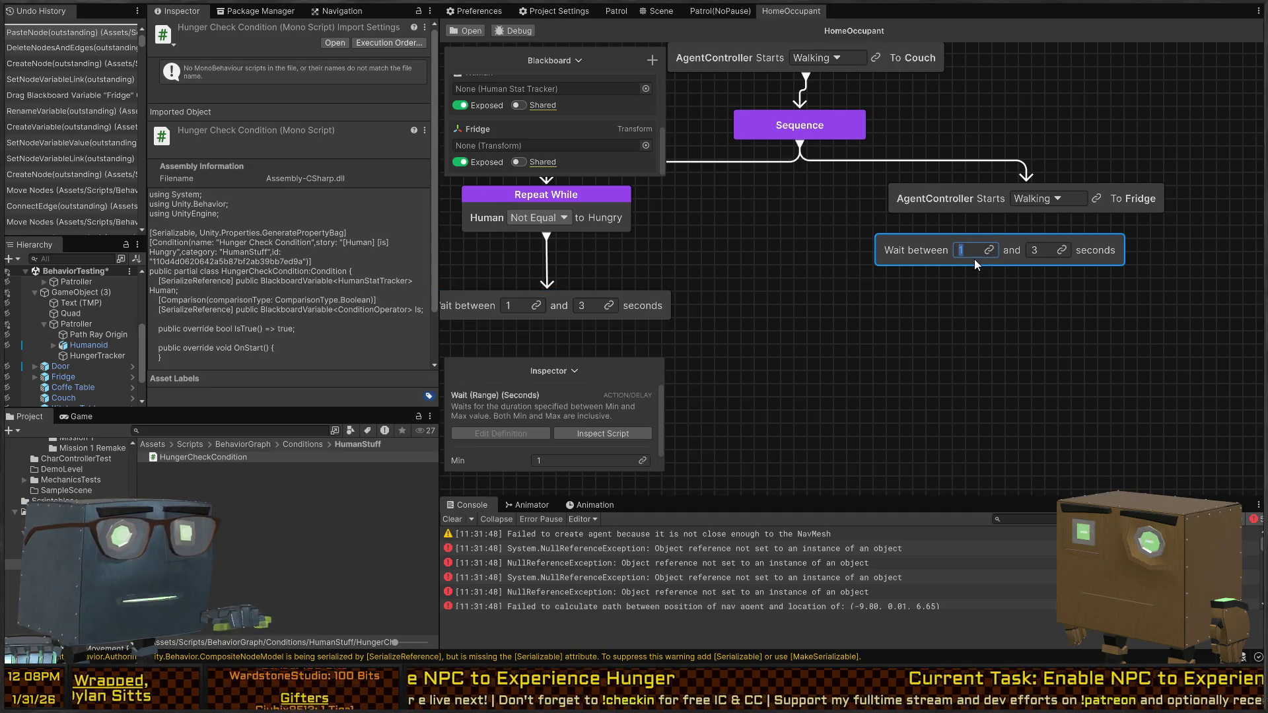
Step: Set the copied wait to 3–8 seconds and attach it beneath the Fridge walk node
text(0)
key(Tab)
text(153)
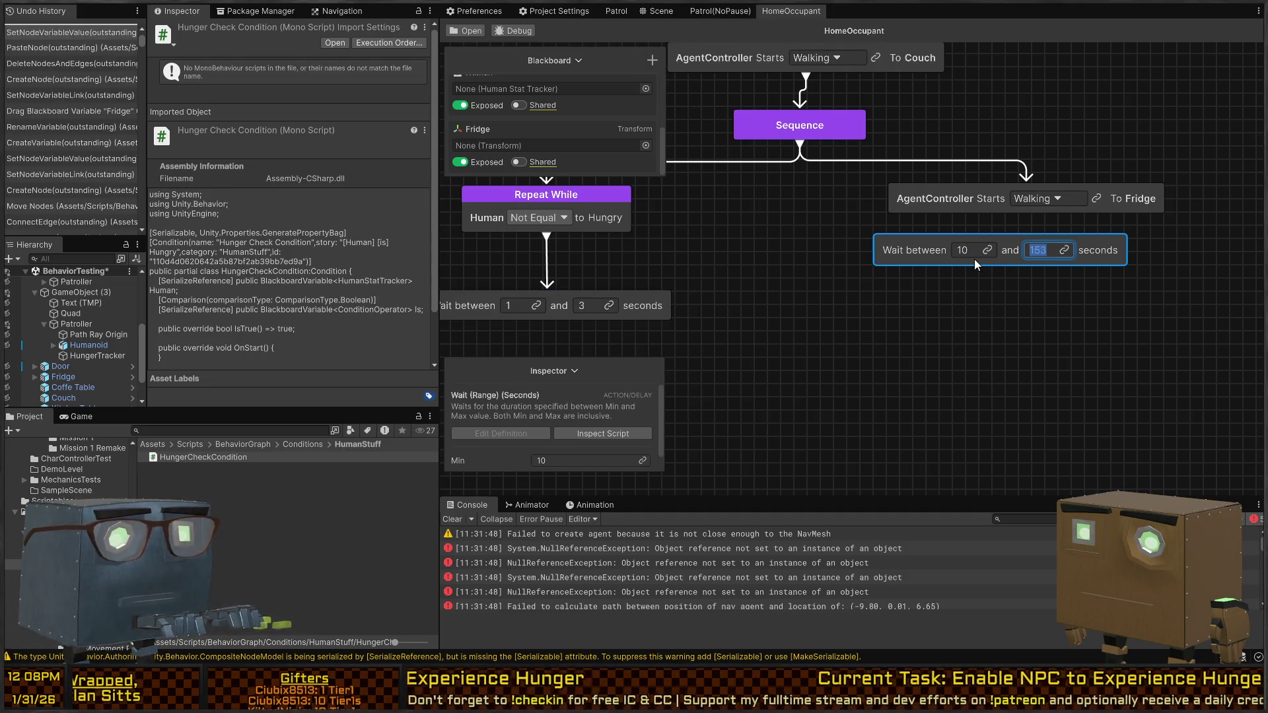
click(973, 257)
key(Tab)
text(20)
key(Return)
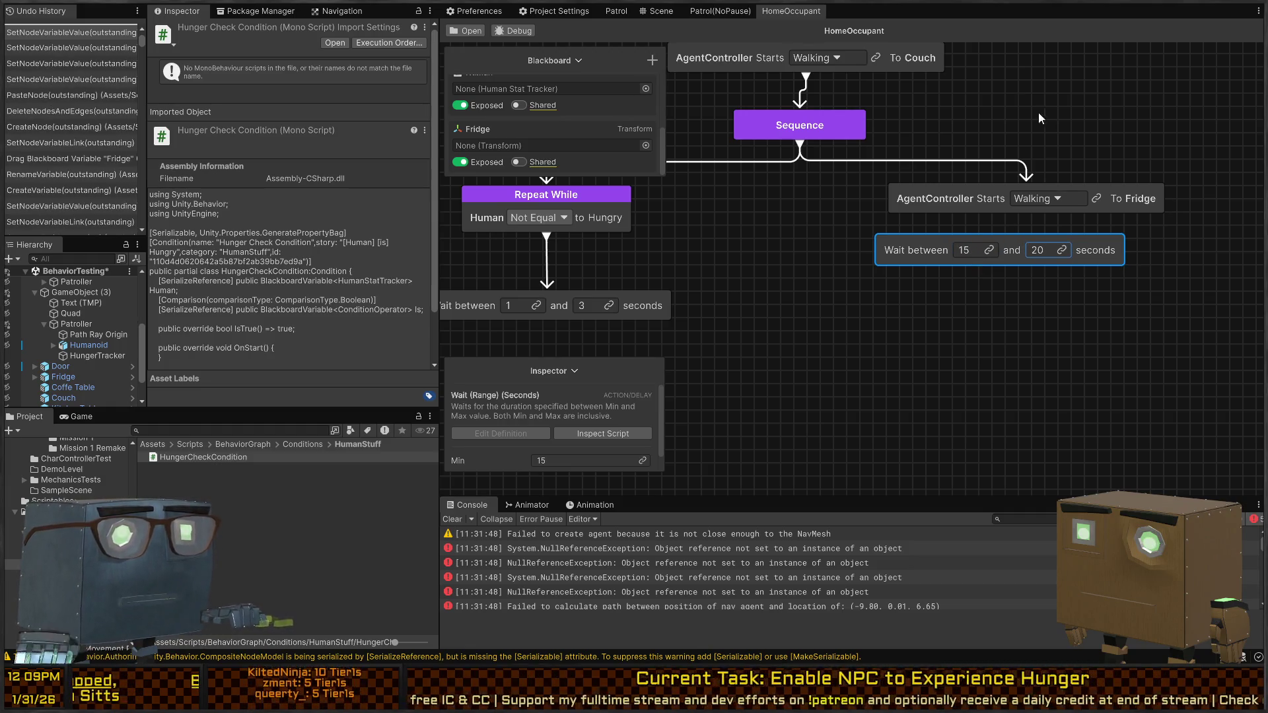
mouse_move(915, 248)
mouse_down()
mouse_move(951, 238)
mouse_move(966, 215)
mouse_up()
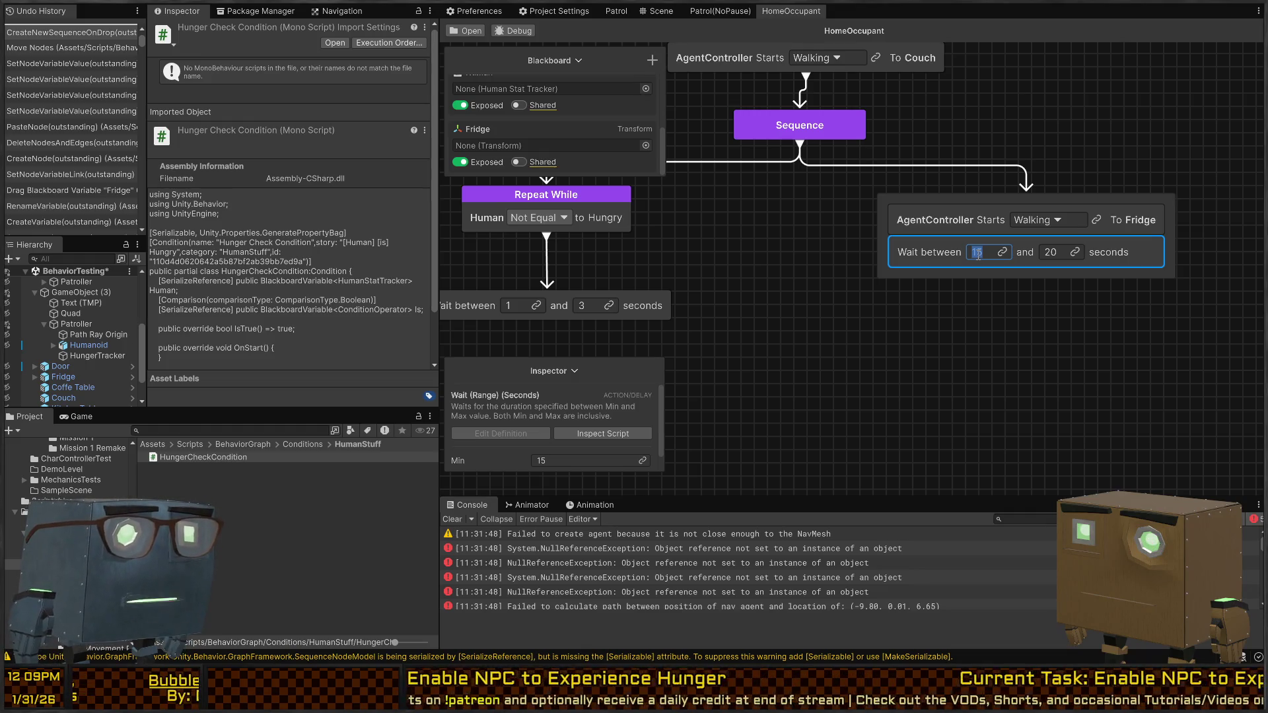
text(3)
key(Tab)
text(8)
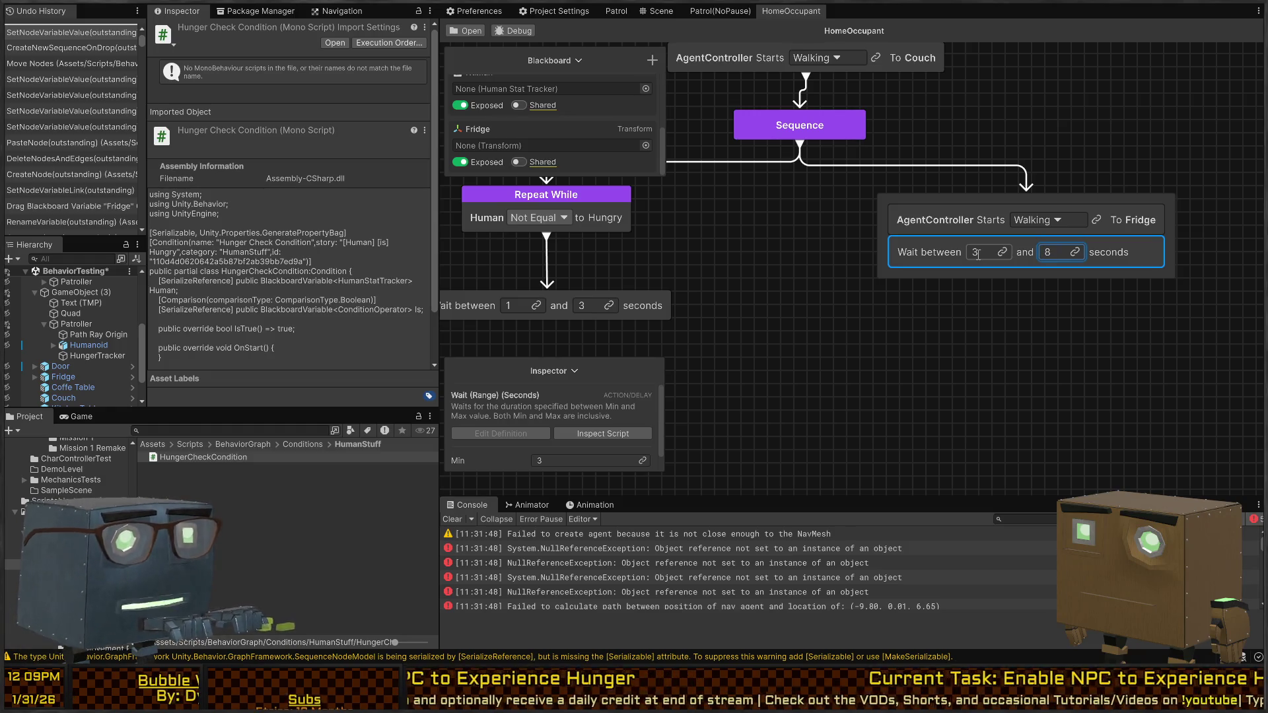
click(1051, 371)
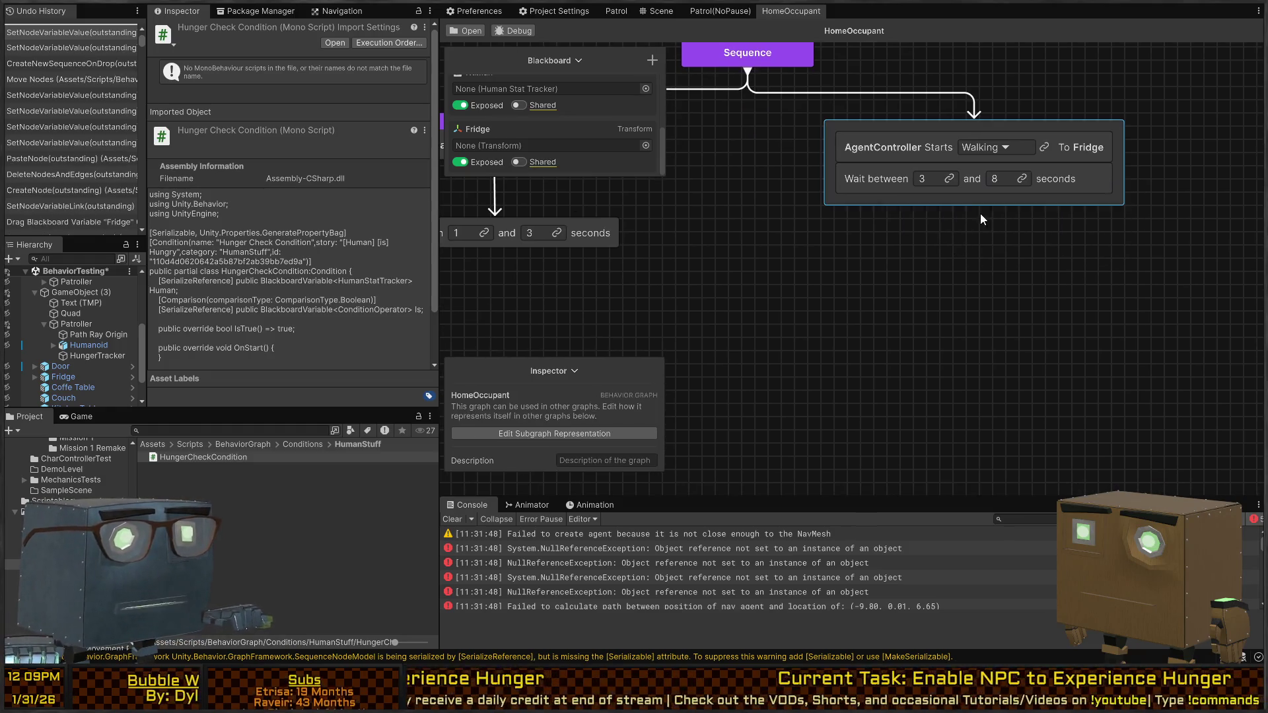
right_click(973, 237)
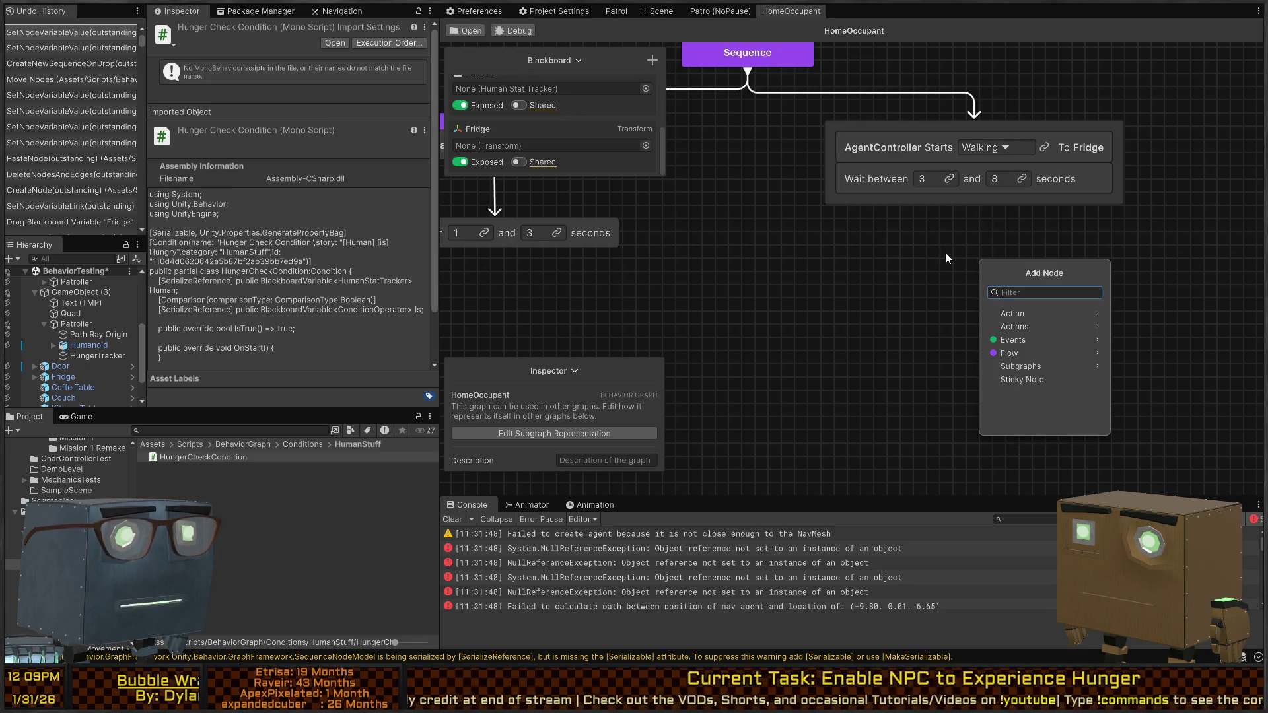
Step: Paste another unconnected copy of the short Wait node beside the Fridge branch
key(Escape)
key(ctrl+v)
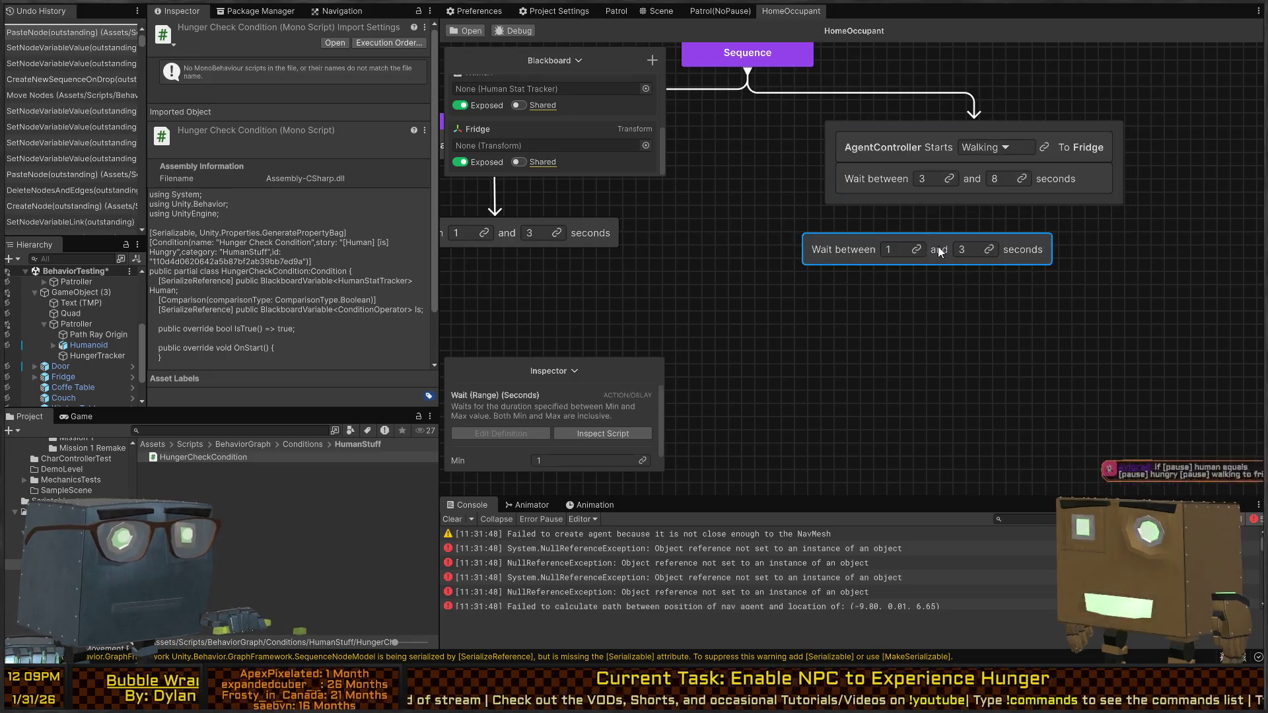
mouse_move(833, 255)
mouse_down()
mouse_move(900, 256)
mouse_move(879, 259)
mouse_up()
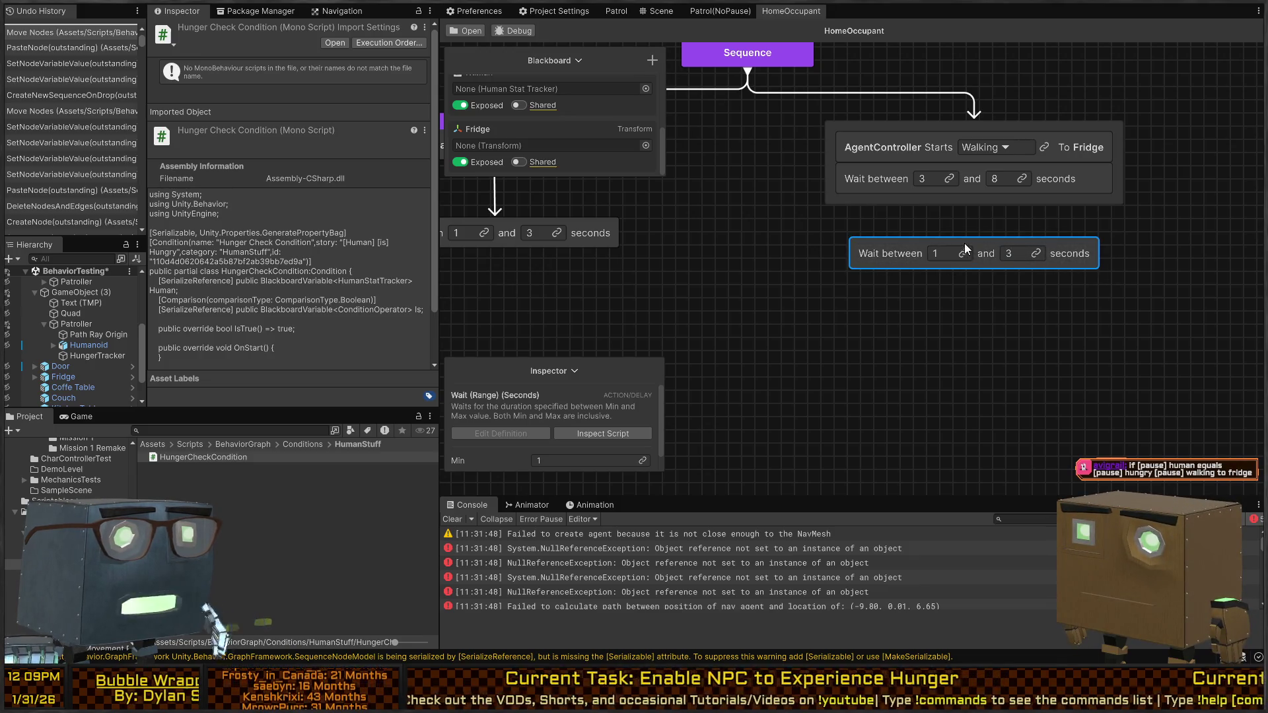
drag(964, 250, 917, 246)
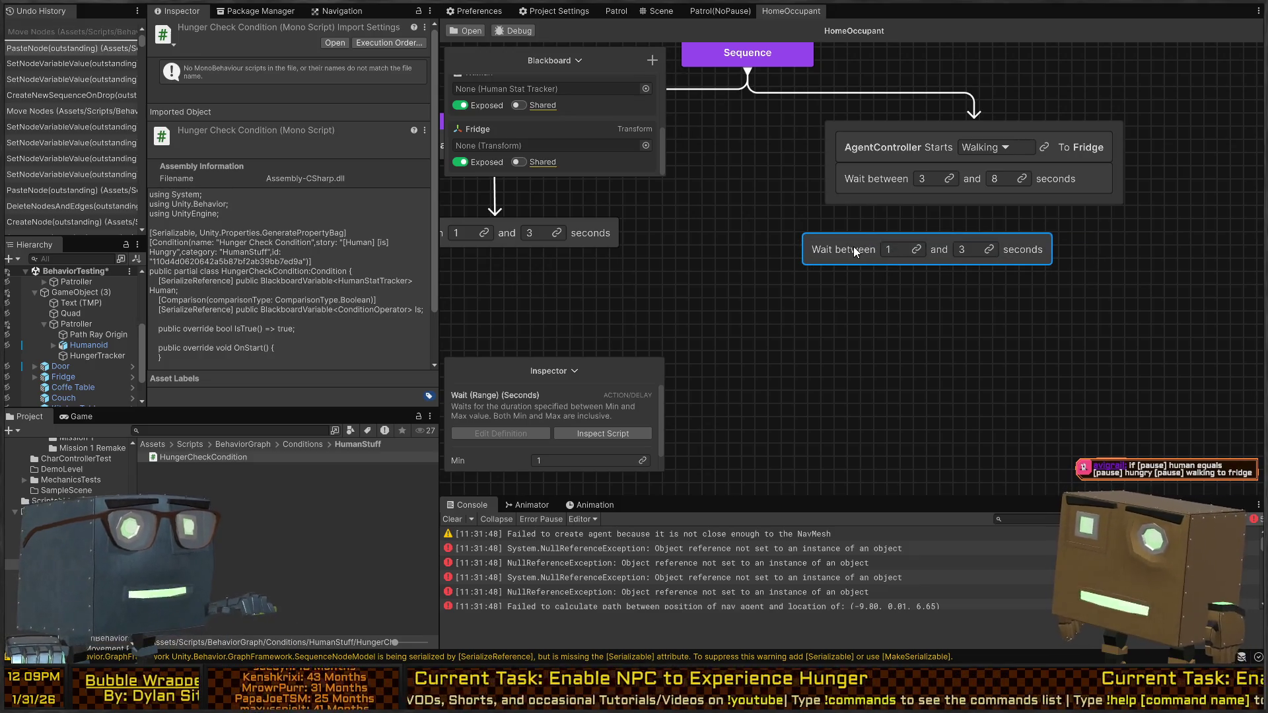
Step: Add a 'walking to fridge' pause comment in HungerCheckCondition.cs, then return to the graph
key(alt+Tab)
text([pause] walking to fridge - avigrail, (1/31/2026 - 12:09 PM))
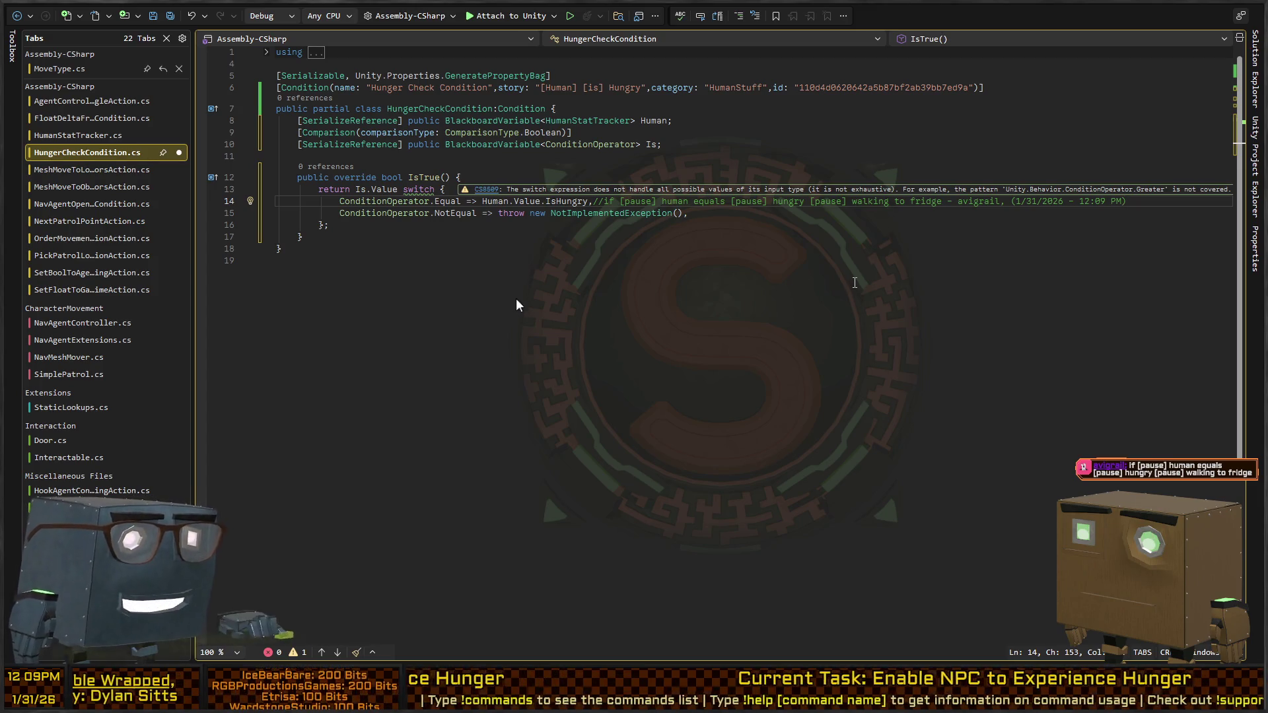
key(alt+Tab)
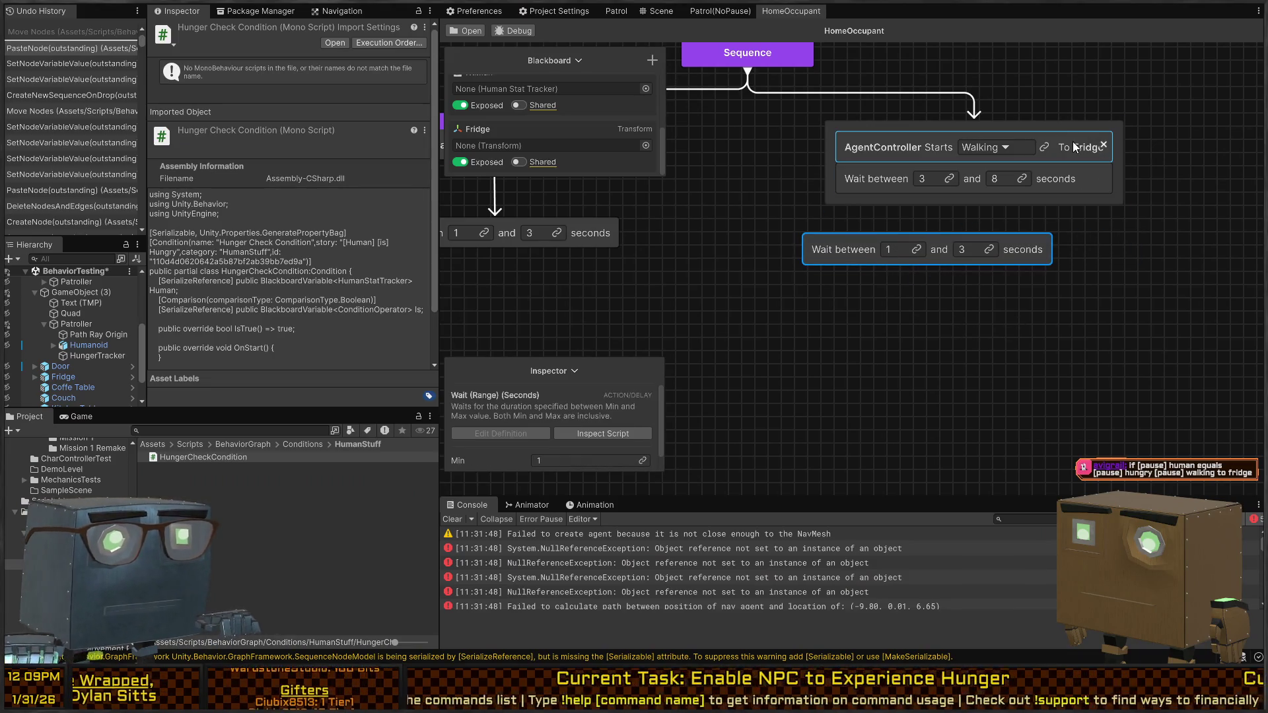
Step: Delete the loose wait node and duplicate the Fridge walk-and-wait group, clearing its target
key(Delete)
click(1051, 124)
key(ctrl+d)
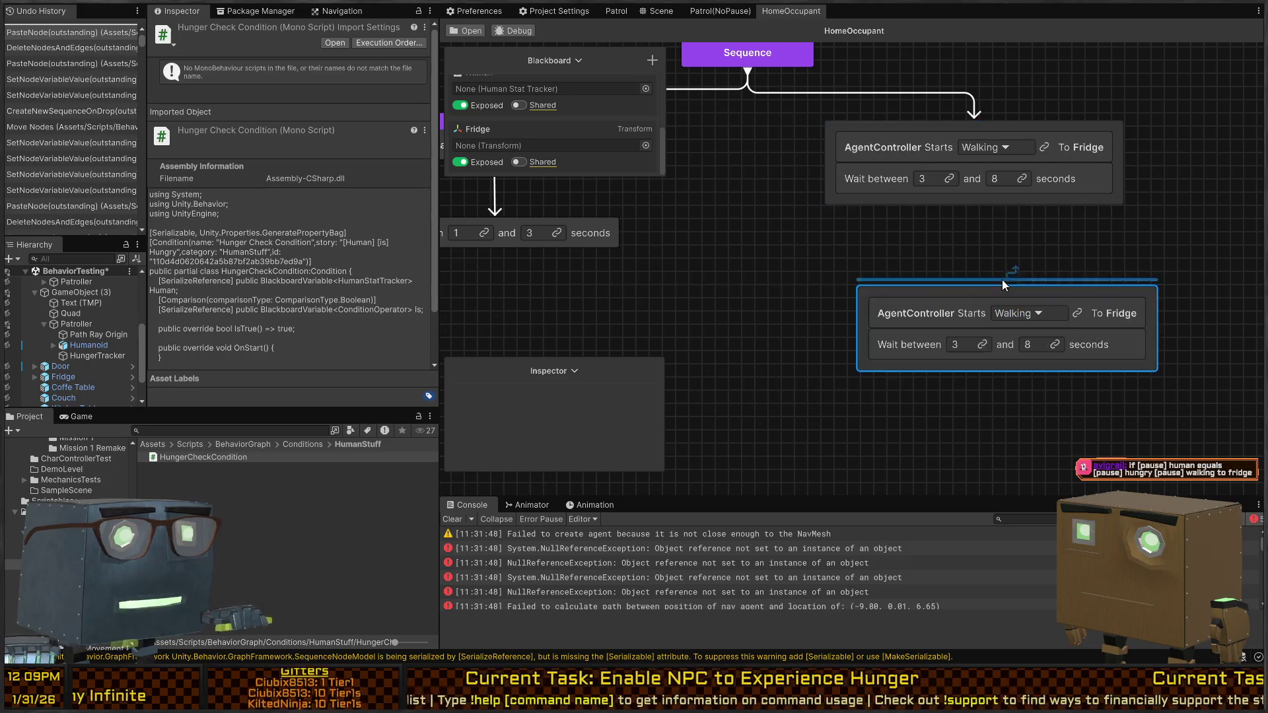
click(1138, 308)
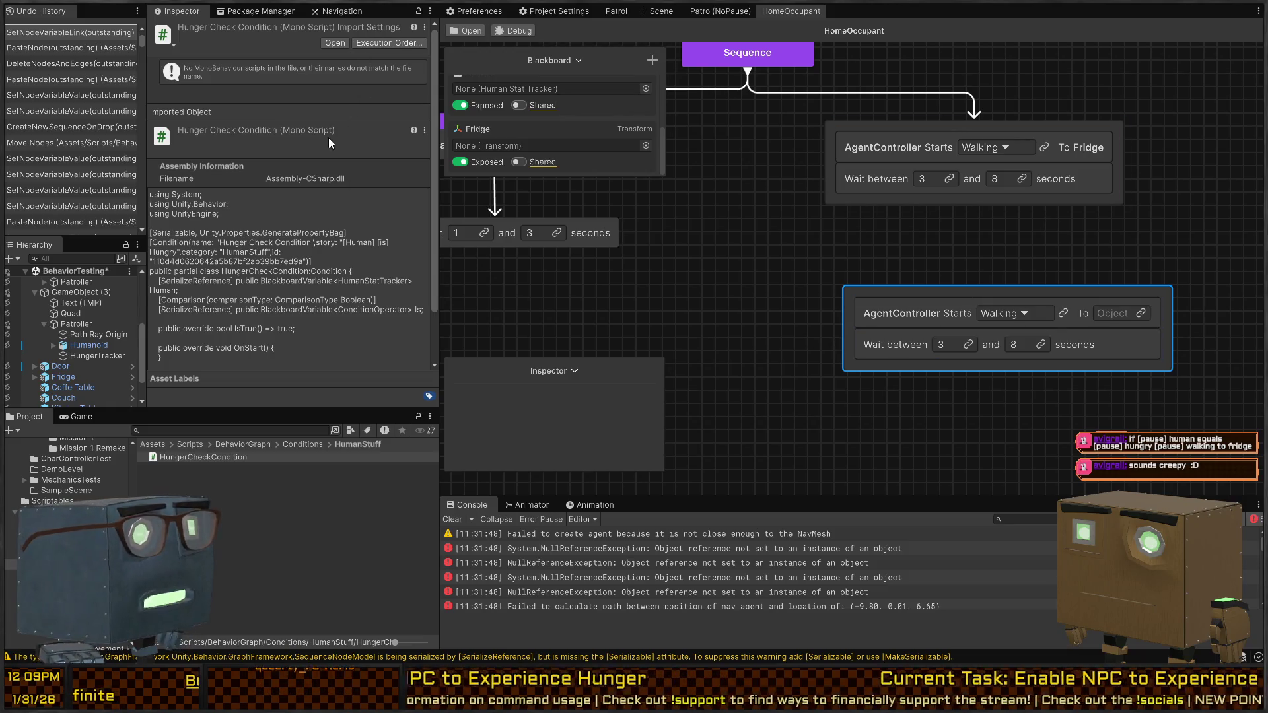
Step: Create a DiningSpot Transform variable and set it as the duplicated walk's target
scroll(558, 130, up, 3)
click(555, 124)
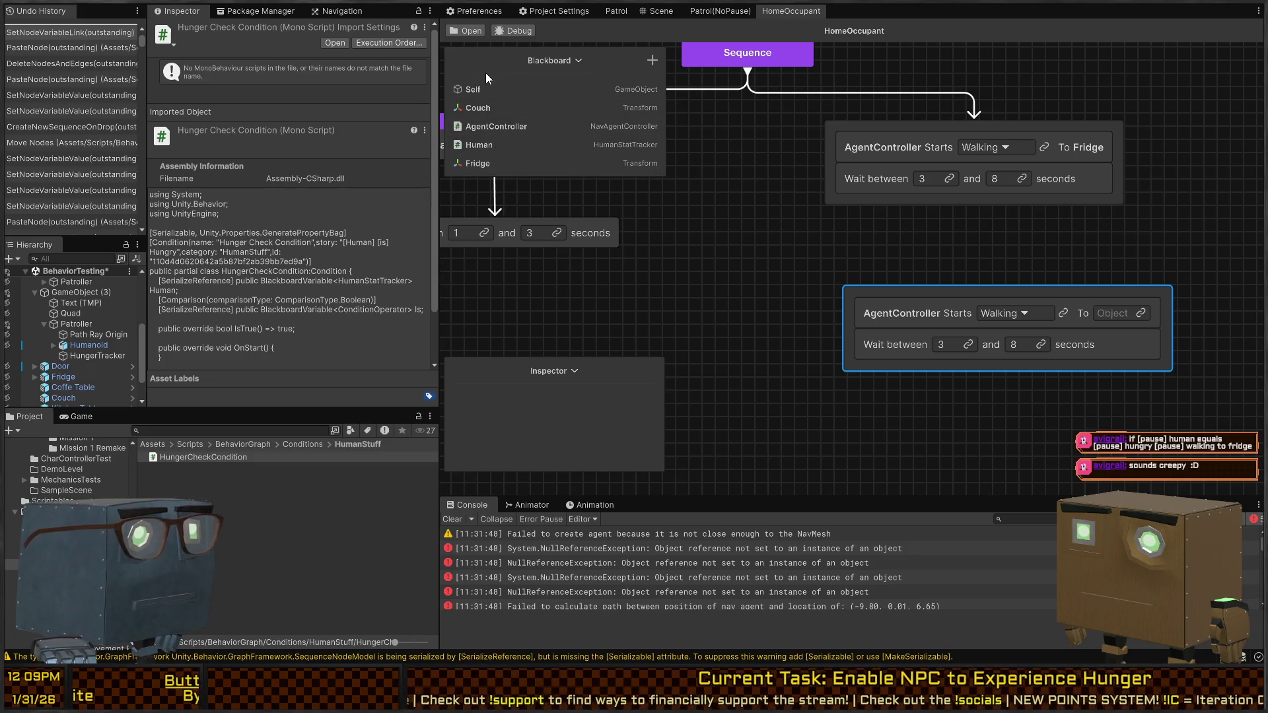
click(654, 66)
text(Transf)
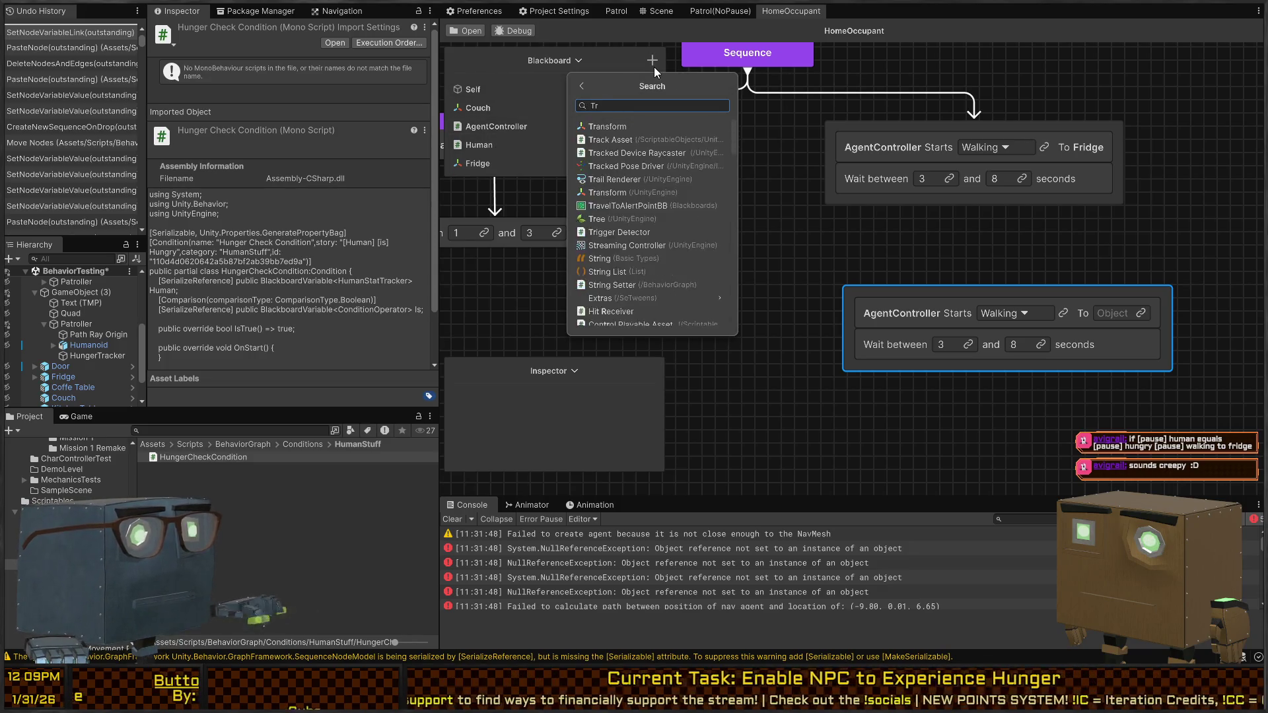
key(Return)
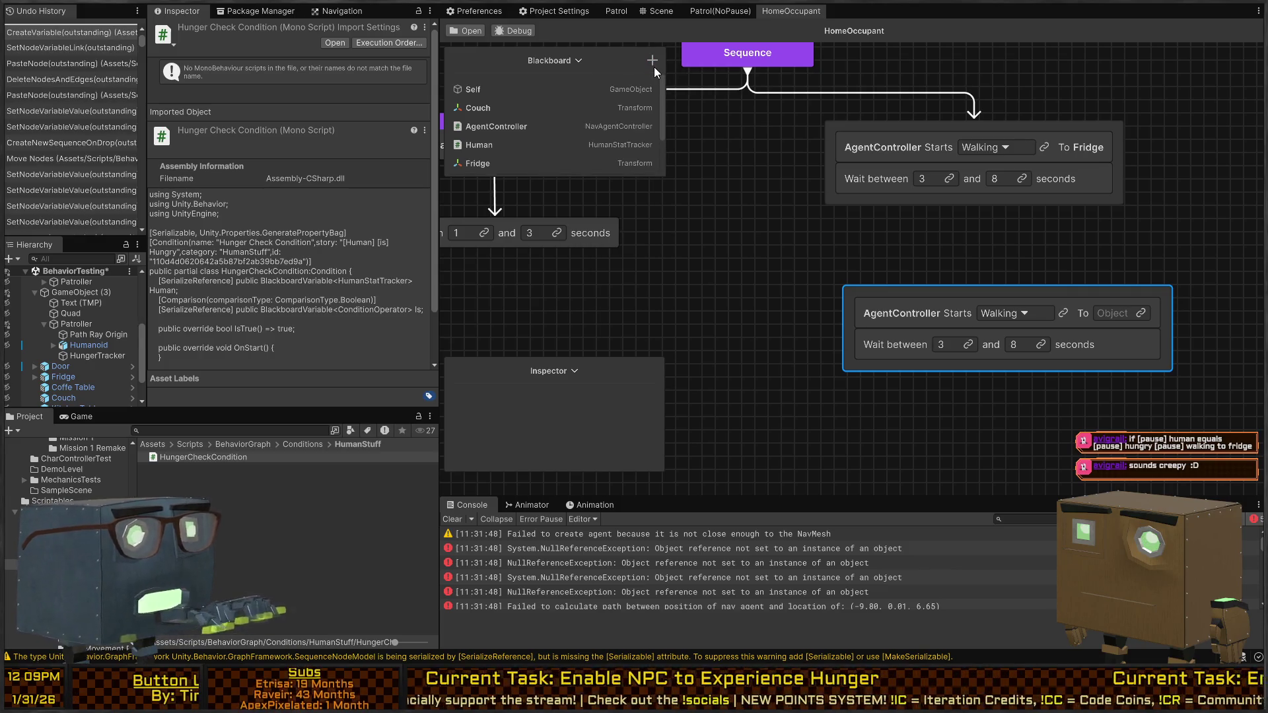
key(Return)
scroll(578, 94, down, 2)
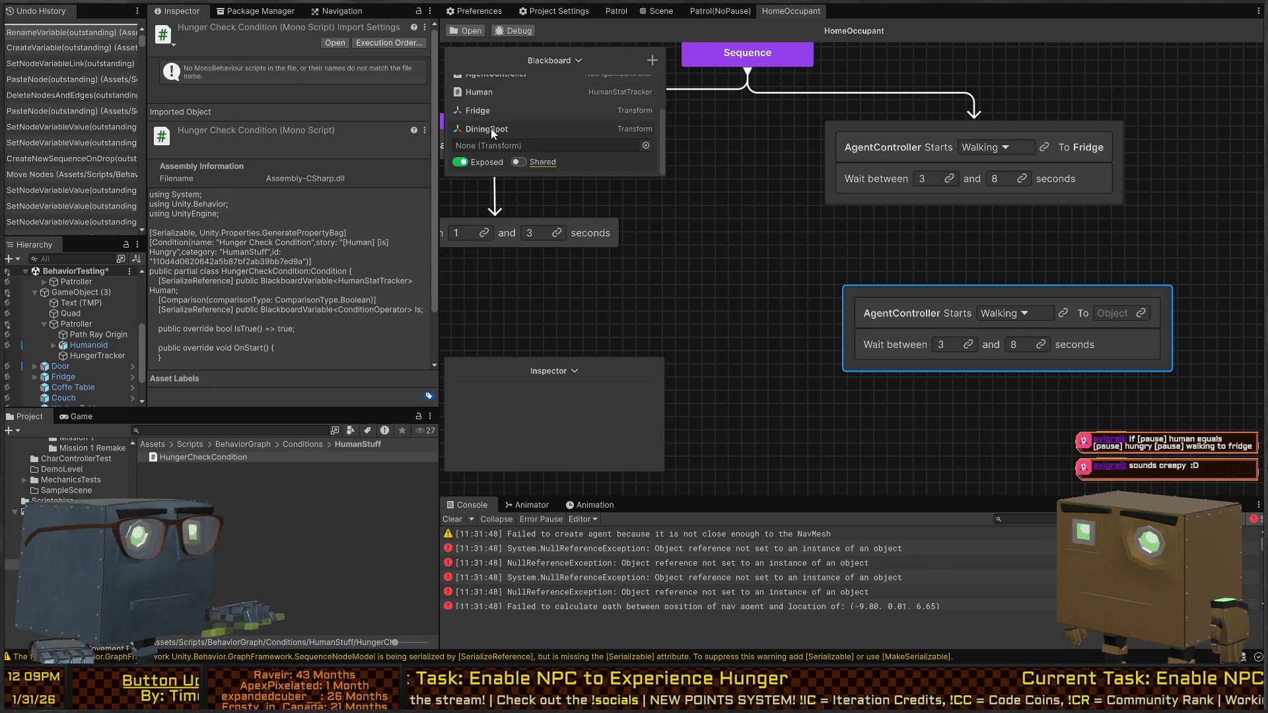
drag(490, 128, 1119, 316)
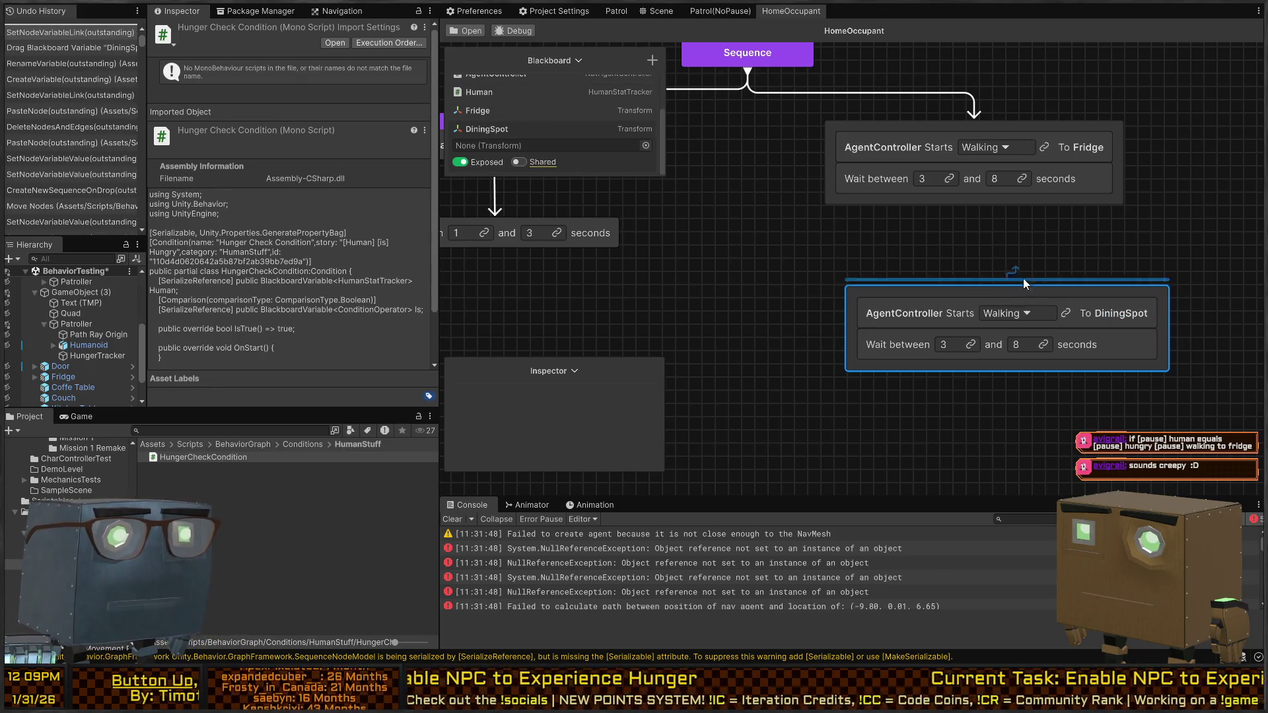
Step: Connect the Fridge walk to the DiningSpot walk and set its wait to 8–16 seconds
mouse_move(974, 209)
mouse_down()
mouse_move(1016, 291)
mouse_move(1041, 284)
mouse_up()
click(909, 334)
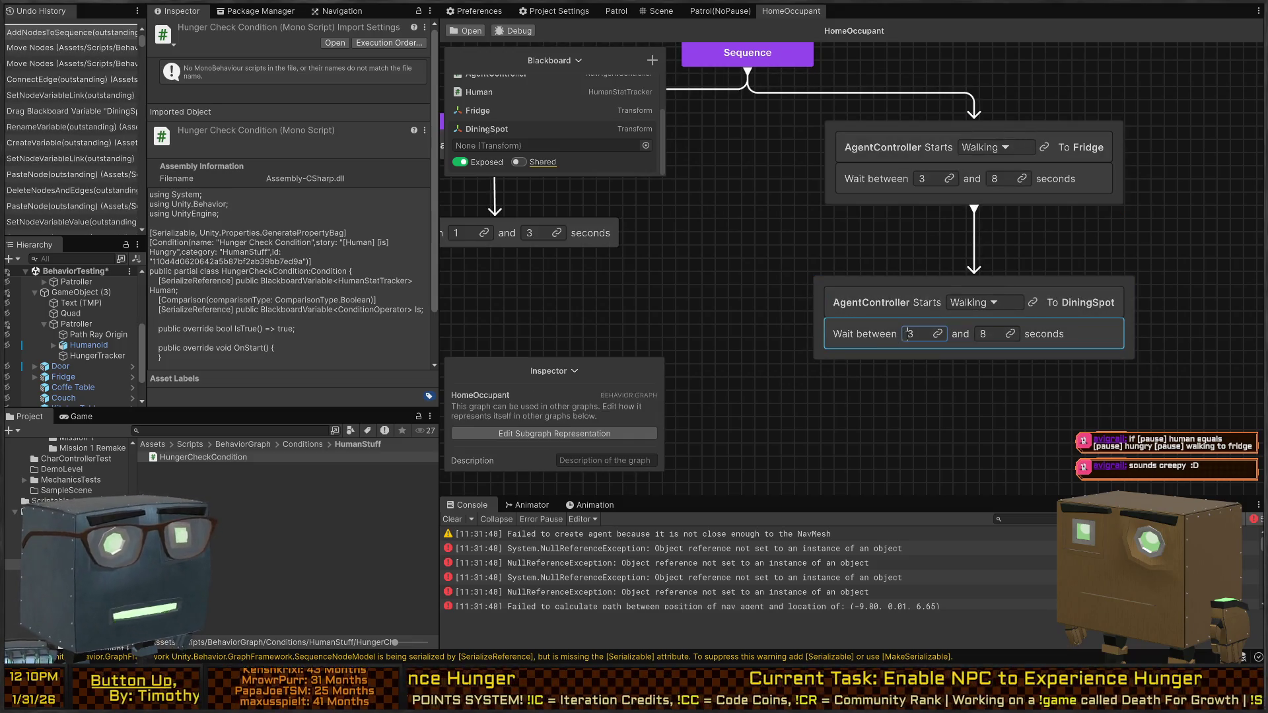
text(8)
key(Tab)
text(16)
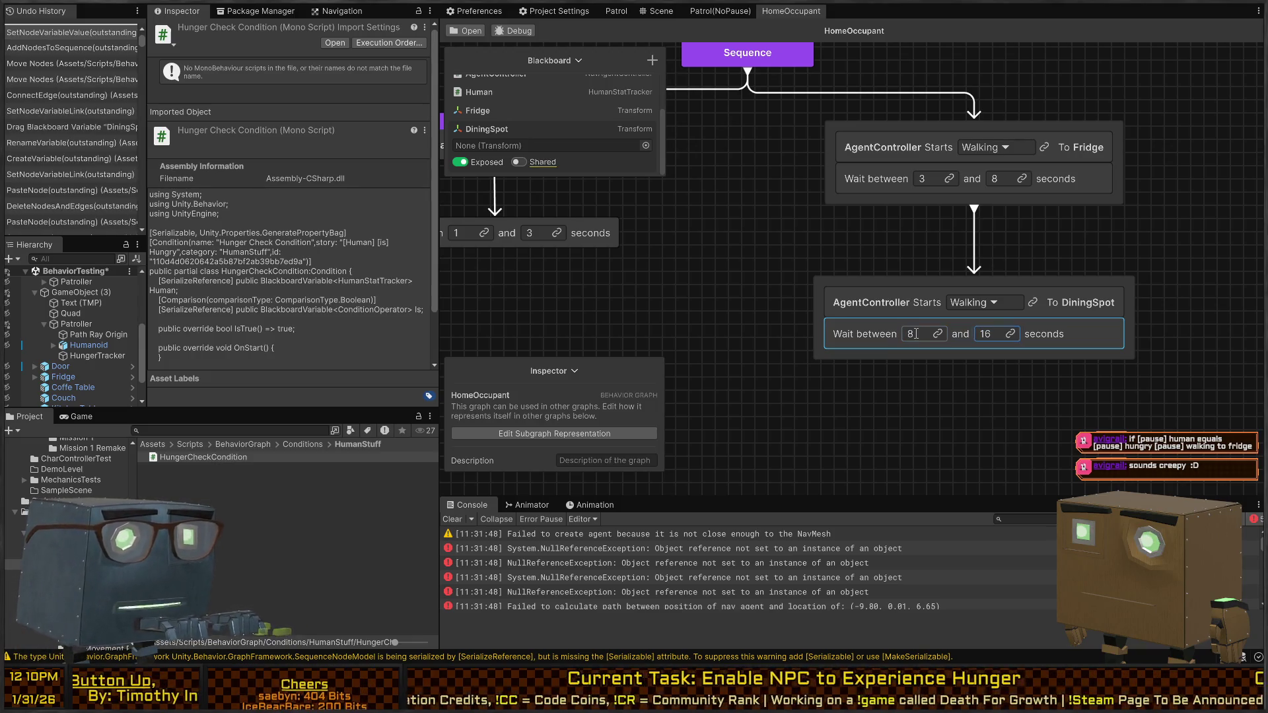
key(Return)
scroll(941, 268, down, 3)
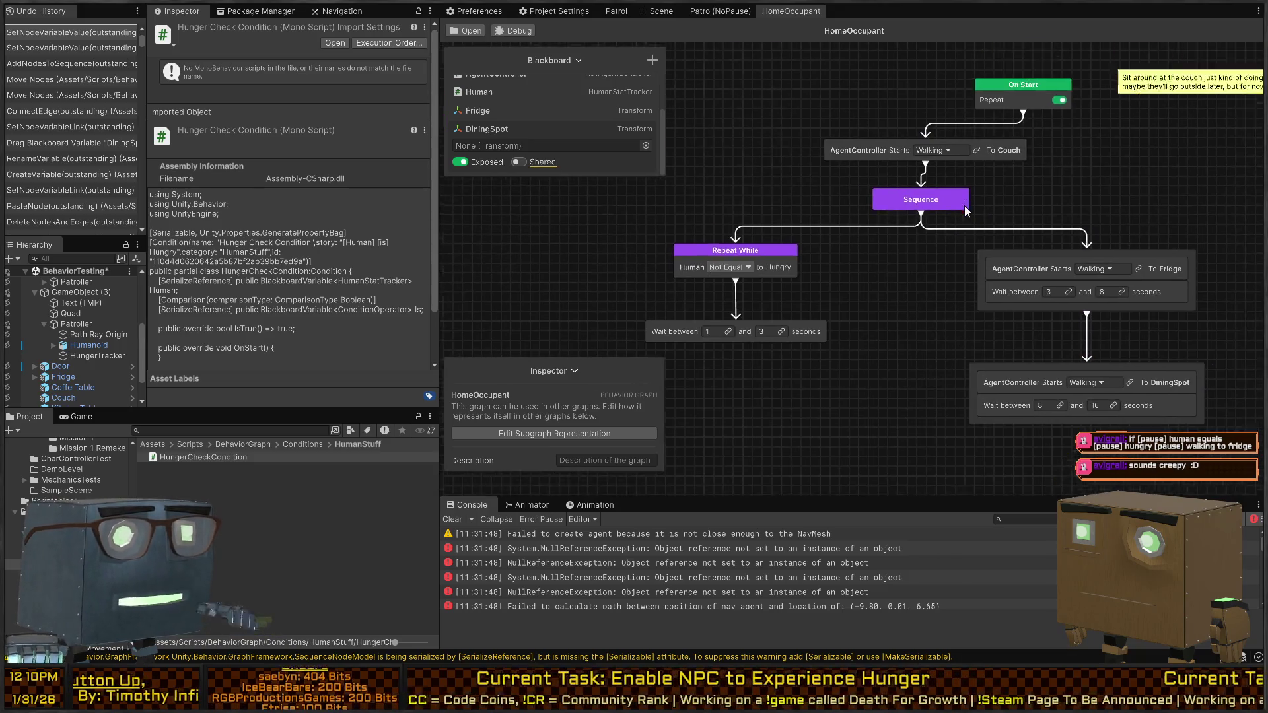
scroll(965, 210, up, 2)
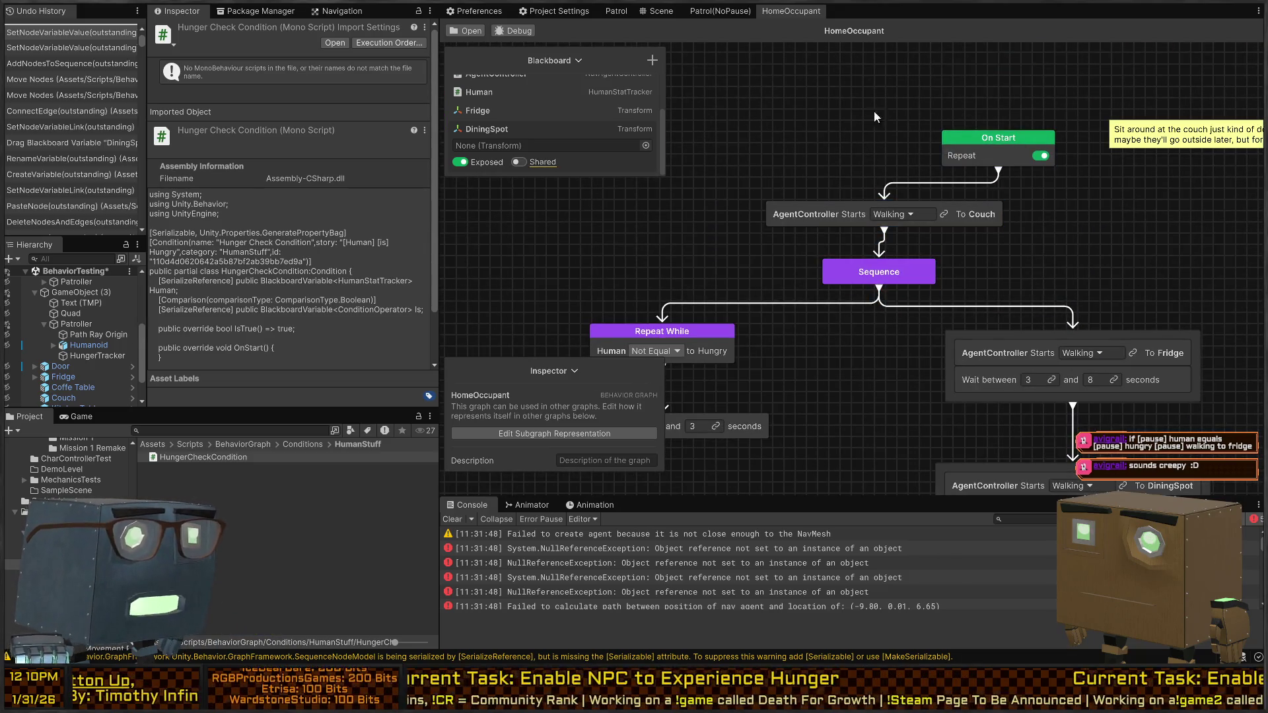
scroll(894, 300, down, 3)
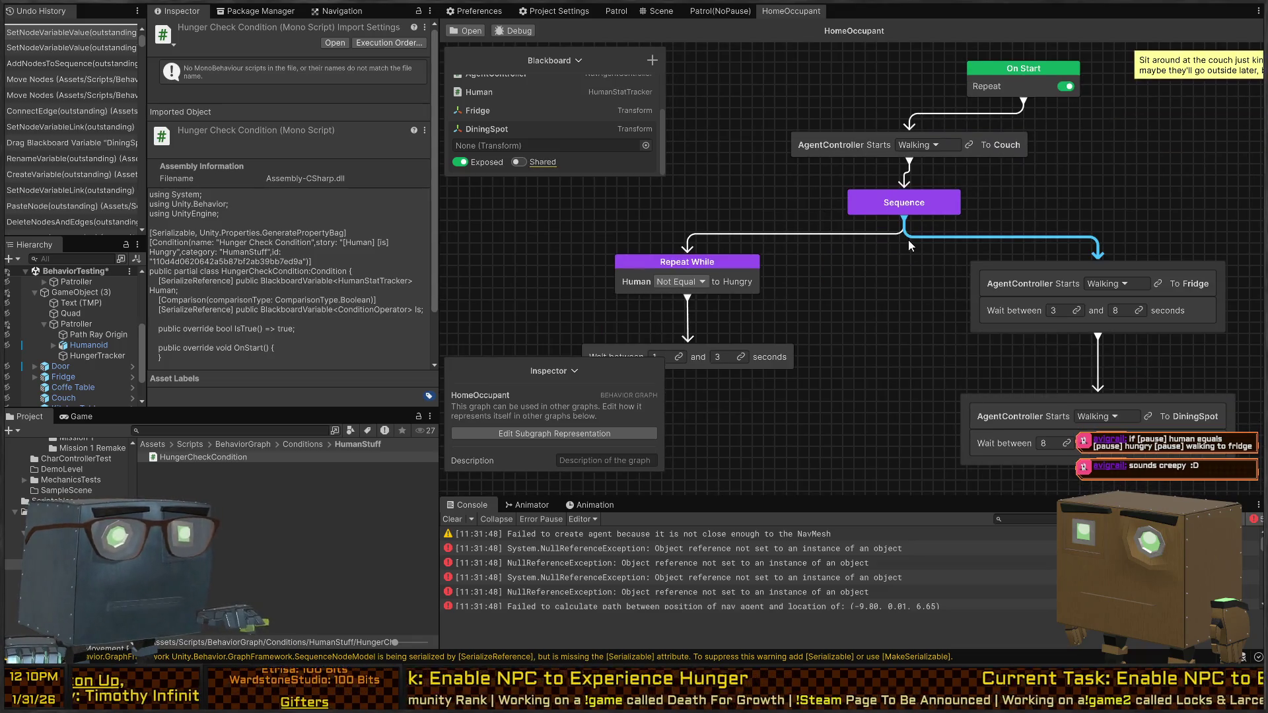
scroll(929, 309, up, 1)
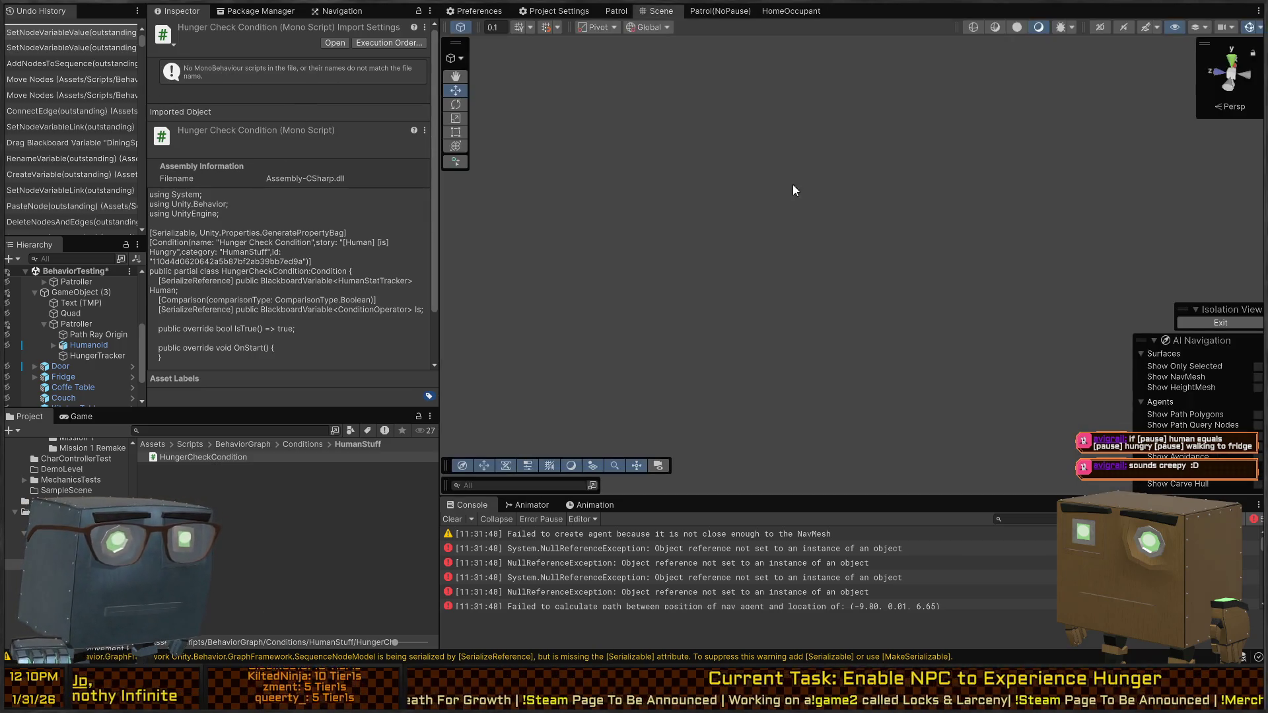
Step: Select GameObject (3) with the NavMesh surface and frame it in the Scene view
click(76, 335)
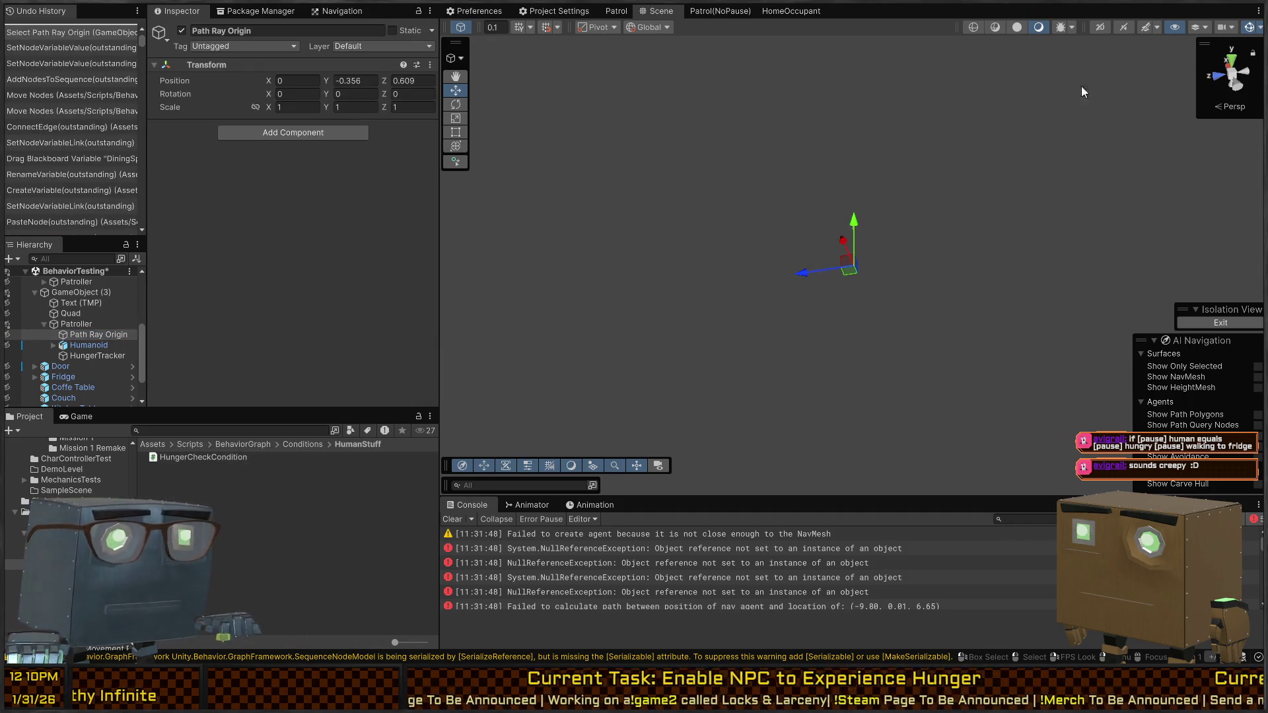
drag(916, 257, 782, 128)
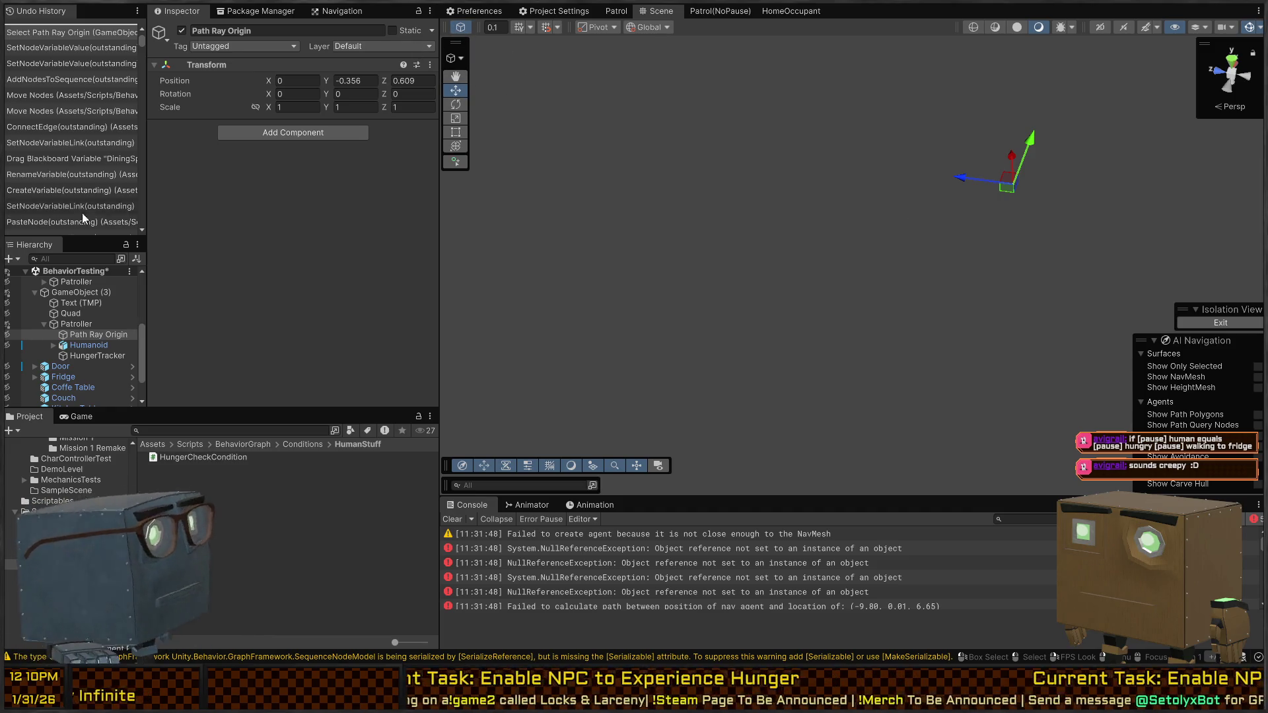
click(81, 302)
click(80, 292)
key(f)
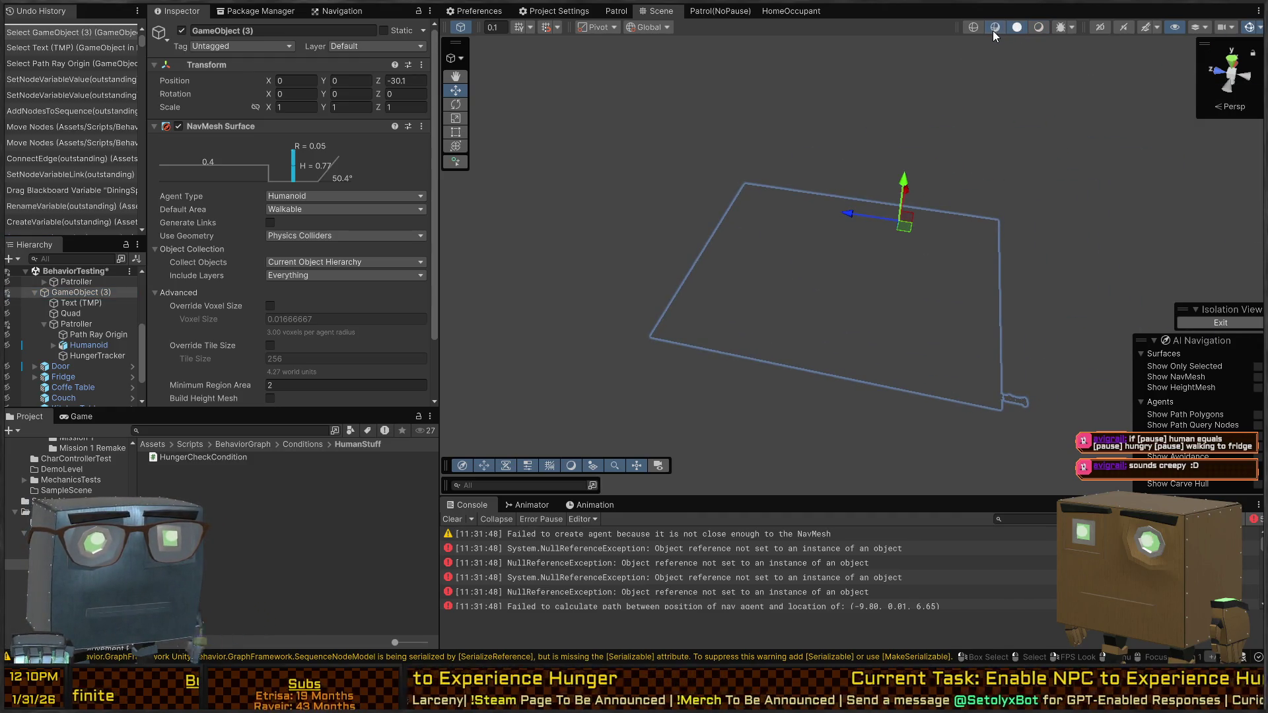
Step: Switch the Scene view draw mode to Shaded with effects off, then reopen the Scene view
click(1018, 27)
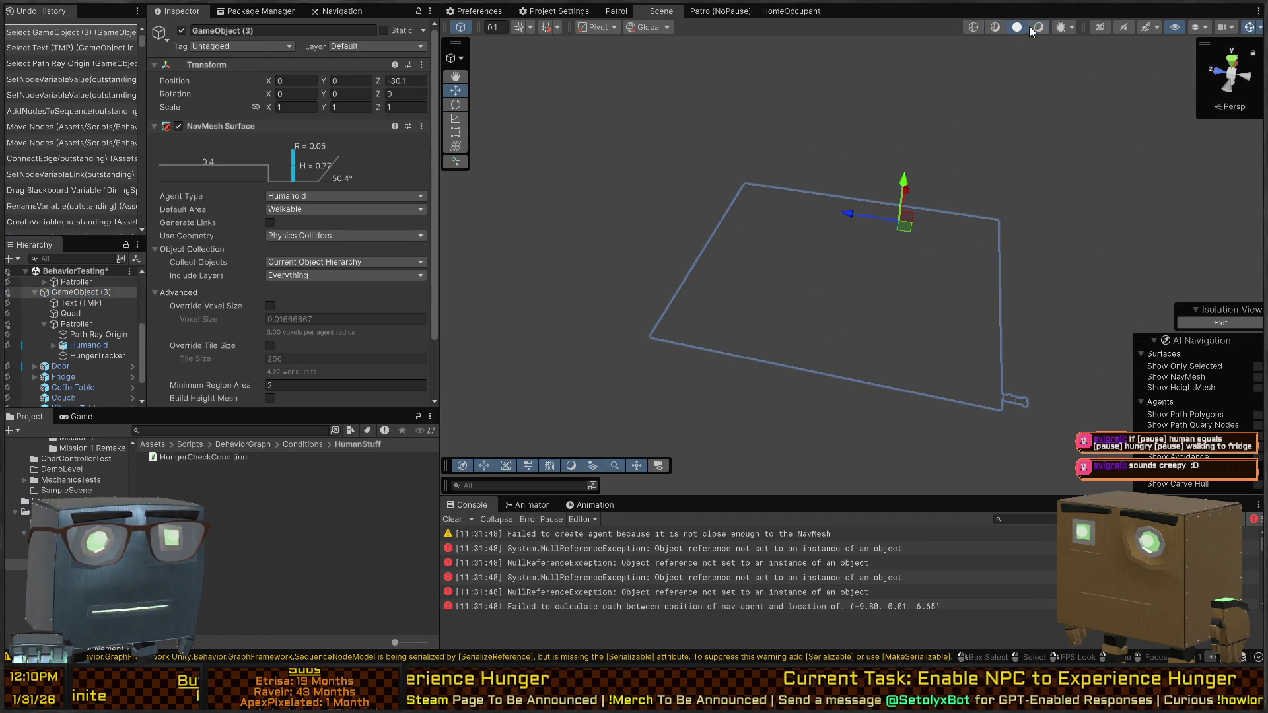
click(1146, 28)
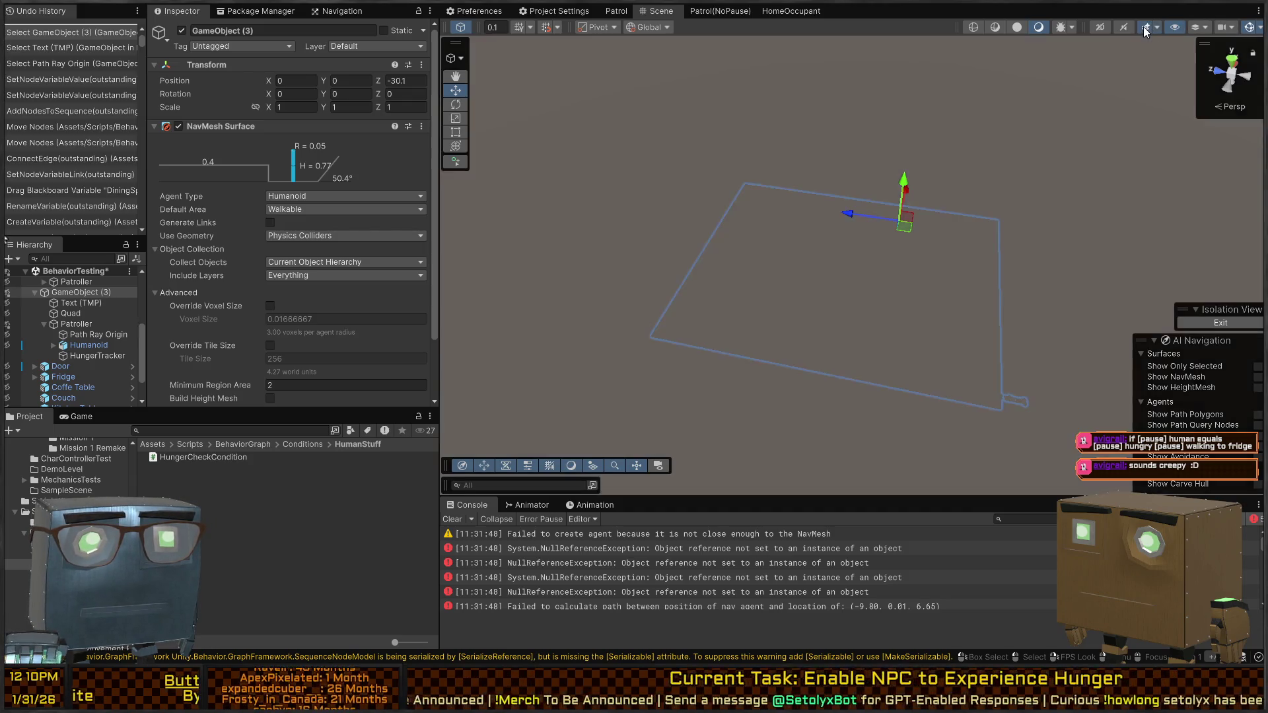
click(1146, 28)
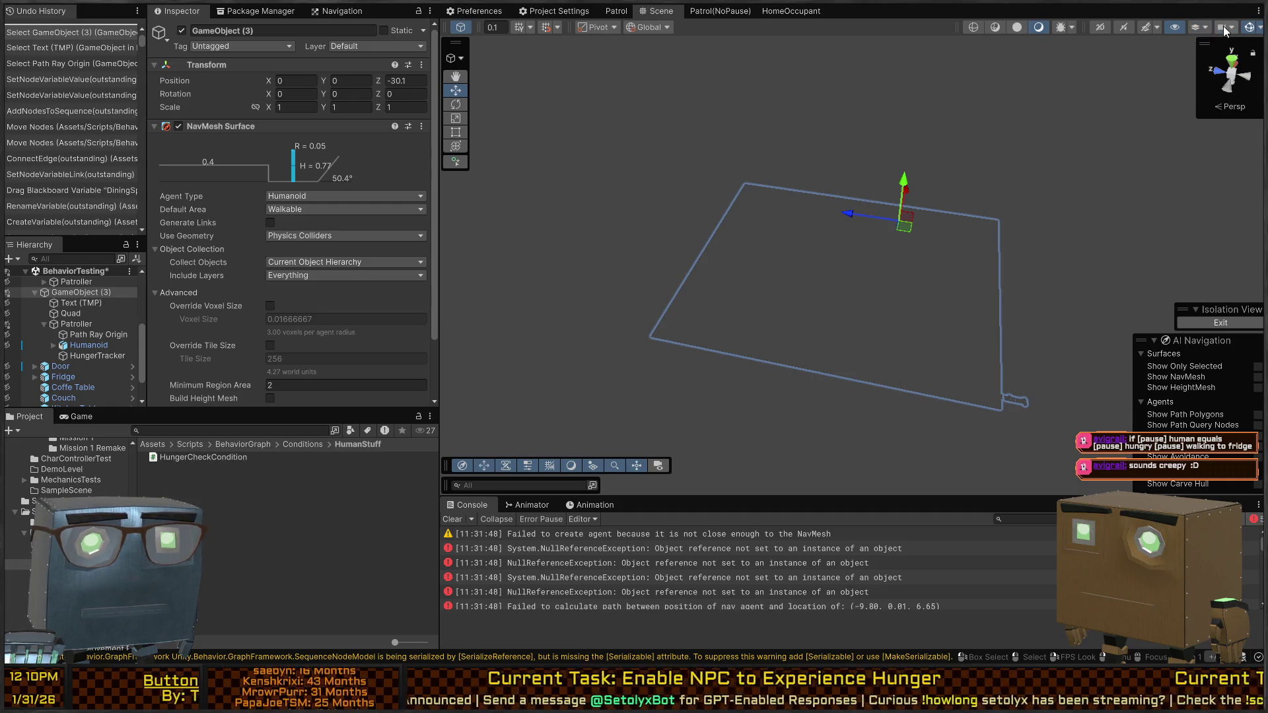
mouse_move(938, 167)
mouse_down()
mouse_move(910, 90)
mouse_move(713, 135)
mouse_up()
middle_click(654, 11)
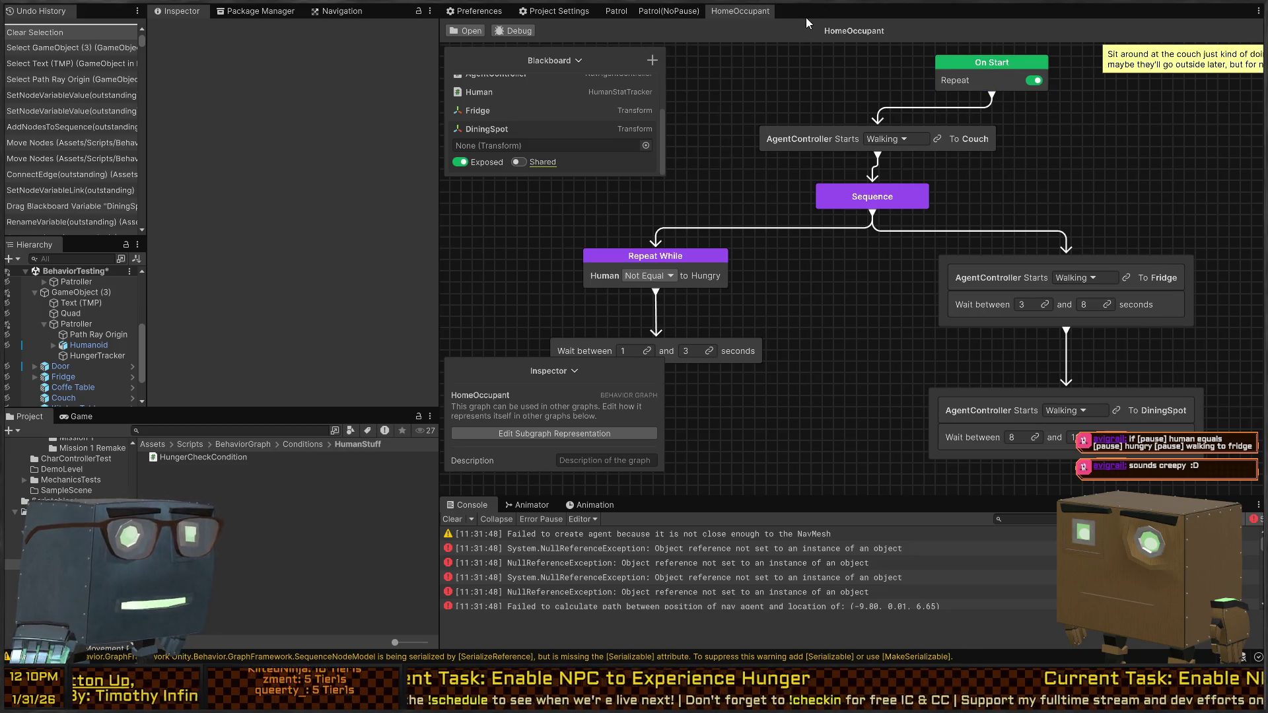
key(ctrl+1)
drag(1141, 247, 1191, 319)
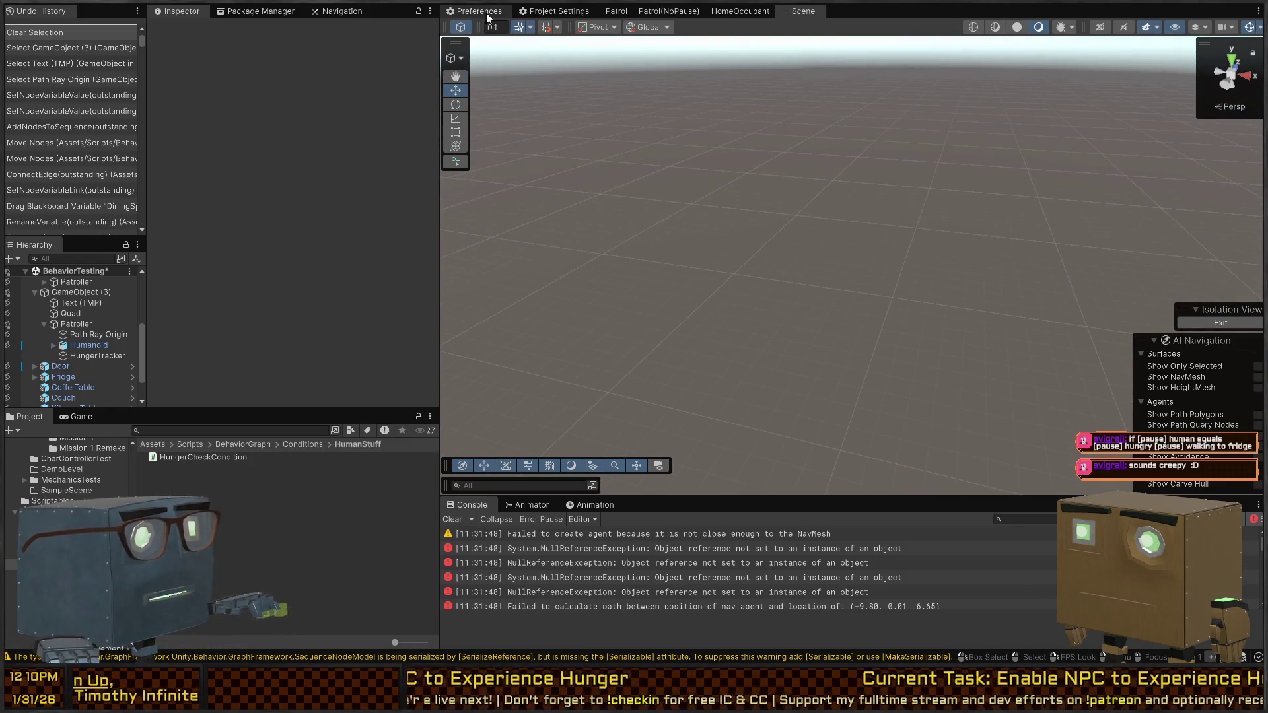
Step: Leave isolation and pick out the floor Quad in the test room
click(1221, 323)
mouse_move(1087, 291)
mouse_down()
mouse_move(600, 280)
mouse_move(575, 368)
mouse_move(461, 294)
mouse_move(544, 231)
mouse_move(315, 240)
mouse_move(29, 291)
mouse_move(42, 279)
mouse_move(465, 343)
mouse_up()
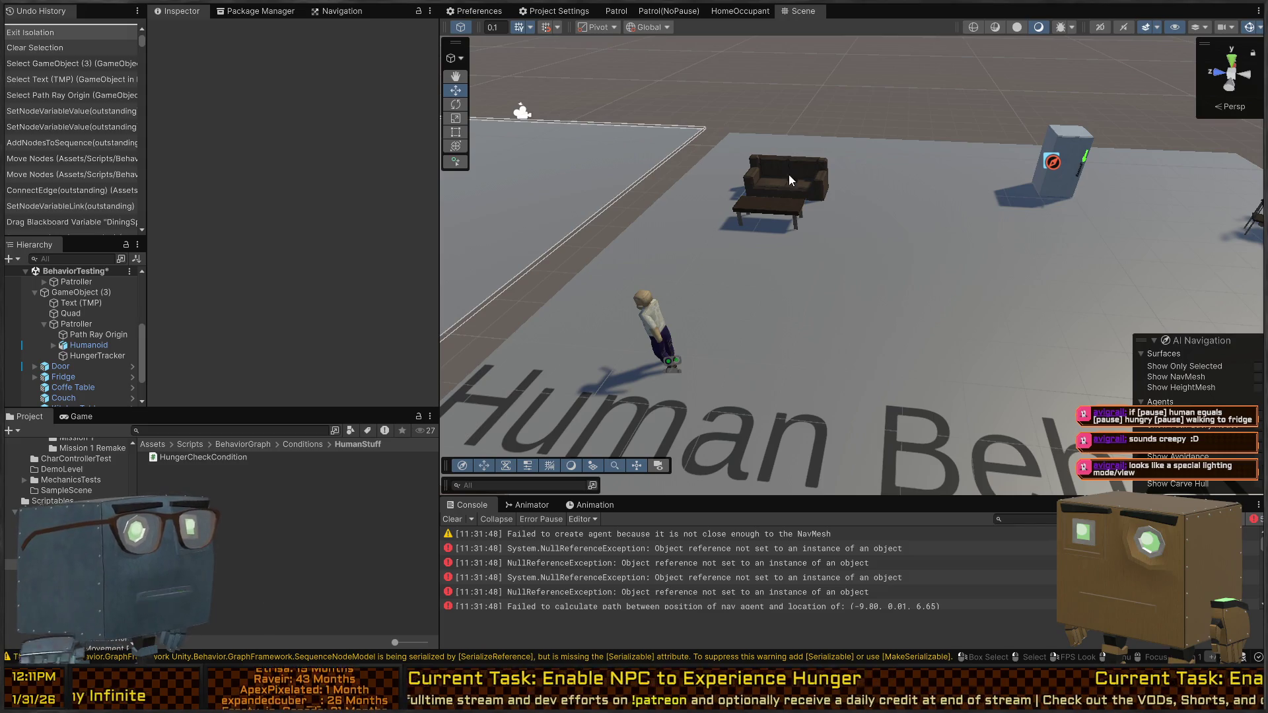
scroll(764, 235, down, 3)
click(769, 179)
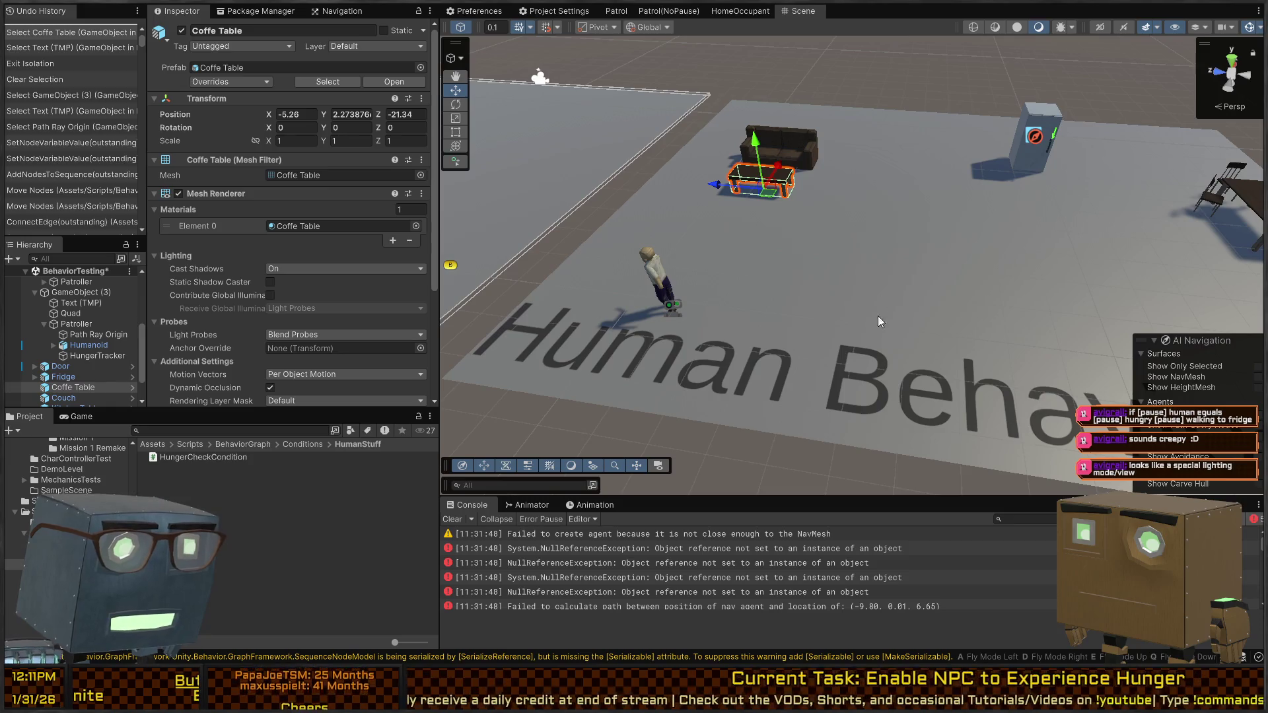
click(1086, 232)
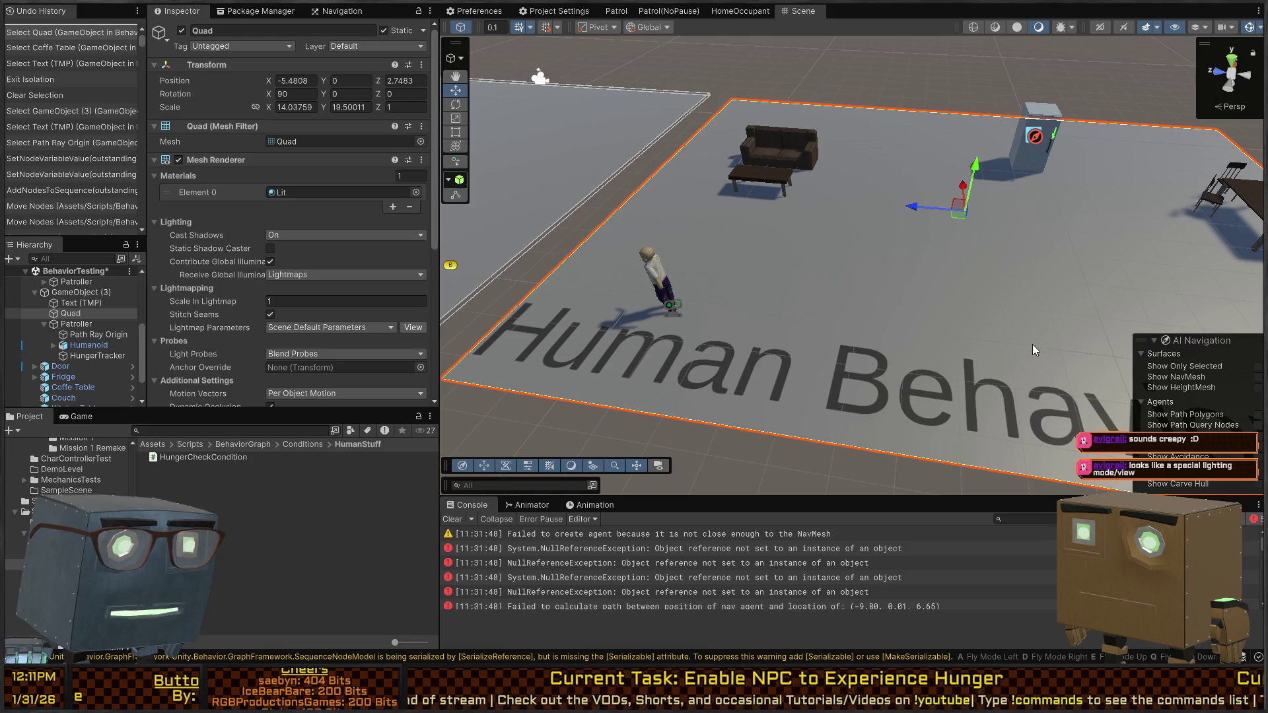
key(shift+h)
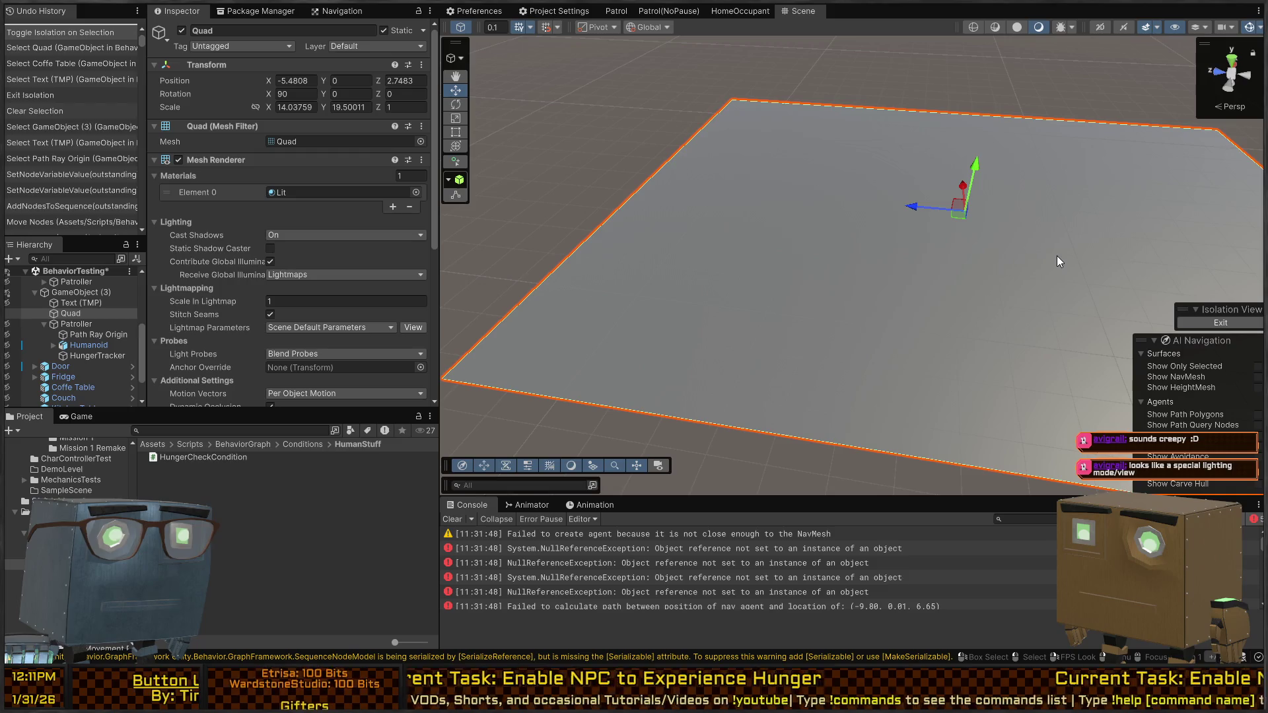
click(1222, 321)
mouse_move(763, 284)
mouse_down()
mouse_move(996, 274)
mouse_move(1000, 255)
mouse_move(1073, 258)
mouse_up()
Step: With the Rect tool, stretch the floor Quad's edges outward over the couch, fridge and table
key(t)
click(1083, 114)
drag(1083, 113, 551, 448)
key(shift+h)
mouse_move(968, 267)
mouse_down()
mouse_move(950, 264)
mouse_move(942, 156)
mouse_move(895, 187)
mouse_up()
click(941, 157)
click(1216, 323)
mouse_move(783, 258)
mouse_down()
mouse_move(812, 245)
mouse_move(839, 266)
mouse_up()
click(839, 265)
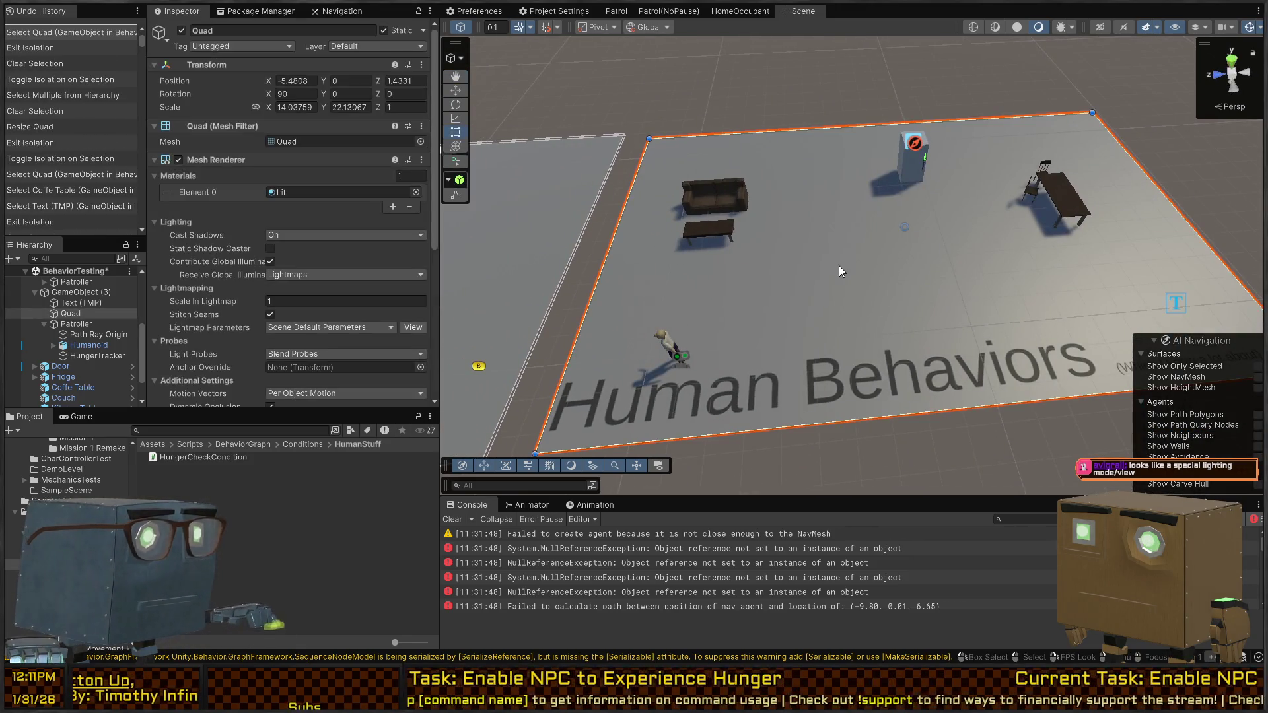
Step: Resize GameObject (3)'s NavMesh surface outward to match the enlarged floor
click(80, 294)
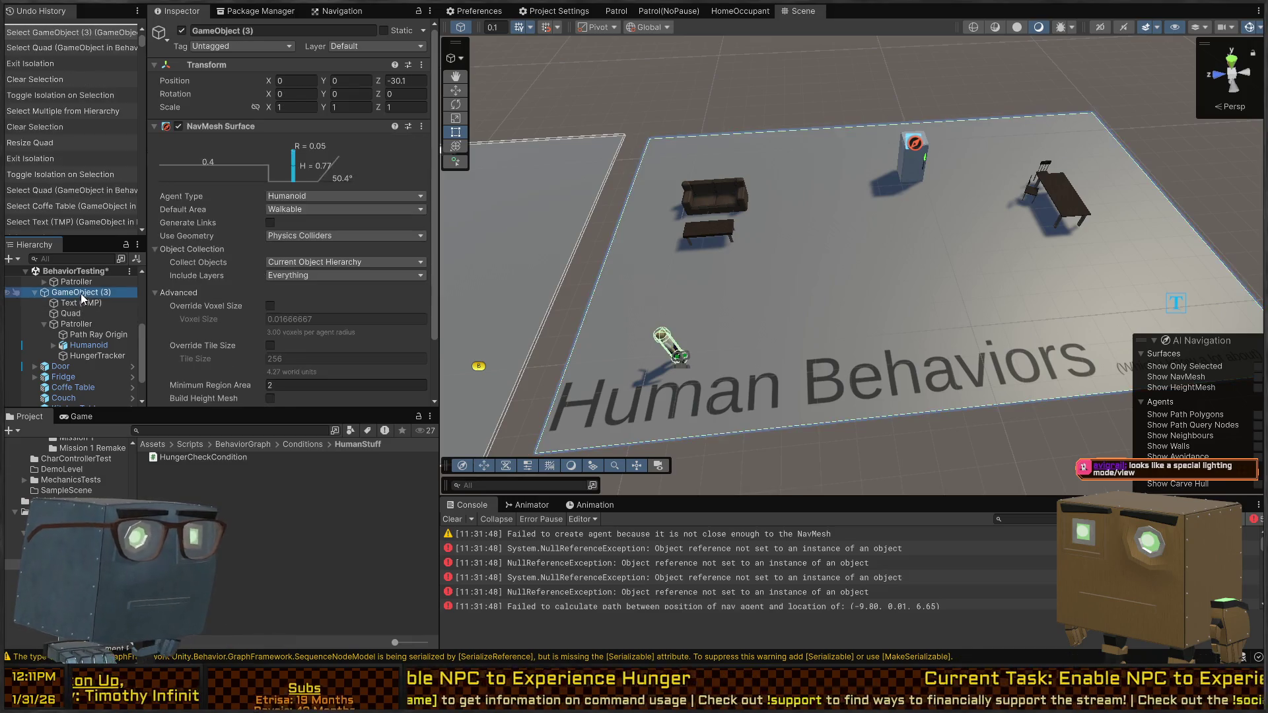
drag(1004, 282, 972, 391)
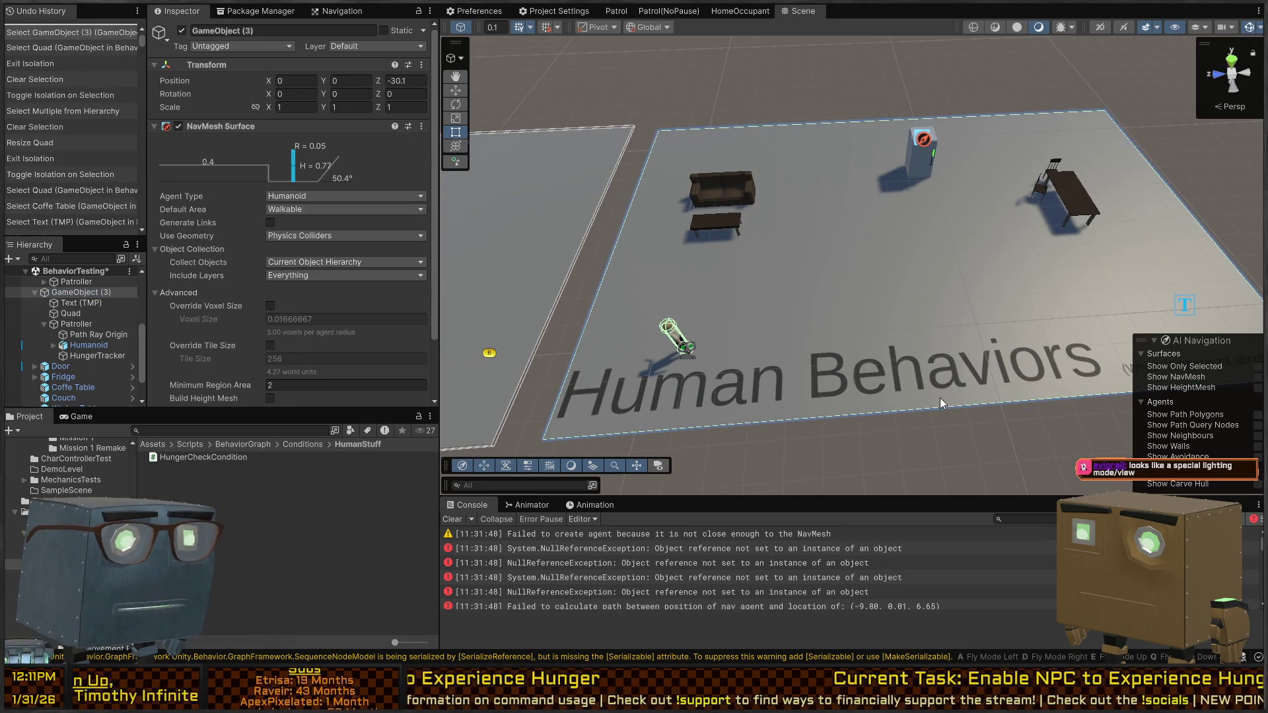
key(shift+h)
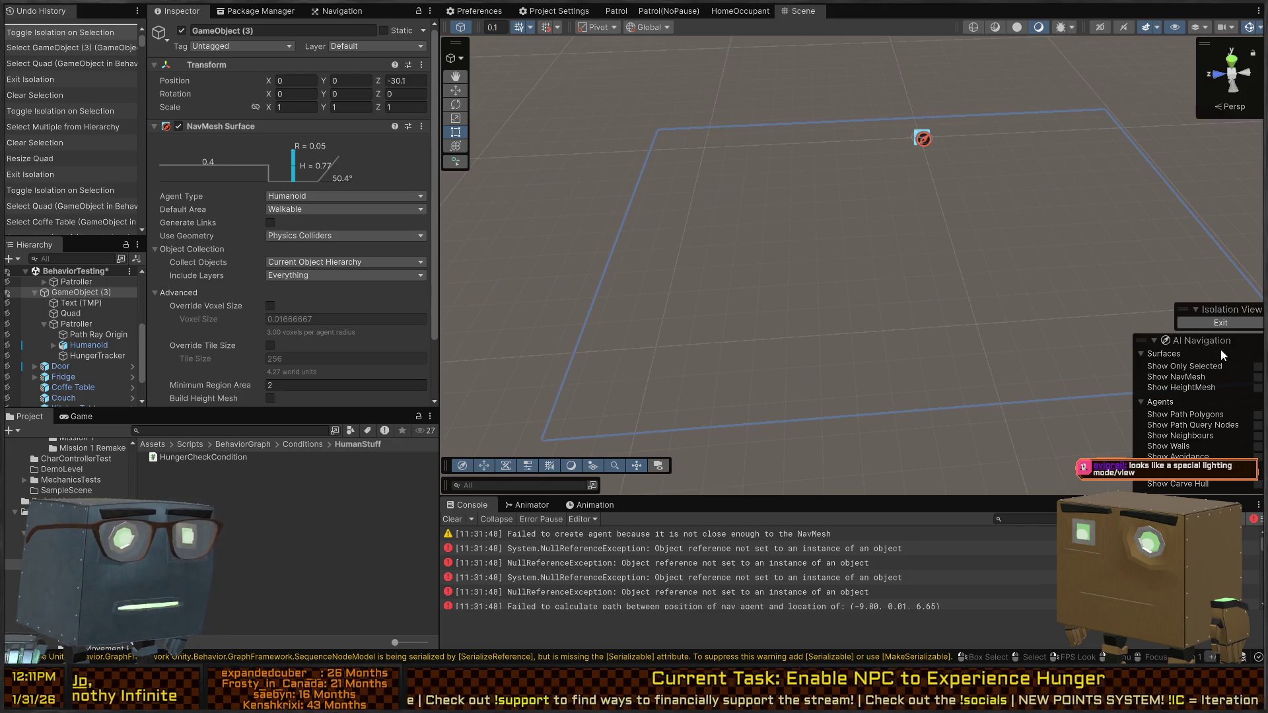
click(1213, 323)
shift+click(99, 356)
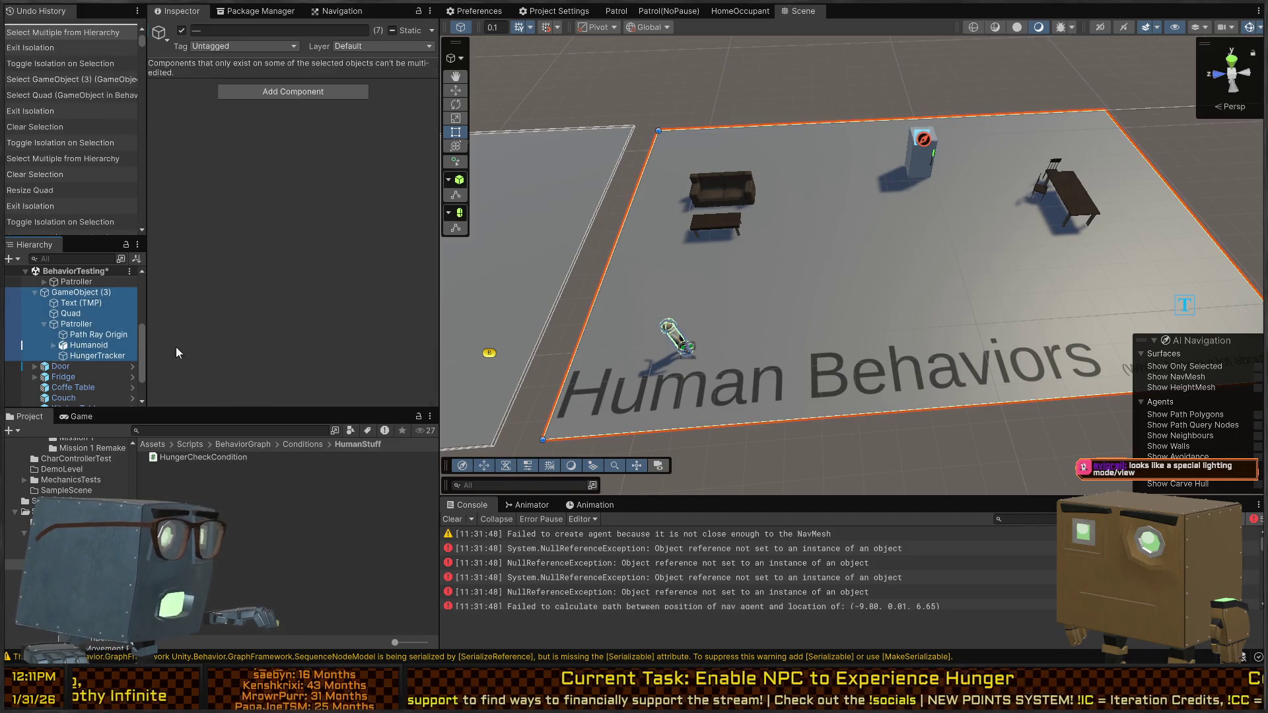
right_click(923, 306)
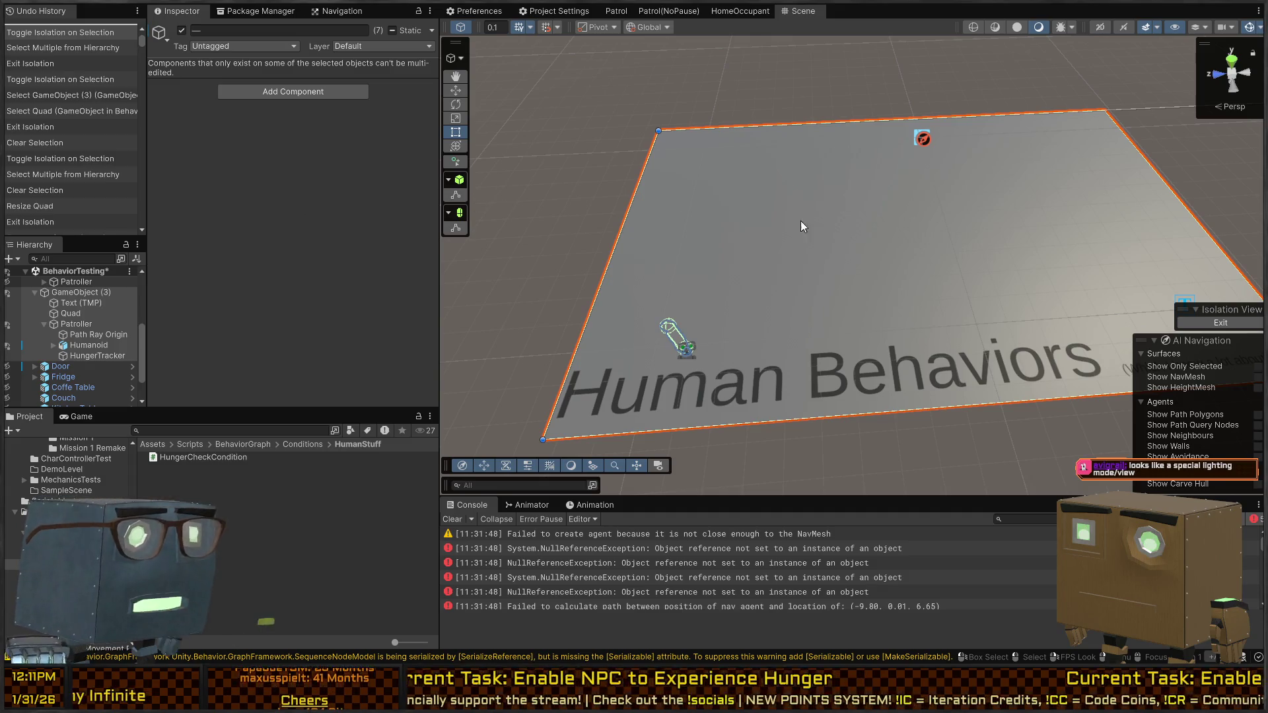
click(1215, 323)
mouse_move(804, 144)
mouse_down()
mouse_move(854, 137)
mouse_move(805, 151)
mouse_move(865, 164)
mouse_move(828, 218)
mouse_move(719, 301)
mouse_up()
click(838, 96)
key(ctrl+z)
key(ctrl+z)
click(604, 321)
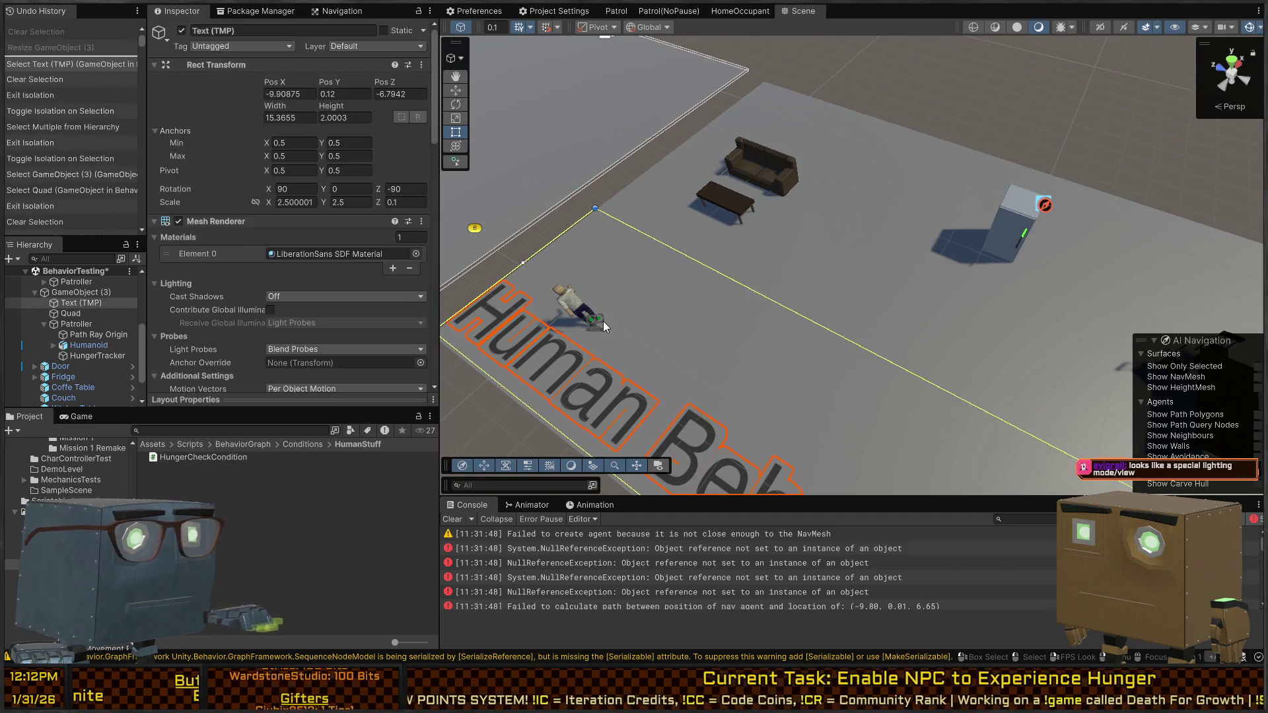
Step: Give the Patroller's Behavior Agent the HomeOccupant graph and enlarge the Hierarchy
click(603, 321)
scroll(268, 227, down, 5)
scroll(264, 227, down, 5)
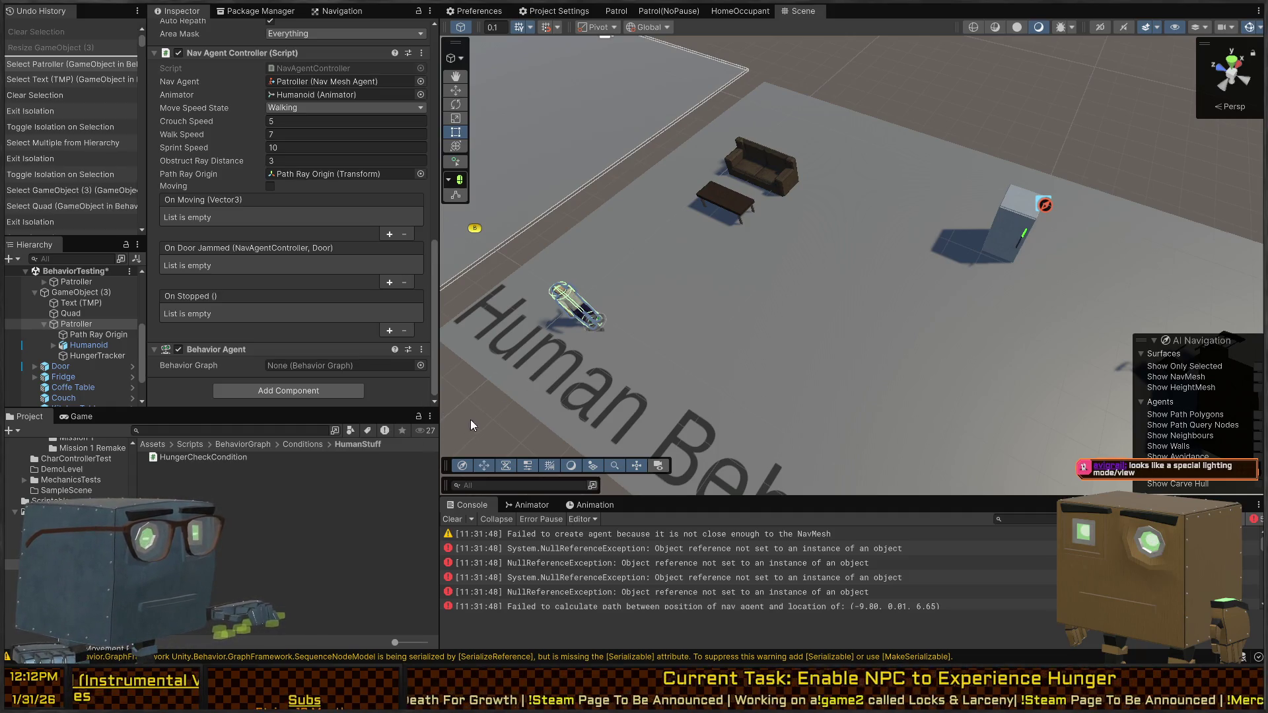
drag(311, 337, 311, 365)
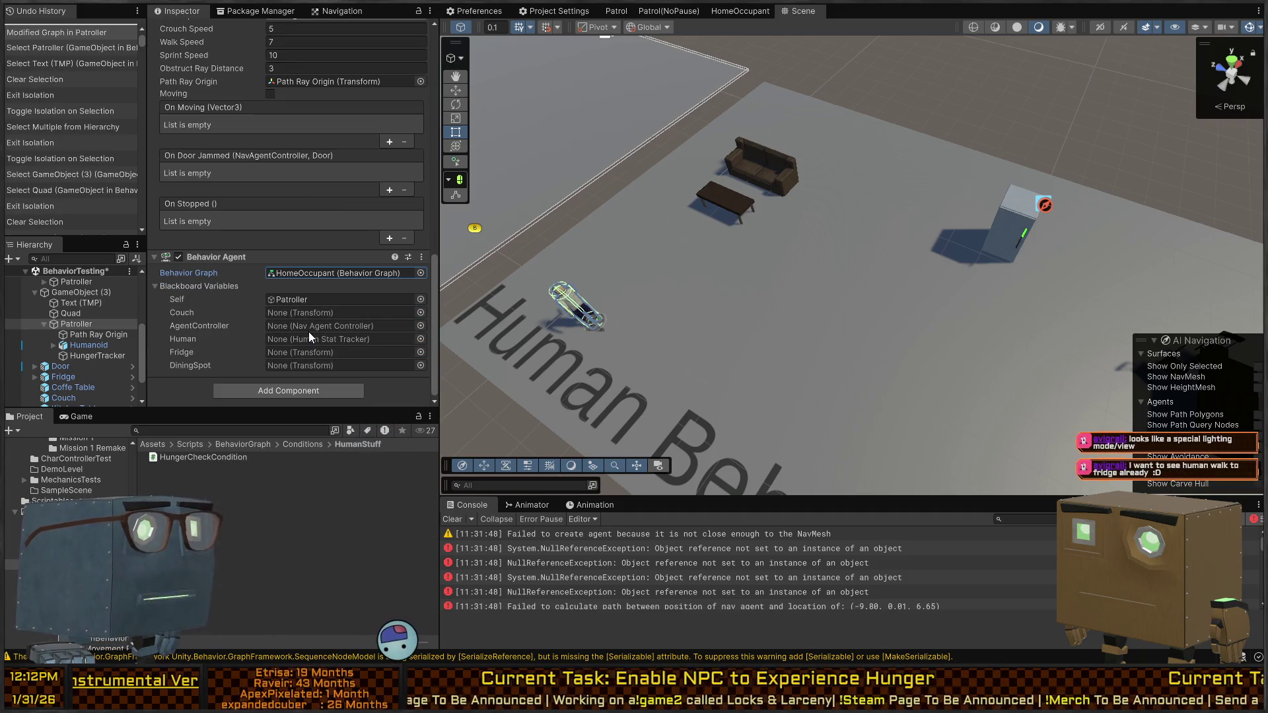
mouse_move(673, 236)
mouse_down()
mouse_move(817, 264)
mouse_move(783, 275)
mouse_up()
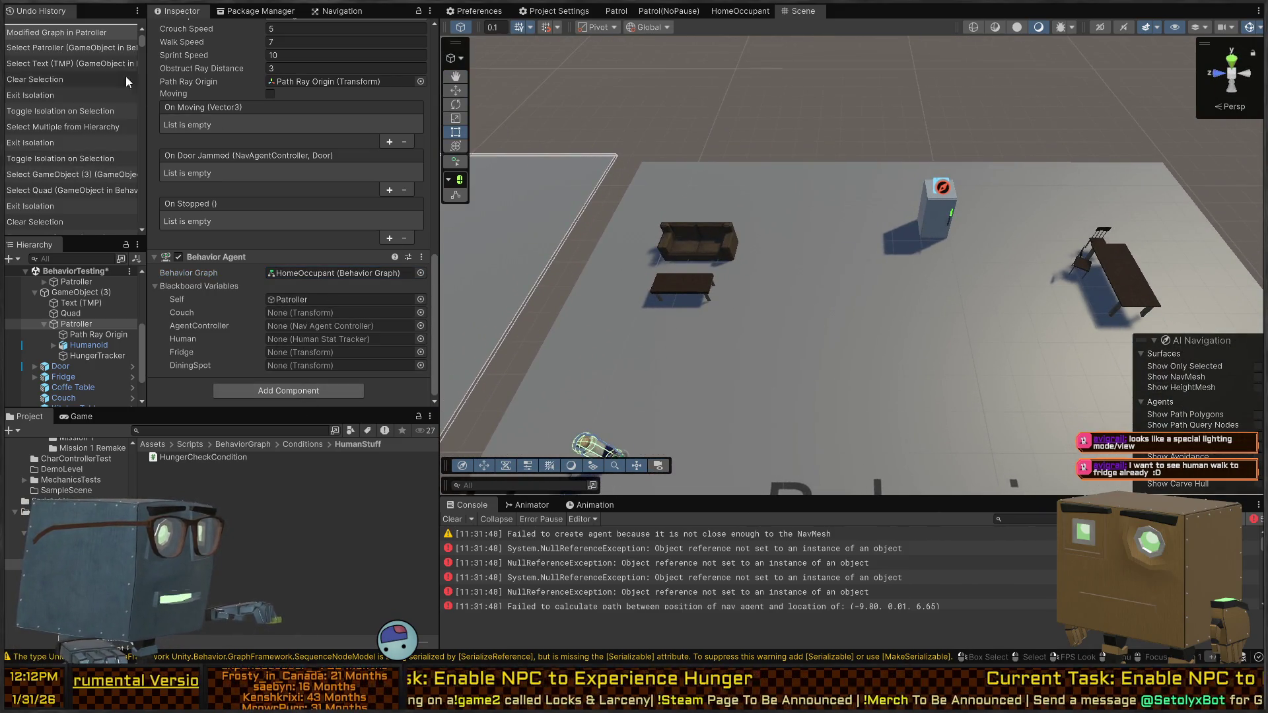
drag(119, 237, 118, 56)
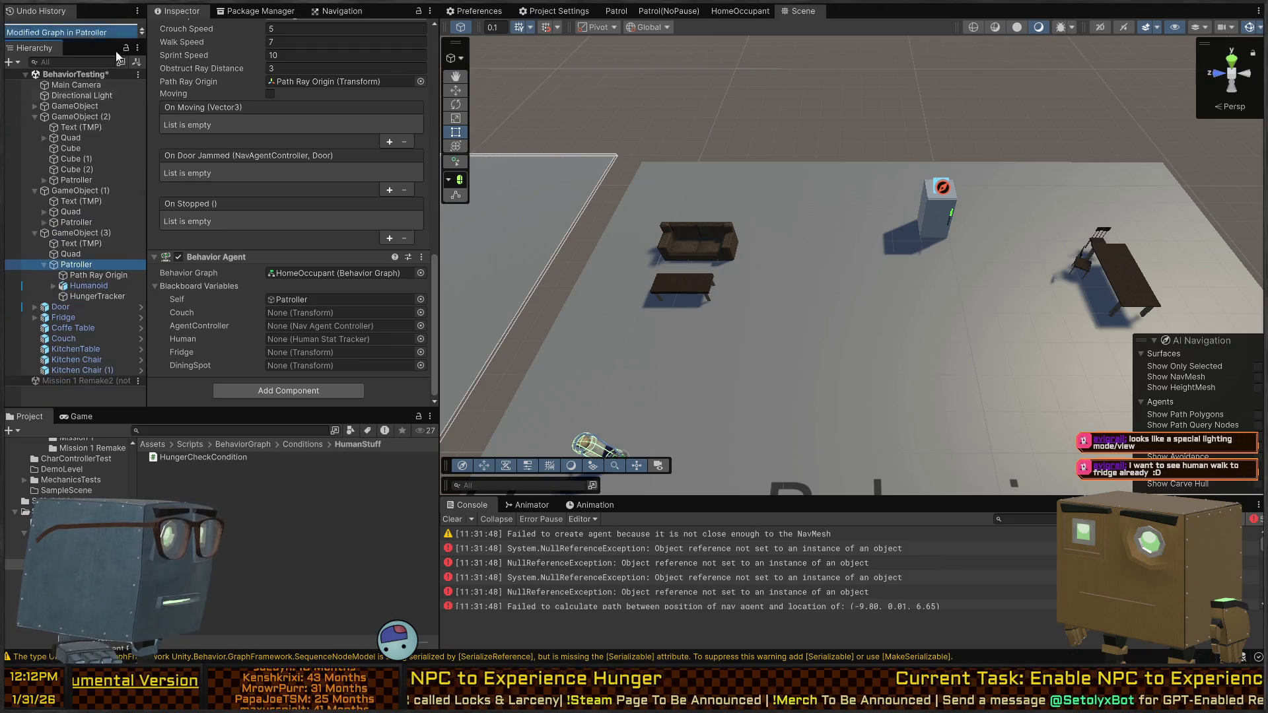
Step: Assign Fridge, Kitchen Chair as DiningSpot, Patroller as AgentController/Human, and Couch; save and play
mouse_move(63, 318)
mouse_down()
mouse_move(289, 374)
mouse_move(317, 353)
mouse_up()
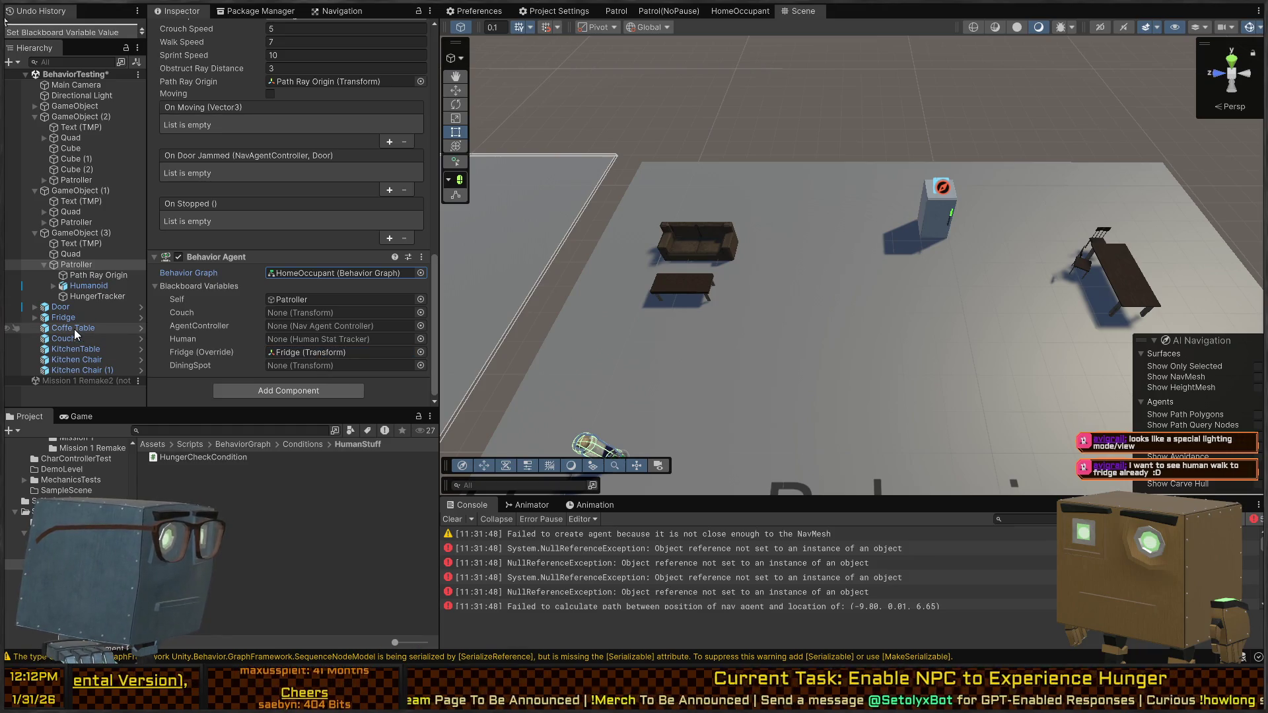
drag(81, 359, 297, 366)
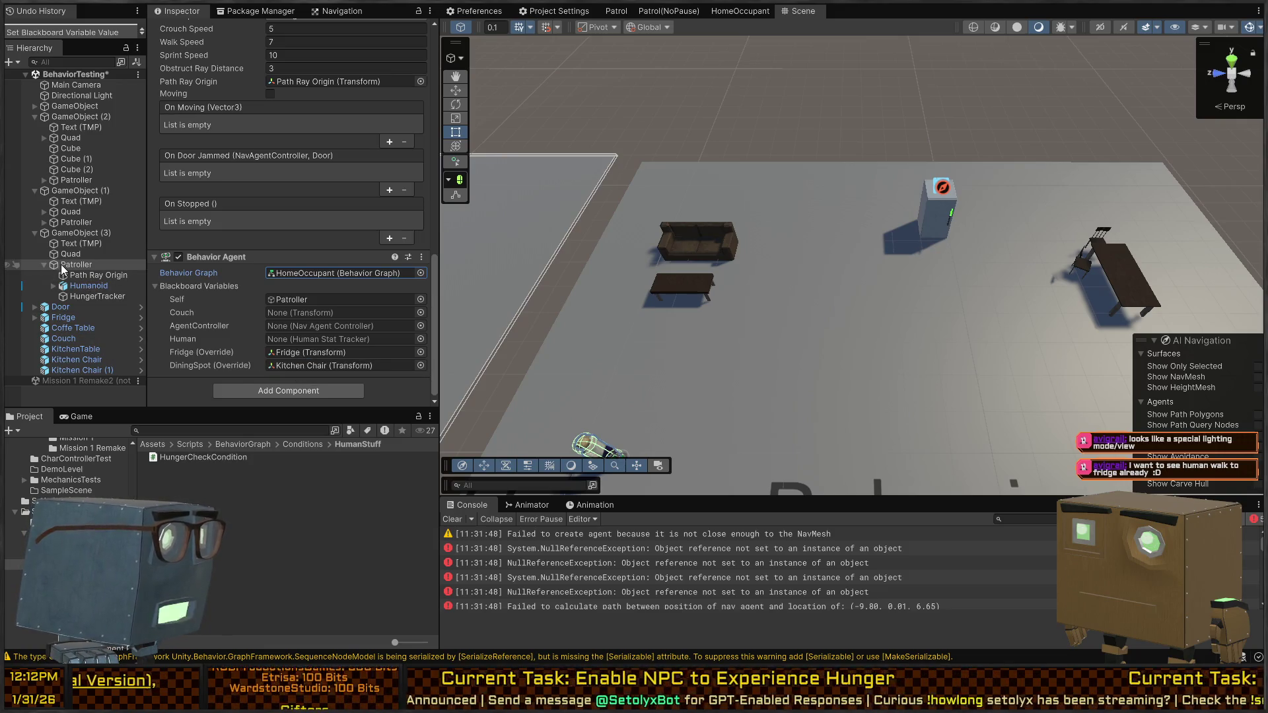
click(255, 438)
mouse_move(224, 386)
mouse_down()
mouse_move(269, 328)
mouse_move(318, 338)
mouse_move(317, 326)
mouse_up()
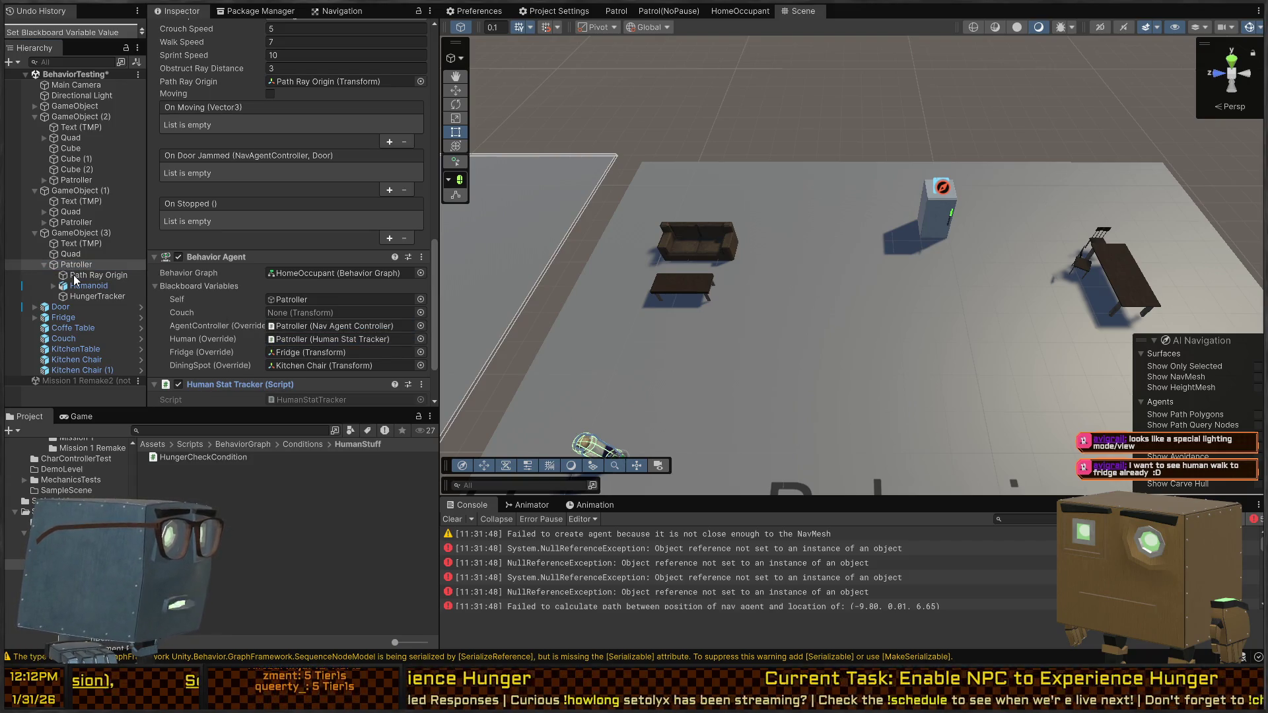
drag(60, 338, 286, 312)
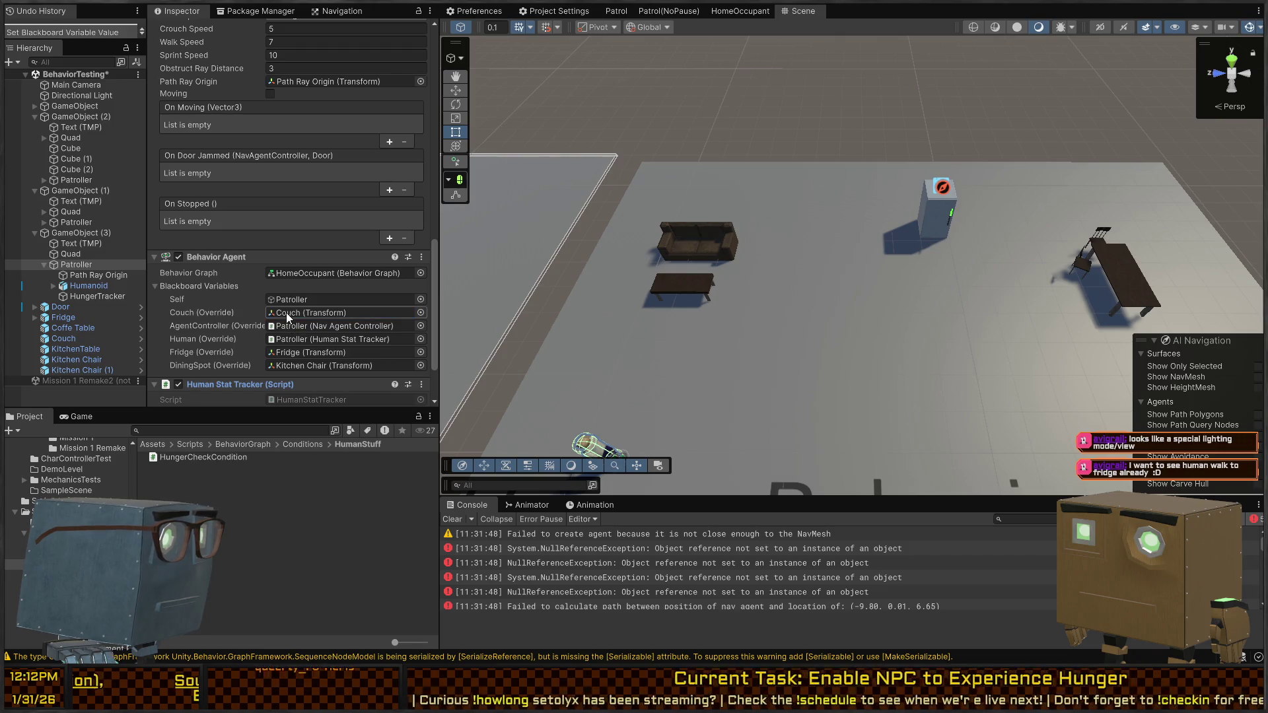
key(ctrl+s)
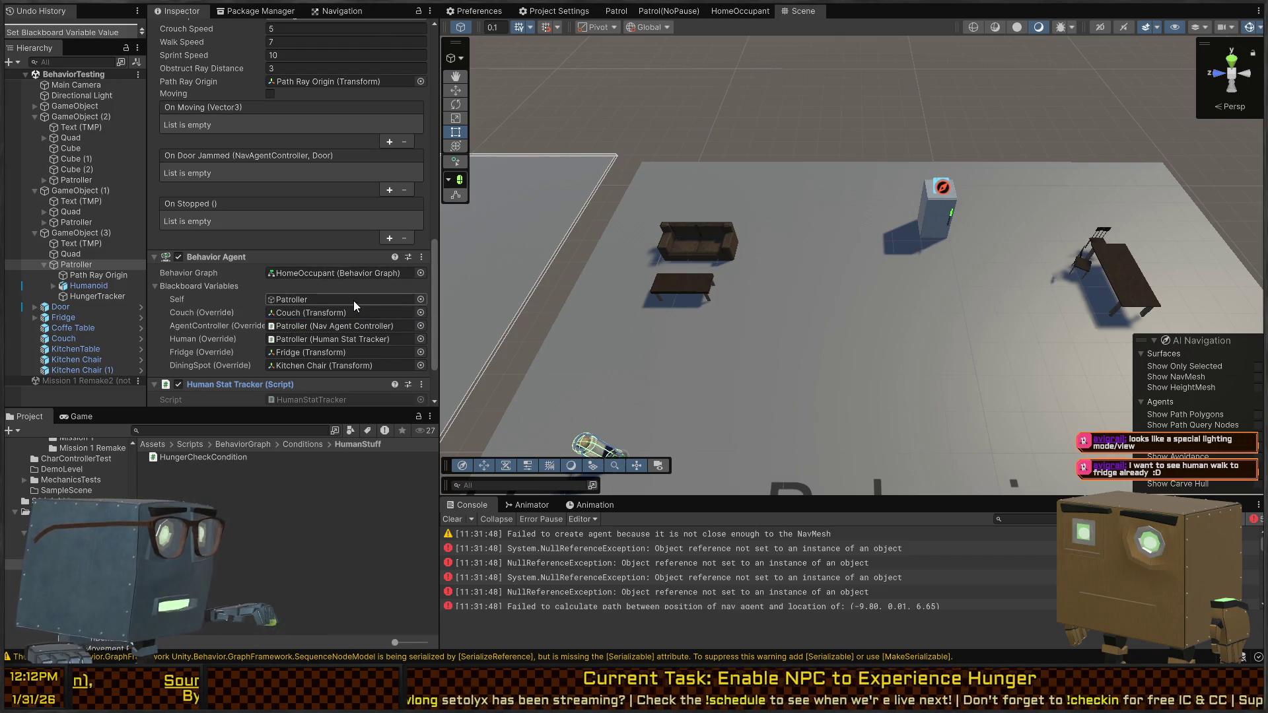
mouse_move(858, 305)
mouse_down()
mouse_move(877, 273)
mouse_move(862, 266)
mouse_up()
key(ctrl+p)
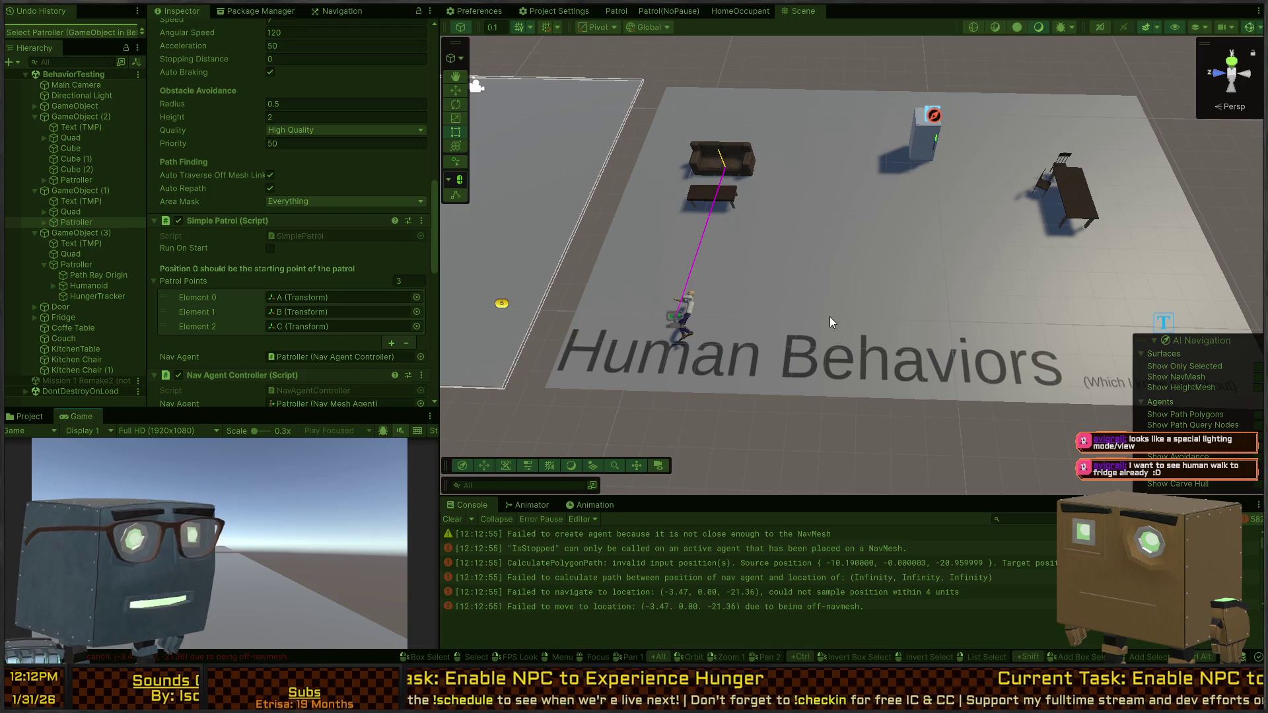
Step: Stop Play mode, bake the NavMesh on GameObject (3), and display it in the Scene view
key(ctrl+p)
mouse_move(989, 283)
mouse_down()
mouse_move(1061, 243)
mouse_move(891, 198)
mouse_up()
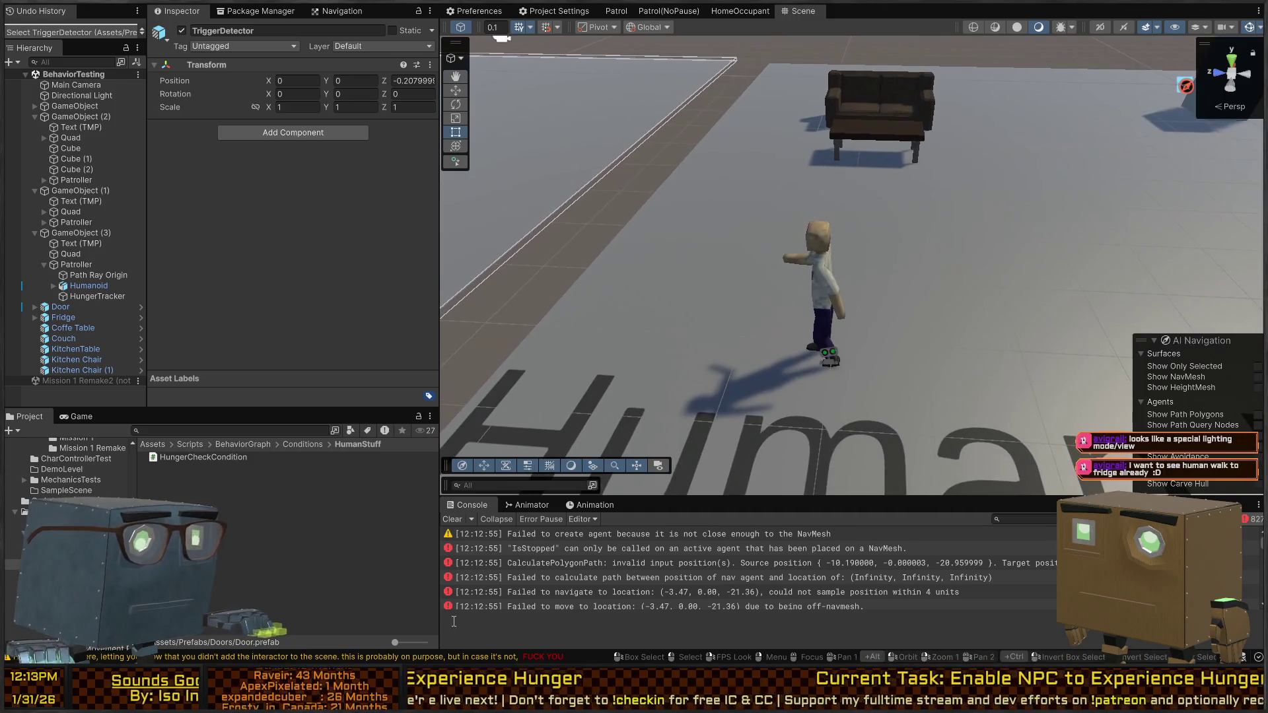
click(452, 519)
click(763, 416)
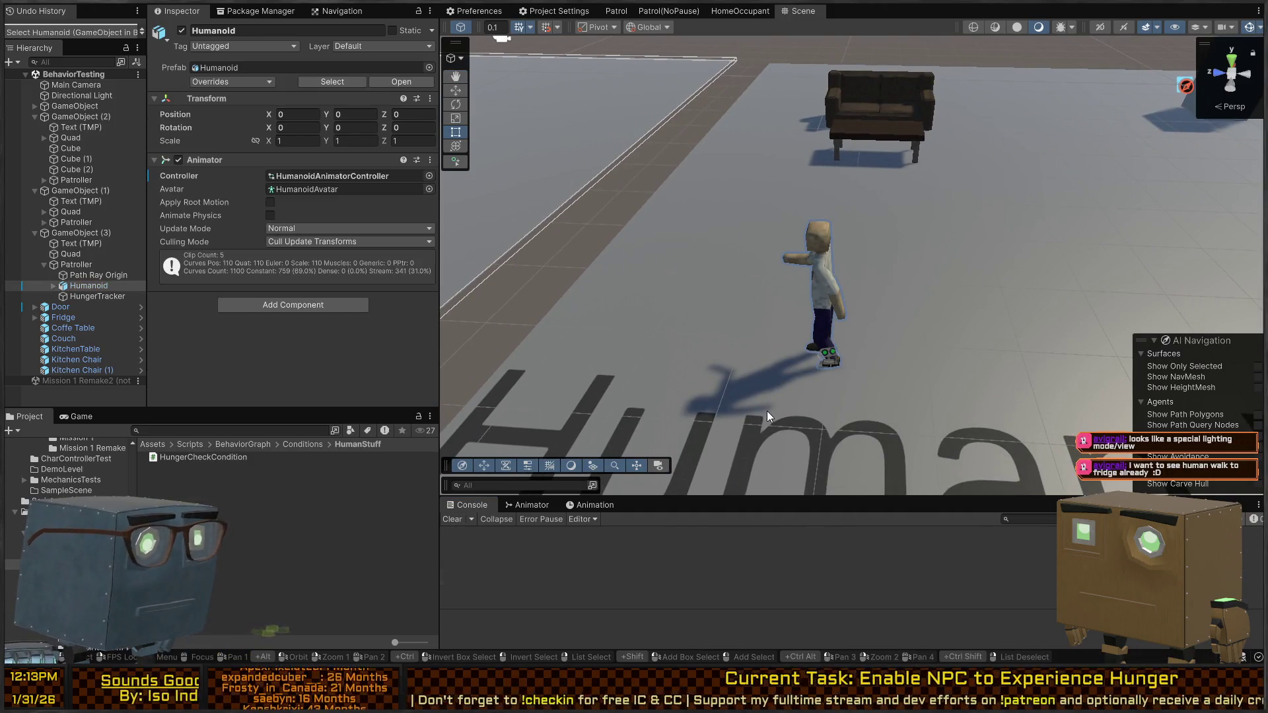
click(989, 321)
scroll(218, 253, down, 10)
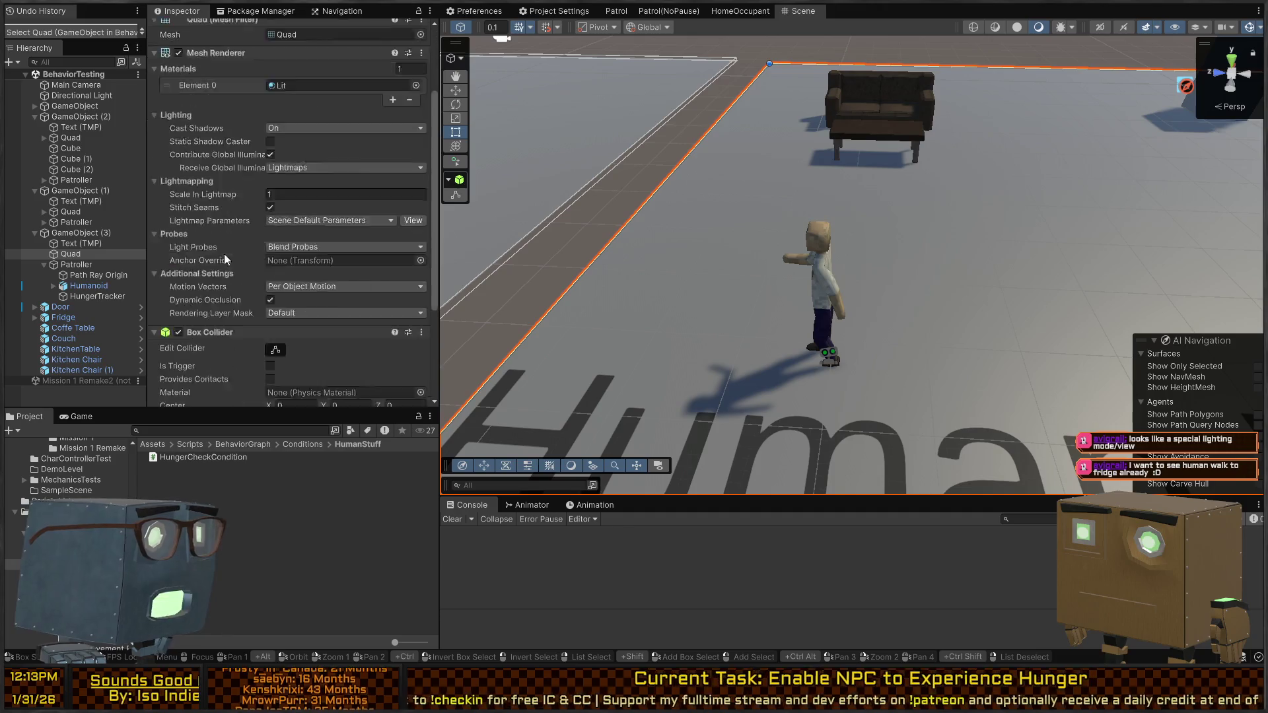
click(81, 233)
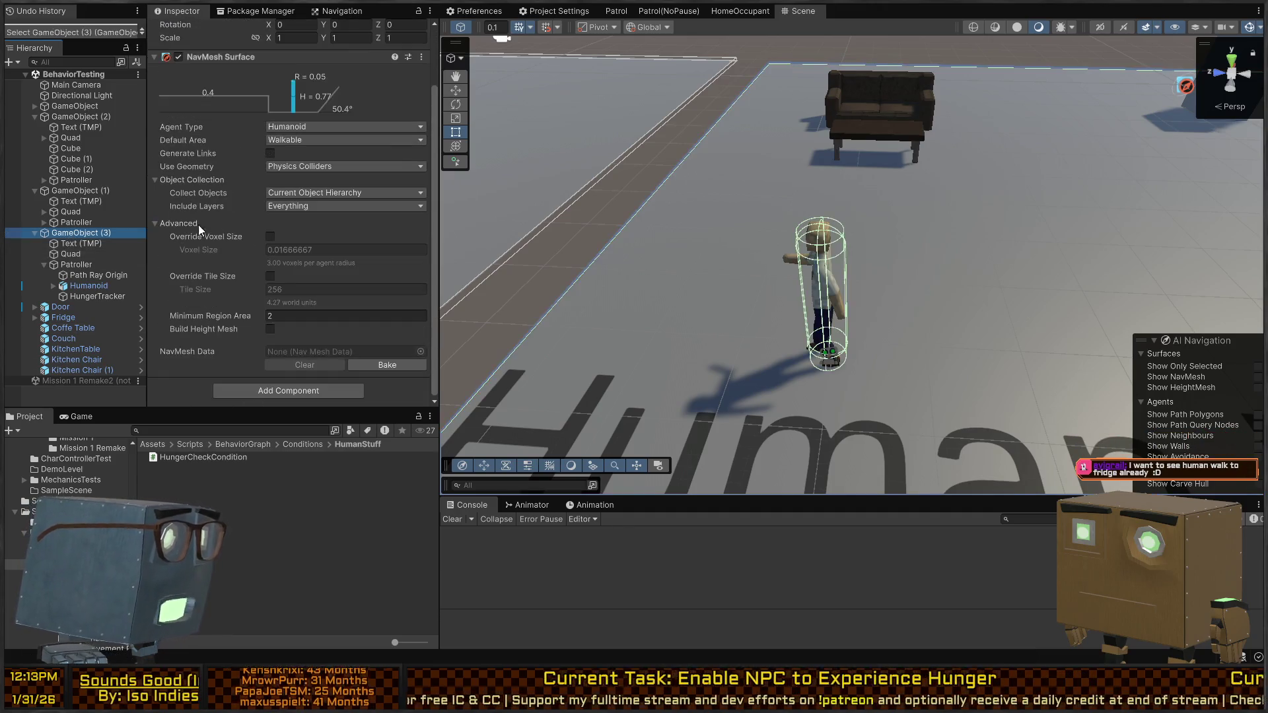
click(387, 365)
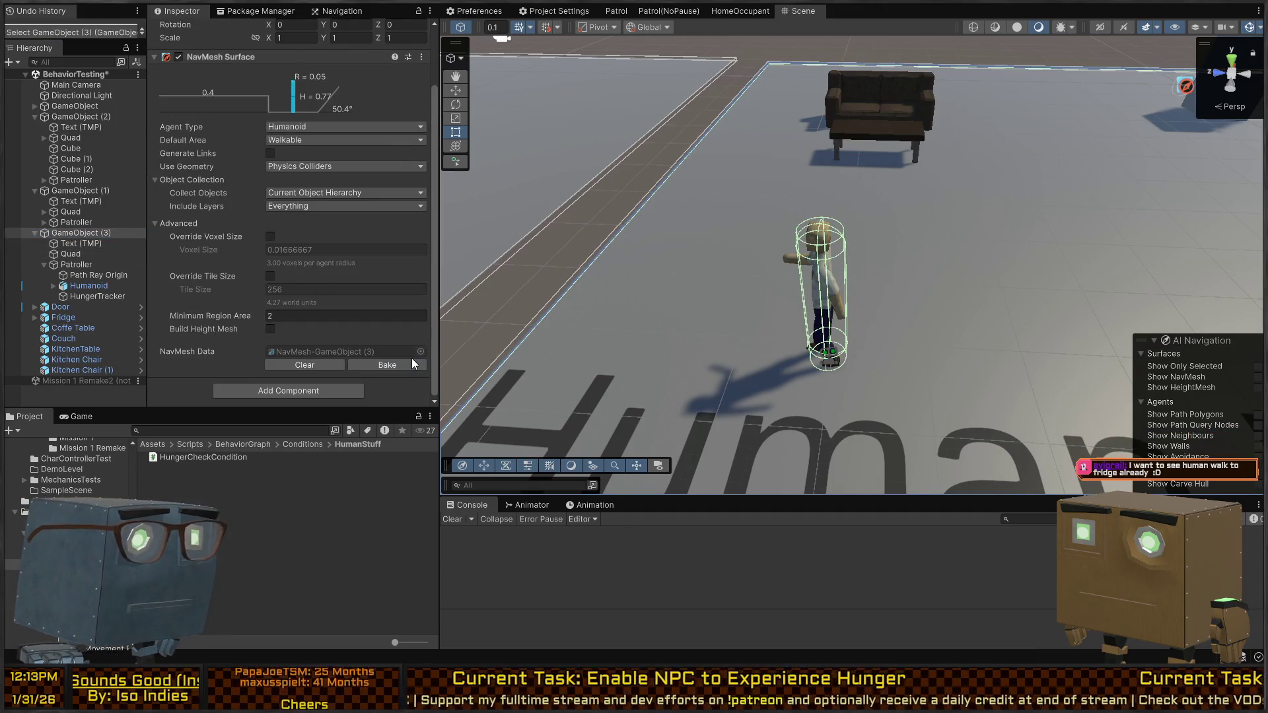
key(s)
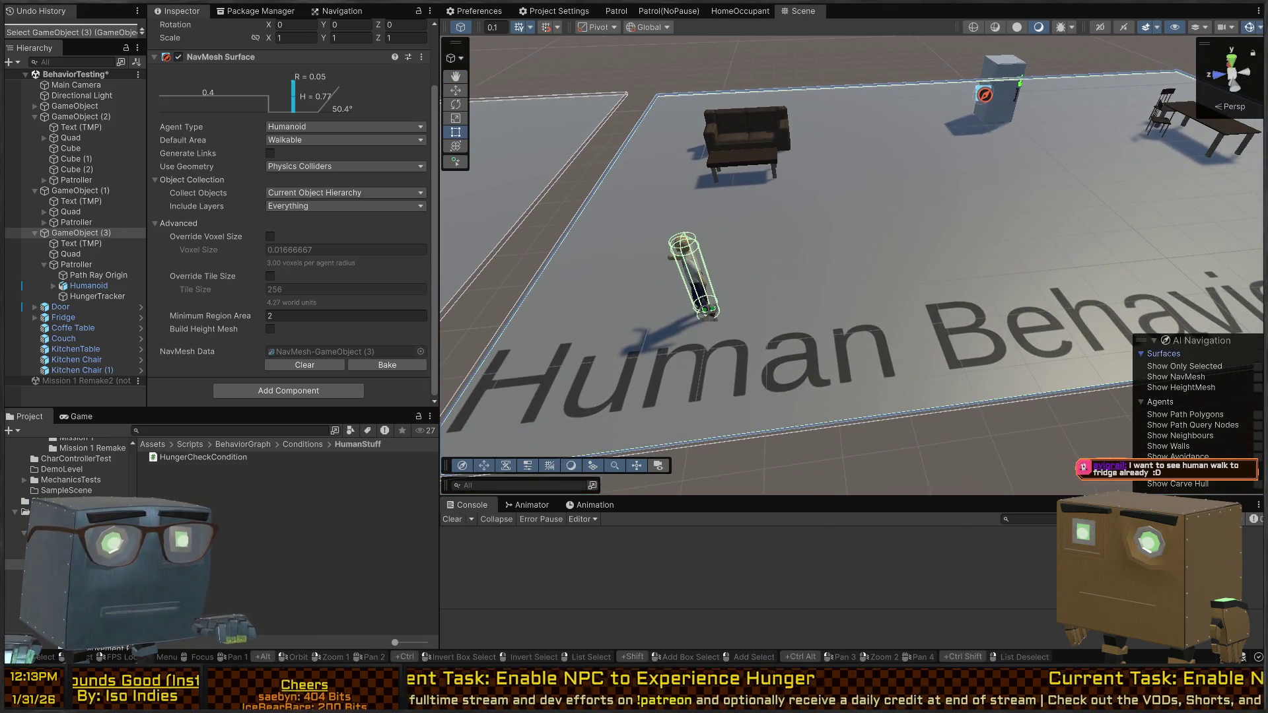
click(1258, 378)
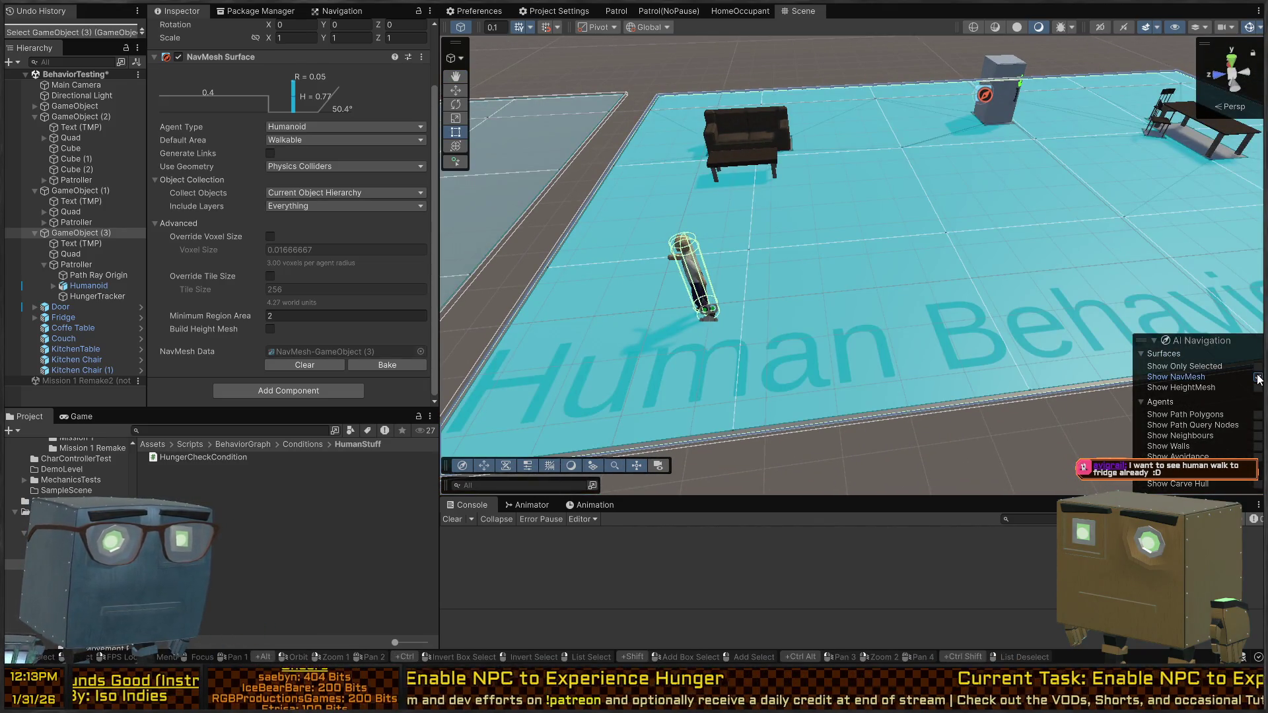
Step: Hide the NavMesh overlay and untick the Animator's Sleeping parameter so it defaults off
click(1258, 377)
key(ctrl+p)
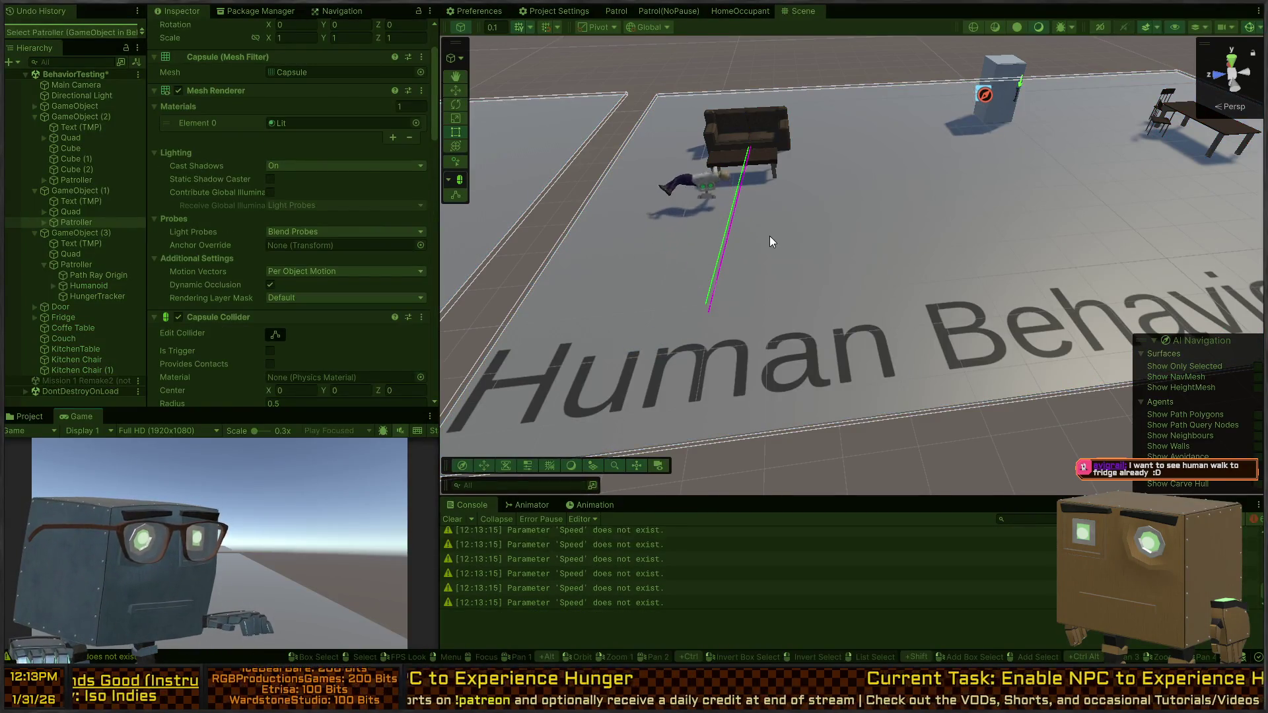
key(ctrl+p)
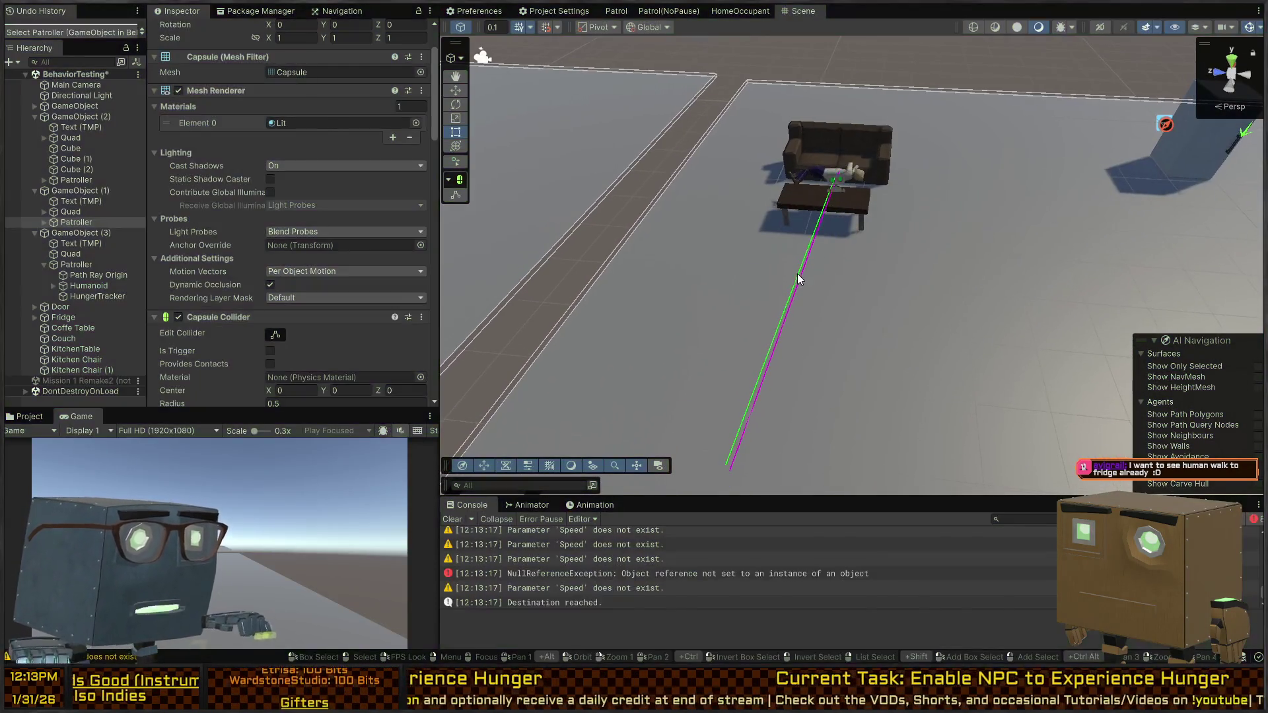
click(532, 505)
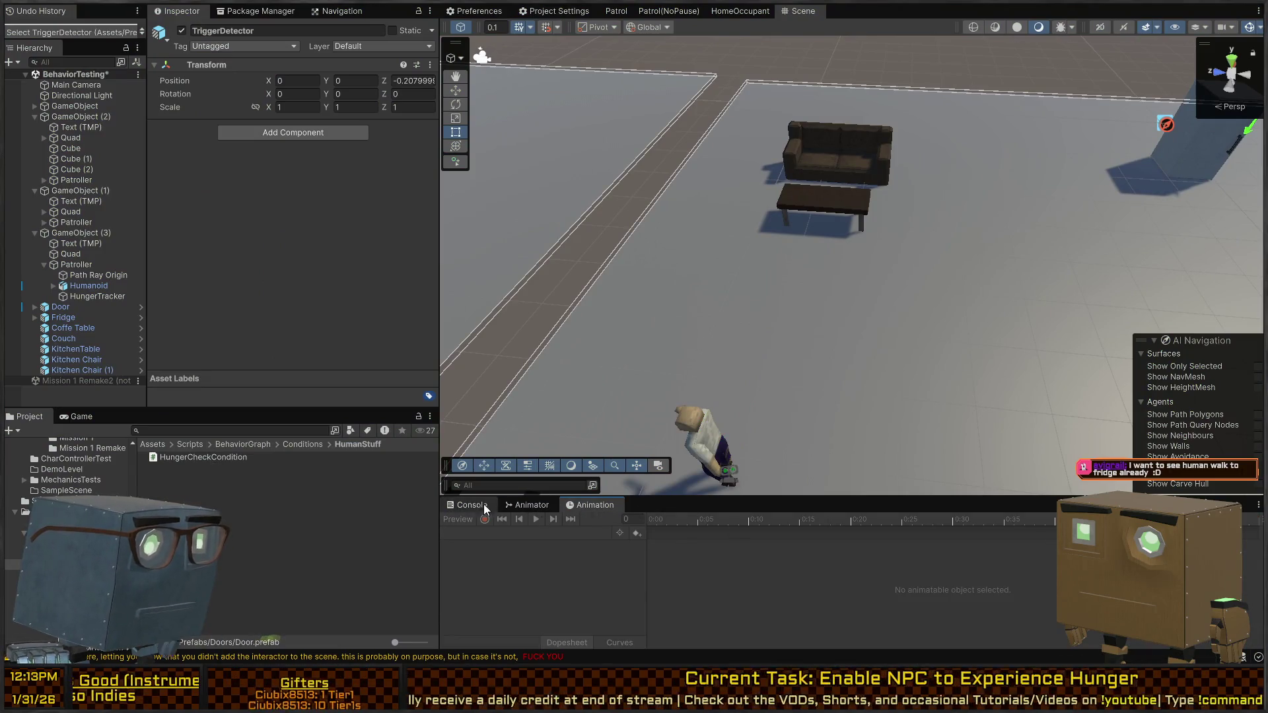
scroll(793, 584, up, 5)
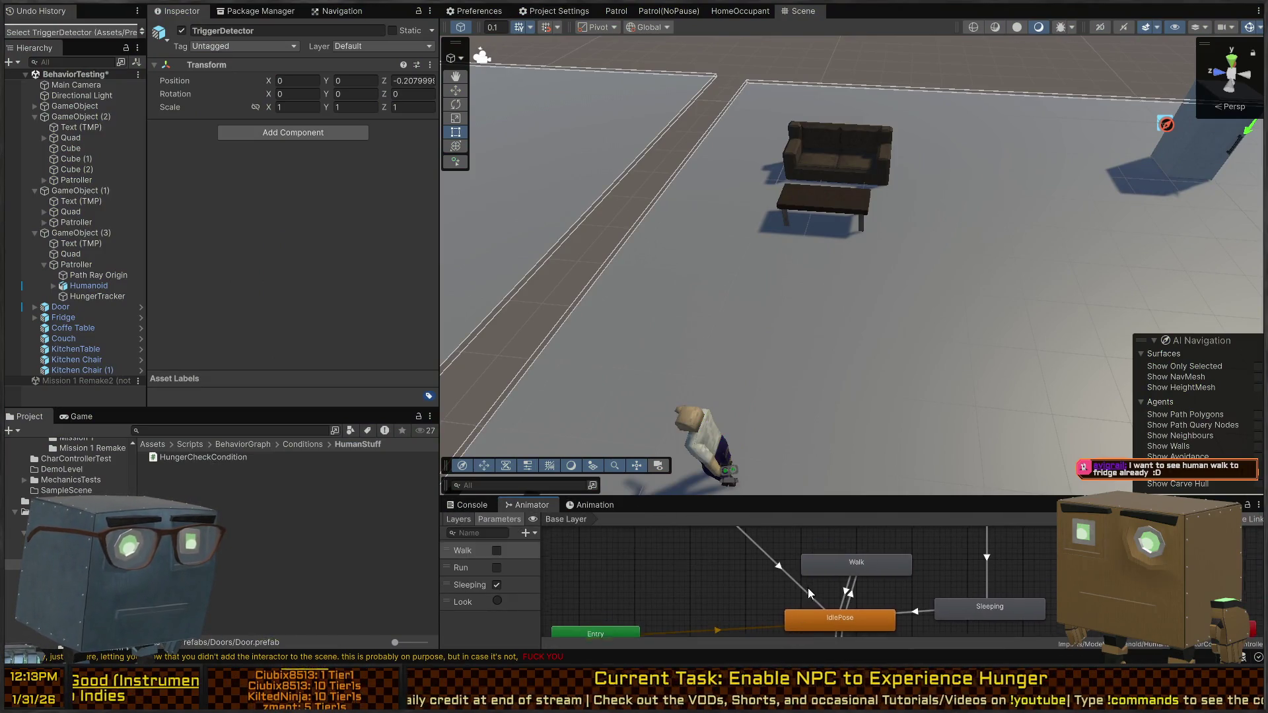
click(497, 585)
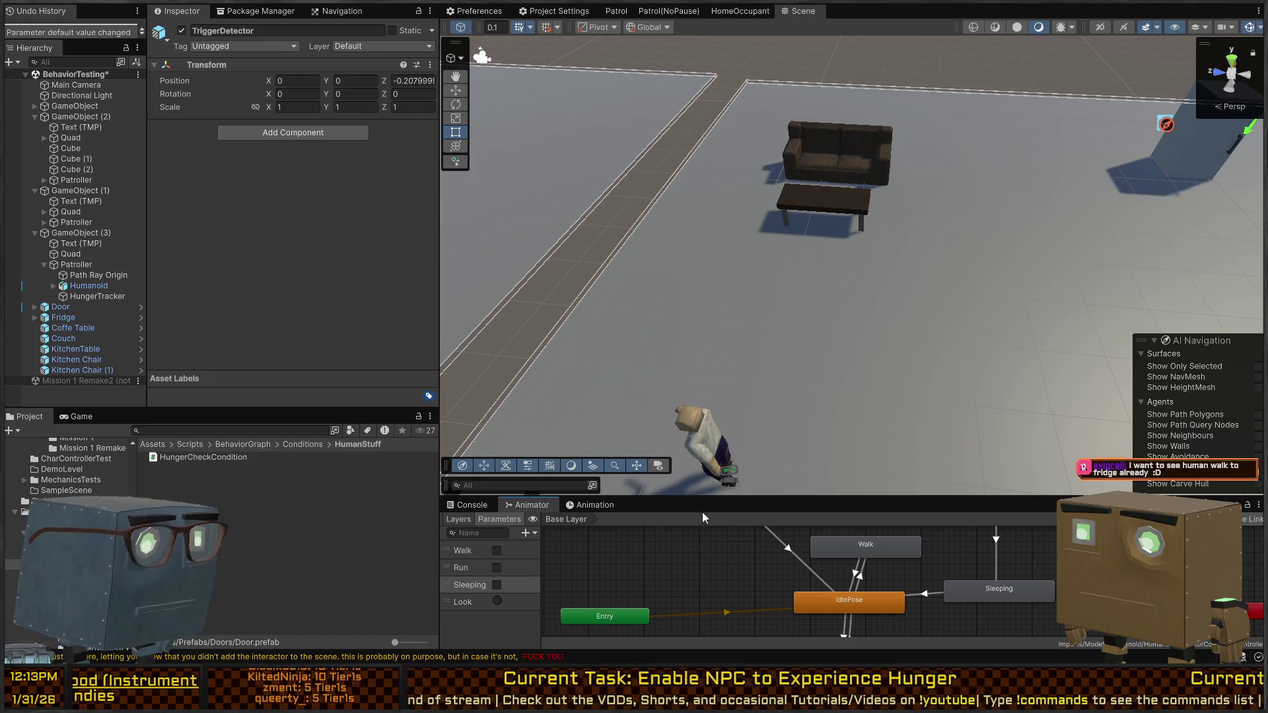
Step: Play the game and select the Patroller to watch Satiation drain as it reaches the couch
key(ctrl+p)
click(811, 348)
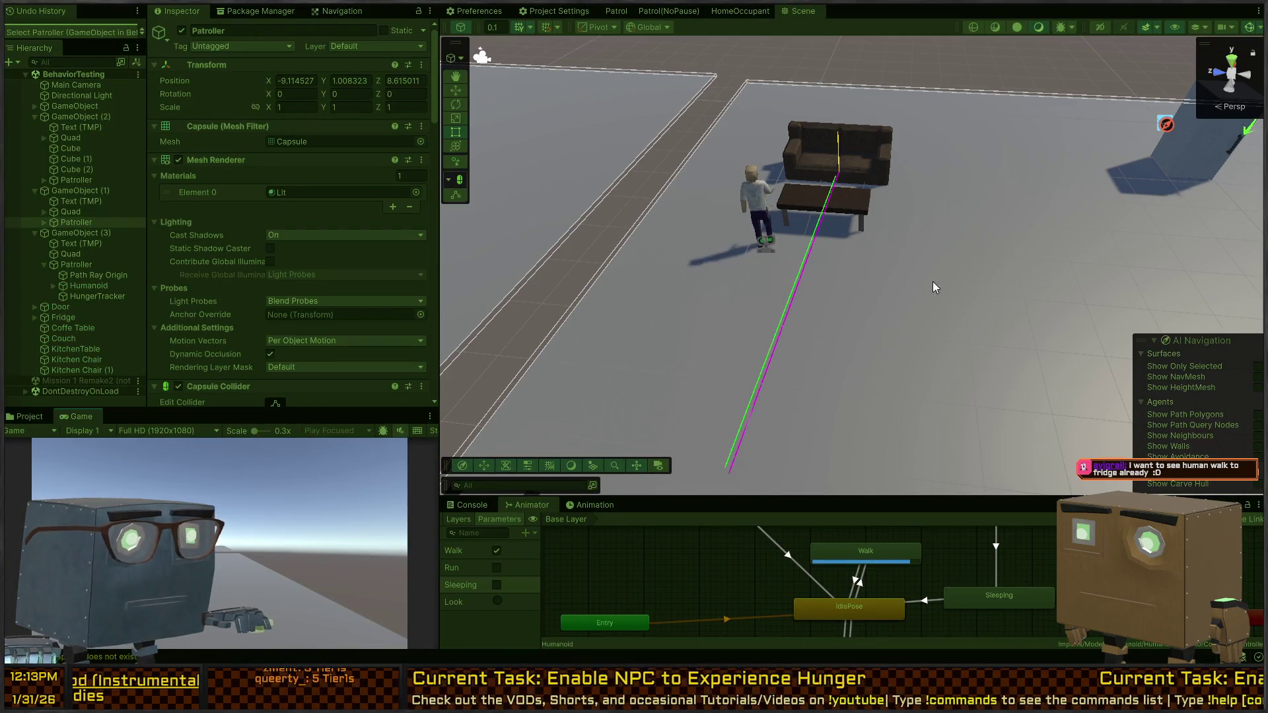
mouse_move(964, 273)
mouse_down()
mouse_move(852, 236)
mouse_move(1008, 261)
mouse_up()
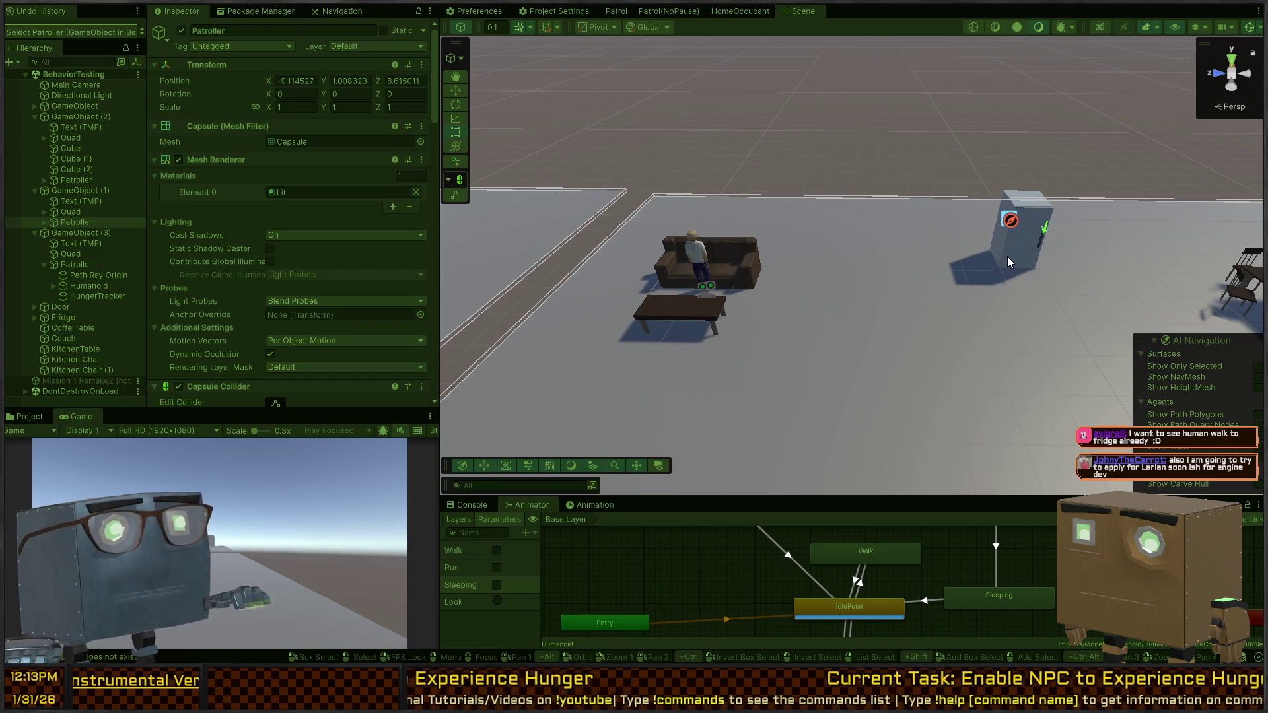
drag(906, 277, 792, 291)
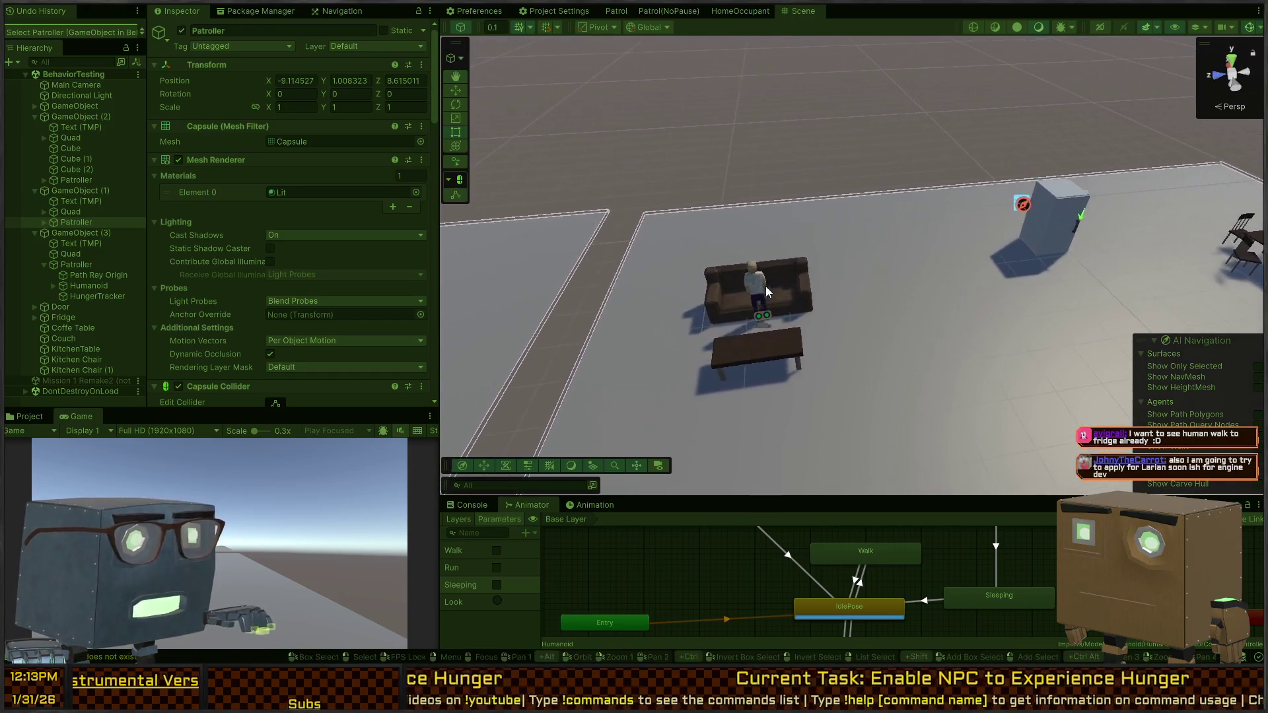
click(745, 285)
scroll(283, 256, down, 3)
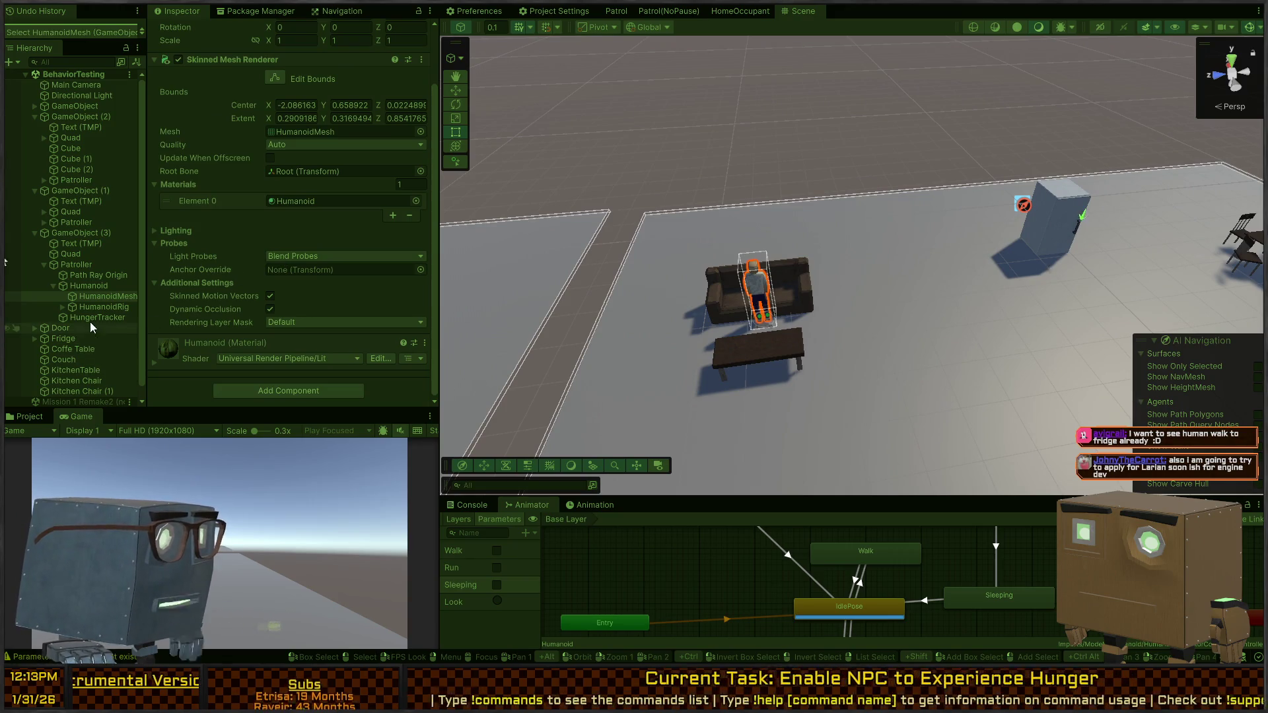
click(84, 286)
click(73, 264)
scroll(233, 299, down, 10)
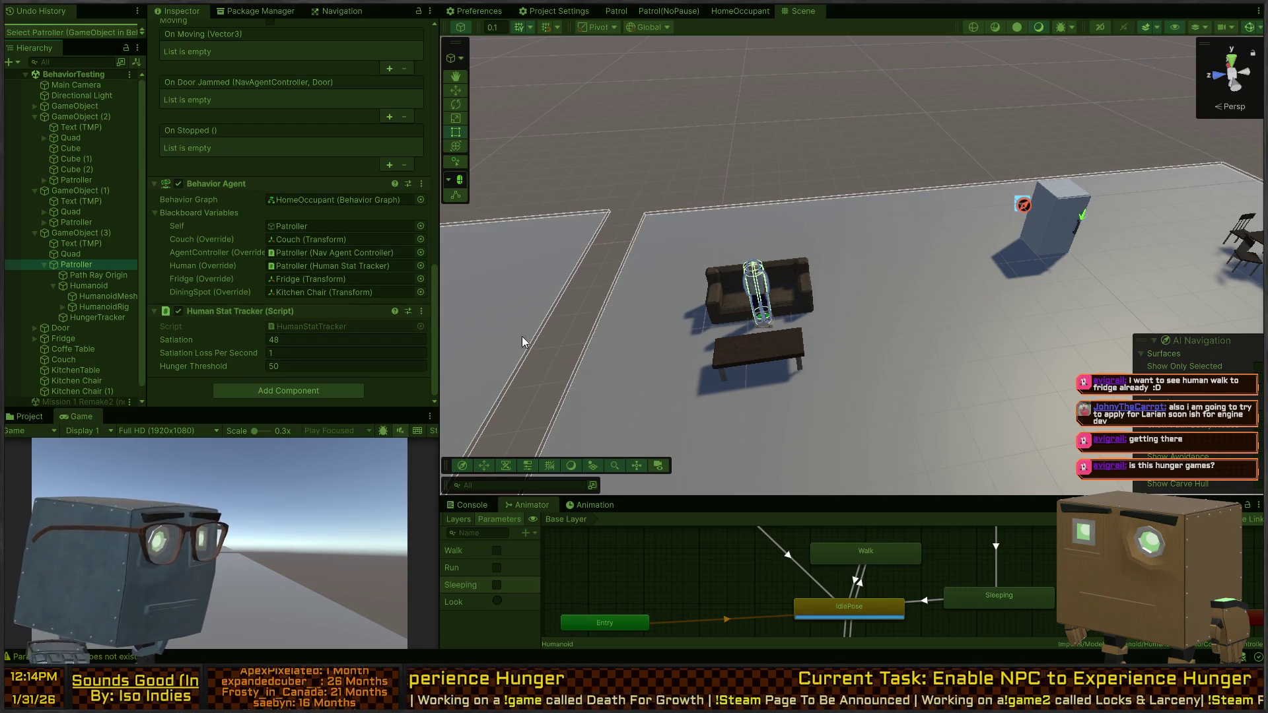
Step: Open the HomeOccupant graph and debug it on the Patroller
click(740, 11)
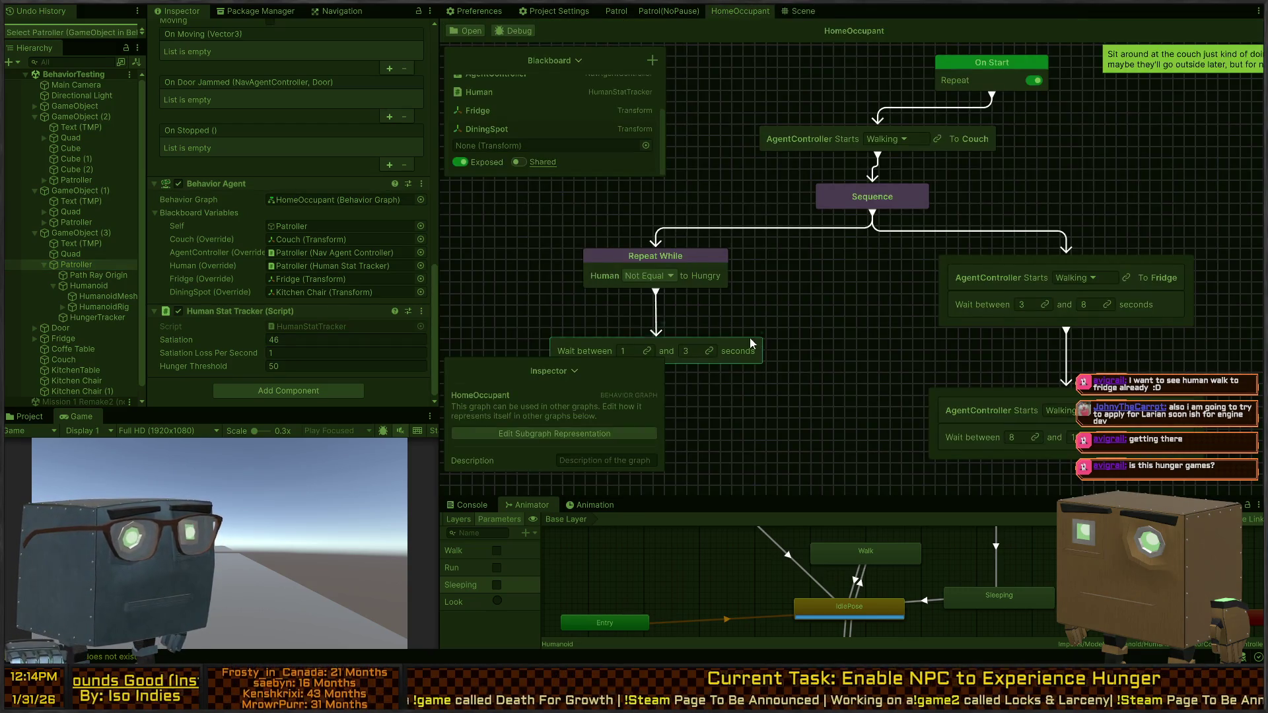
click(514, 30)
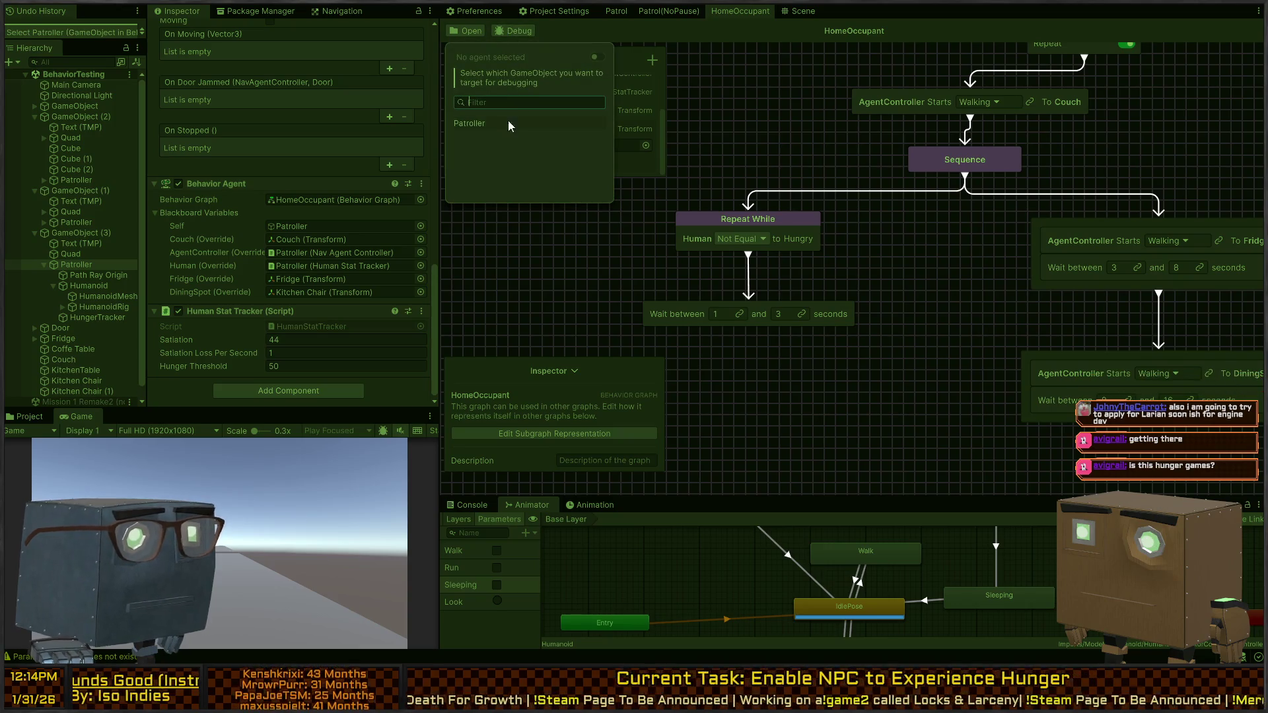
click(487, 126)
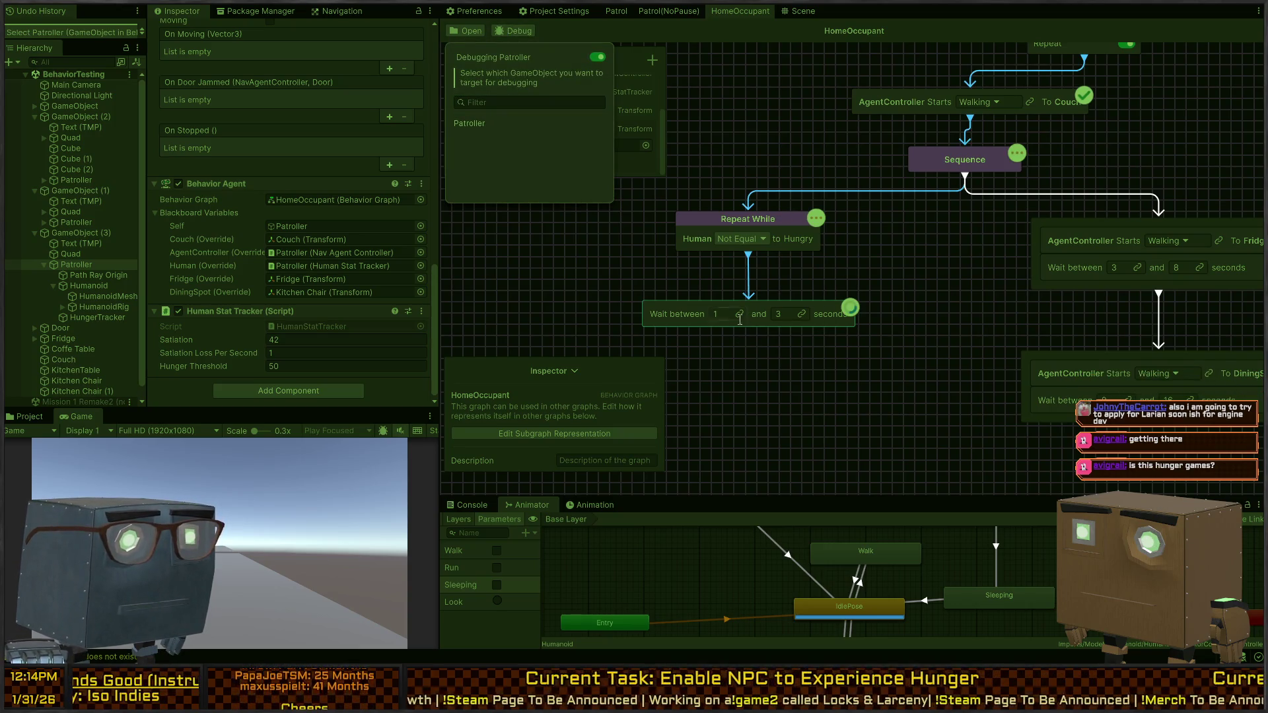
mouse_move(838, 229)
mouse_down()
mouse_move(793, 278)
mouse_move(753, 291)
mouse_up()
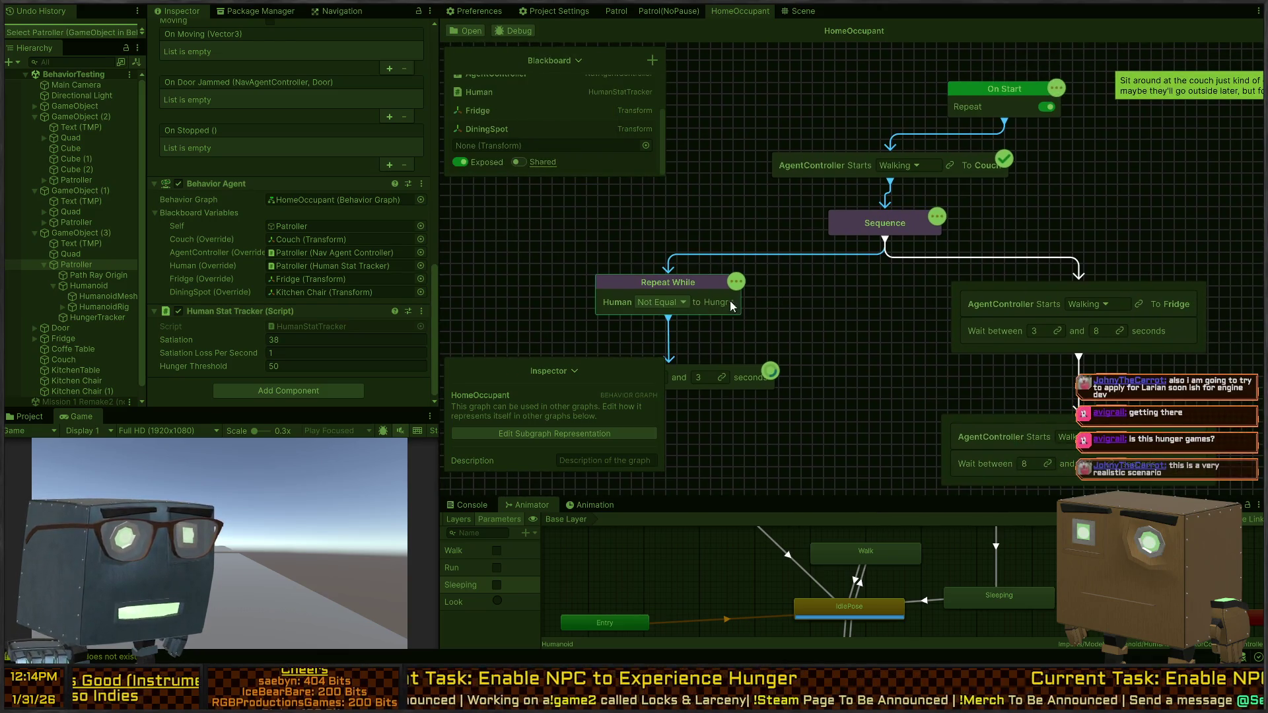
click(709, 310)
Step: Pan to the DiningSpot node and begin creating a new custom action after it
mouse_move(754, 326)
mouse_down()
mouse_move(786, 312)
mouse_move(837, 254)
mouse_move(829, 281)
mouse_move(880, 290)
mouse_up()
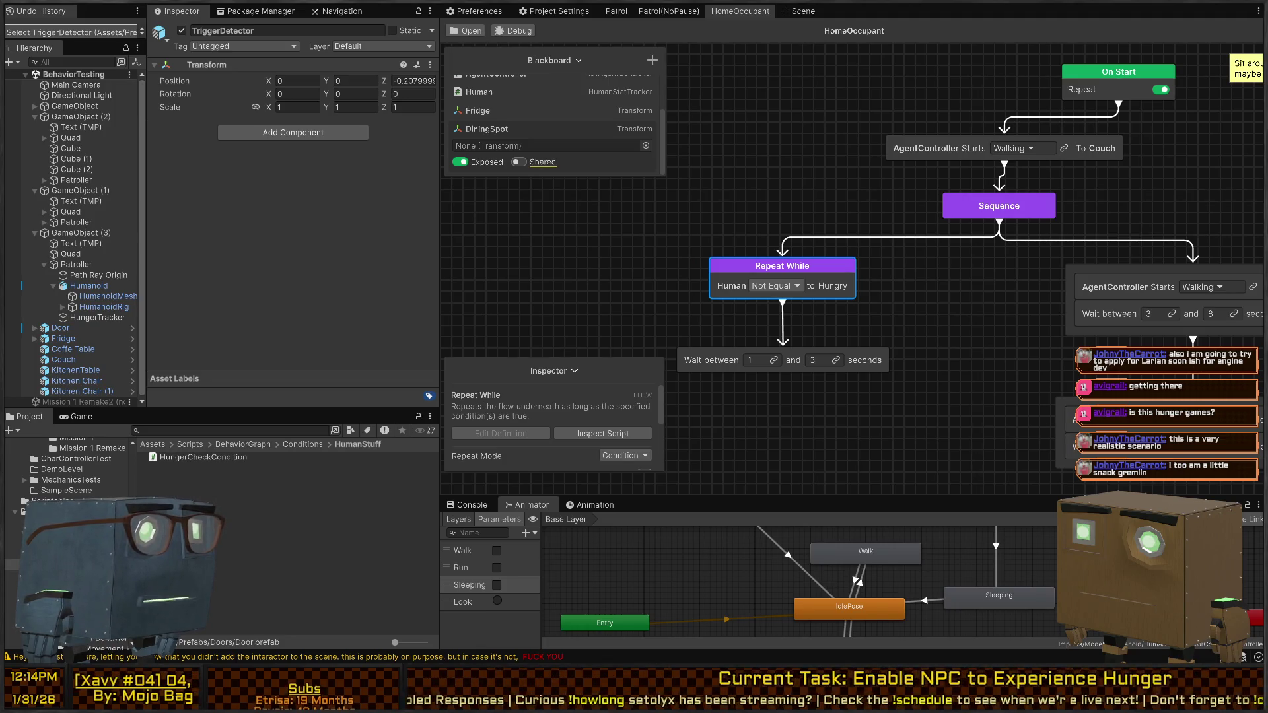
mouse_move(903, 239)
mouse_down()
mouse_move(669, 231)
mouse_move(549, 251)
mouse_move(668, 252)
mouse_move(850, 202)
mouse_move(798, 235)
mouse_move(910, 218)
mouse_move(954, 311)
mouse_up()
scroll(903, 350, up, 3)
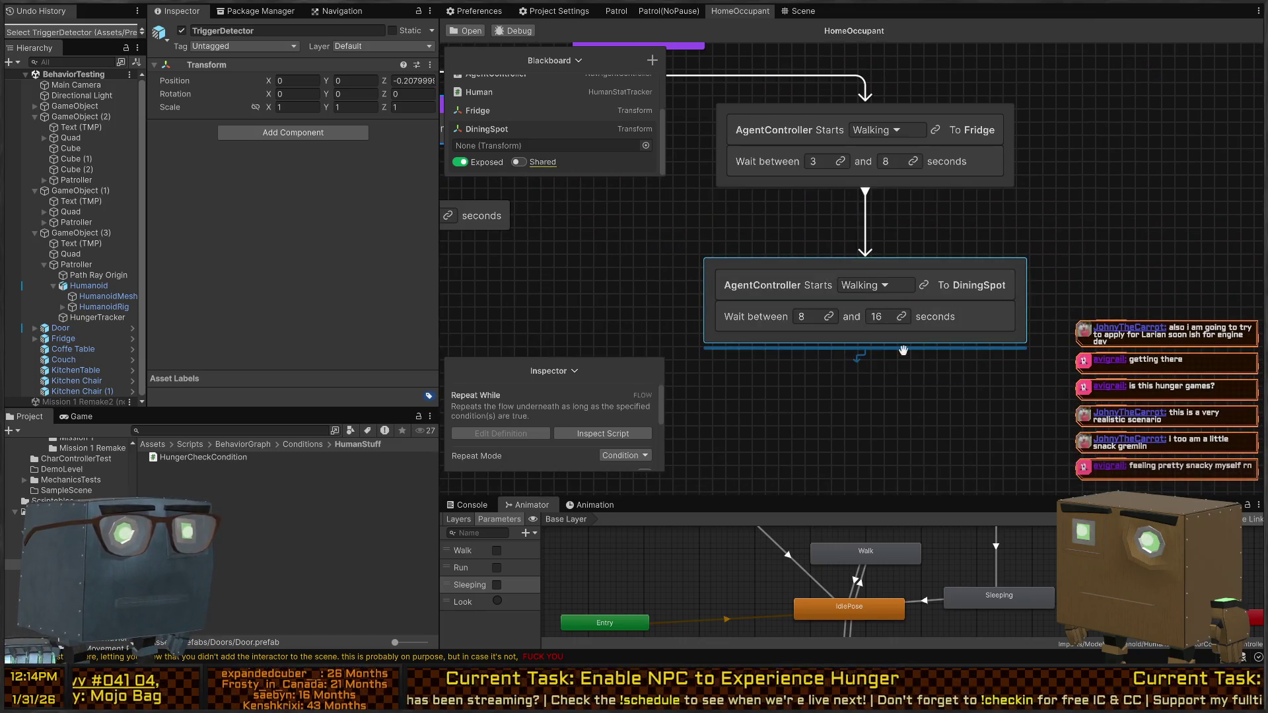
drag(865, 350, 890, 411)
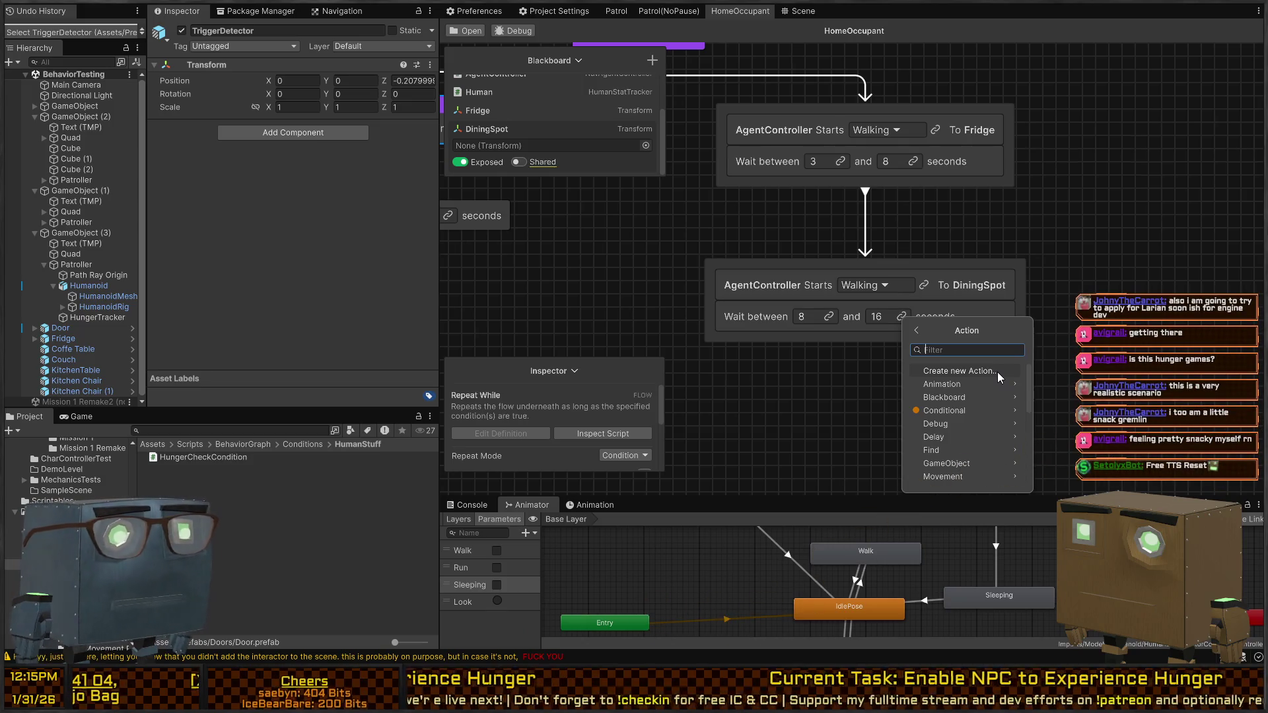
click(954, 374)
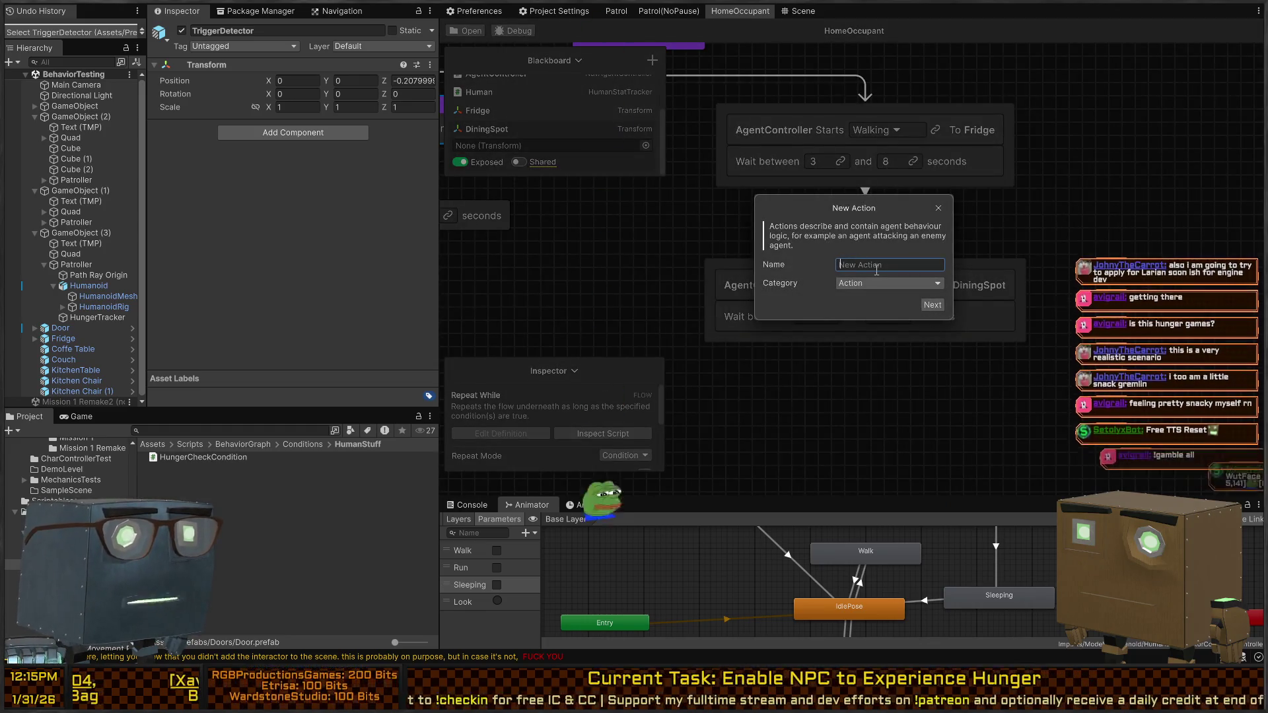
Step: Name the new action 'Replenish Human Need' with custom category Actions/HumanStuff
text(Replenish)
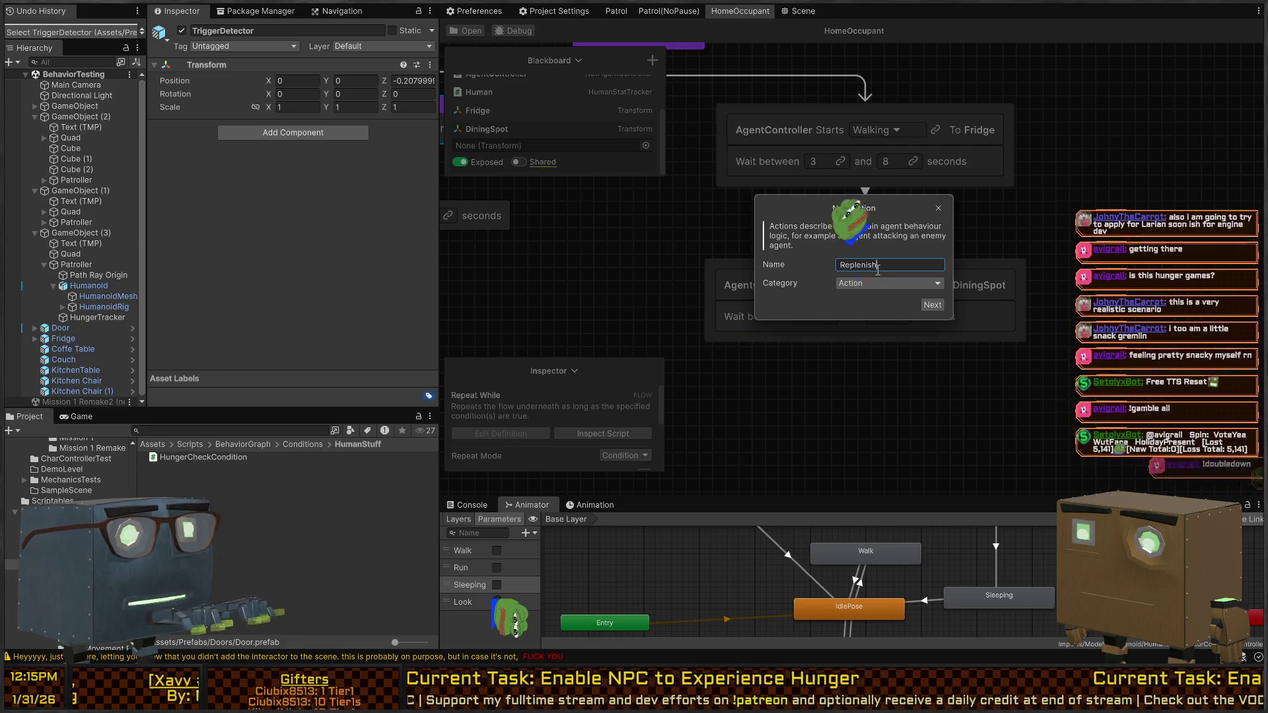
text(Hum)
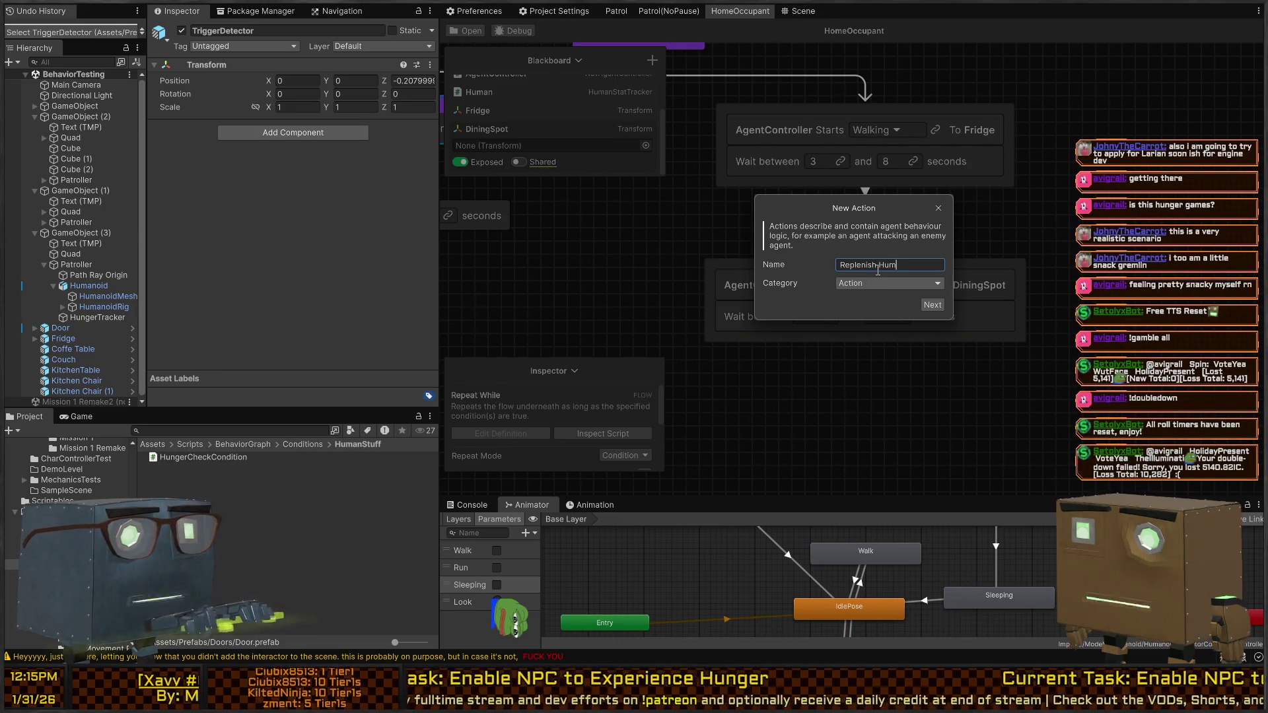
text(an Needs)
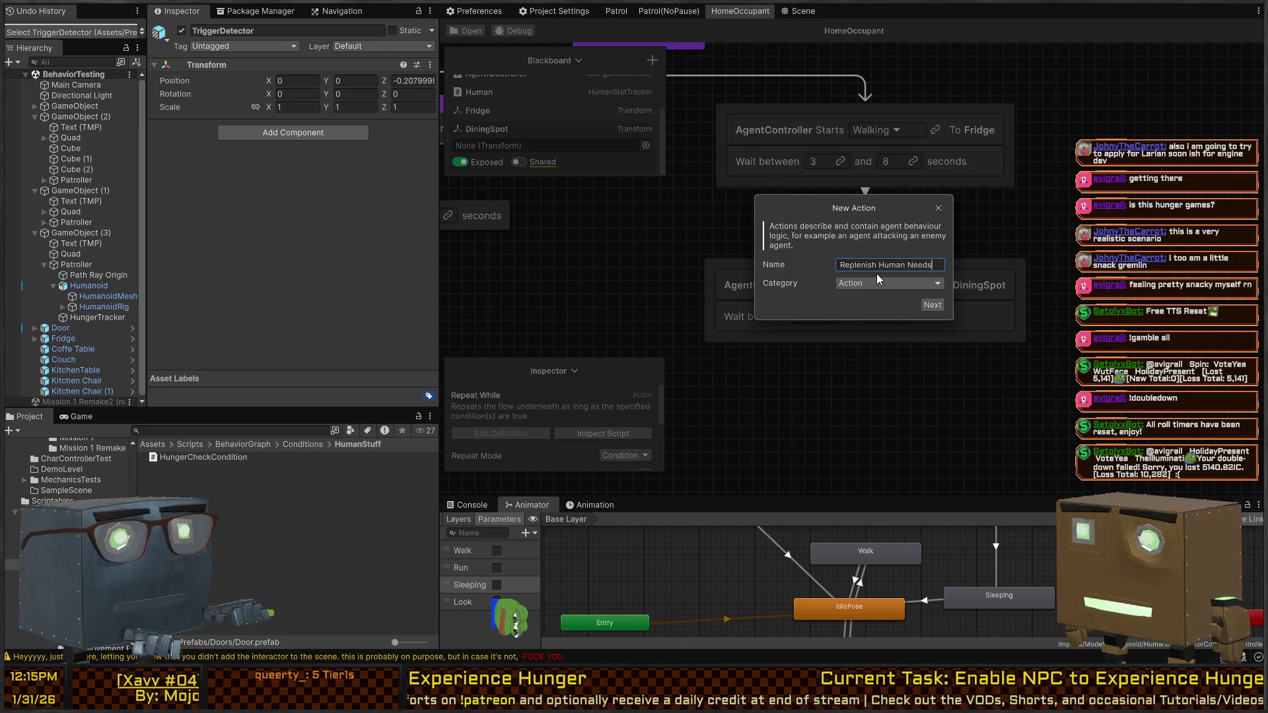
key(BackSpace)
click(879, 283)
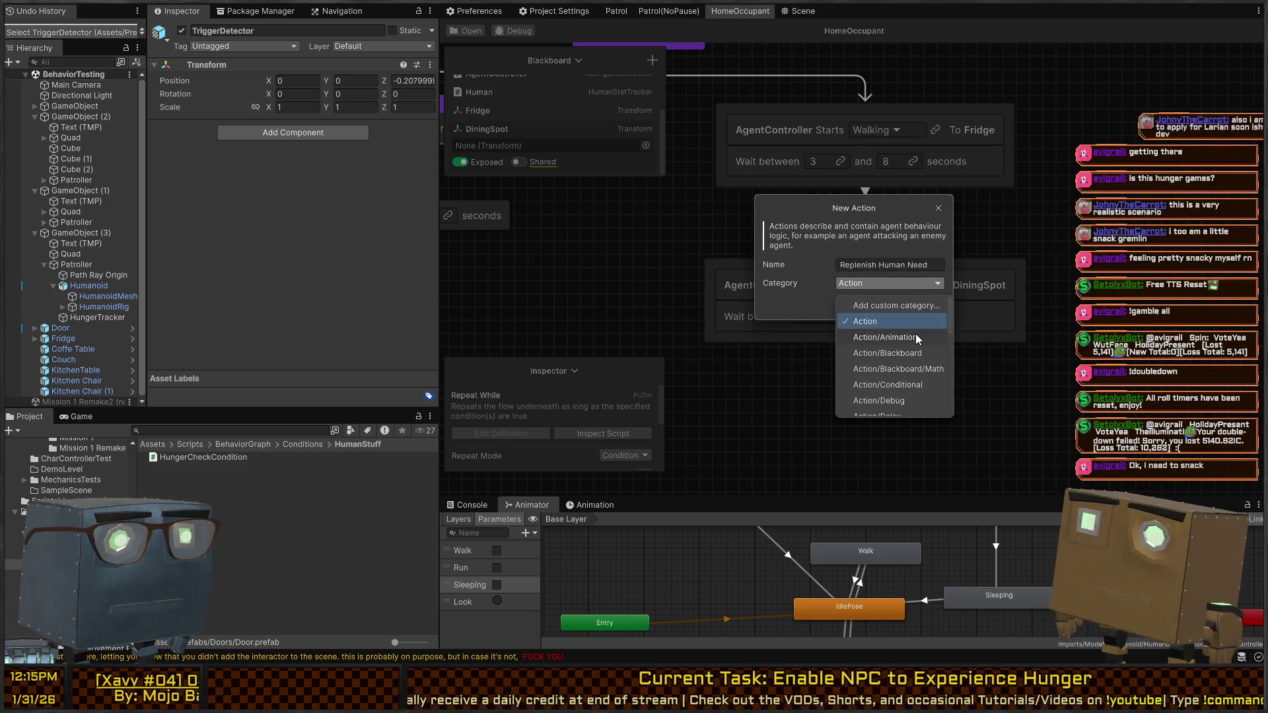
click(902, 307)
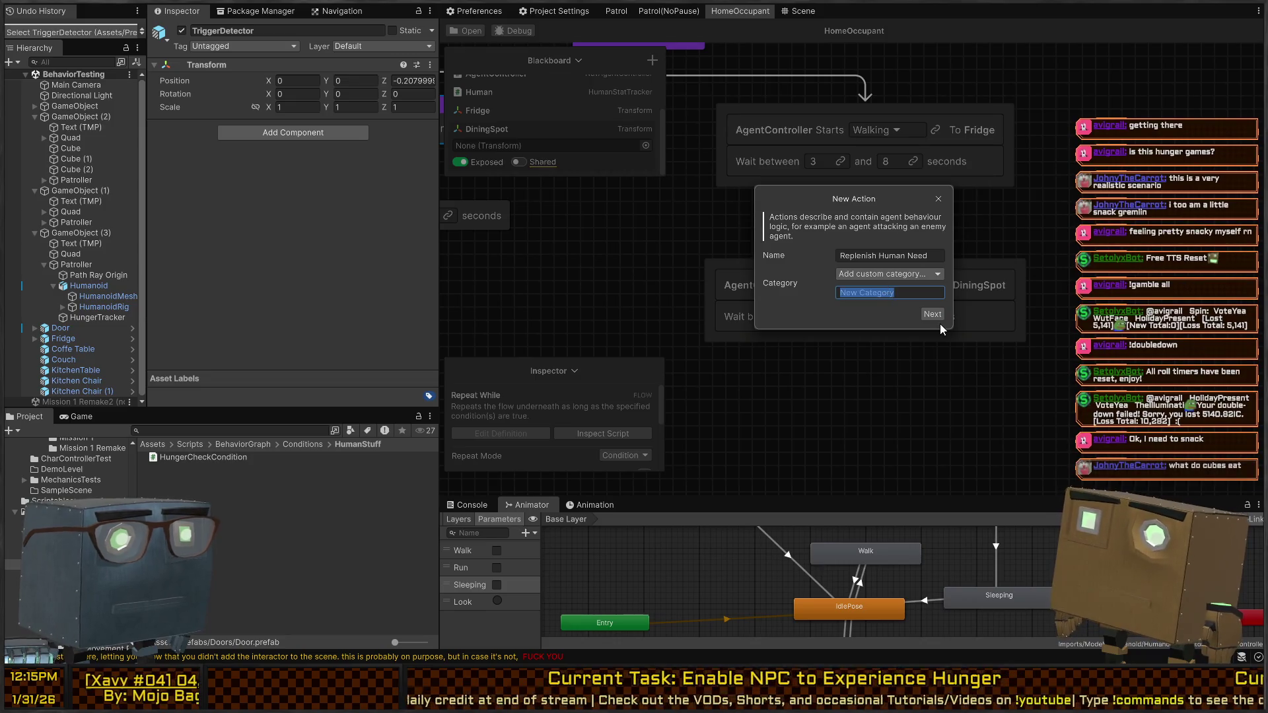
text(Actions/HumanStuff/)
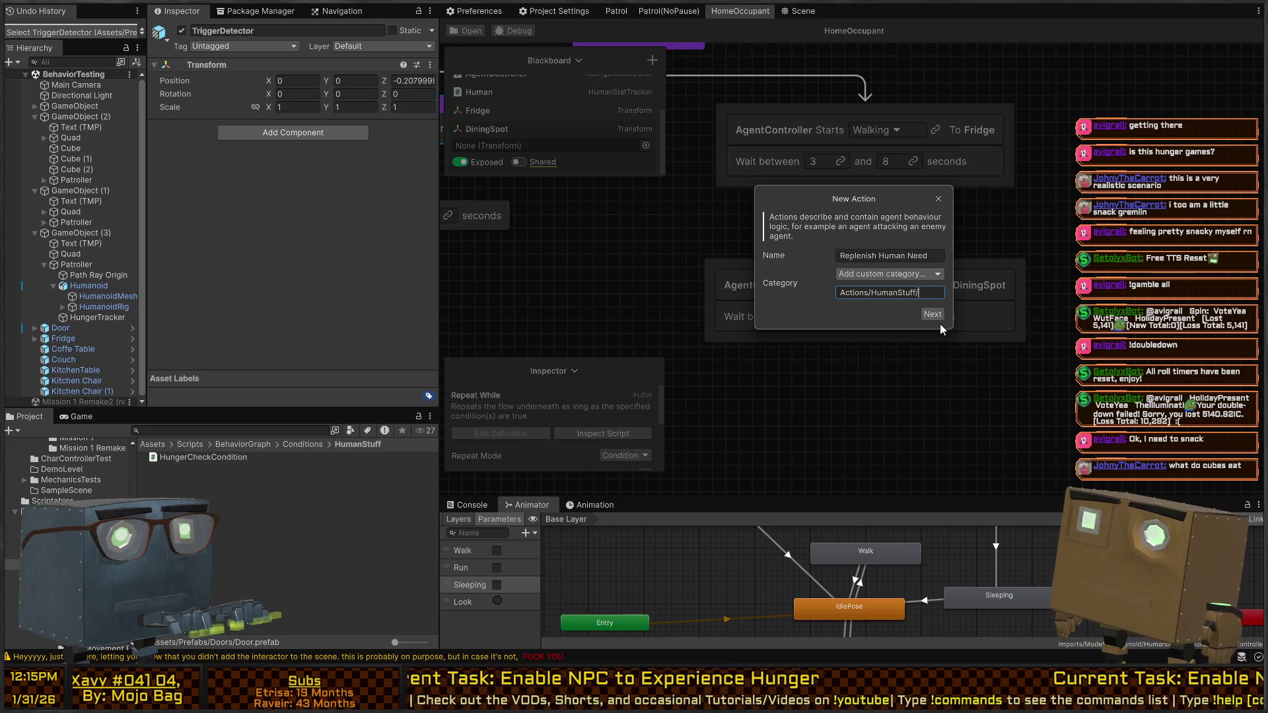
click(931, 315)
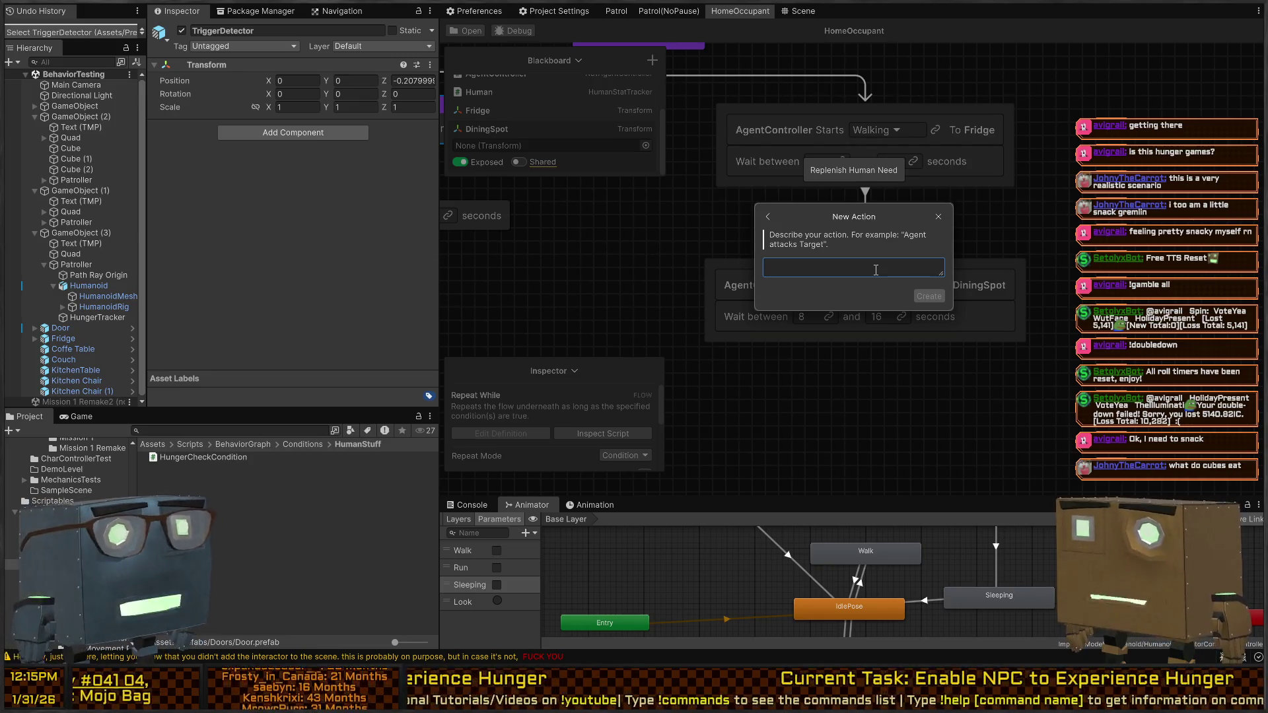
Step: Enter story 'Human Replenishes Hunger by Amount', with Amount a Float and Human a Human Stat Tracker
text(Human repli)
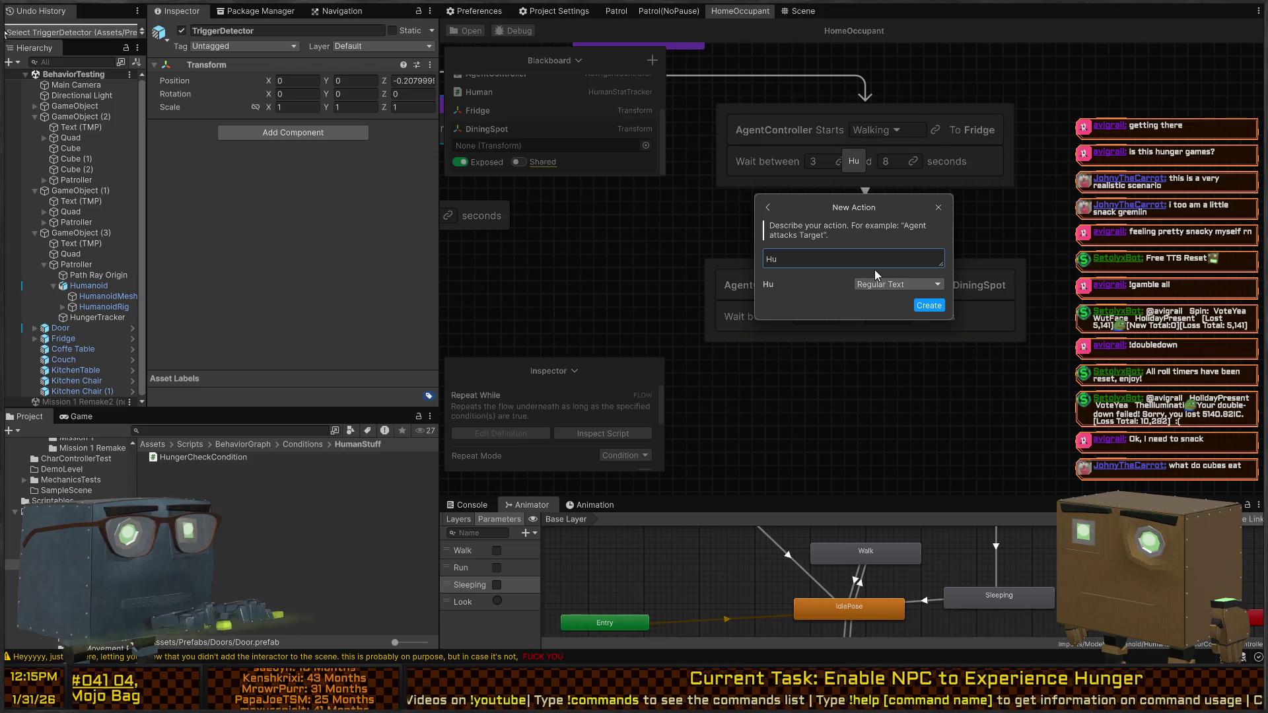
key(BackSpace)
key(BackSpace)
key(BackSpace)
text(Replenishes )
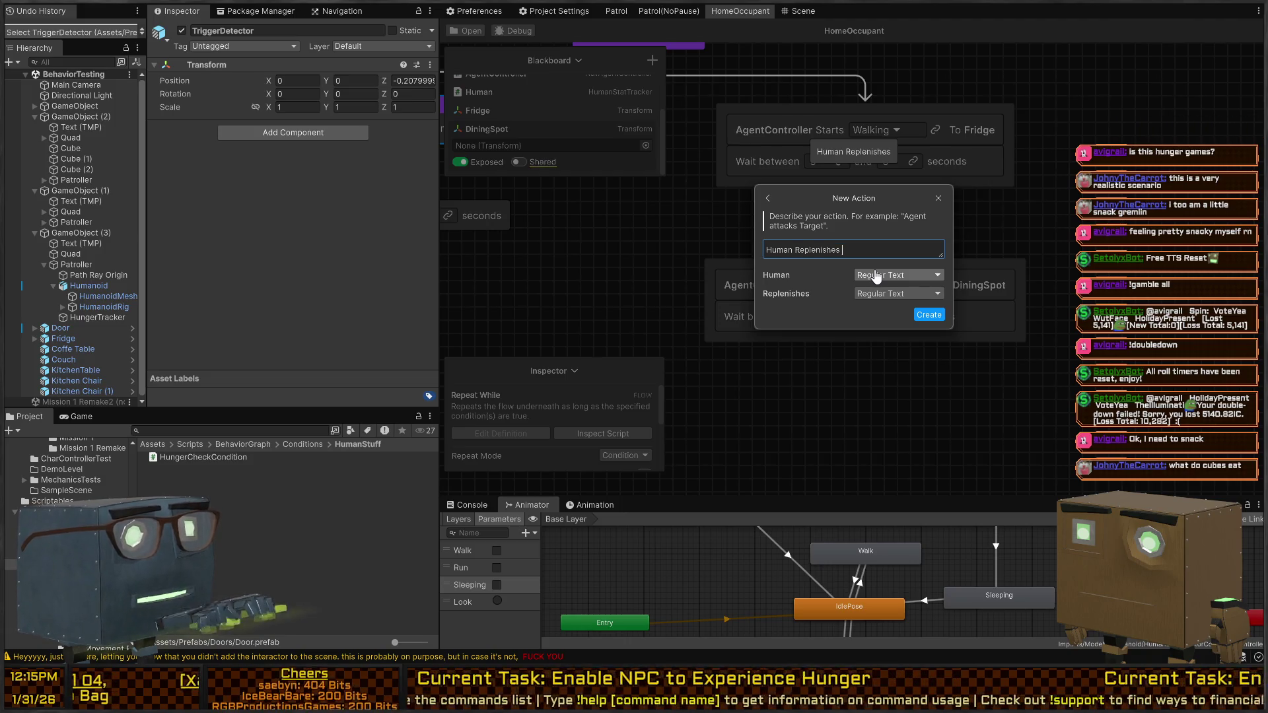
text(Hunger)
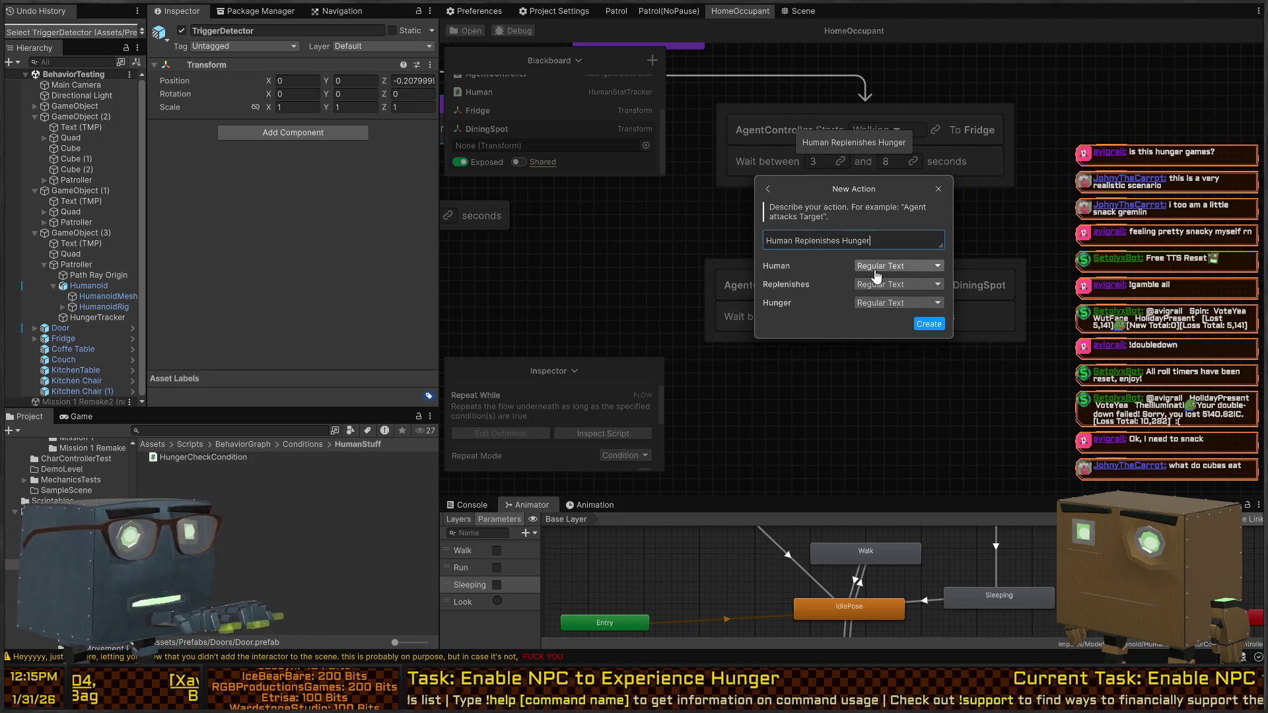
text( by Amount)
click(902, 322)
text(float)
click(897, 100)
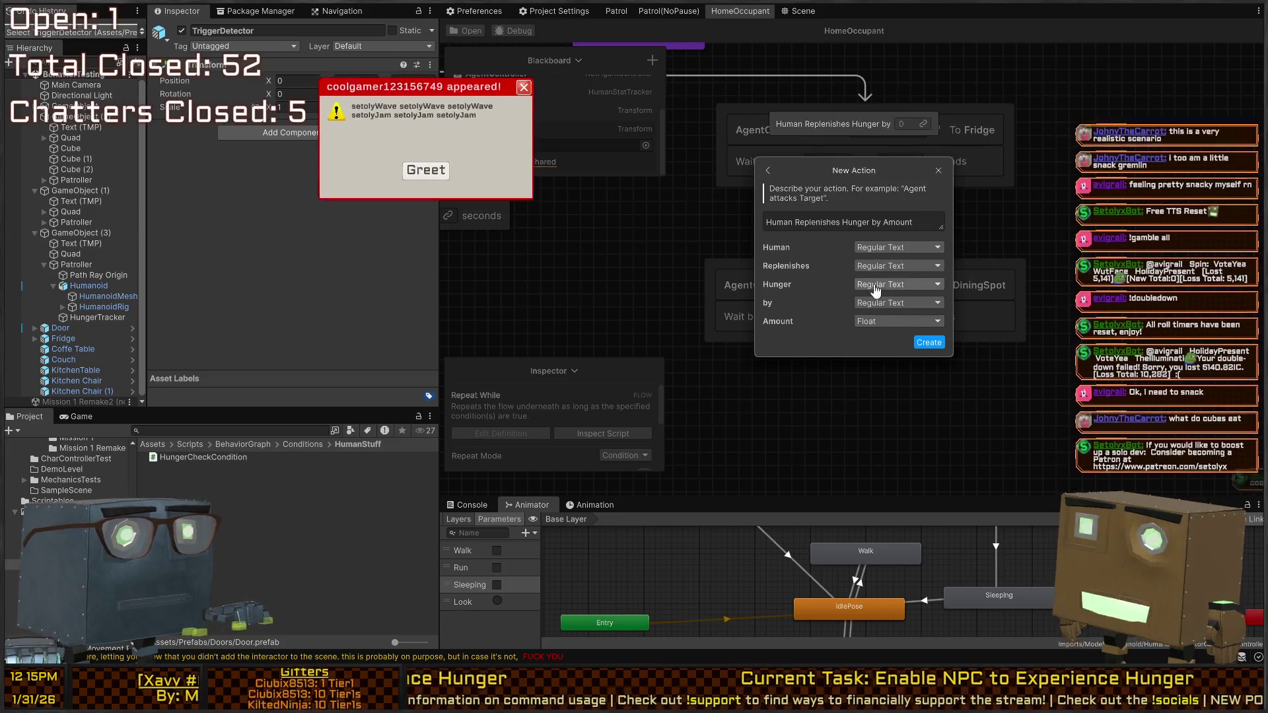
click(884, 248)
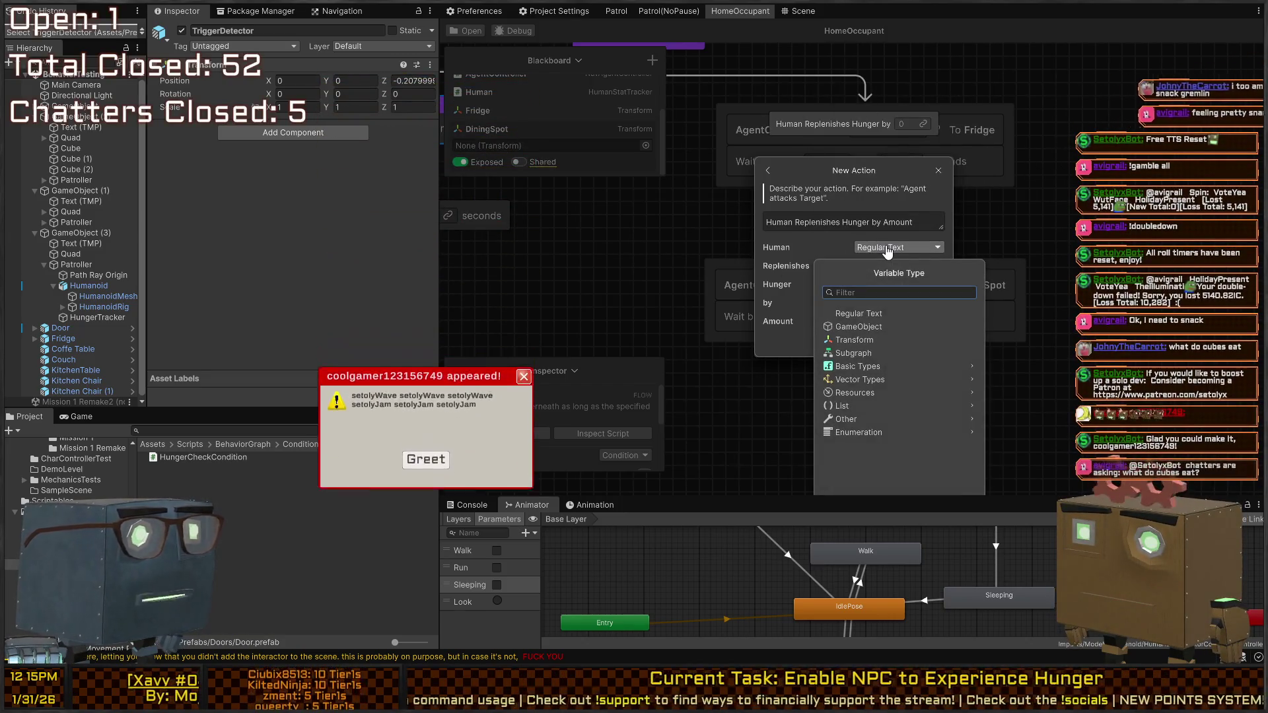
text(human)
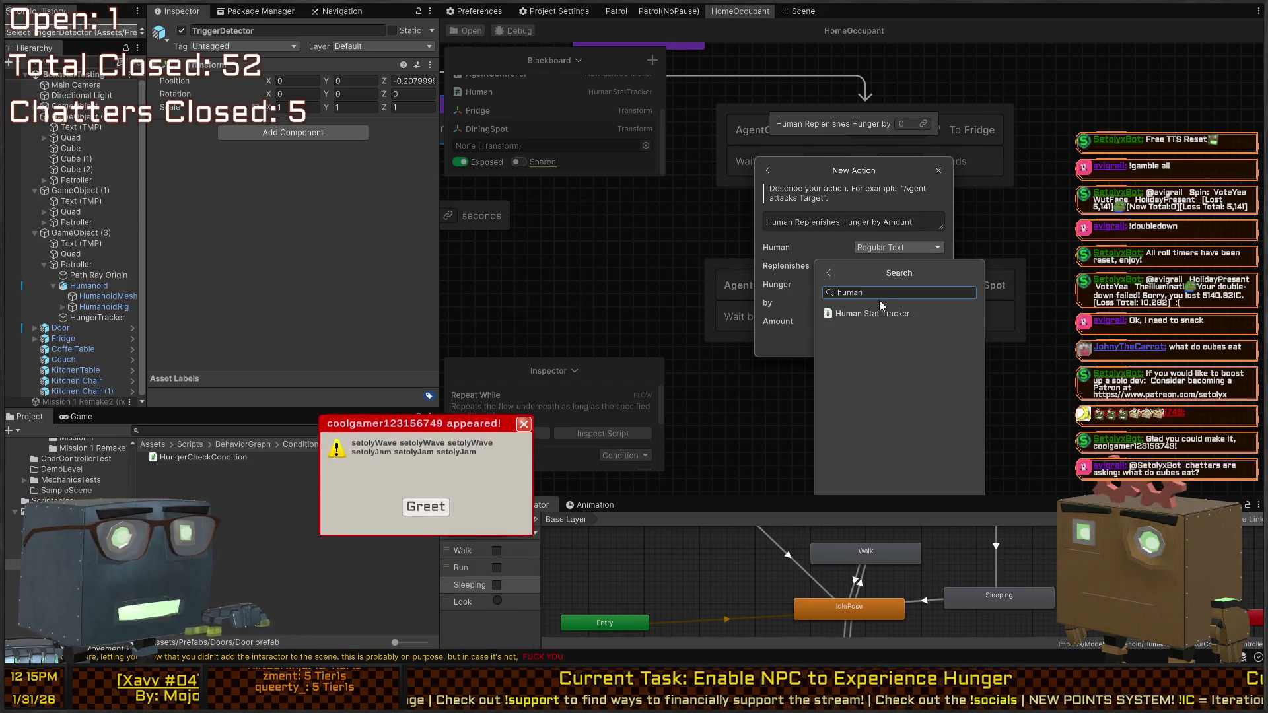
click(881, 314)
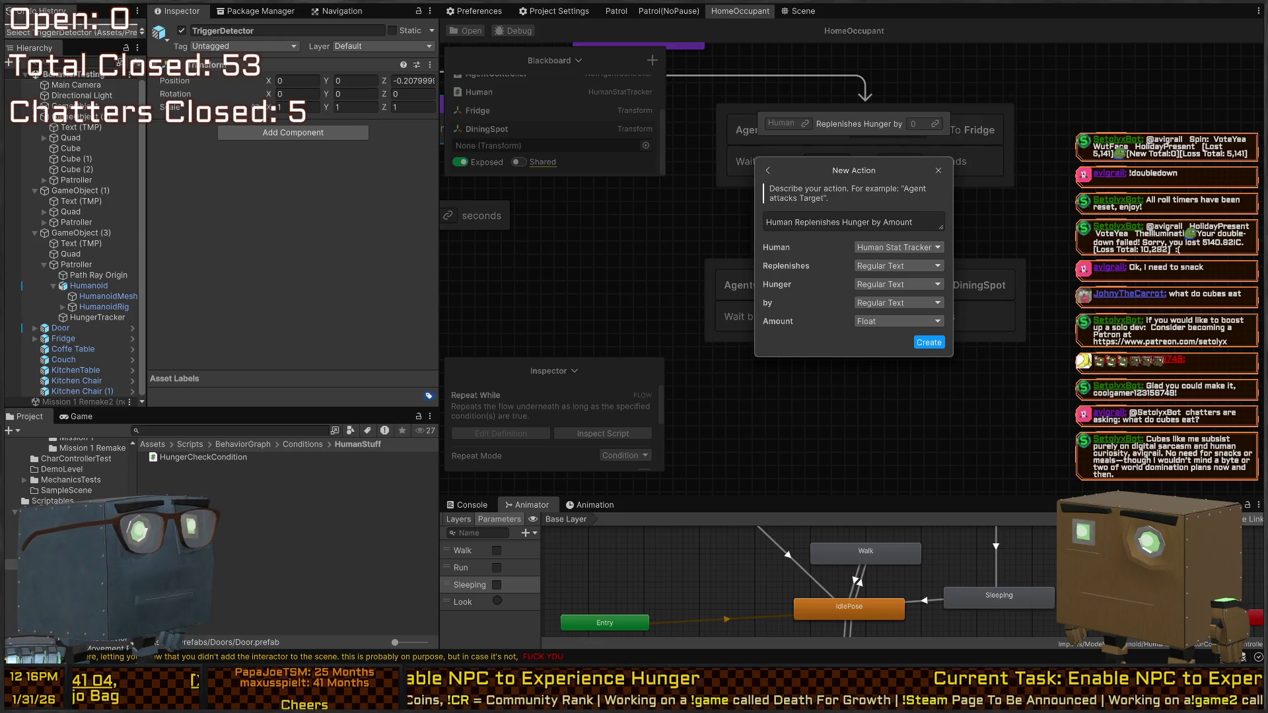
click(924, 223)
Step: Create the action and delete OnUpdate and OnEnd from ReplenishHumanNeedAction.cs
click(923, 223)
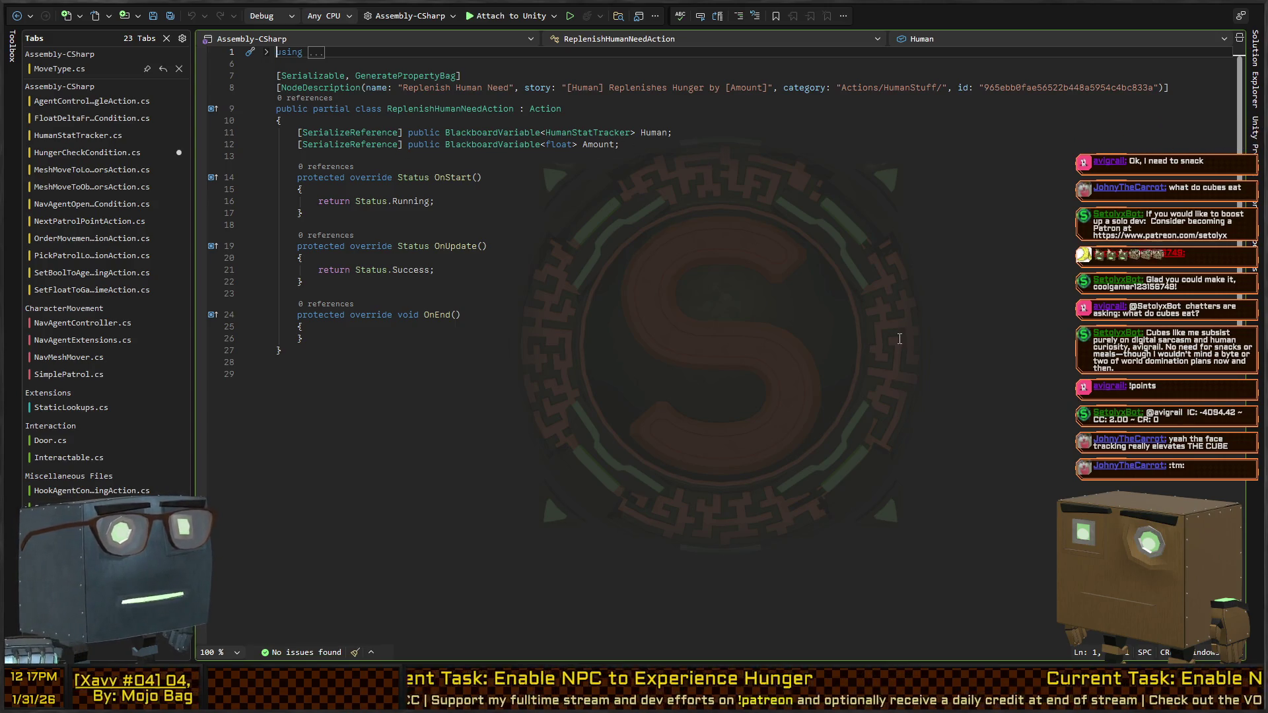
click(600, 212)
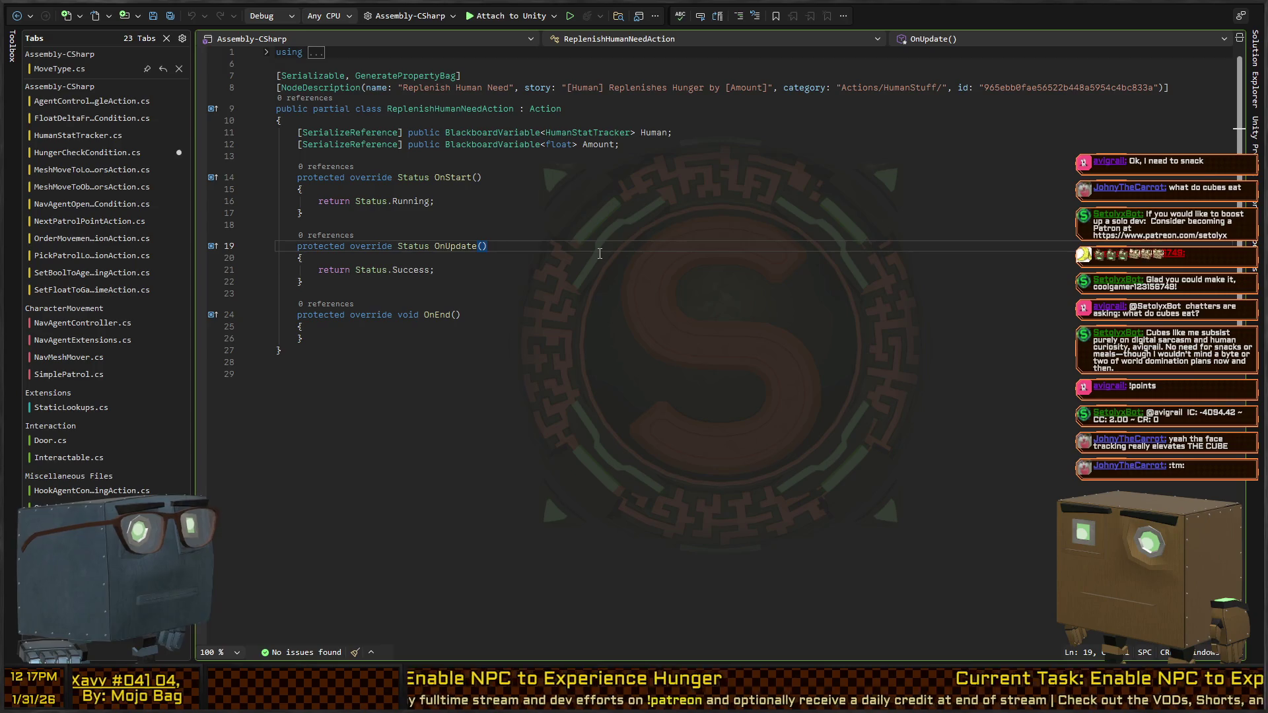
key(Up)
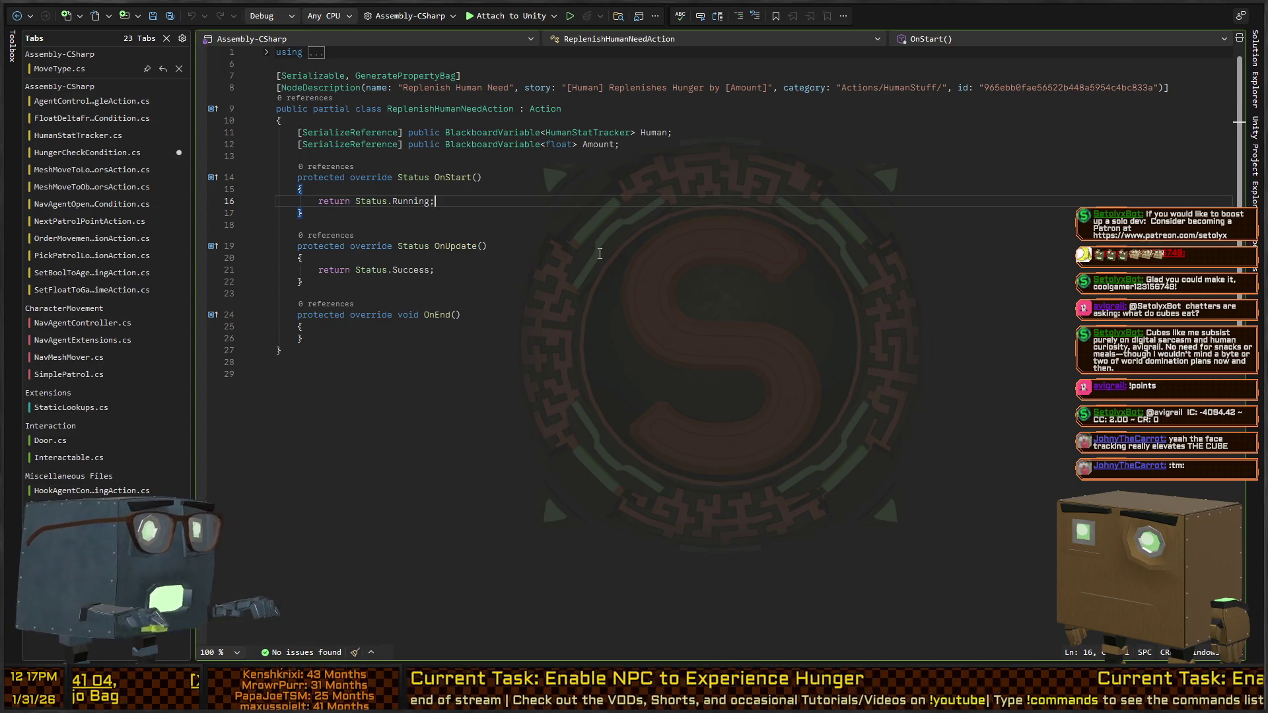
key(Down)
key(Down)
key(Down)
key(shift+Down)
key(shift+Down)
key(shift+Down)
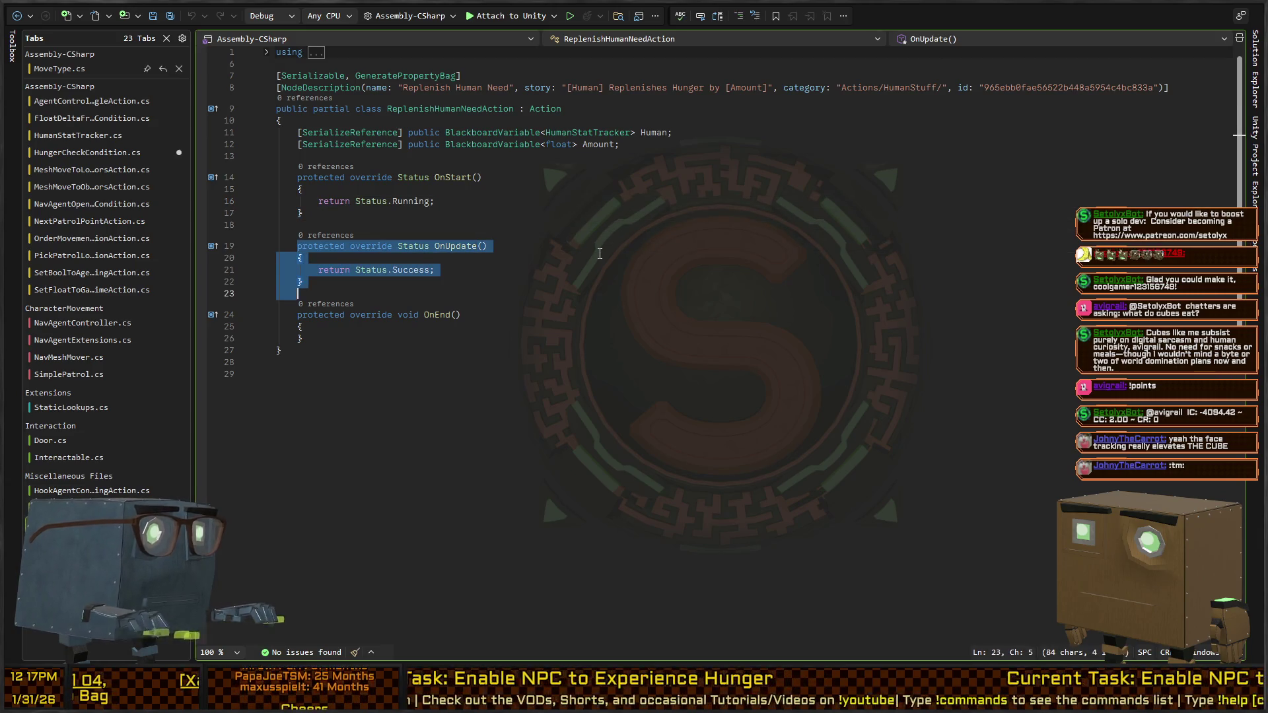
key(BackSpace)
key(BackSpace)
key(Up)
key(Up)
key(Up)
key(Up)
key(Up)
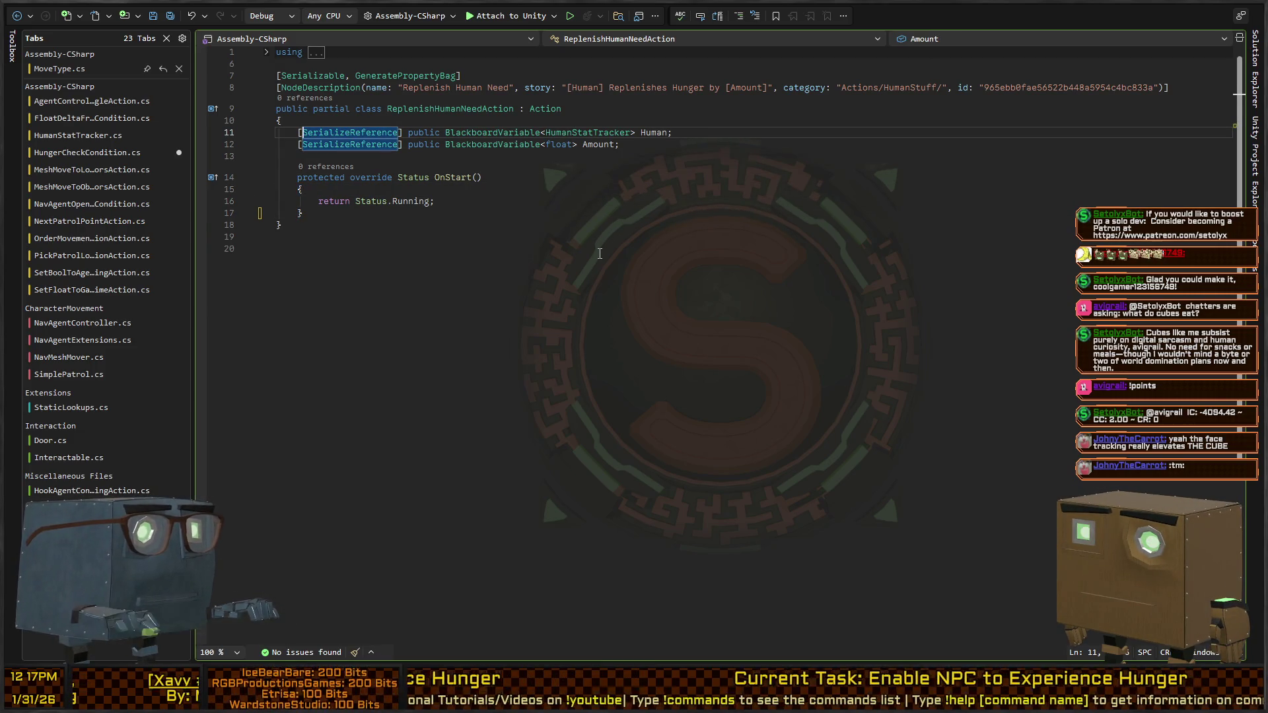
Step: Make OnStart call Human.Value.ReplenishSatiation(Amount.Value) and return Status.Success, then save
key(Down)
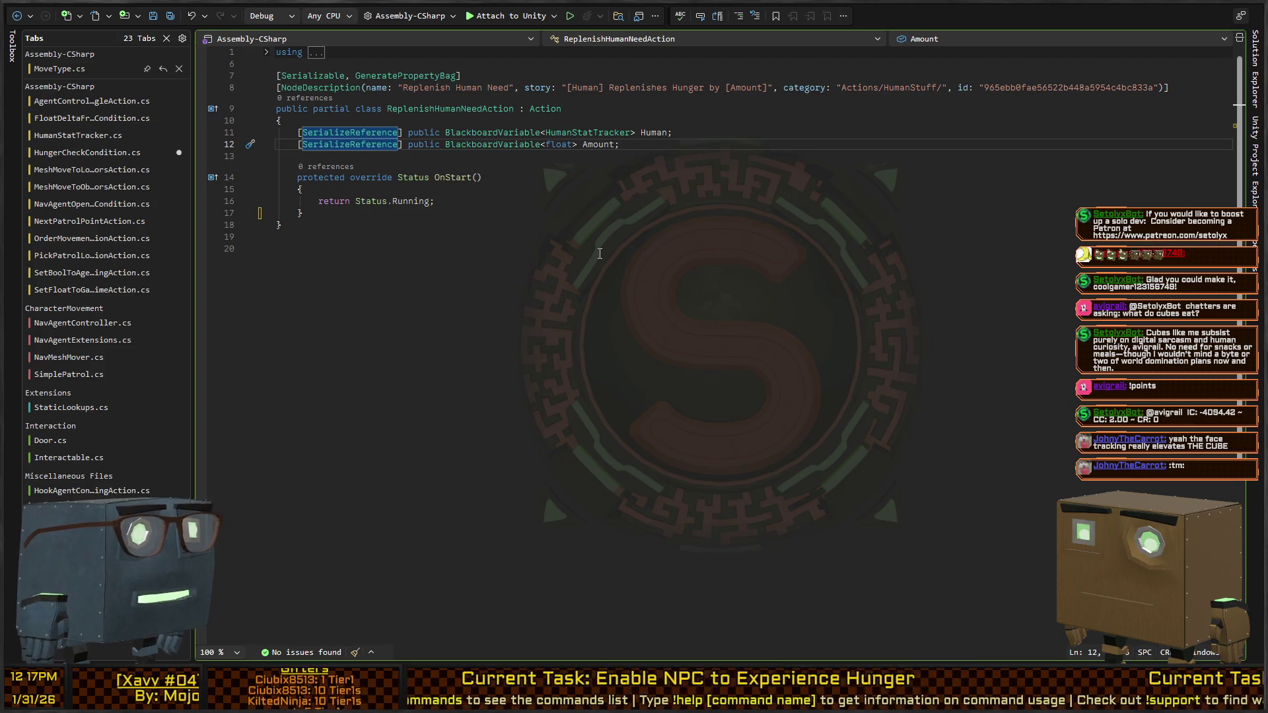
key(Down)
key(Down)
key(Down)
key(Home)
key(shift+End)
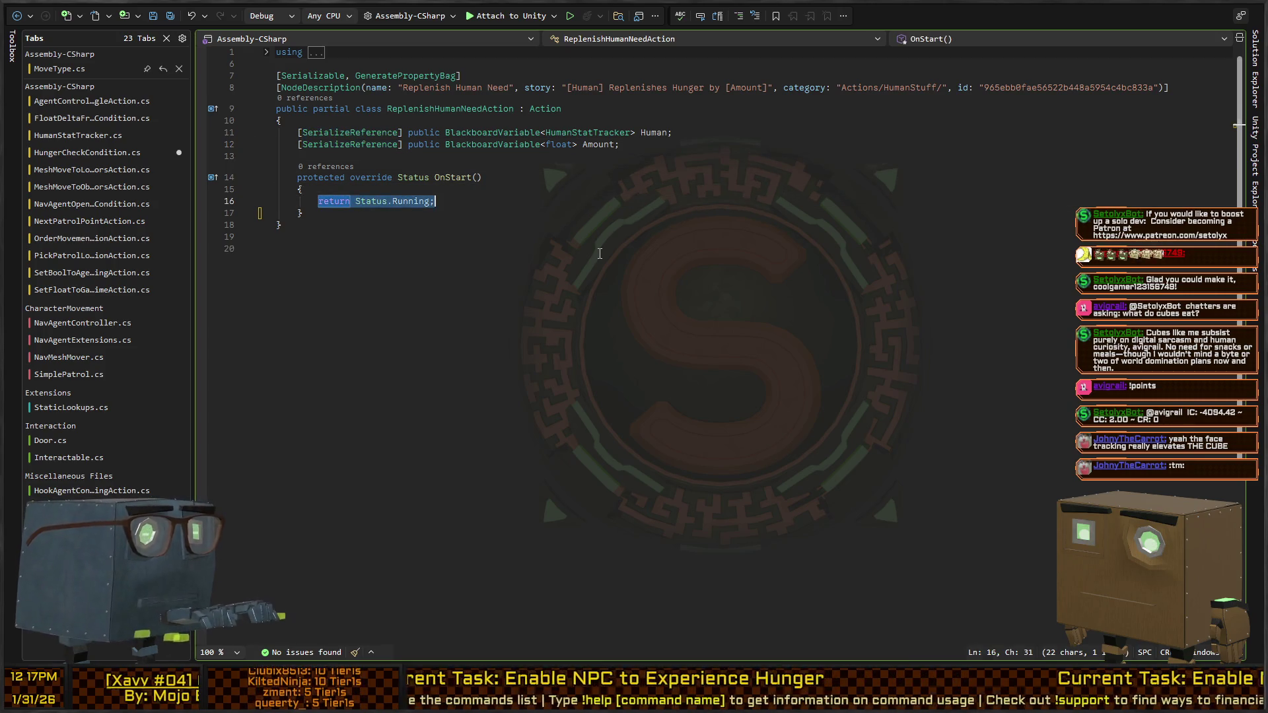
key(Left)
key(ctrl+shift+Left)
text(S)
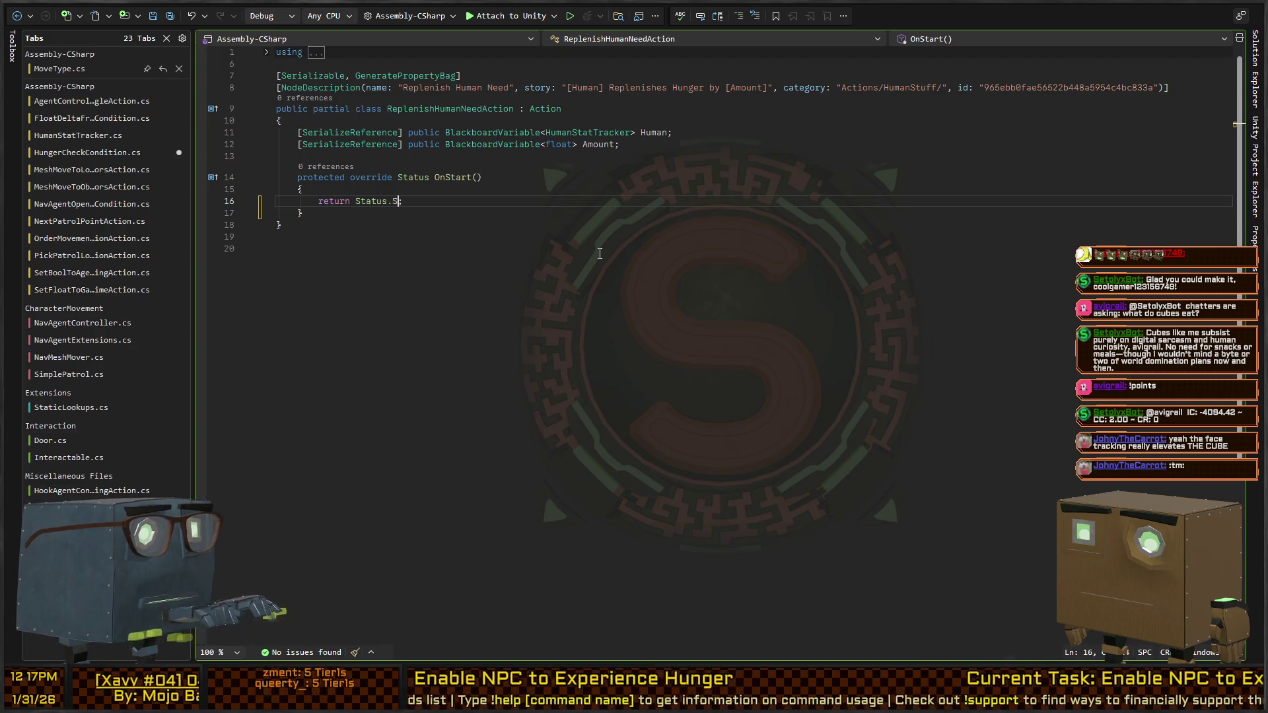
key(ctrl+Return)
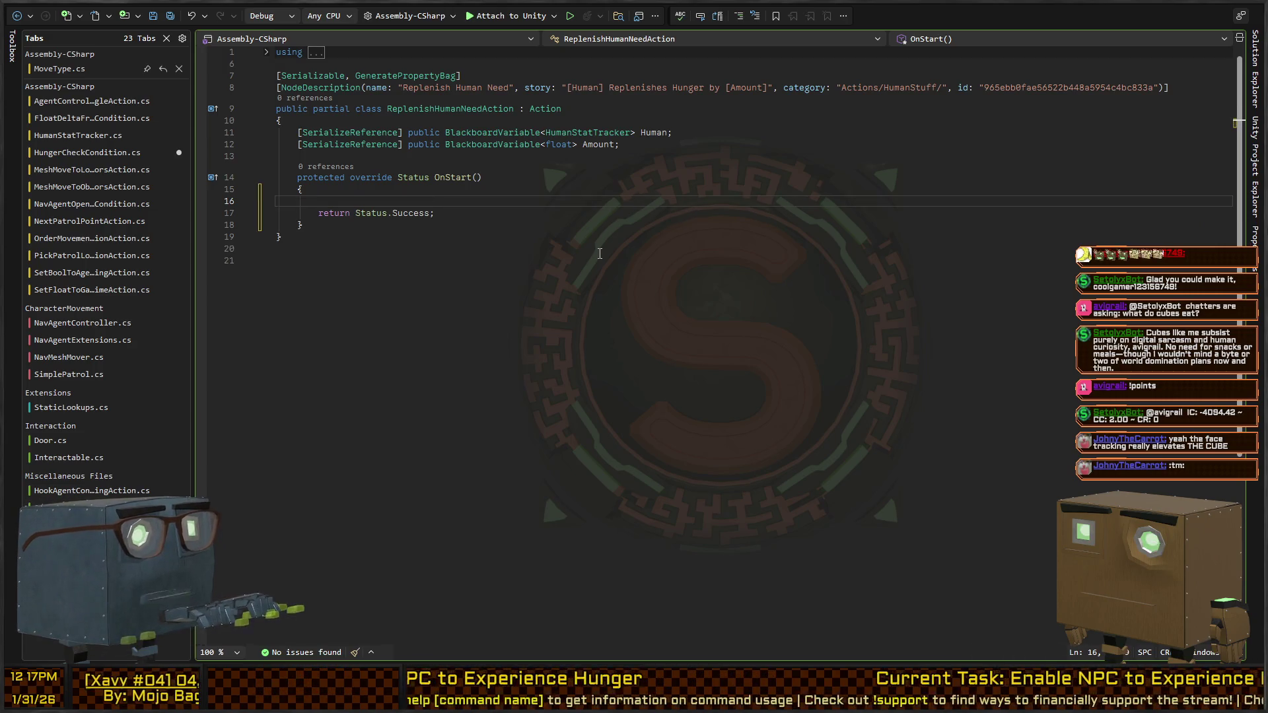
text(Human.Value.Replensi)
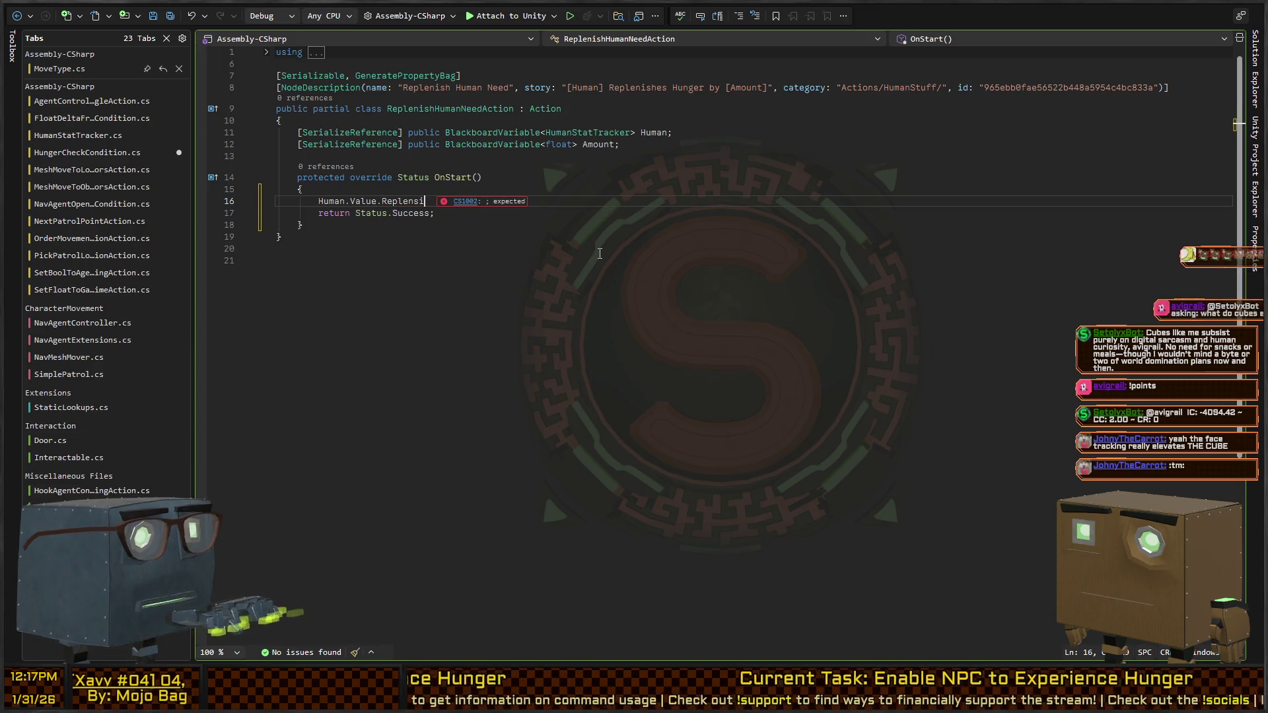
key(Tab)
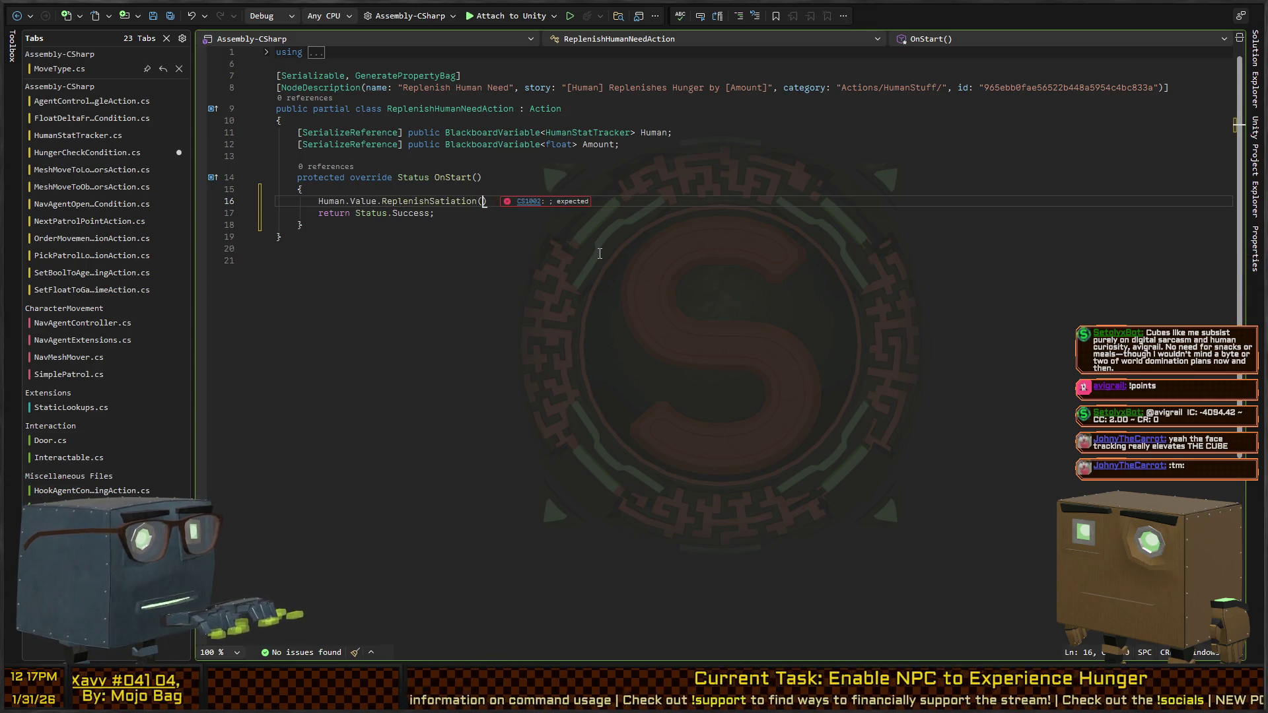
text(Amount.Value);)
key(ctrl+s)
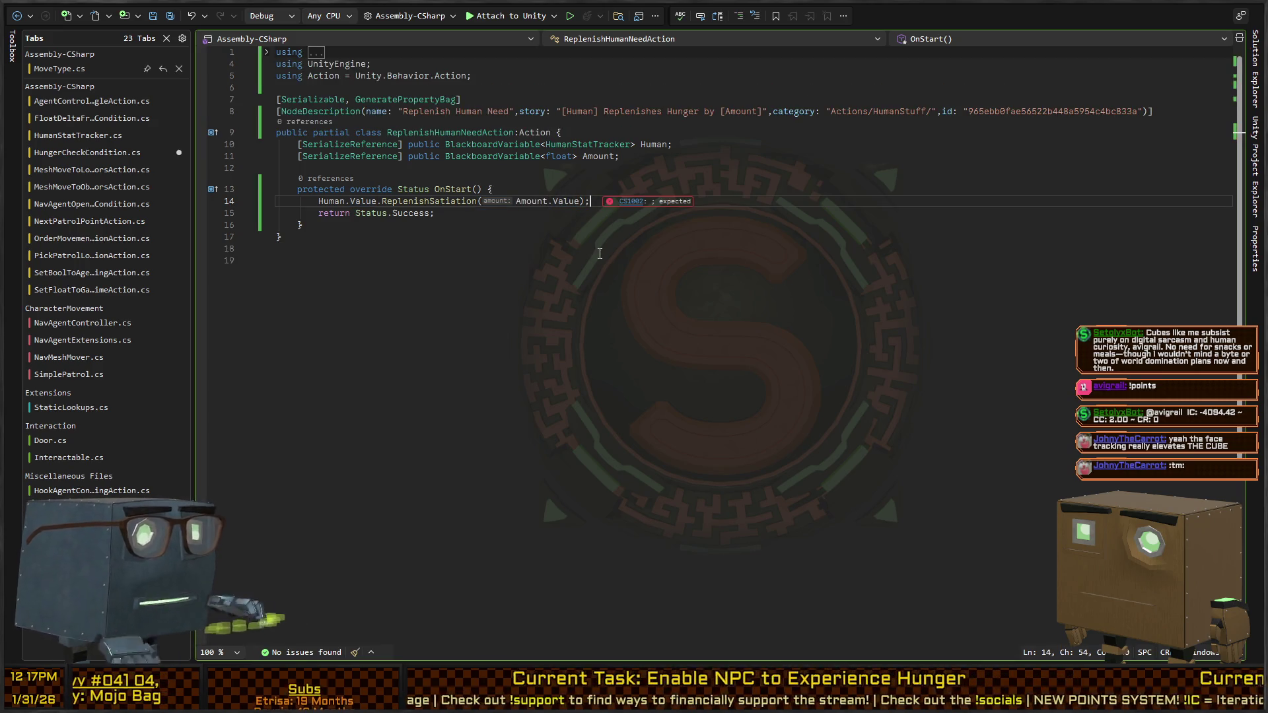
key(alt+Tab)
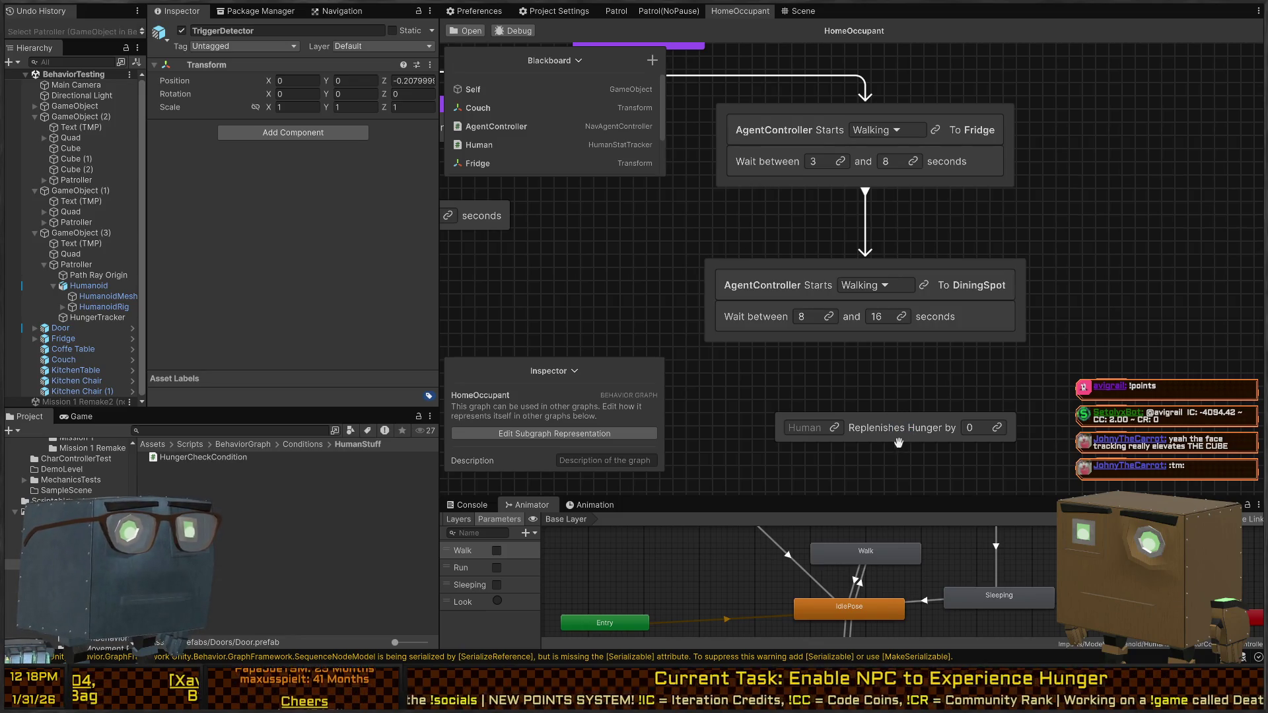
Step: Set the new node's amount to 100, place it after DiningSpot, and link the Human variable
click(976, 429)
text(100)
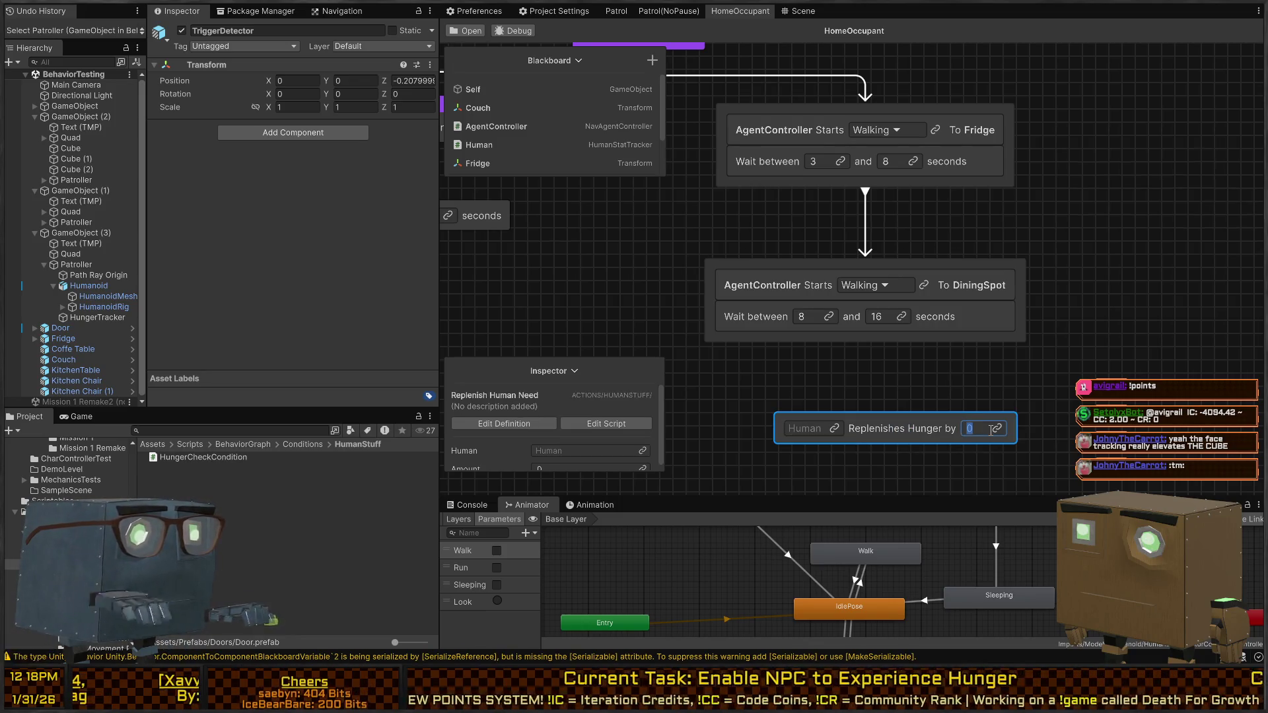
key(Return)
mouse_move(917, 430)
mouse_down()
mouse_move(890, 334)
mouse_move(751, 364)
mouse_up()
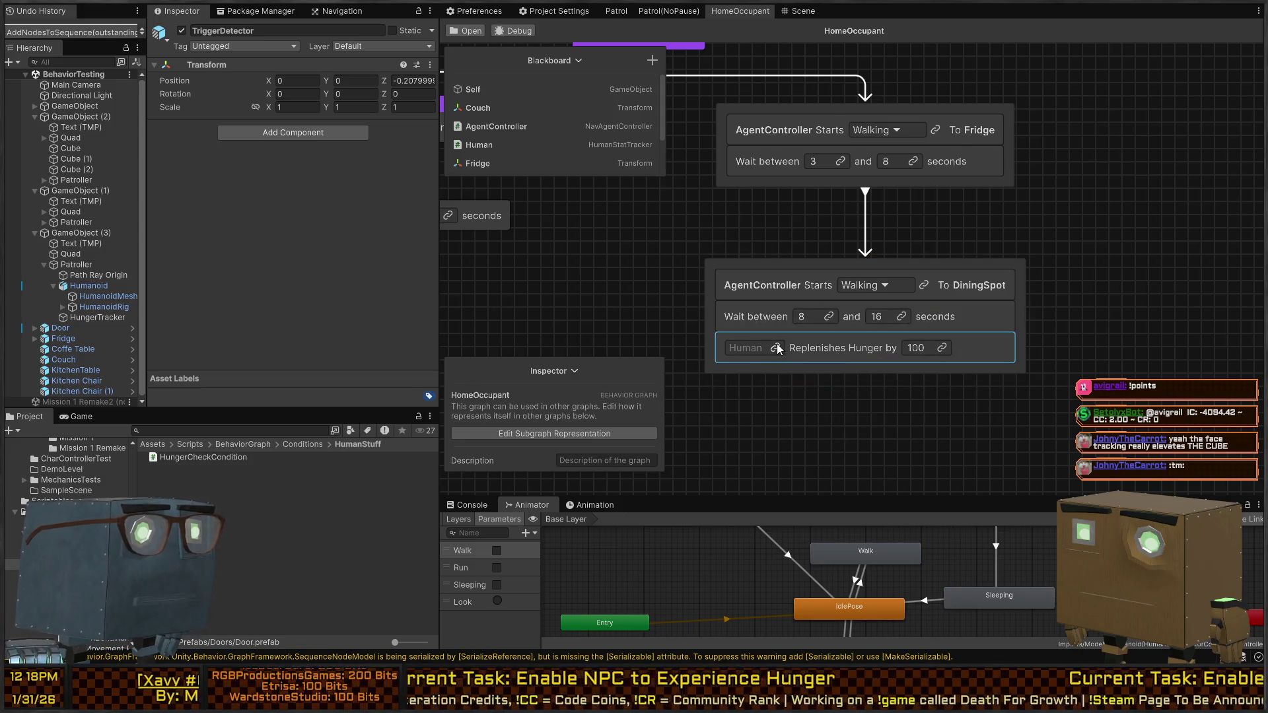
click(777, 348)
click(719, 276)
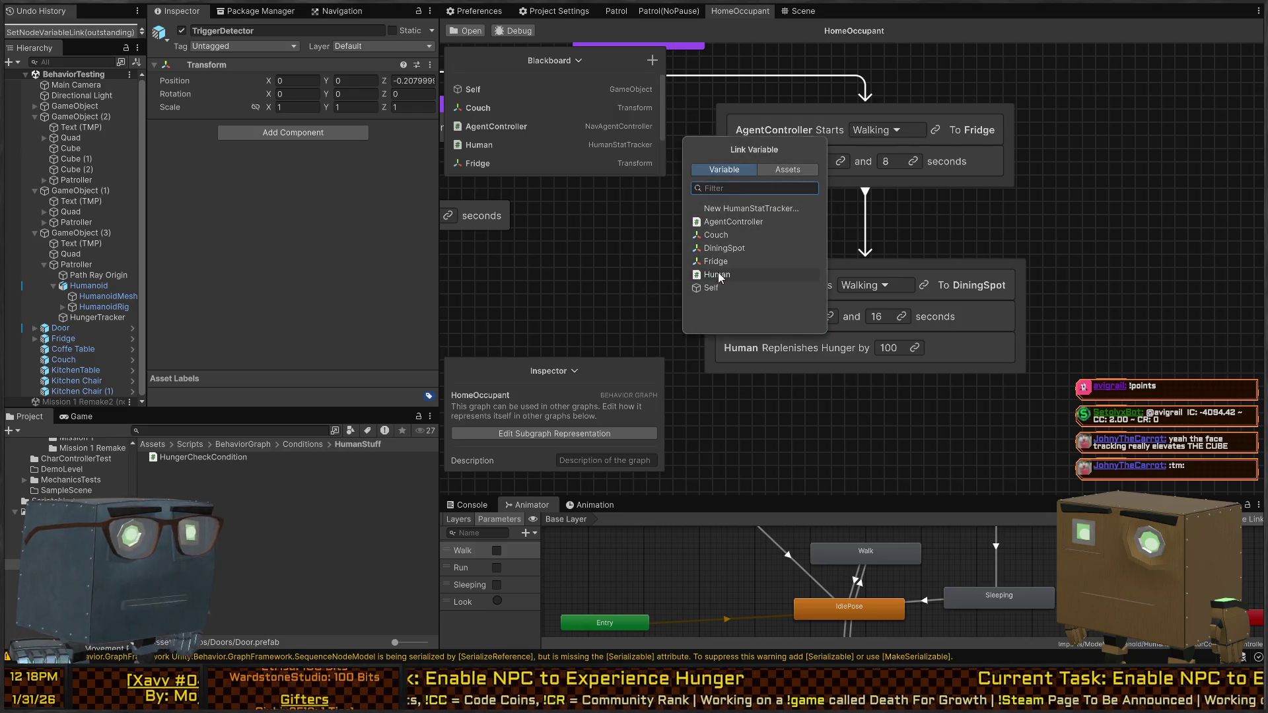
Step: Select the Repeat While node and open its hunger check condition script
mouse_move(660, 220)
mouse_down()
mouse_move(831, 307)
mouse_move(992, 425)
mouse_up()
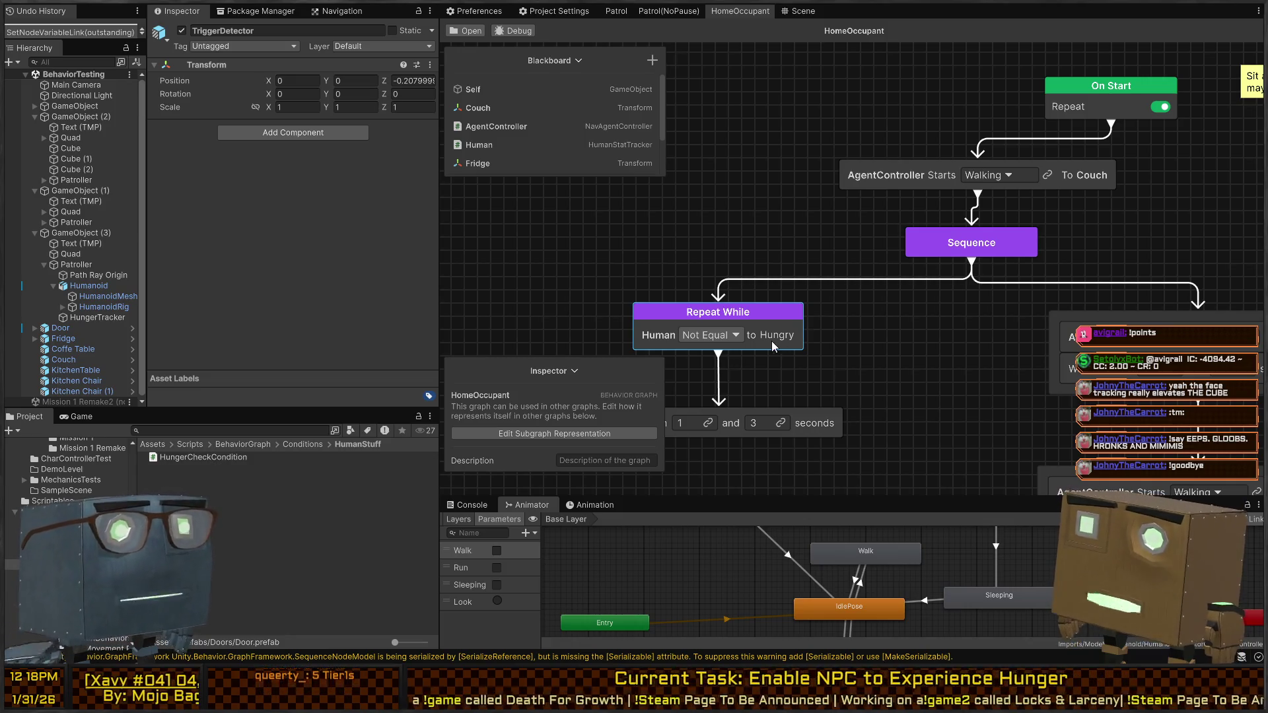
click(693, 345)
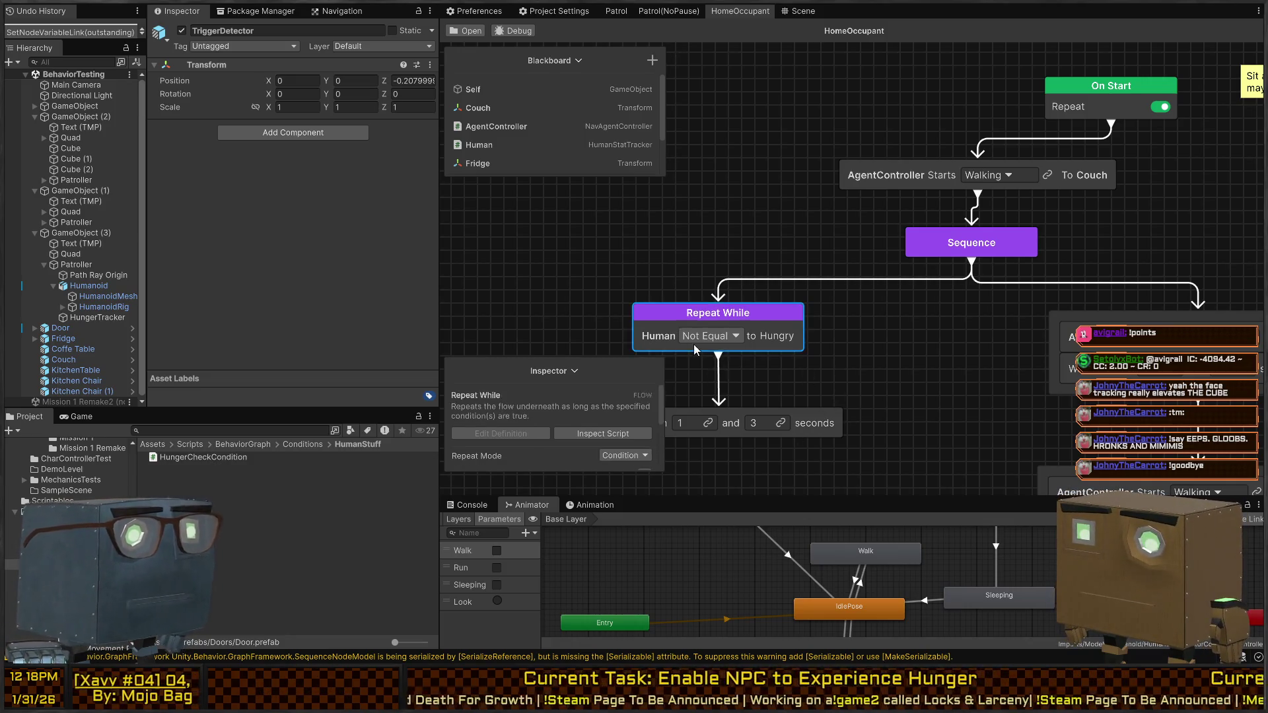
scroll(565, 436, down, 3)
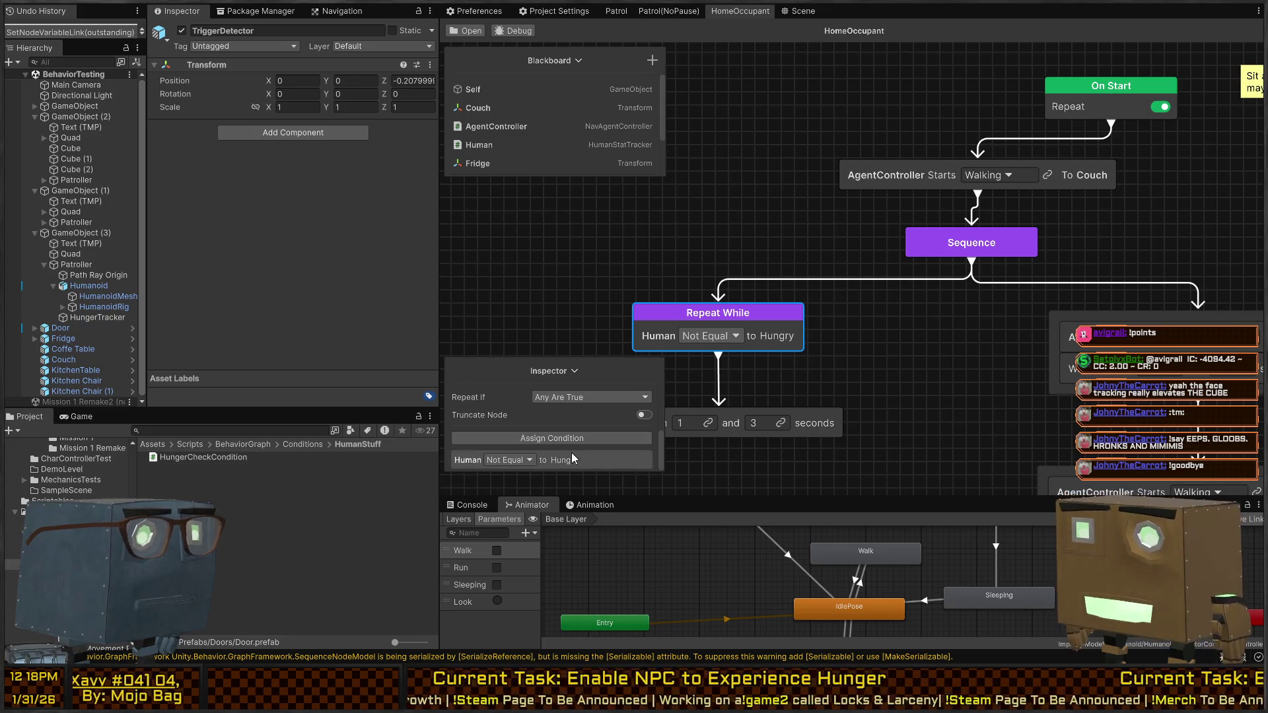
double_click(627, 456)
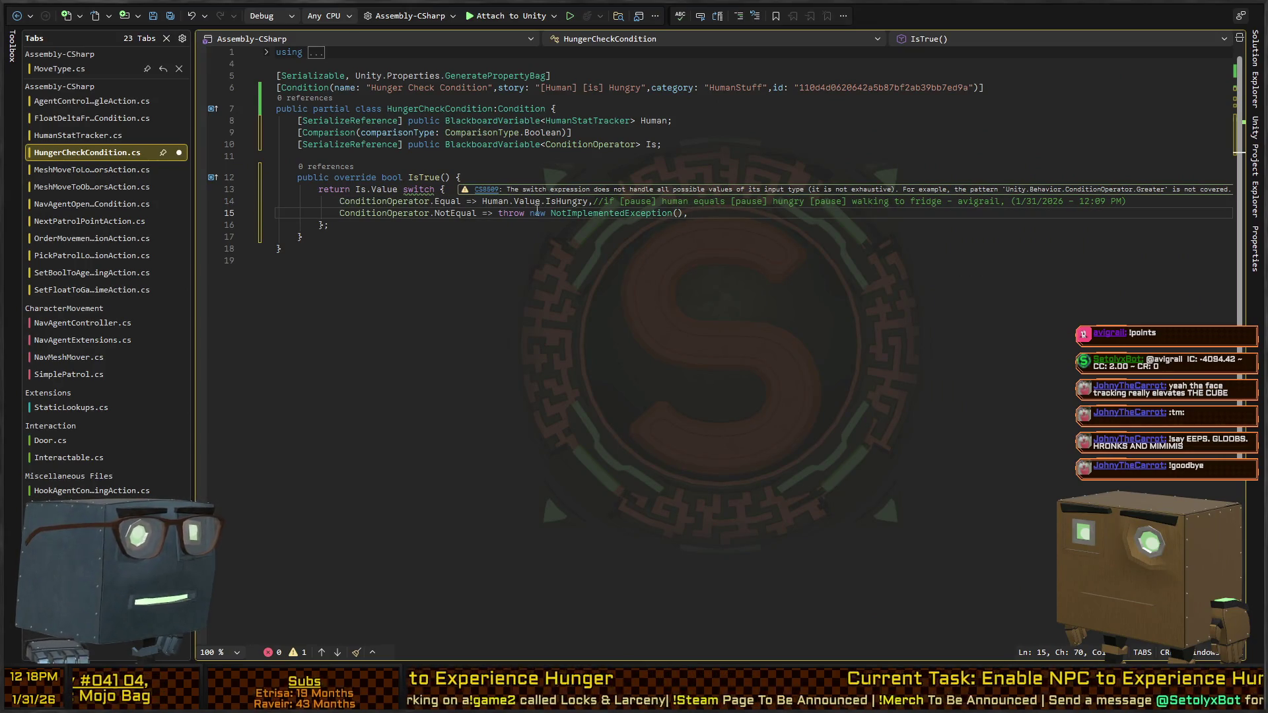
Step: Make the NotEqual case return !Human.Value.IsHungry instead of throwing
click(492, 212)
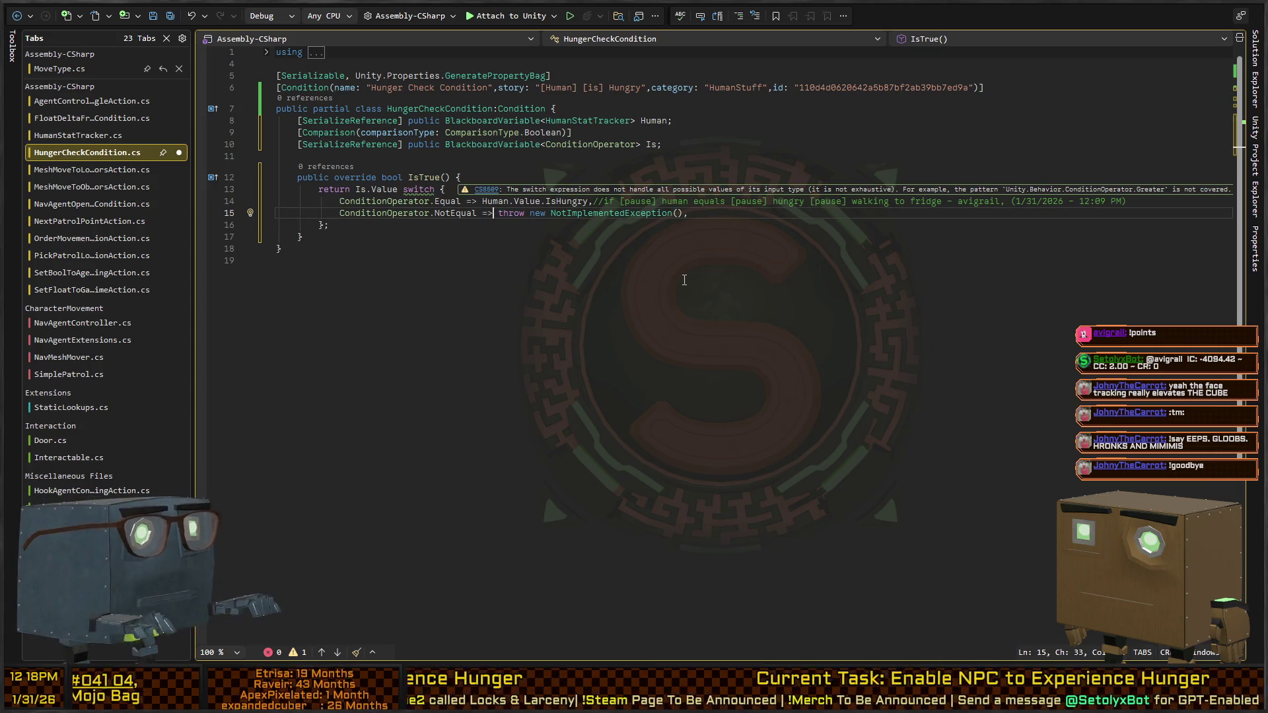
key(ctrl+shift+Right)
key(ctrl+shift+Right)
key(ctrl+shift+Right)
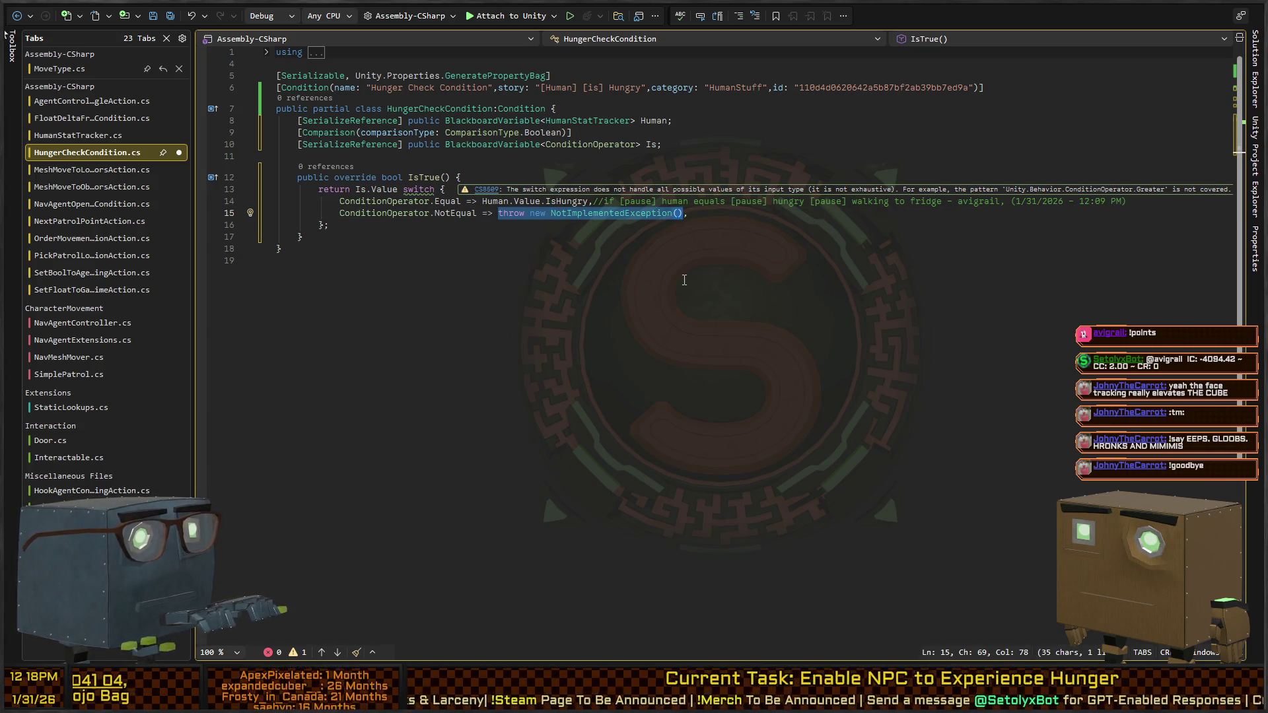
text(Human.Value.I)
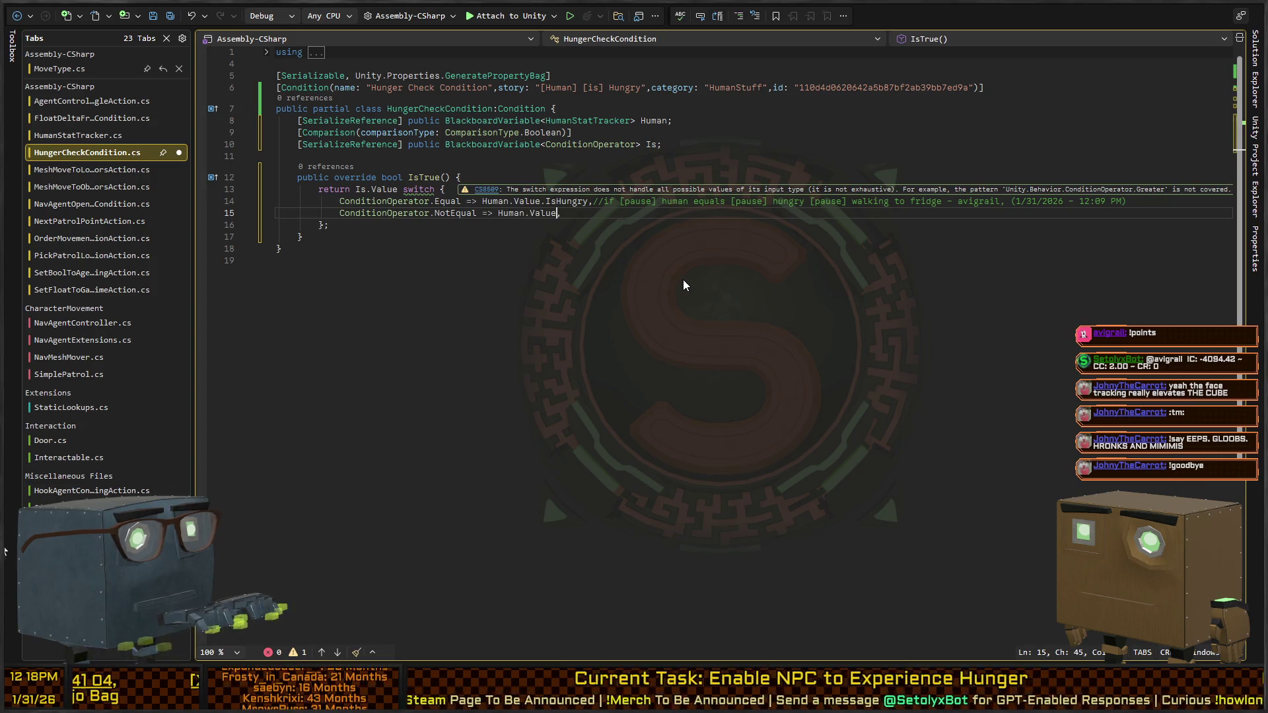
text(sHungry)
key(ctrl+Left)
key(ctrl+Left)
key(ctrl+Left)
text(!)
key(Down)
key(ctrl+s)
Step: Add a default '_ => false' case, save the script, and return to Unity
key(Return)
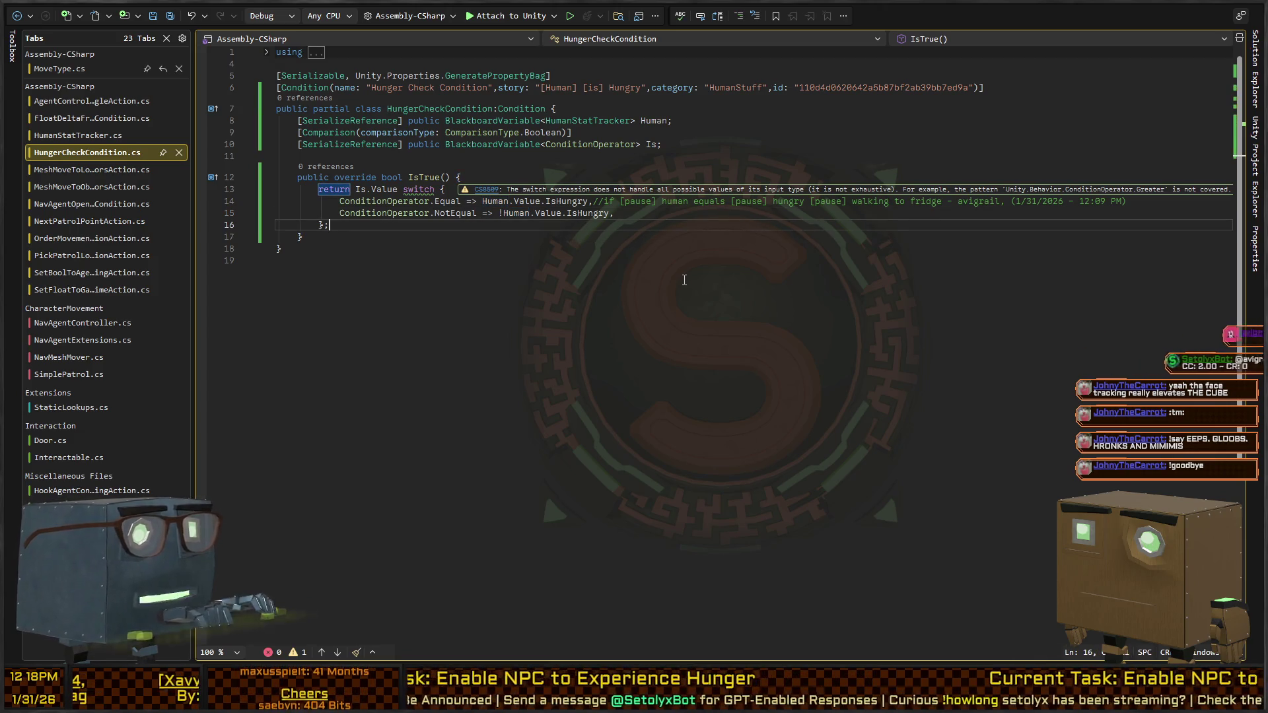
text(_=> )
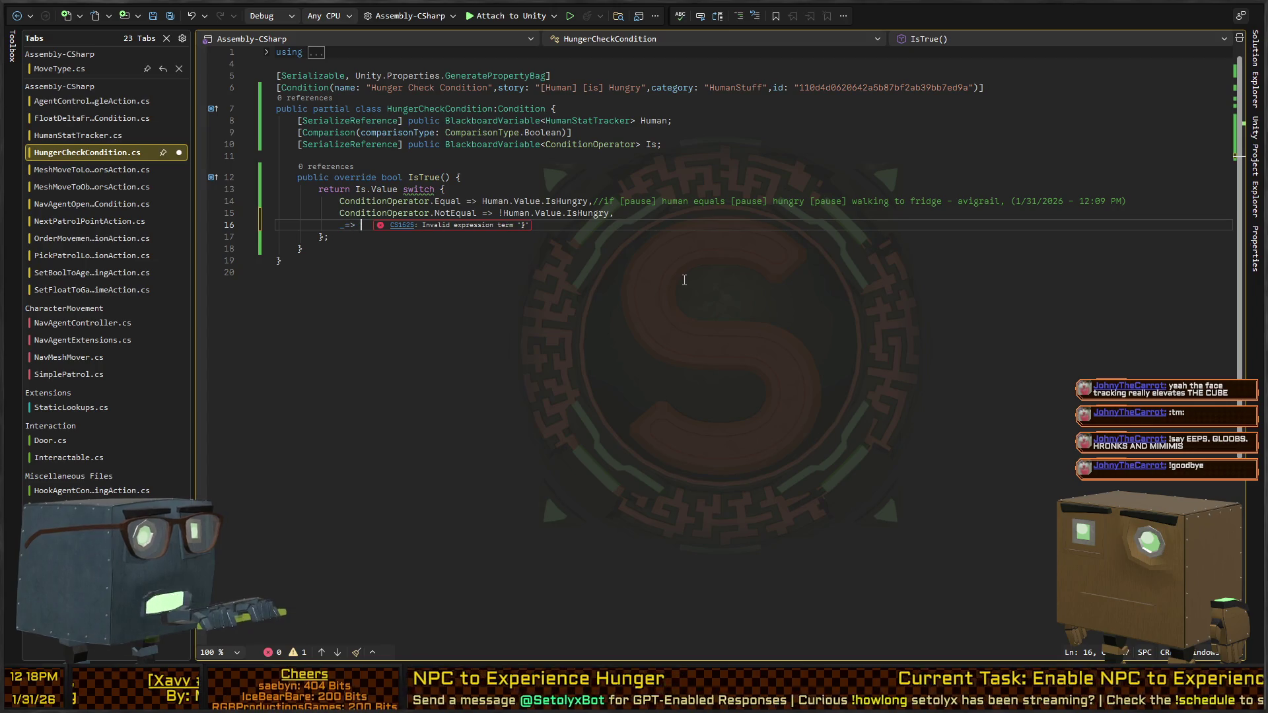
text(false)
key(Down)
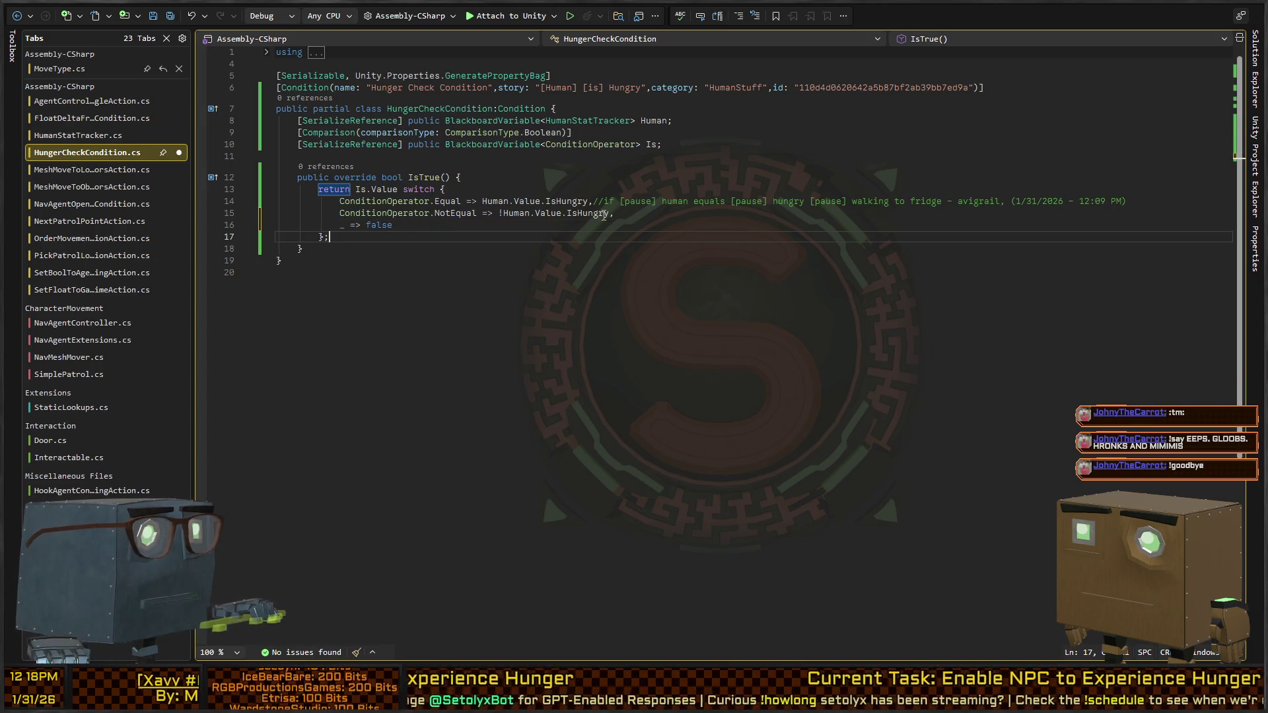
click(347, 261)
key(ctrl+s)
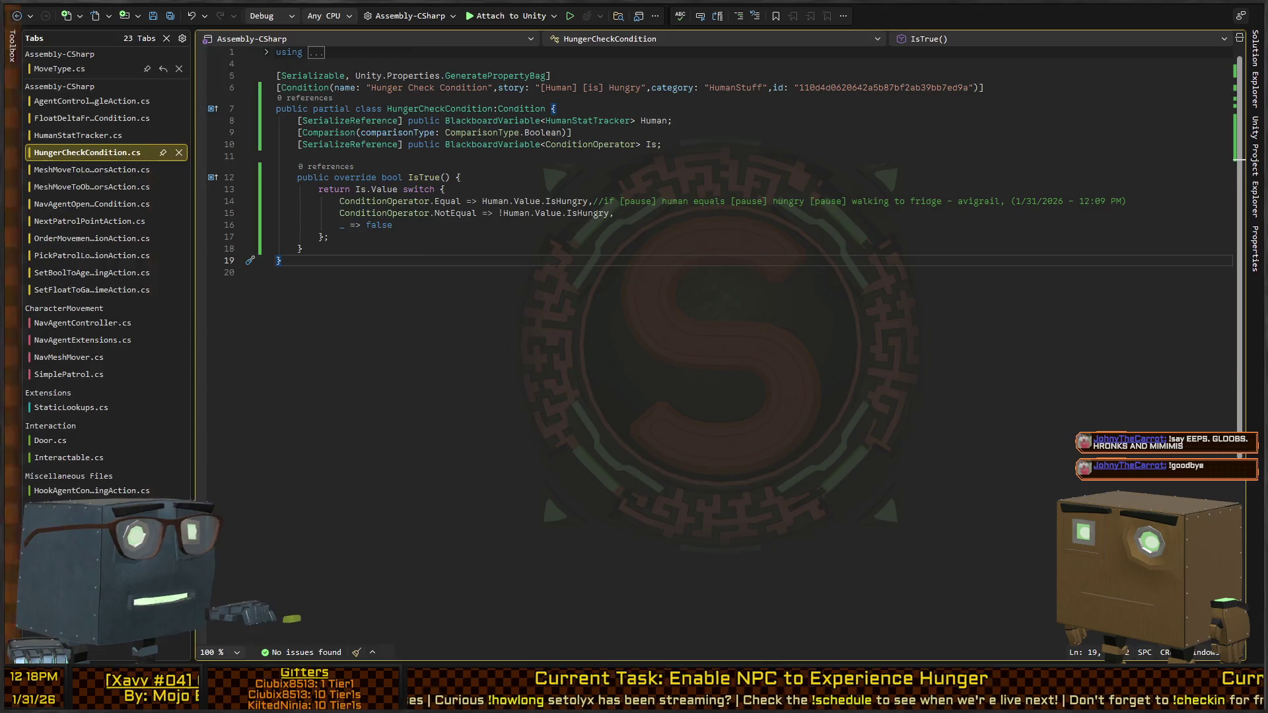
key(alt+Tab)
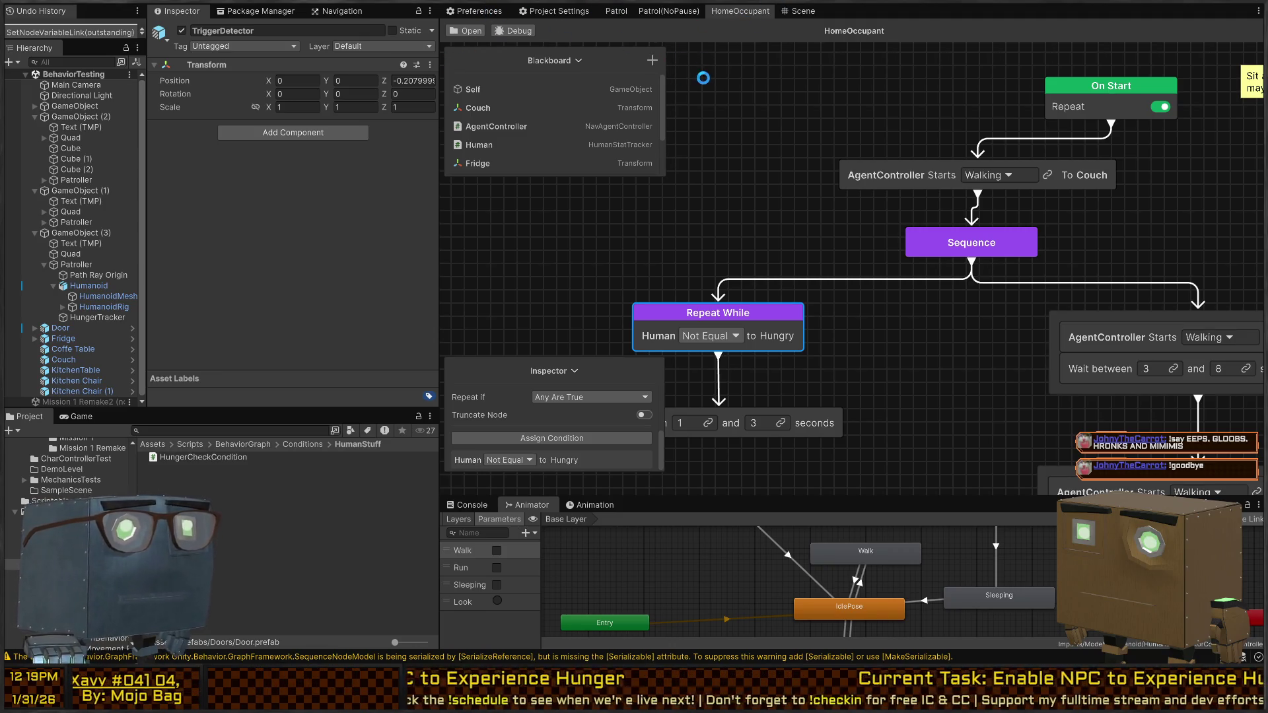
Step: Frame the humanoid in the Scene view and select the Patroller NPC for the HomeOccupant graph
click(803, 11)
key(f)
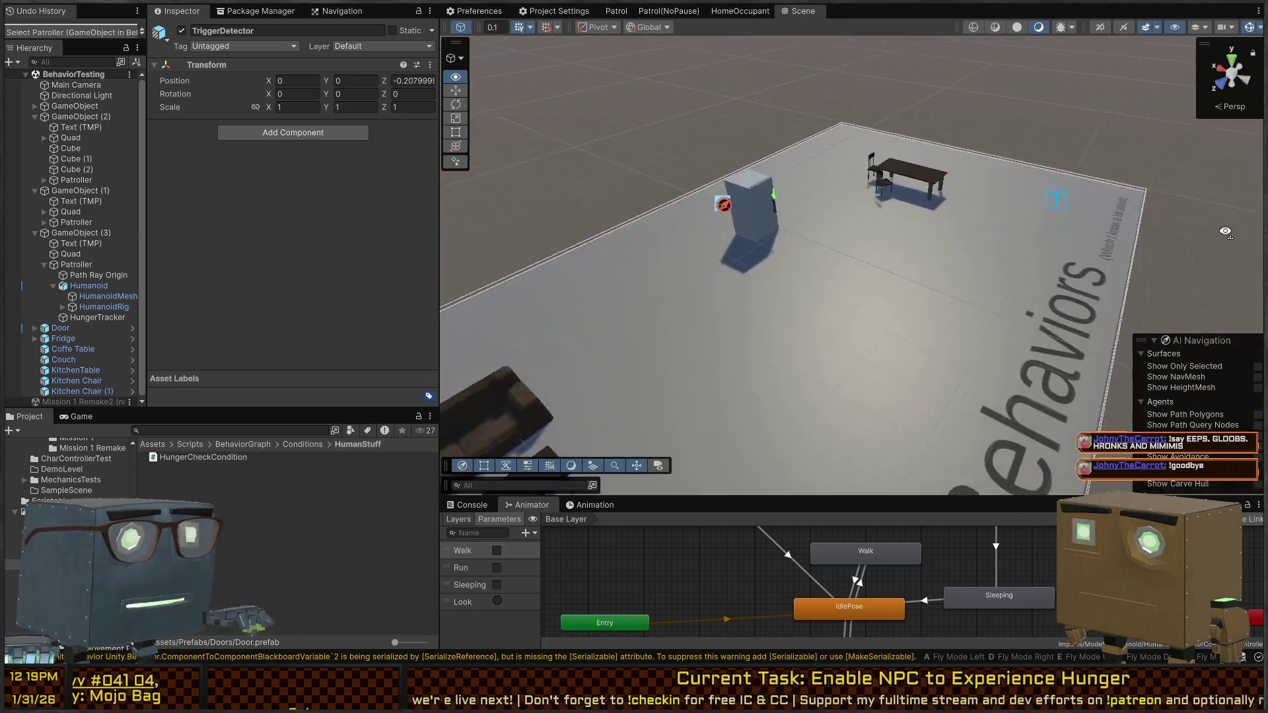
click(825, 261)
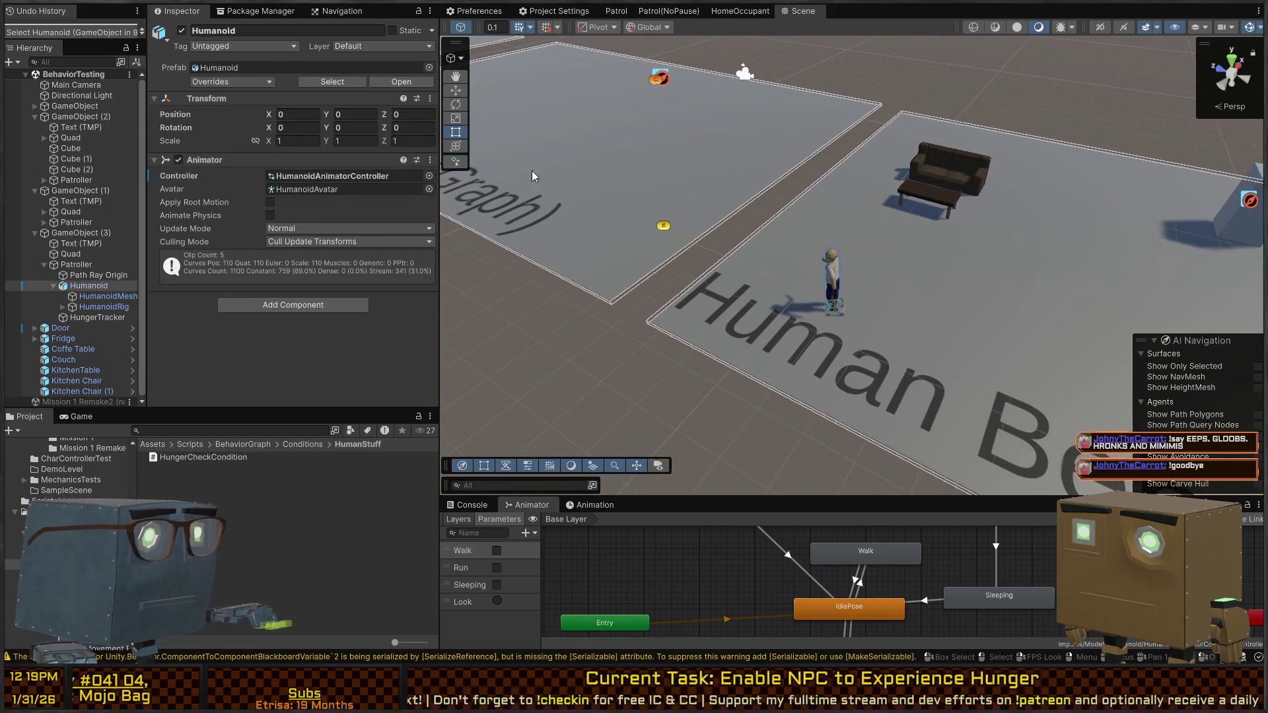
click(88, 265)
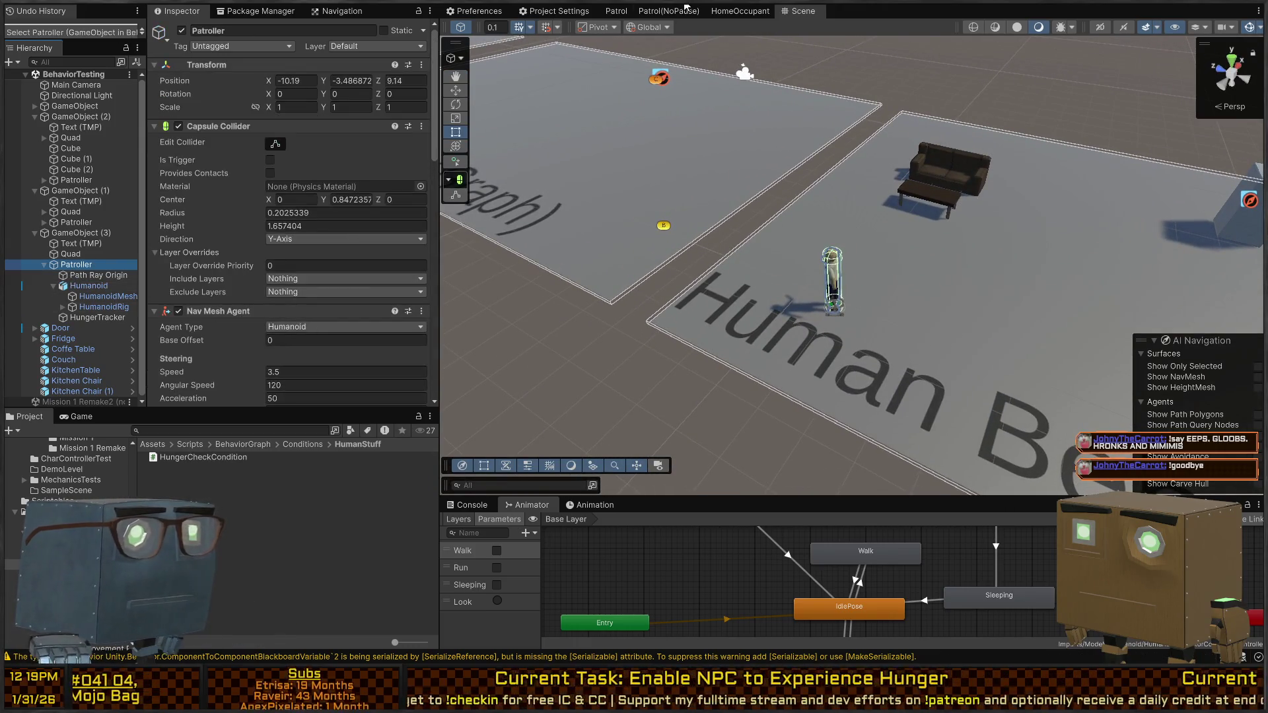
click(744, 11)
scroll(263, 271, down, 15)
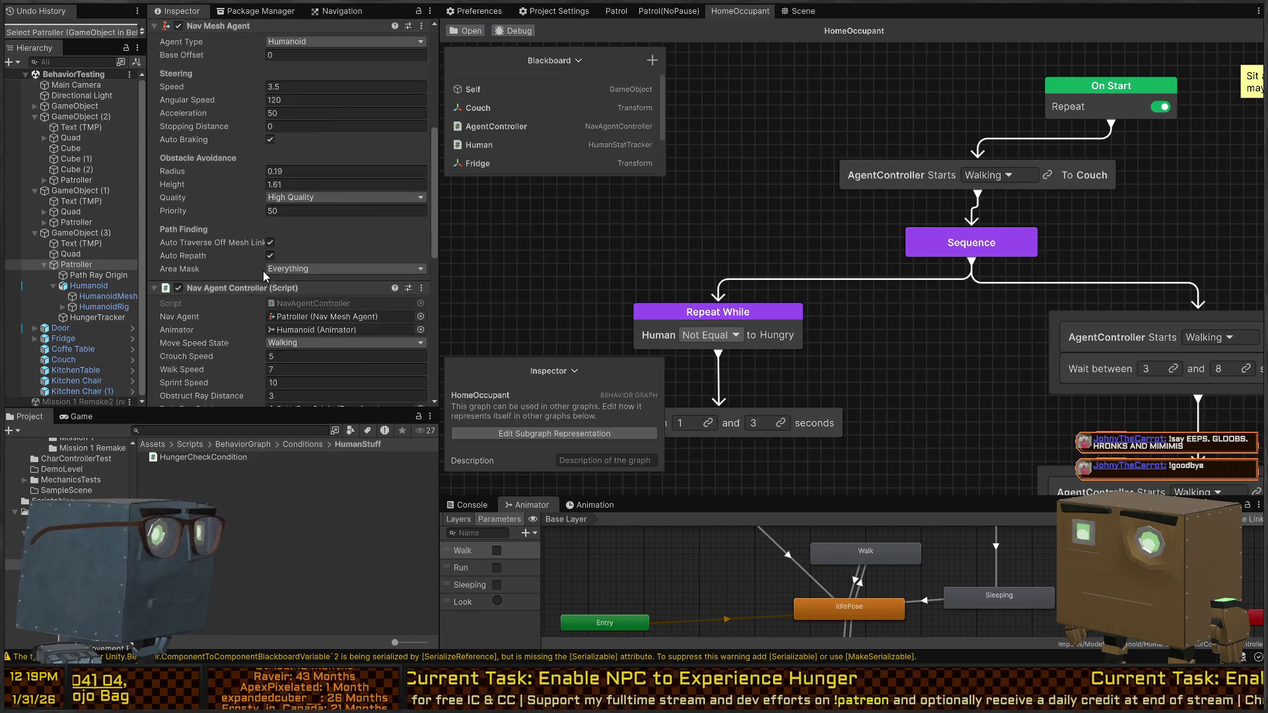
Step: Start play mode and set the Patroller's Hunger Threshold to 80
key(ctrl+p)
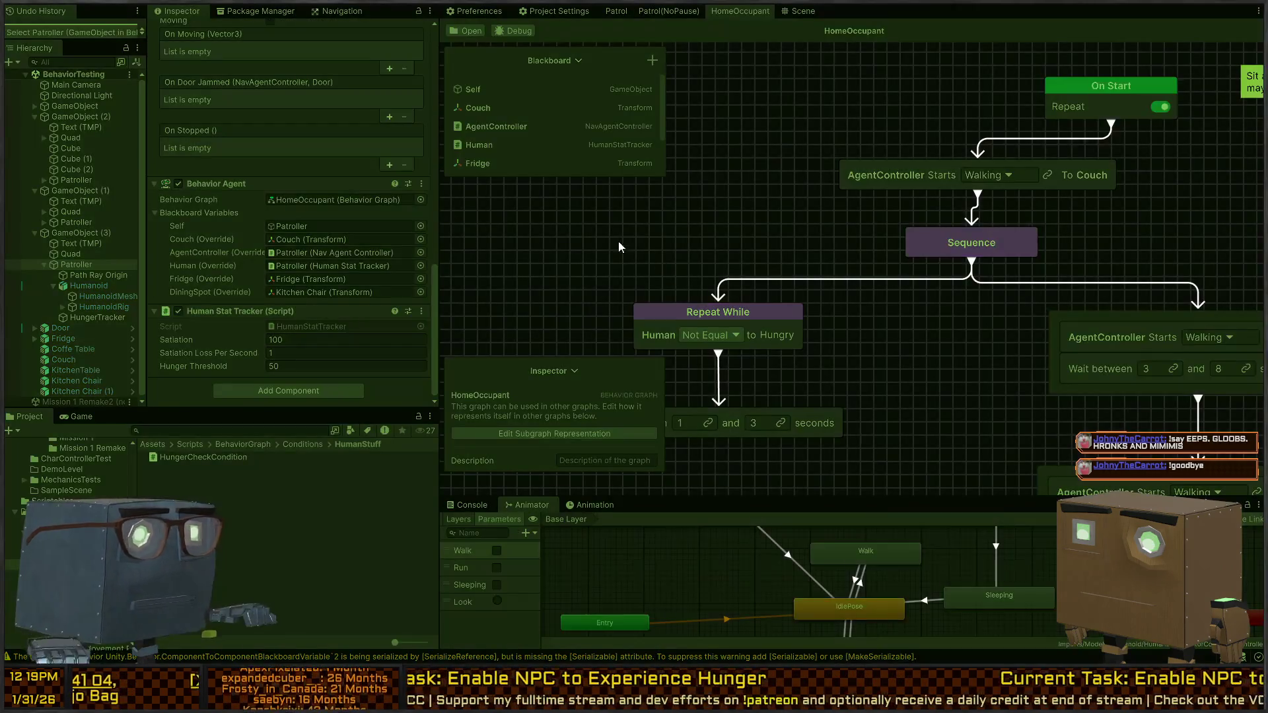
click(295, 370)
text(80)
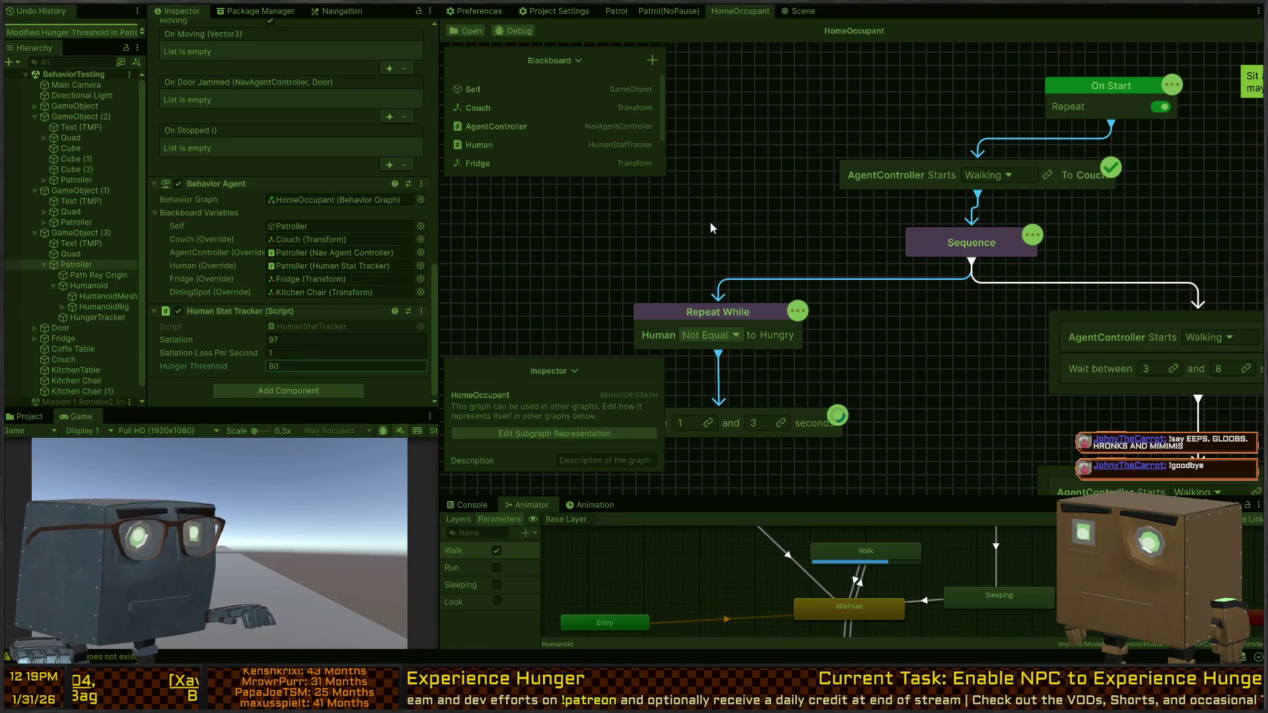
scroll(918, 194, down, 5)
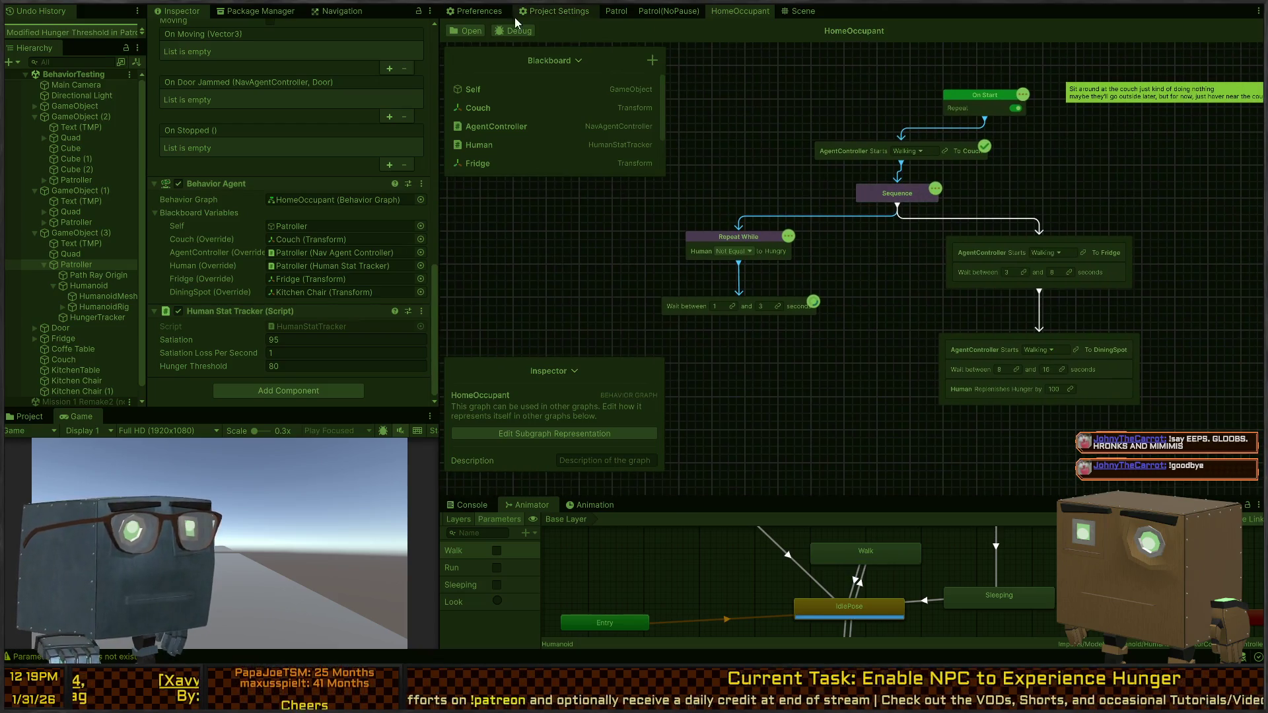
Step: Dock the Scene view beside the Game view, make it taller, and angle the camera toward the room
drag(802, 11, 159, 414)
drag(351, 502, 317, 527)
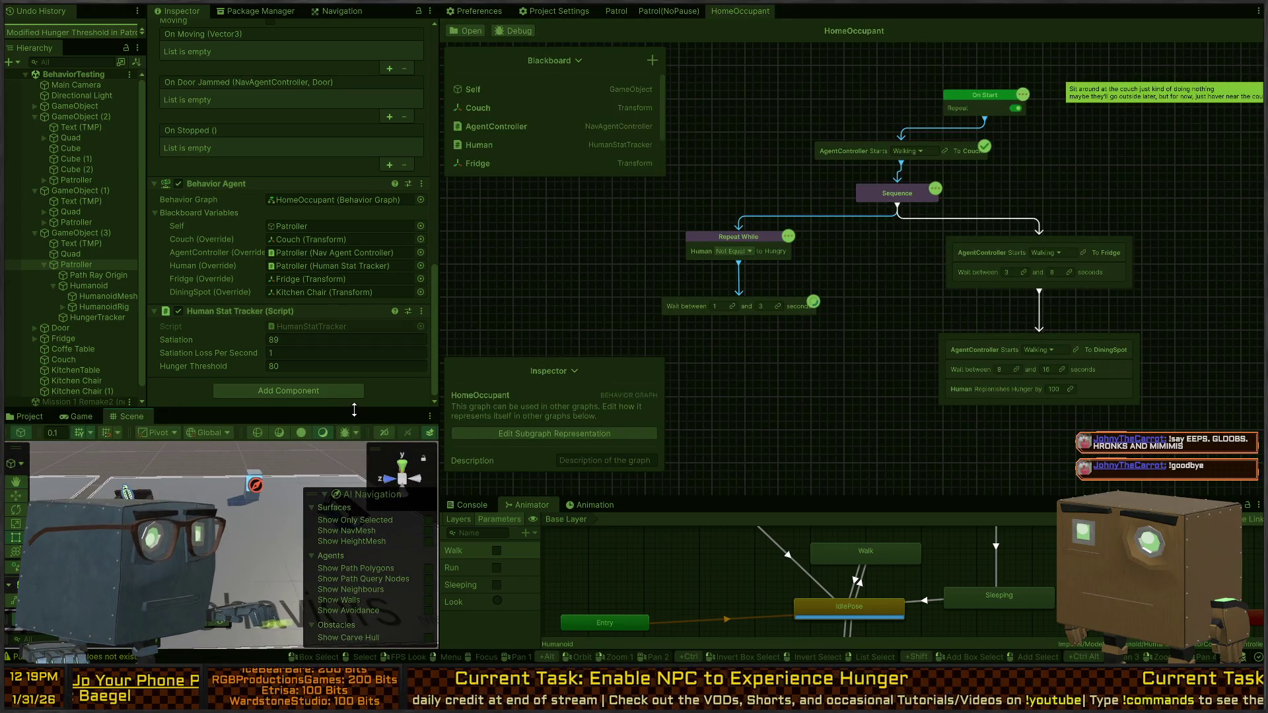
drag(355, 410, 354, 295)
drag(211, 475, 264, 423)
scroll(260, 221, down, 4)
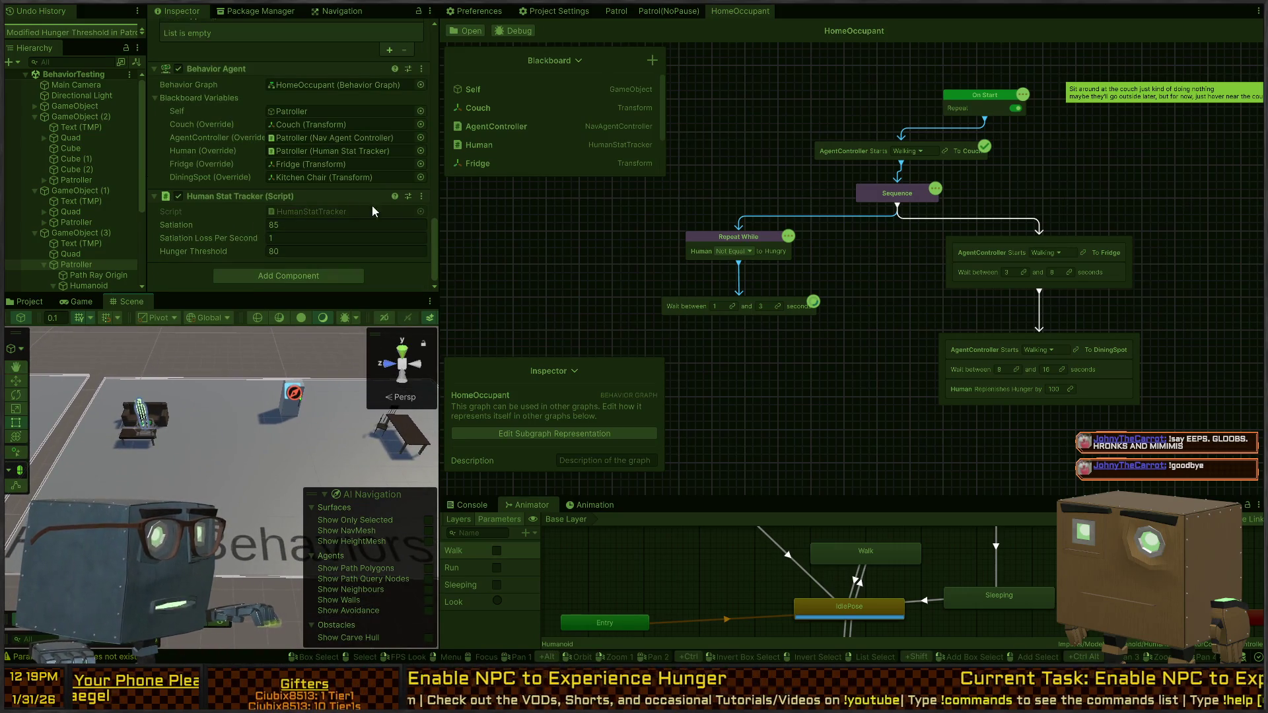
Step: Move the scene camera around the couch, fridge and dining table to follow the NPC
drag(882, 329, 859, 333)
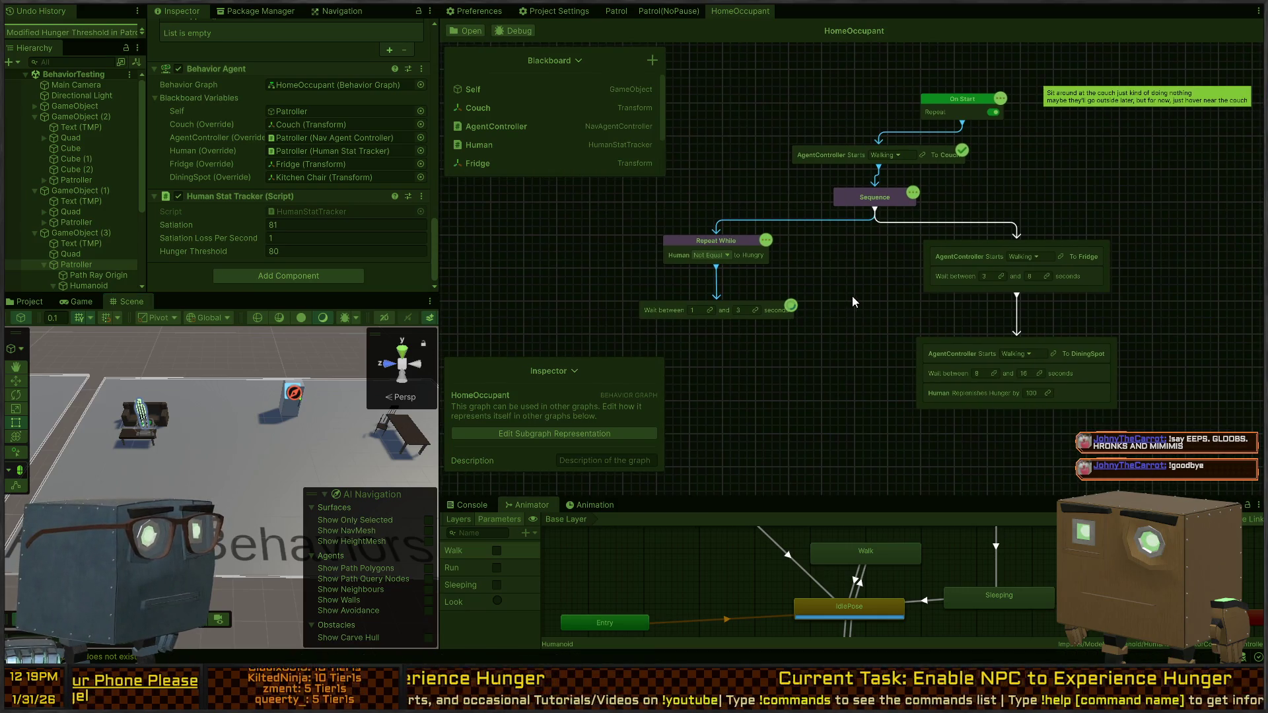
mouse_move(219, 414)
mouse_down()
mouse_move(241, 410)
mouse_move(261, 439)
mouse_up()
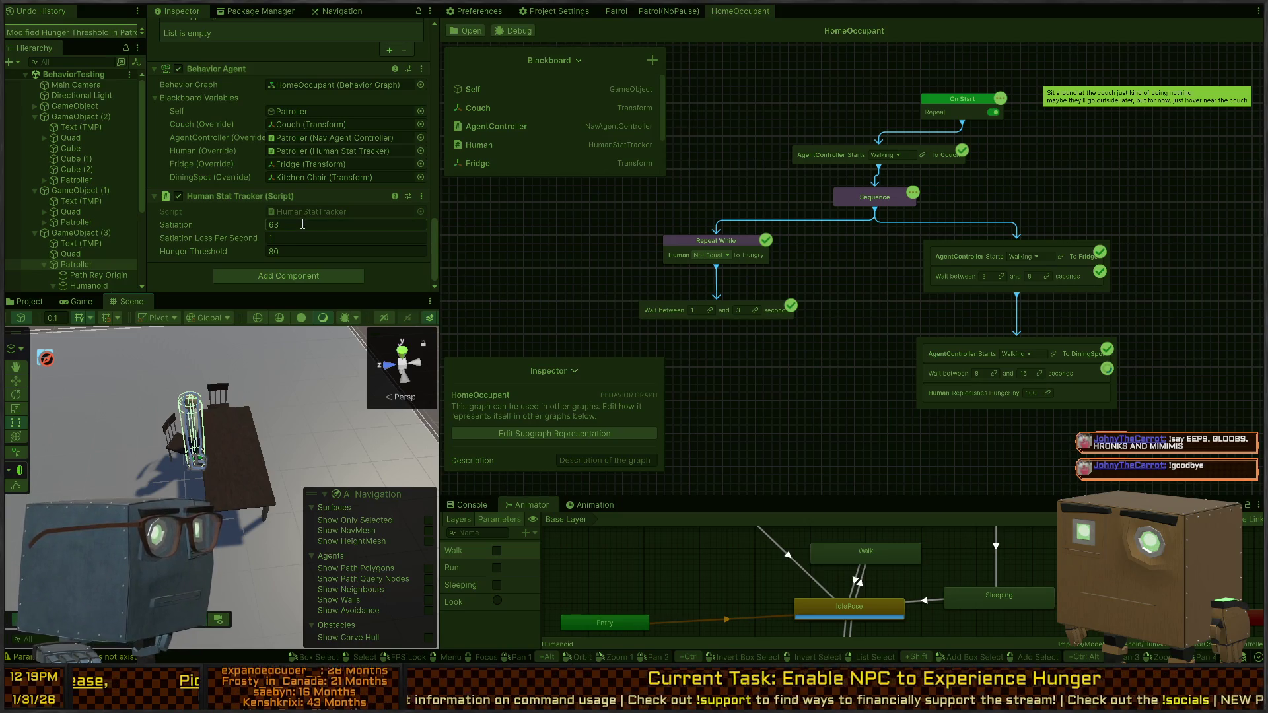
mouse_move(173, 391)
mouse_down()
mouse_move(152, 388)
mouse_move(296, 383)
mouse_move(288, 375)
mouse_up()
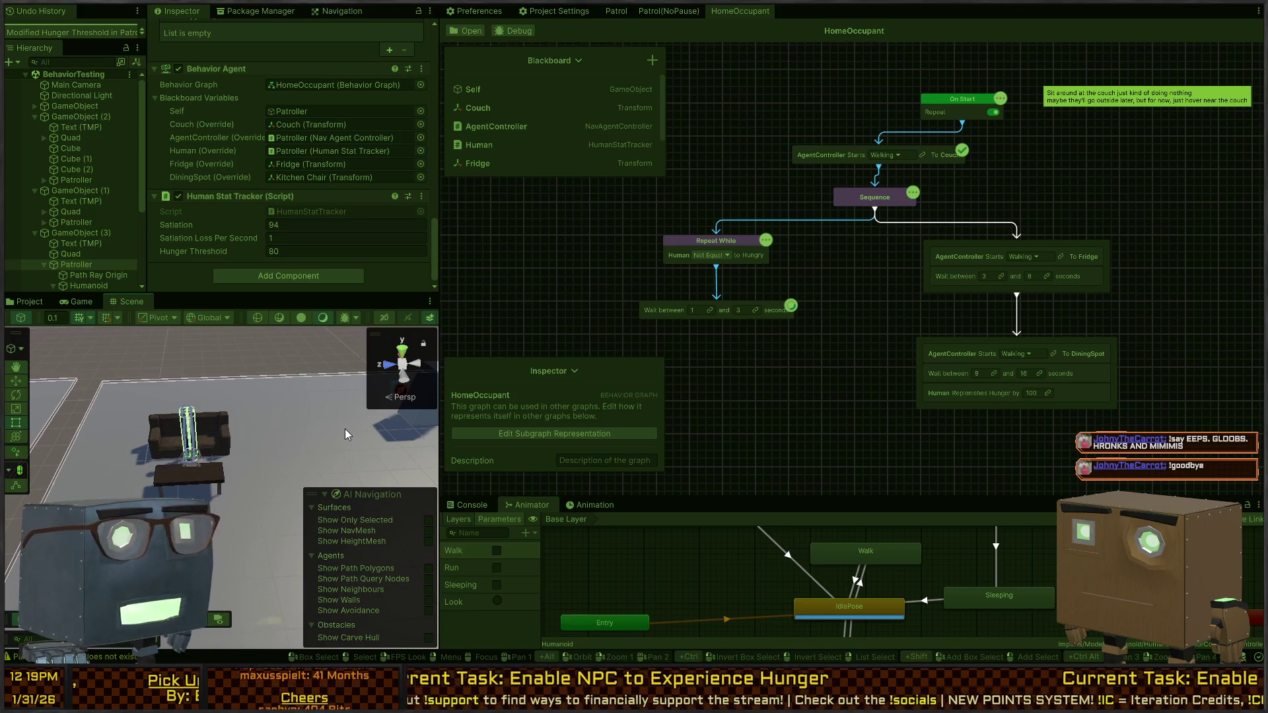
mouse_move(198, 435)
mouse_down()
mouse_move(297, 420)
mouse_move(196, 470)
mouse_move(238, 467)
mouse_move(216, 461)
mouse_up()
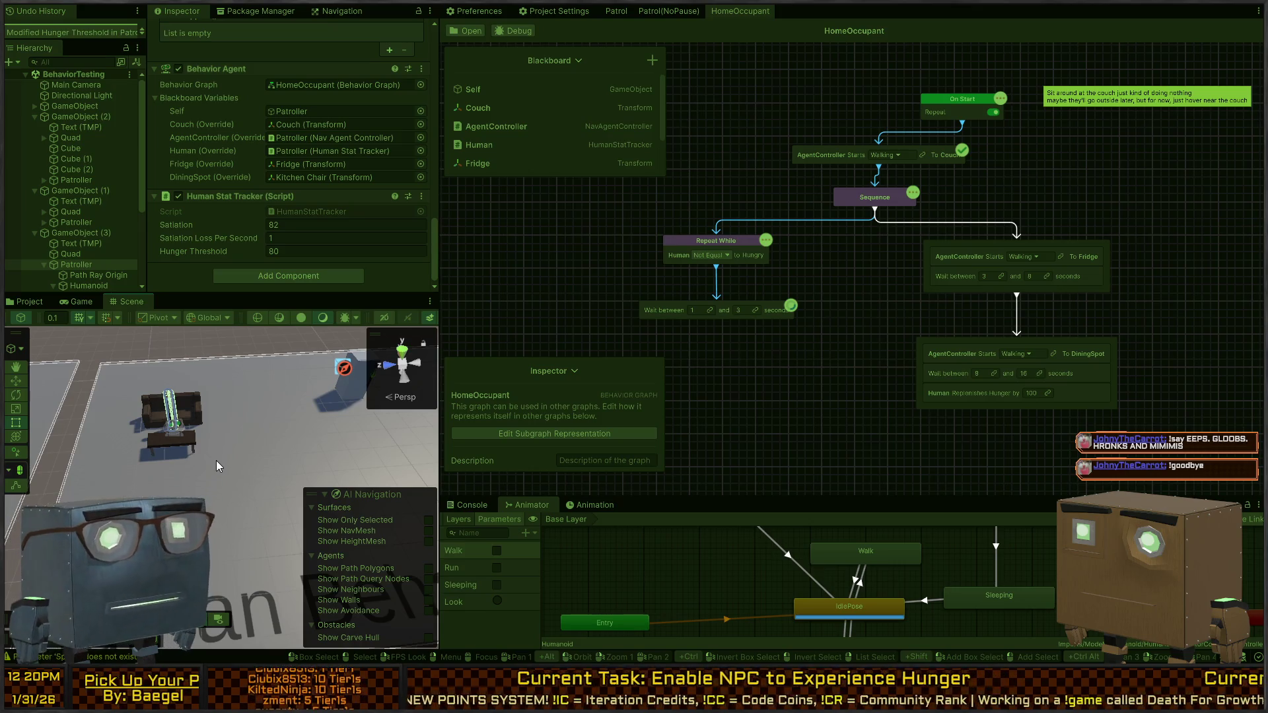
mouse_move(263, 402)
mouse_down()
mouse_move(208, 404)
mouse_move(309, 390)
mouse_up()
Step: Maximize the Scene view and orbit the camera to follow the NPC from the fridge to the dining table
key(shift+space)
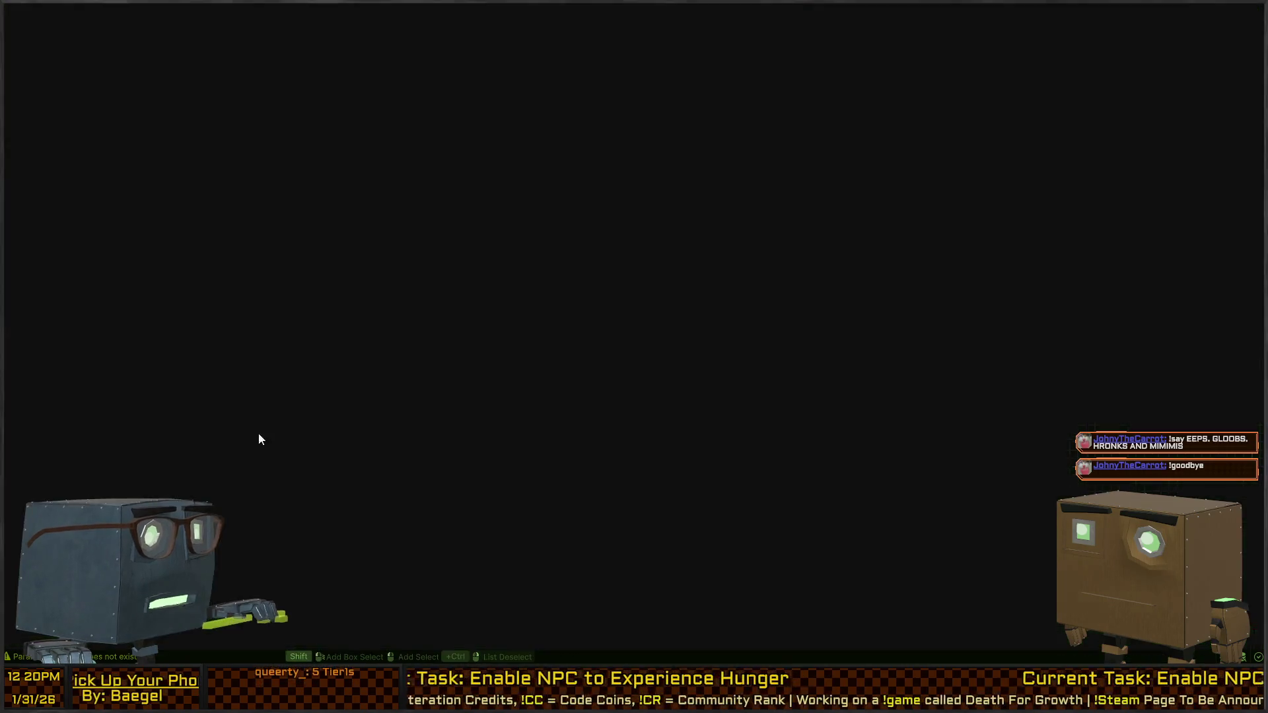
drag(608, 341, 604, 446)
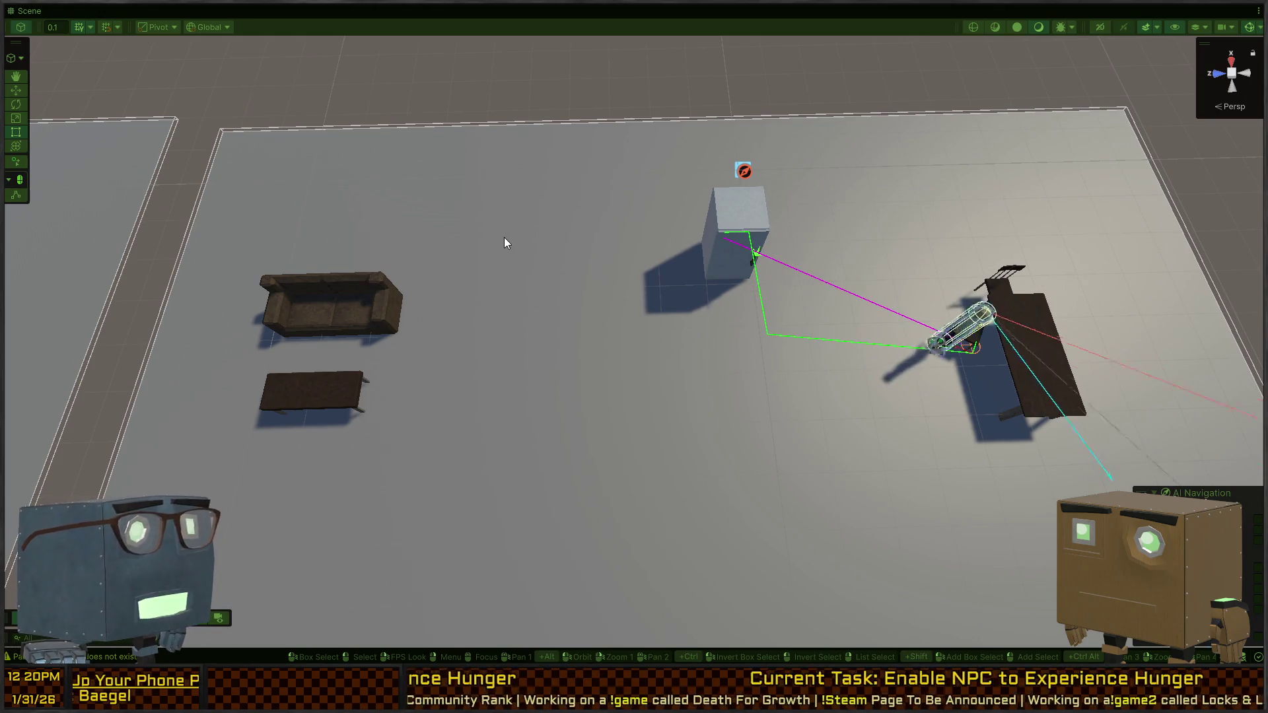
mouse_move(723, 293)
mouse_down()
mouse_move(821, 256)
mouse_move(620, 240)
mouse_up()
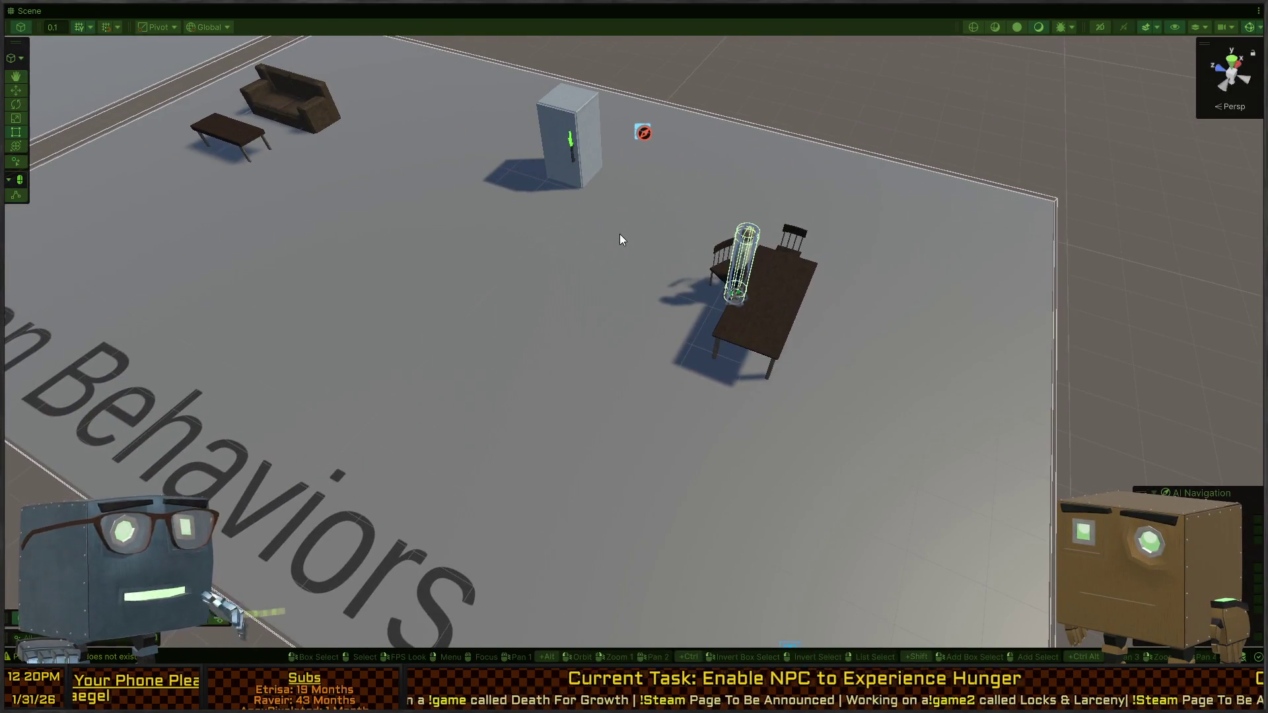
scroll(650, 213, down, 5)
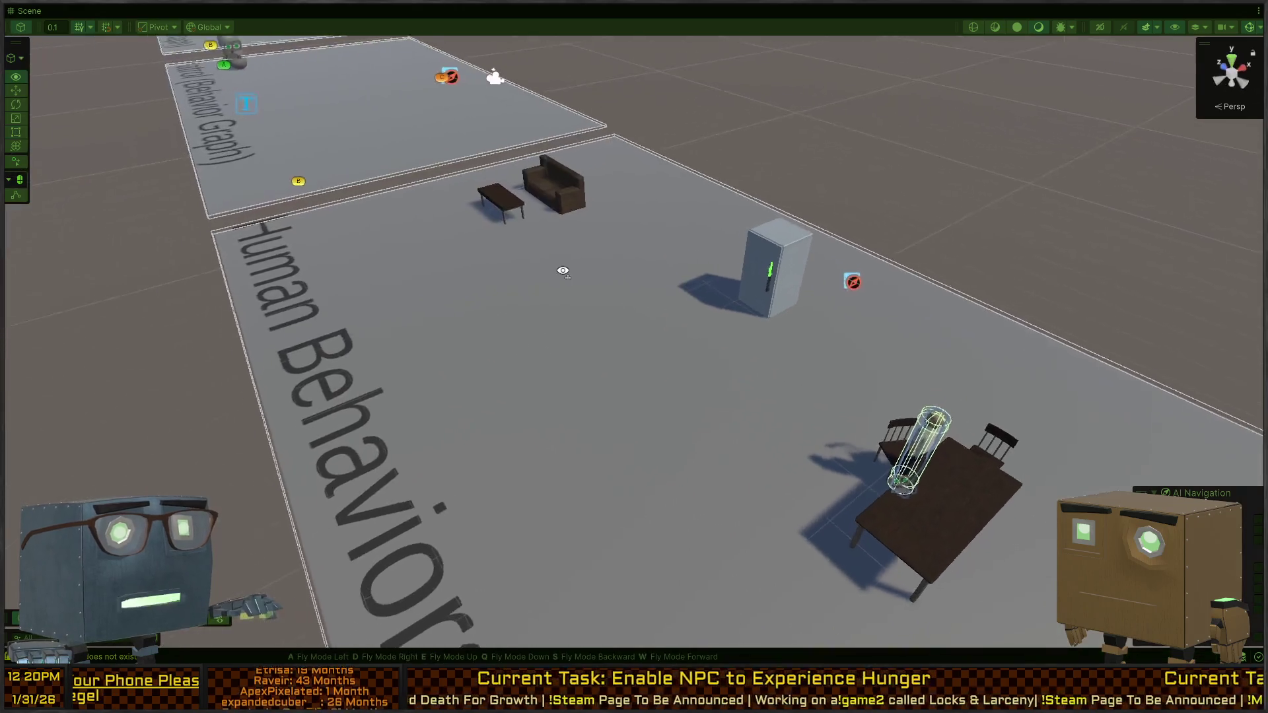